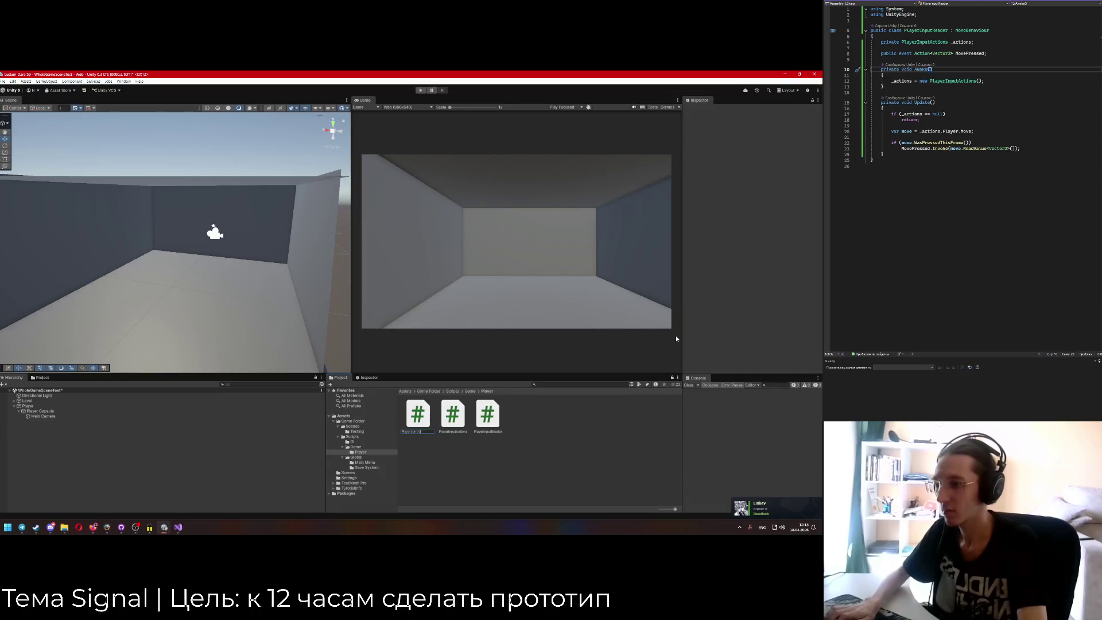
Name the new script PlayerController, open it, and delete the template Start and Update methods.
{"action": "type", "text": "ller"}
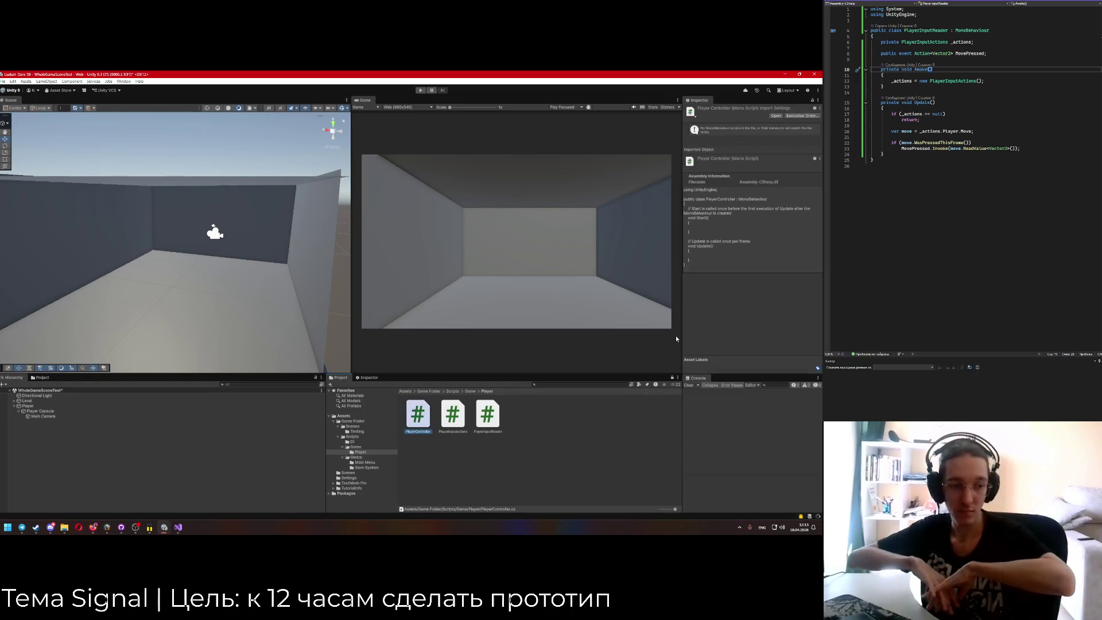
{"action": "key", "text": "Return"}
{"action": "left_click", "coordinate": [898, 101]}
{"action": "left_click", "coordinate": [896, 108]}
{"action": "left_click", "coordinate": [883, 42], "text": "shift"}
{"action": "key", "text": "BackSpace"}
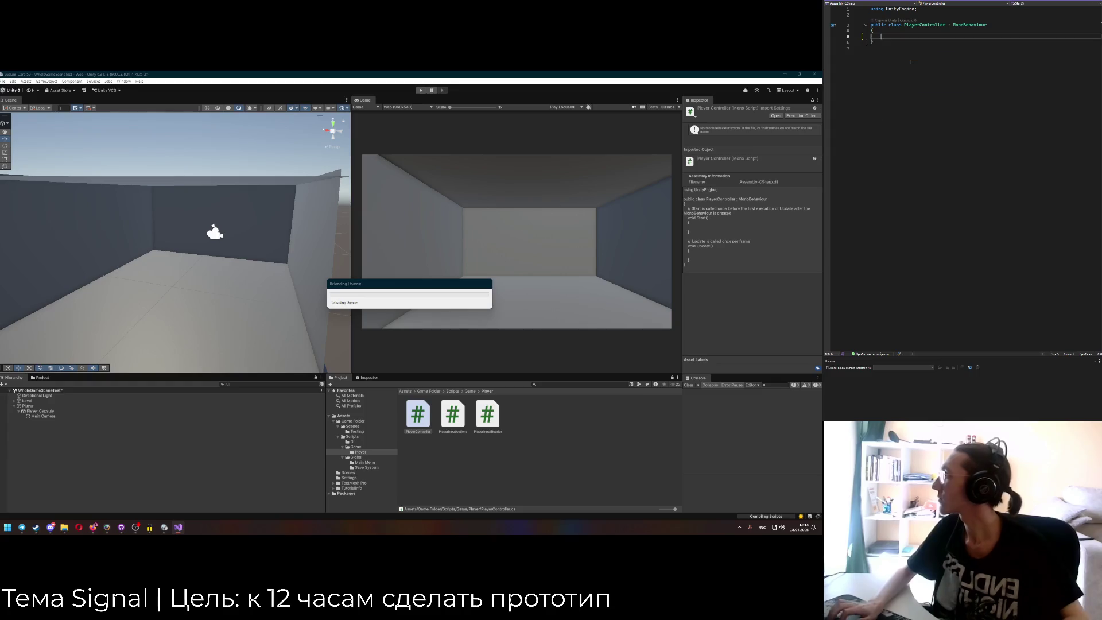
Declare [SerializeField] private fields PlayerInputReader _inputReader and CharacterController _characterController.
{"action": "type", "text": "["}
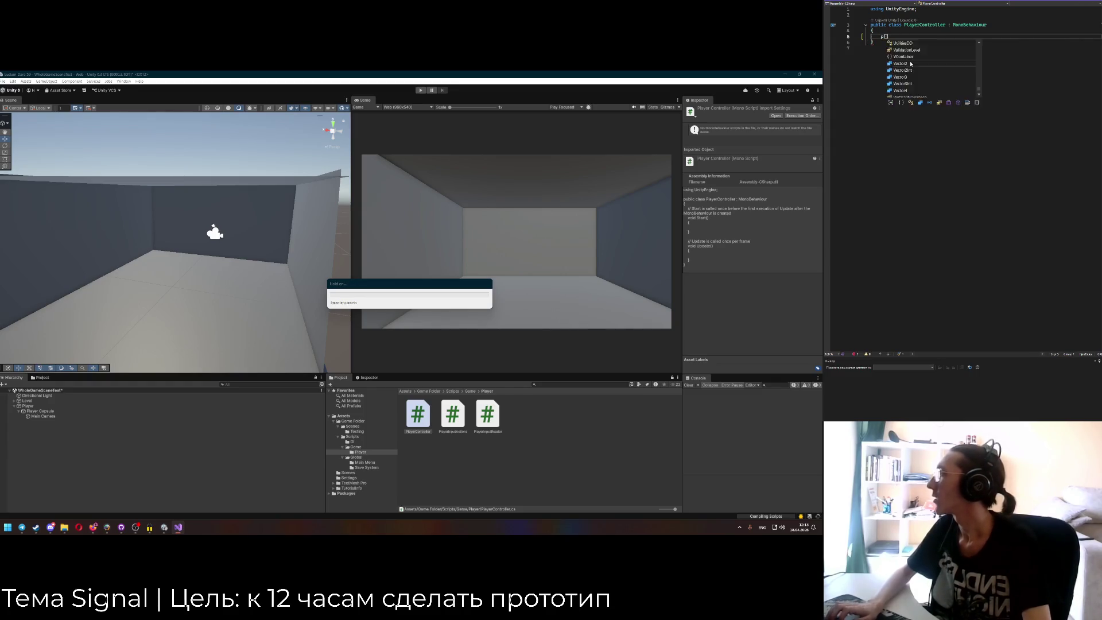
{"action": "type", "text": "SerializeField] private "}
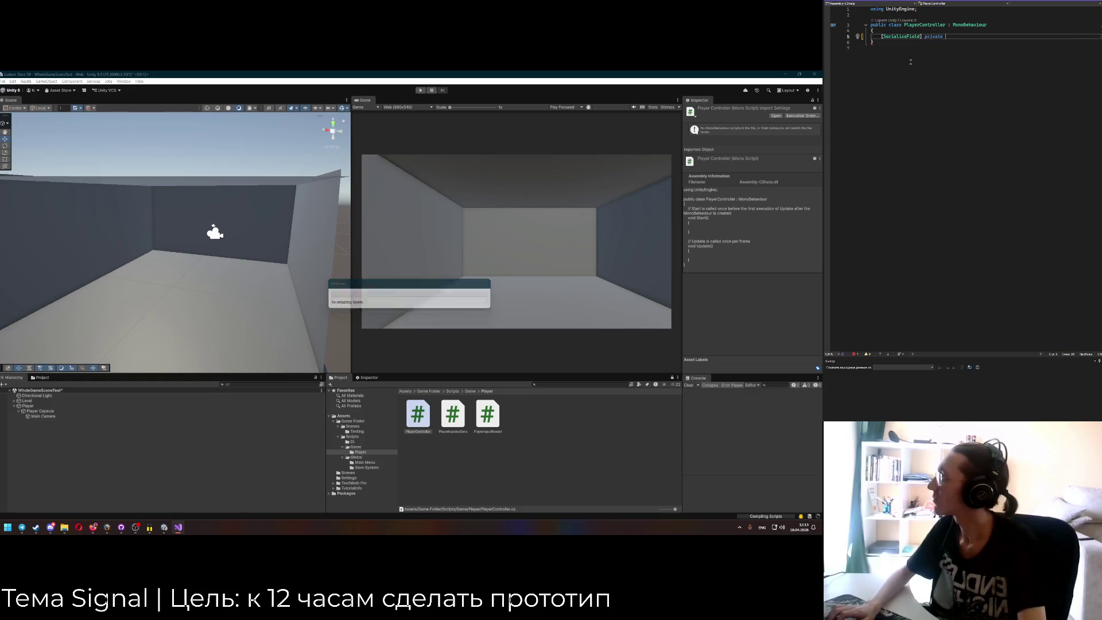
{"action": "type", "text": "PlayerInputReader"}
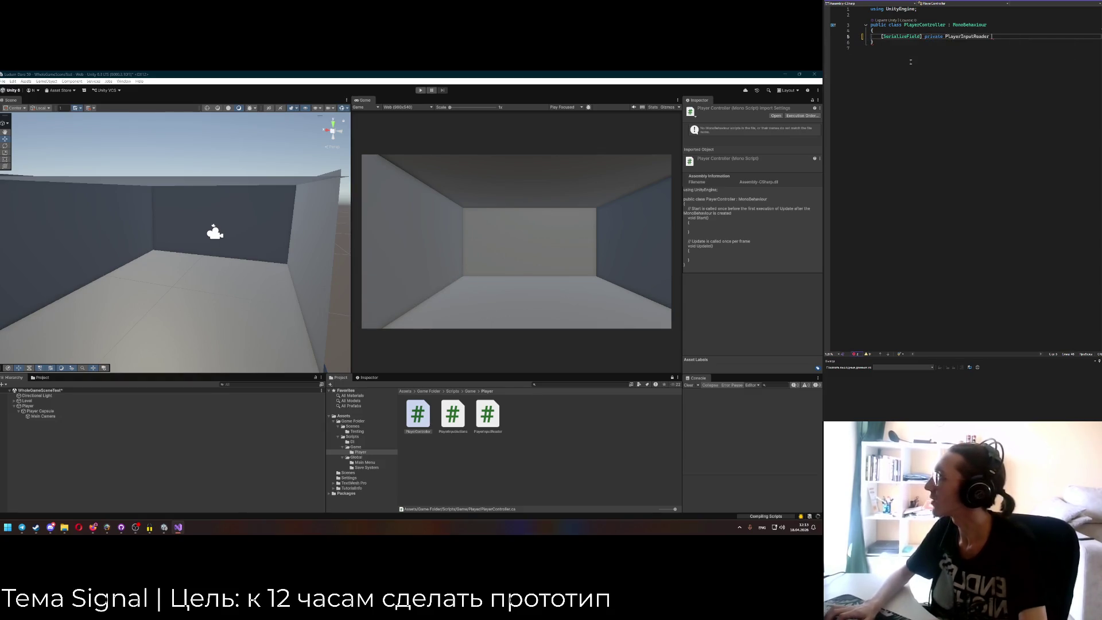
{"action": "type", "text": " _inputReader;"}
{"action": "key", "text": "Return"}
{"action": "key", "text": "Tab"}
{"action": "type", "text": "priv"}
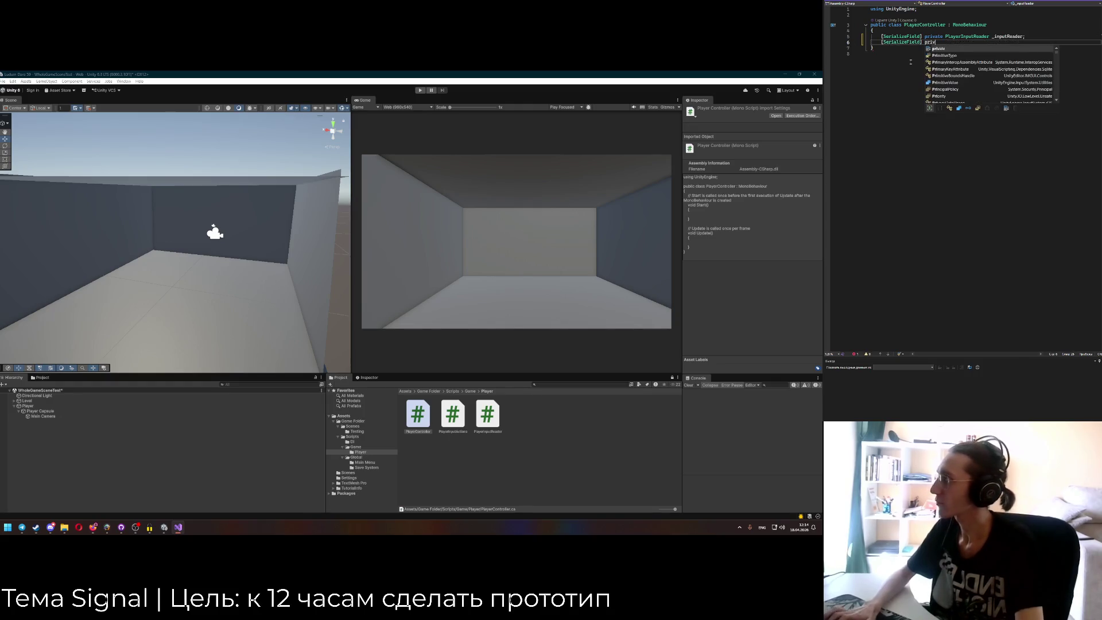
{"action": "type", "text": "ate CharacterC"}
{"action": "key", "text": "Tab"}
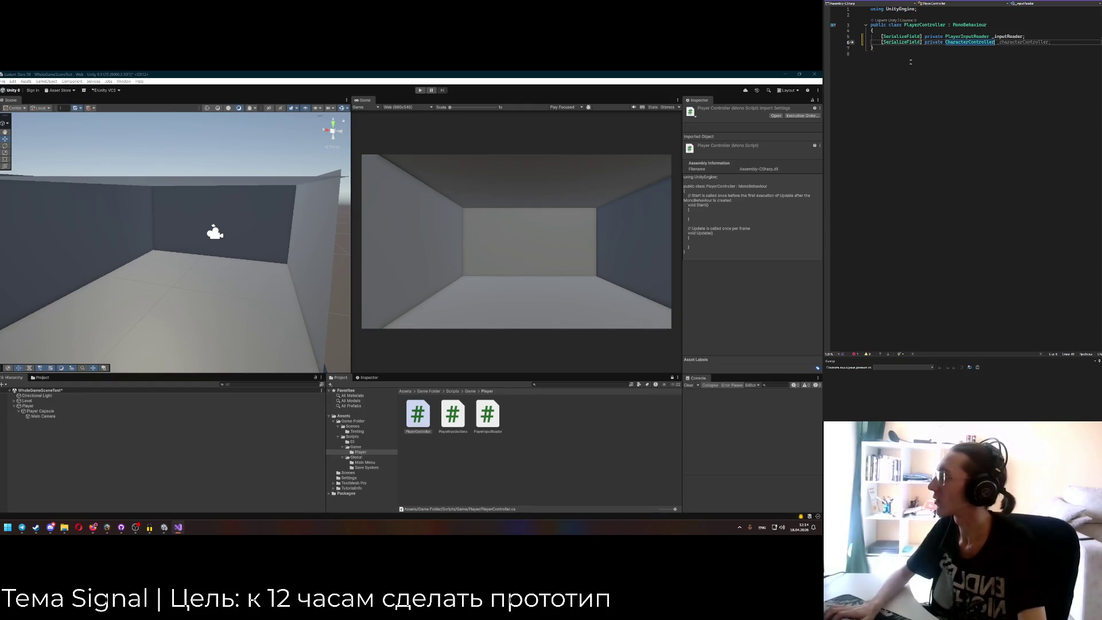
{"action": "key", "text": "Tab"}
{"action": "key", "text": "ctrl+BackSpace"}
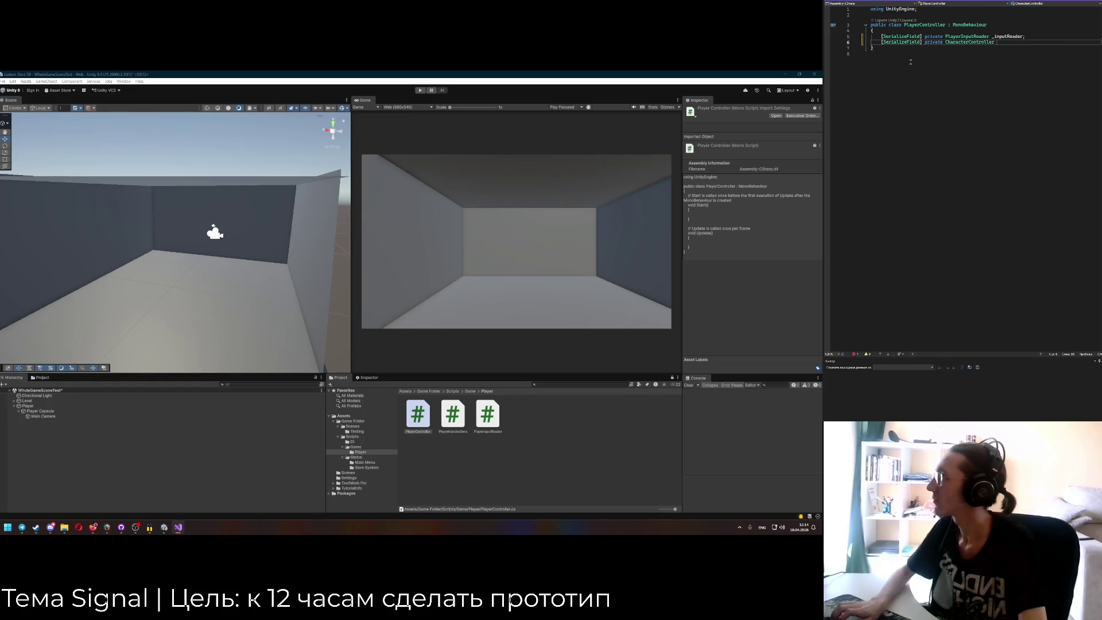
{"action": "type", "text": "_characterContro"}
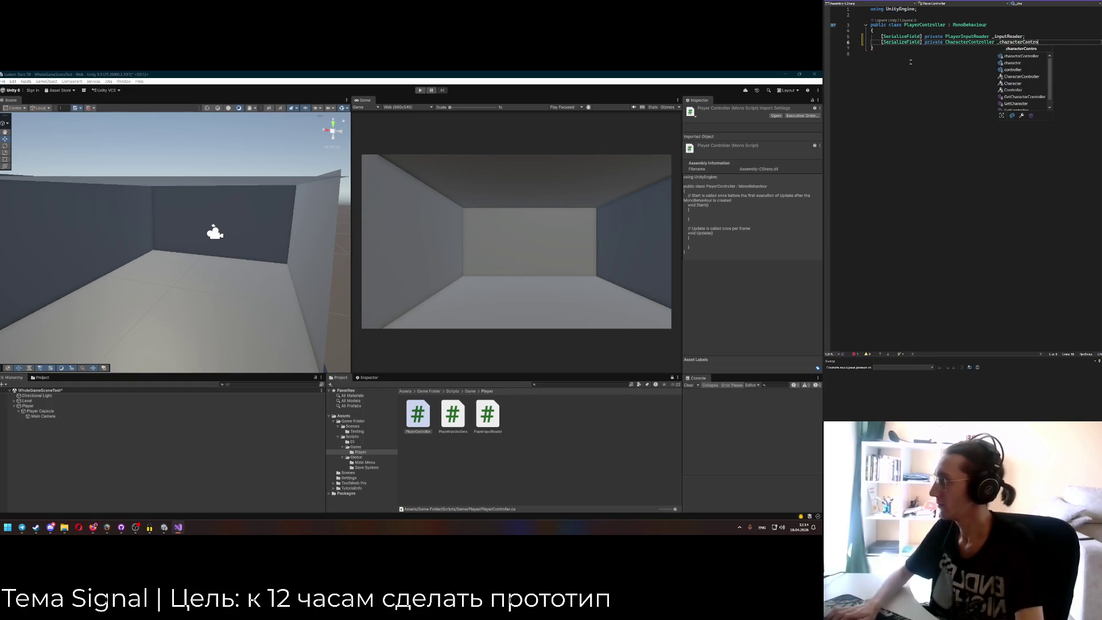
{"action": "key", "text": "Tab"}
{"action": "type", "text": ";"}
{"action": "key", "text": "Return"}
{"action": "key", "text": "Return"}
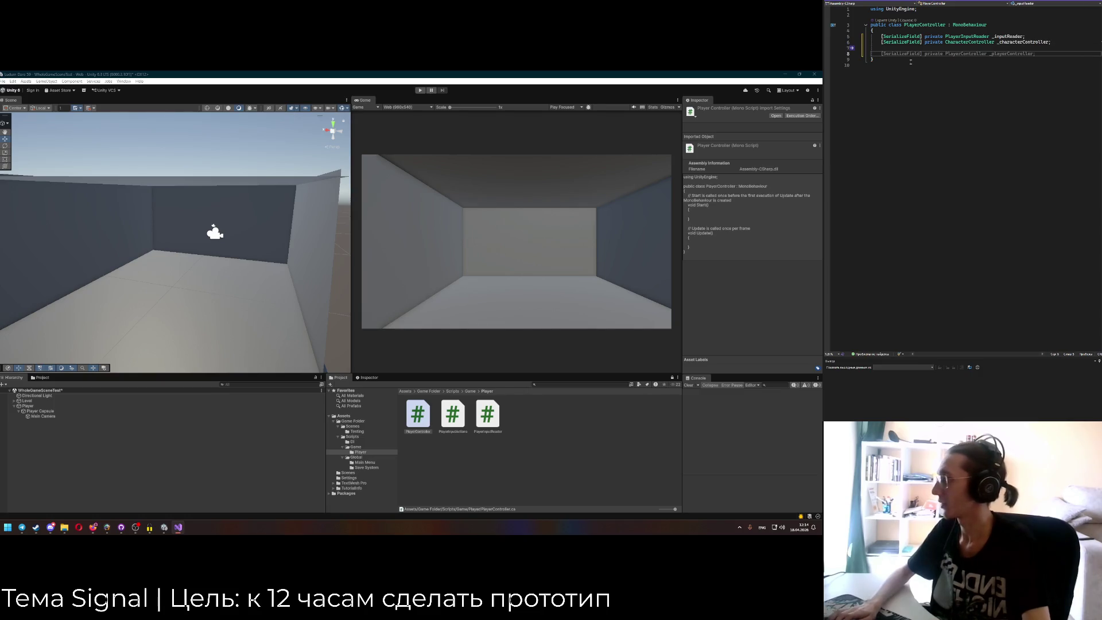
Write OnValidate calling UtilitiesDD.RequireNotNull on _inputReader and _characterController with nameof labels.
{"action": "type", "text": "private void ONVa"}
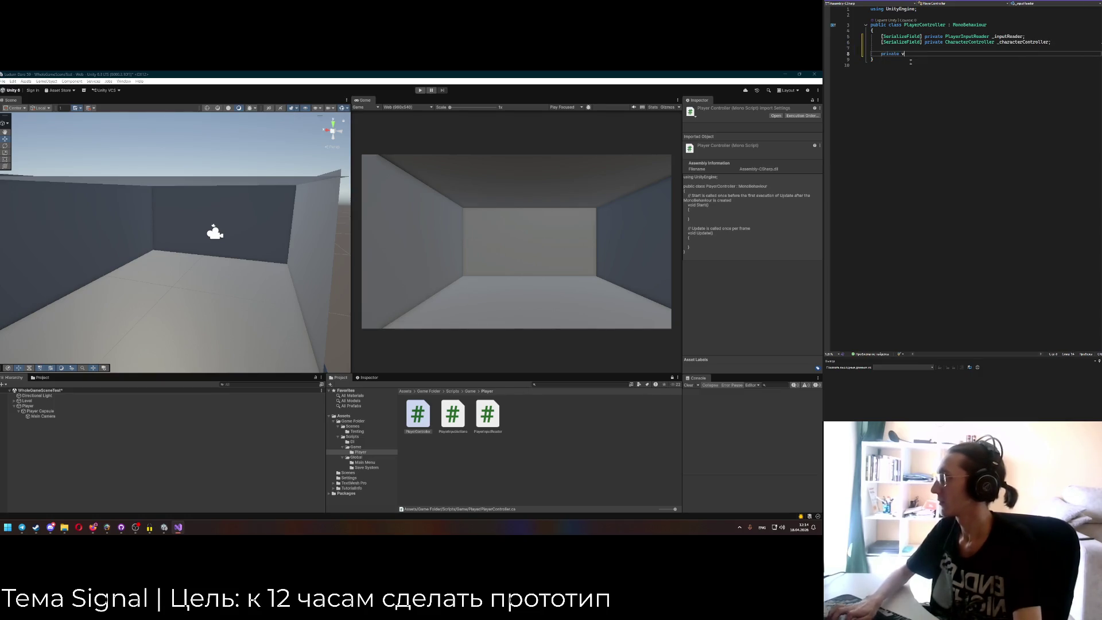
{"action": "key", "text": "Tab"}
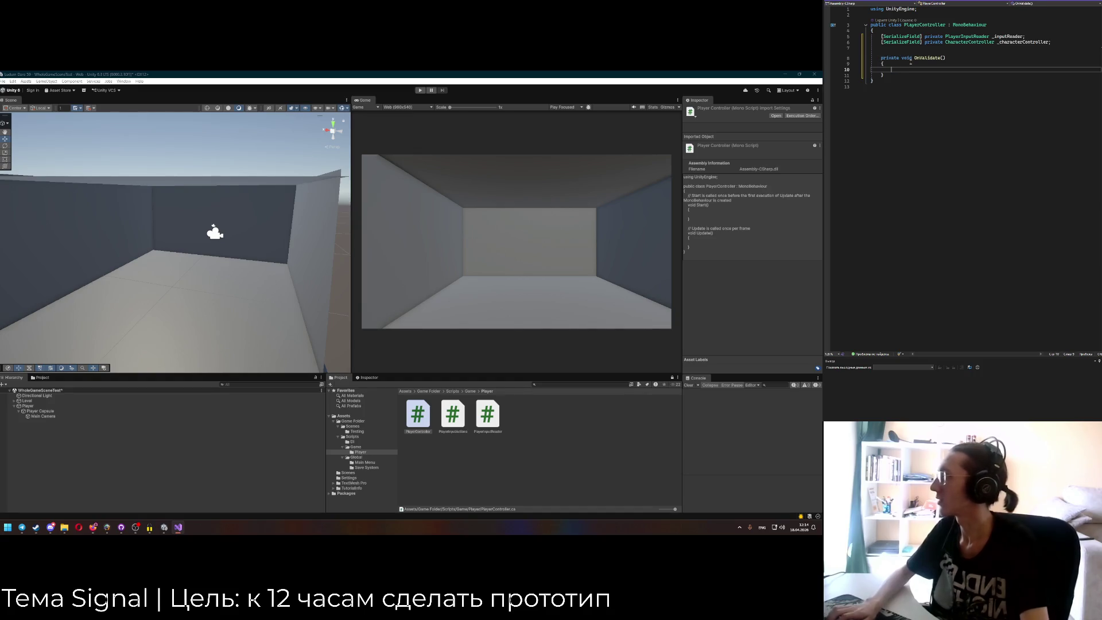
{"action": "type", "text": "UtilitiesDD.RequireNotNull"}
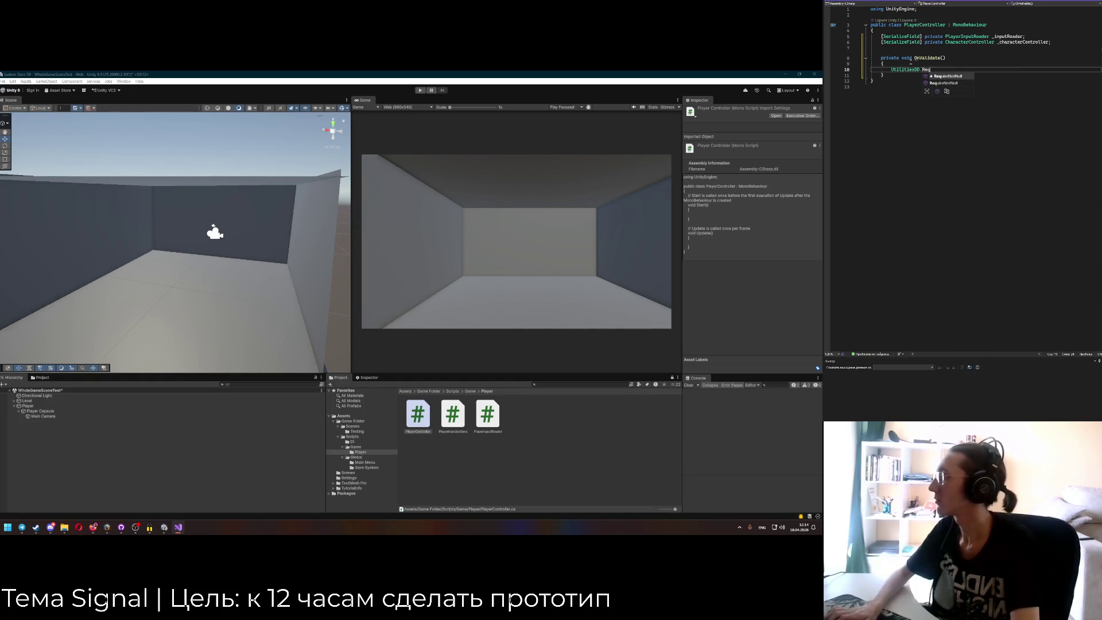
{"action": "key", "text": "Return"}
{"action": "key", "text": "Return"}
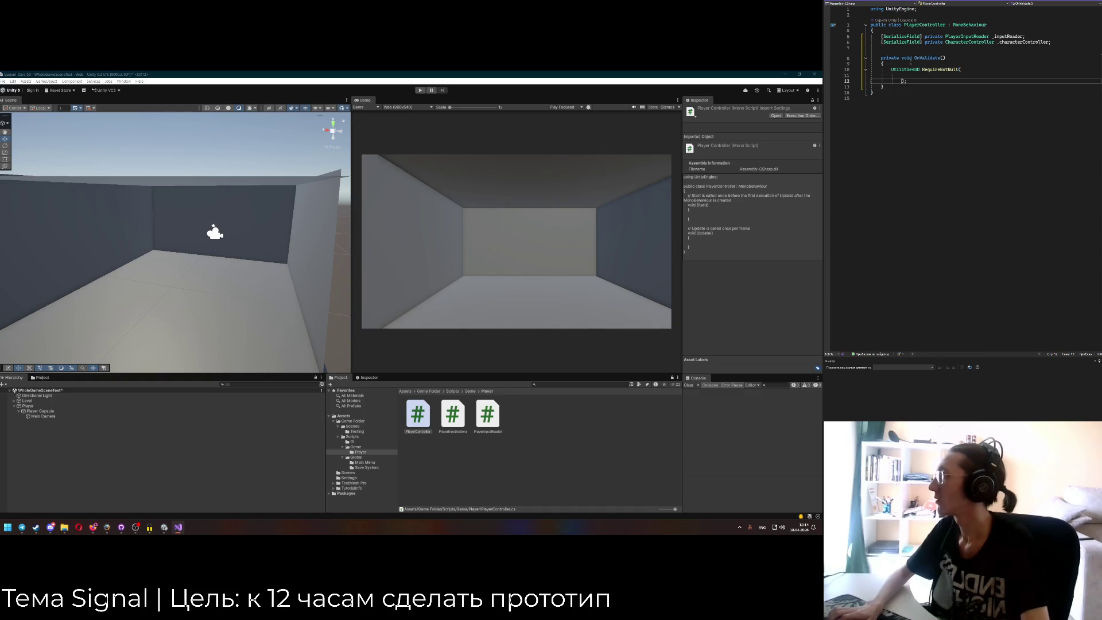
{"action": "key", "text": "Up"}
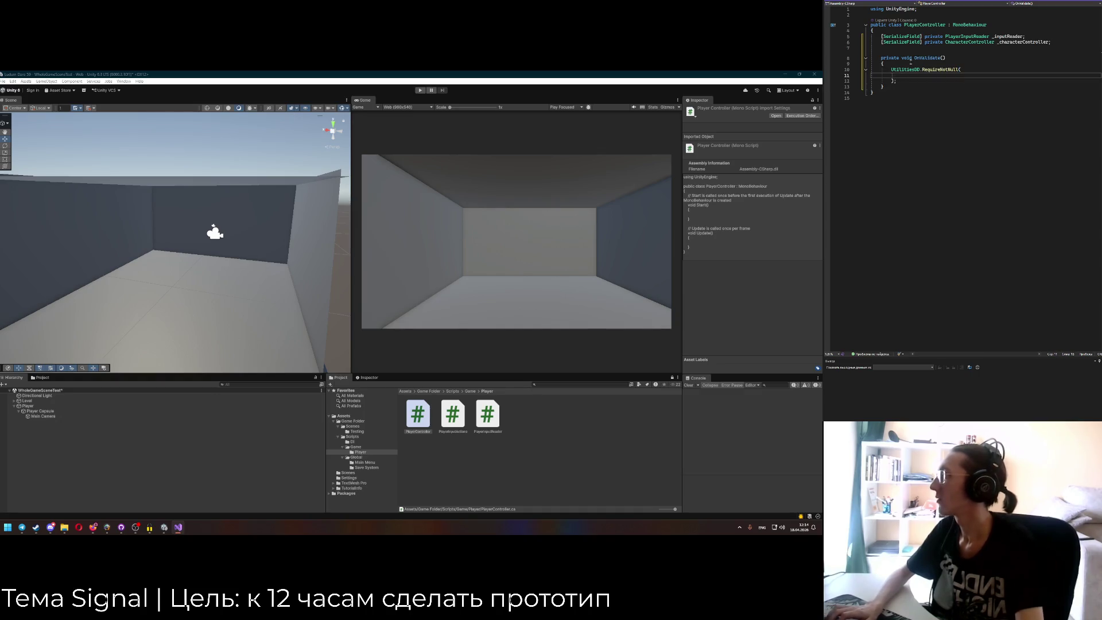
{"action": "type", "text": "_in"}
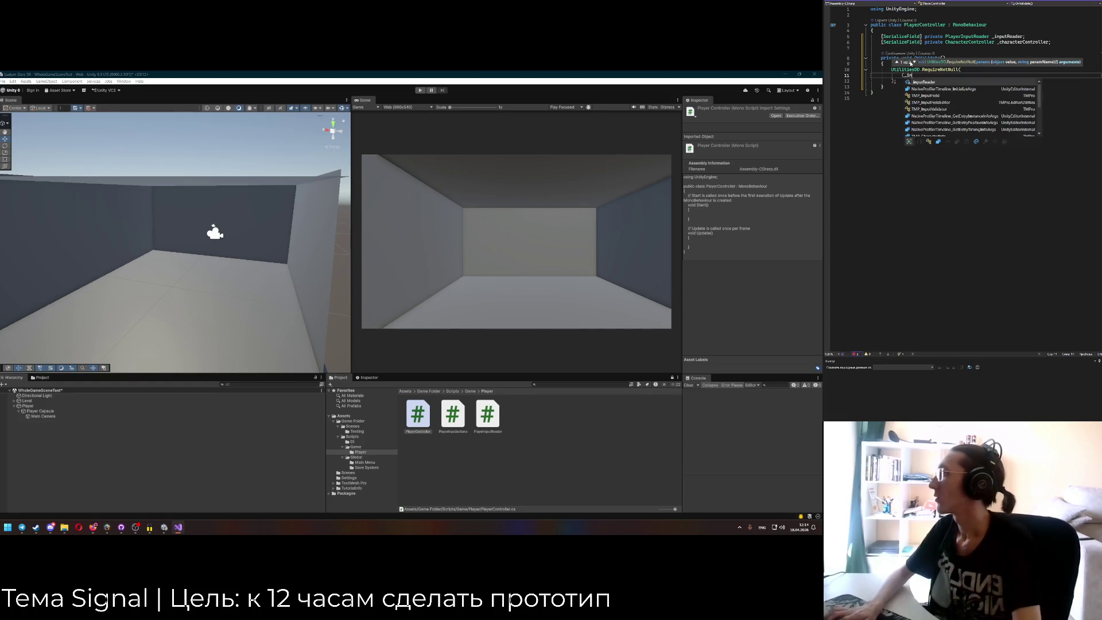
{"action": "type", "text": "putReader, nameof("}
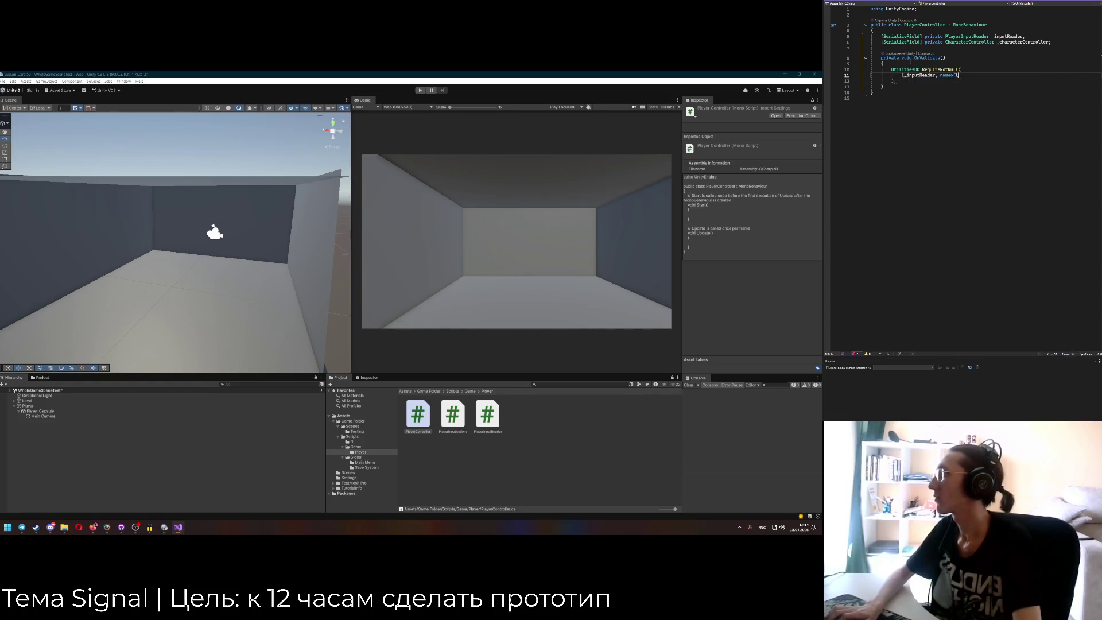
{"action": "type", "text": "_inputReader)),"}
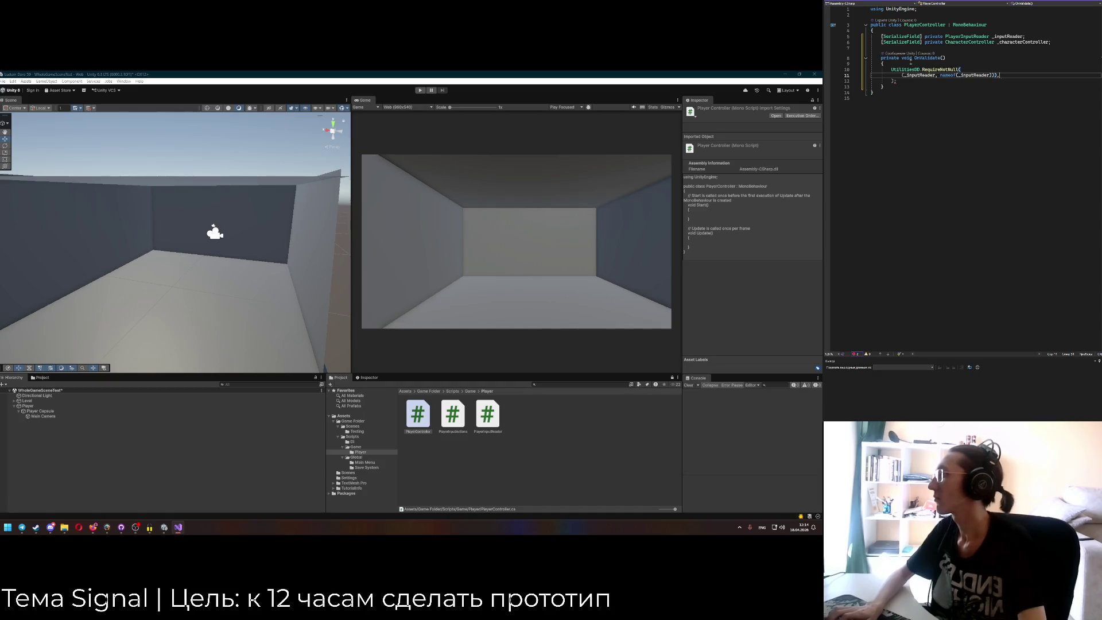
{"action": "key", "text": "Return"}
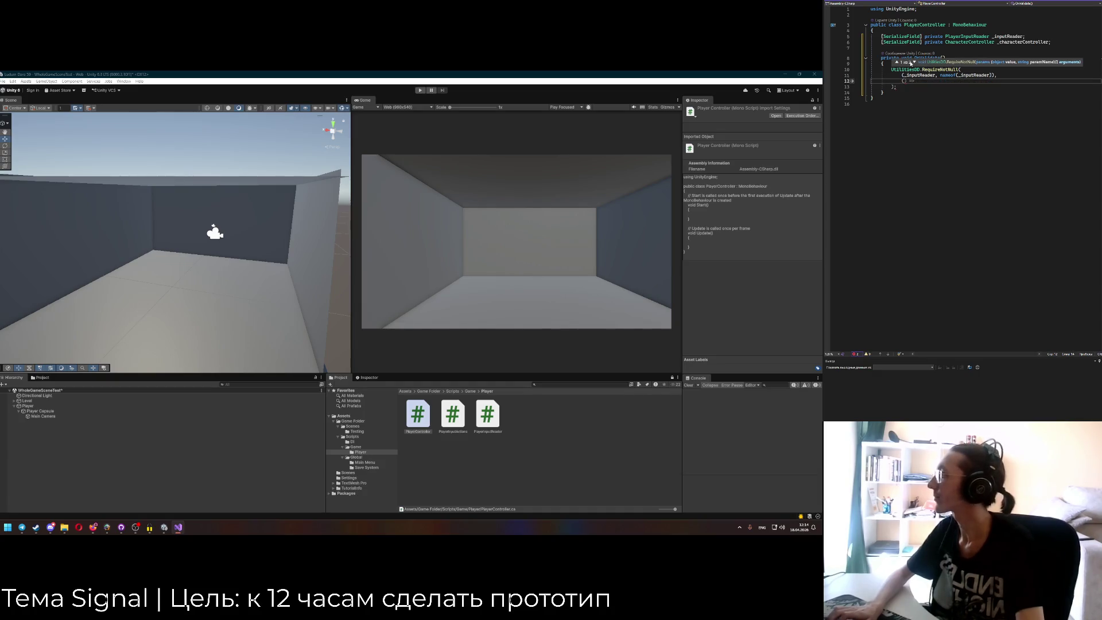
{"action": "type", "text": "(_characterController,"}
{"action": "key", "text": "Tab"}
{"action": "left_click", "coordinate": [929, 91]}
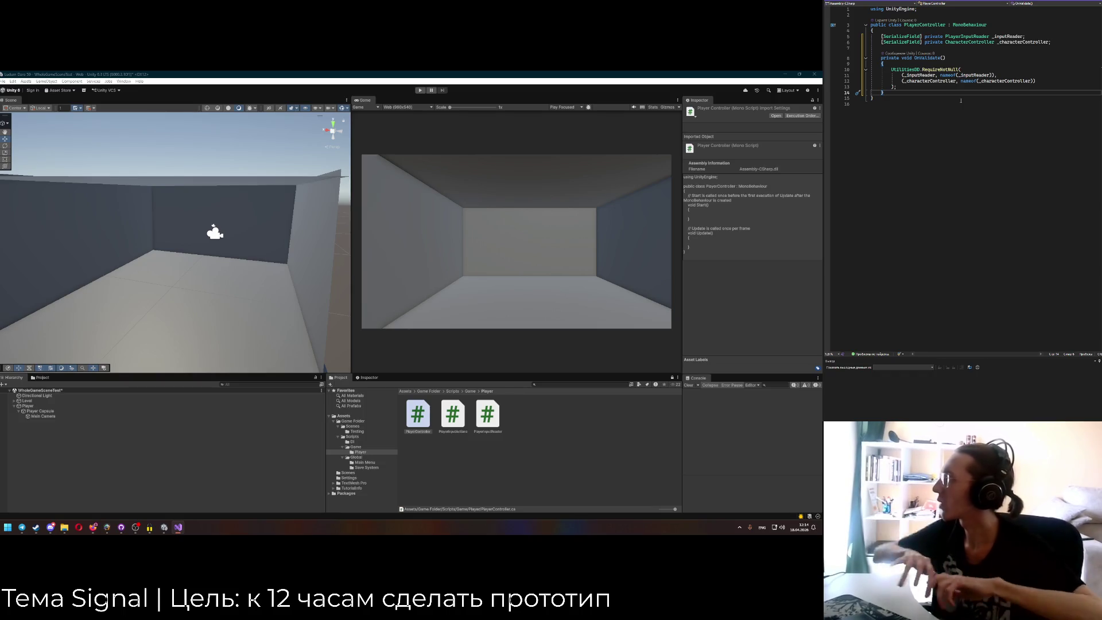
{"action": "left_click", "coordinate": [885, 2]}
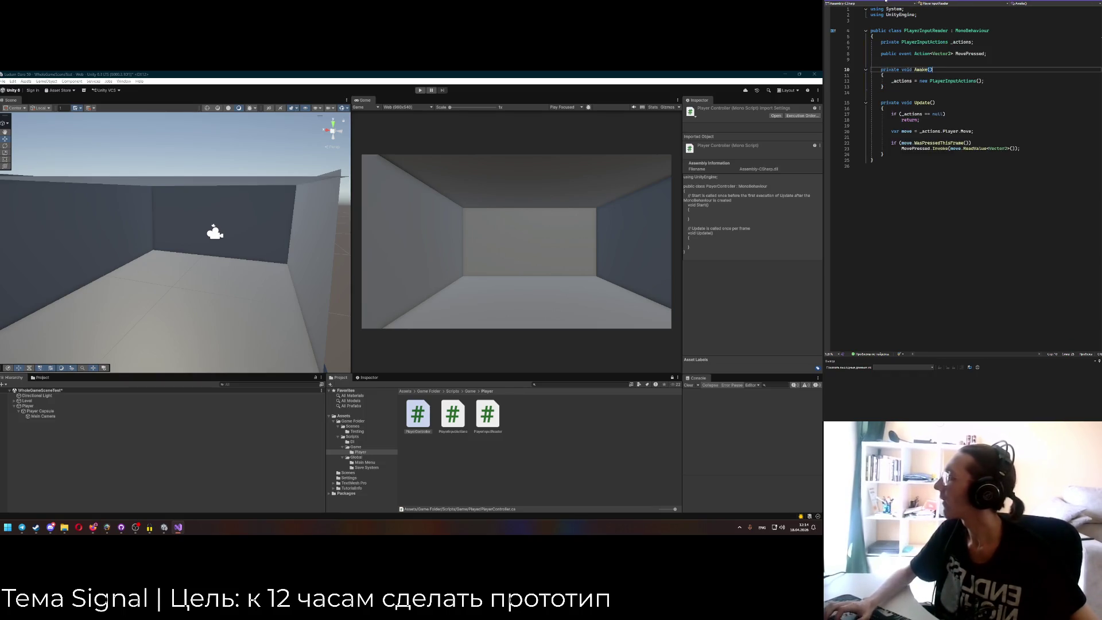
Add an empty public void Initialize() method and open new lines below the serialized fields.
{"action": "left_click", "coordinate": [887, 2]}
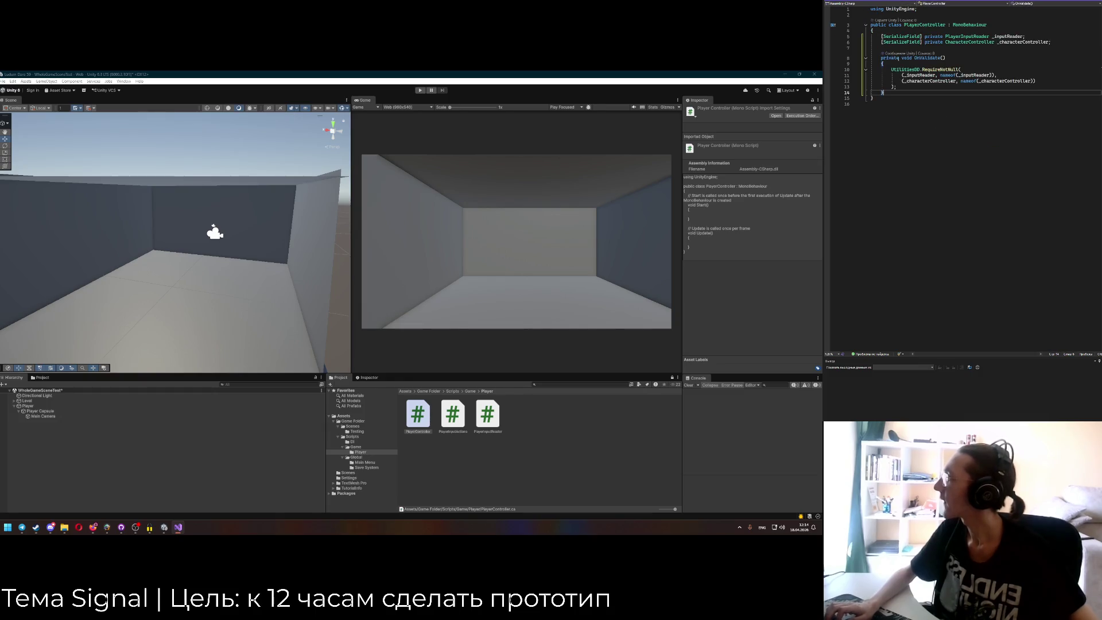
{"action": "left_click", "coordinate": [916, 4]}
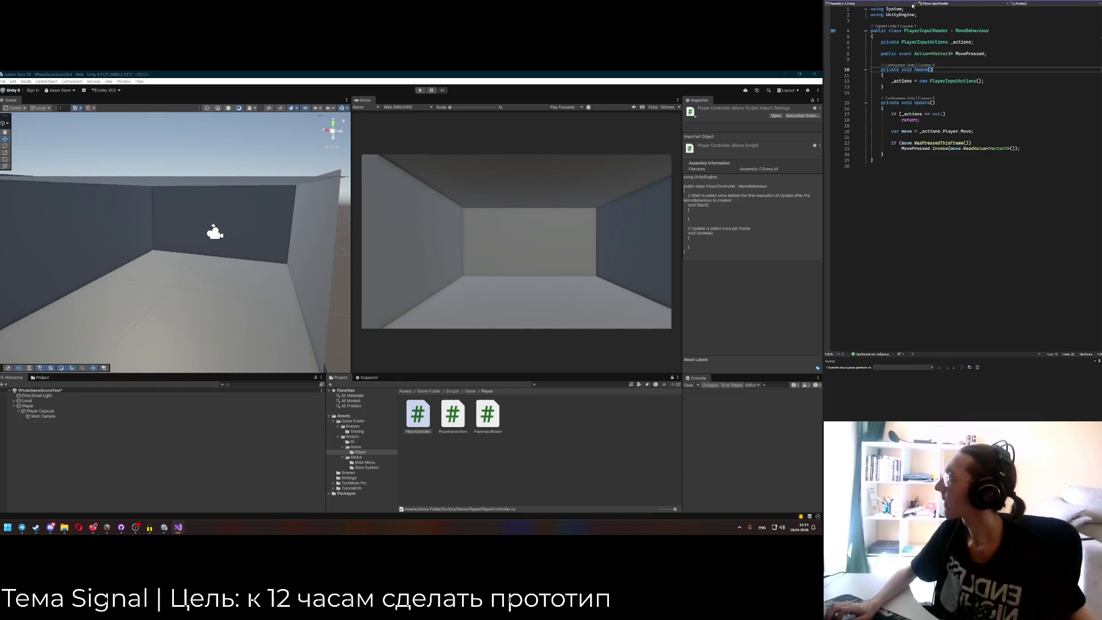
{"action": "left_click", "coordinate": [884, 3]}
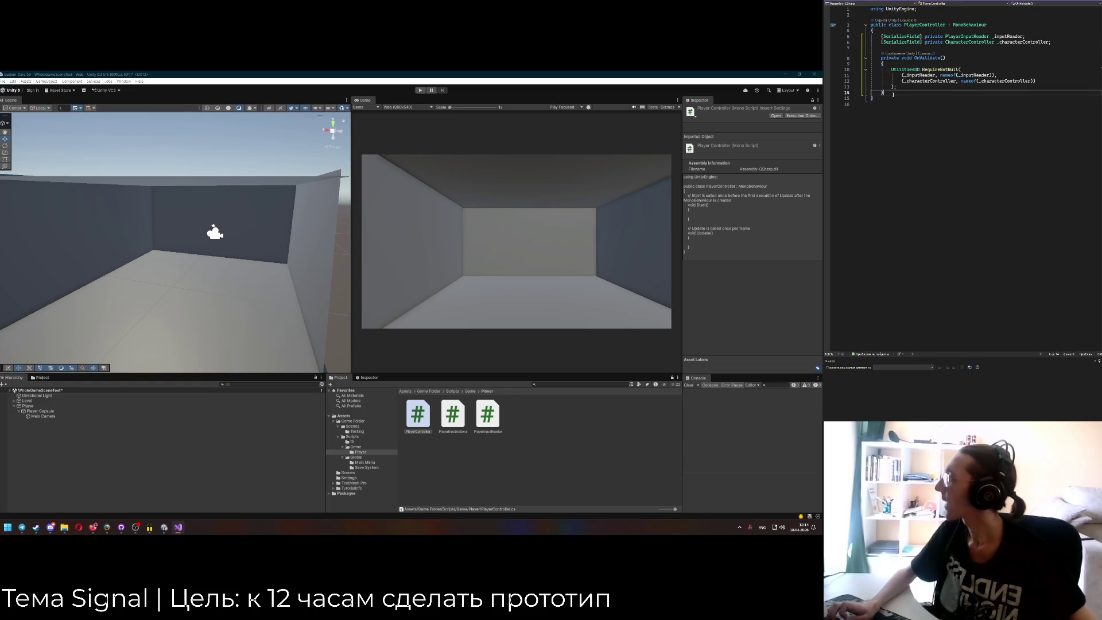
{"action": "key", "text": "Return"}
{"action": "key", "text": "Return"}
{"action": "type", "text": "publi"}
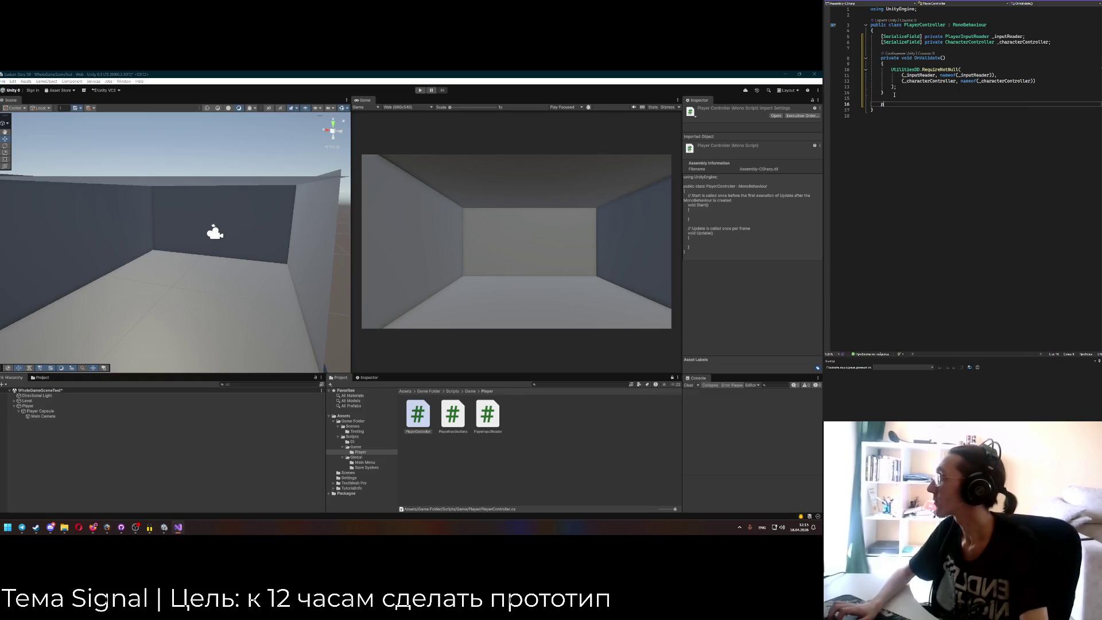
{"action": "key", "text": "BackSpace"}
{"action": "key", "text": "BackSpace"}
{"action": "key", "text": "Return"}
{"action": "key", "text": "Return"}
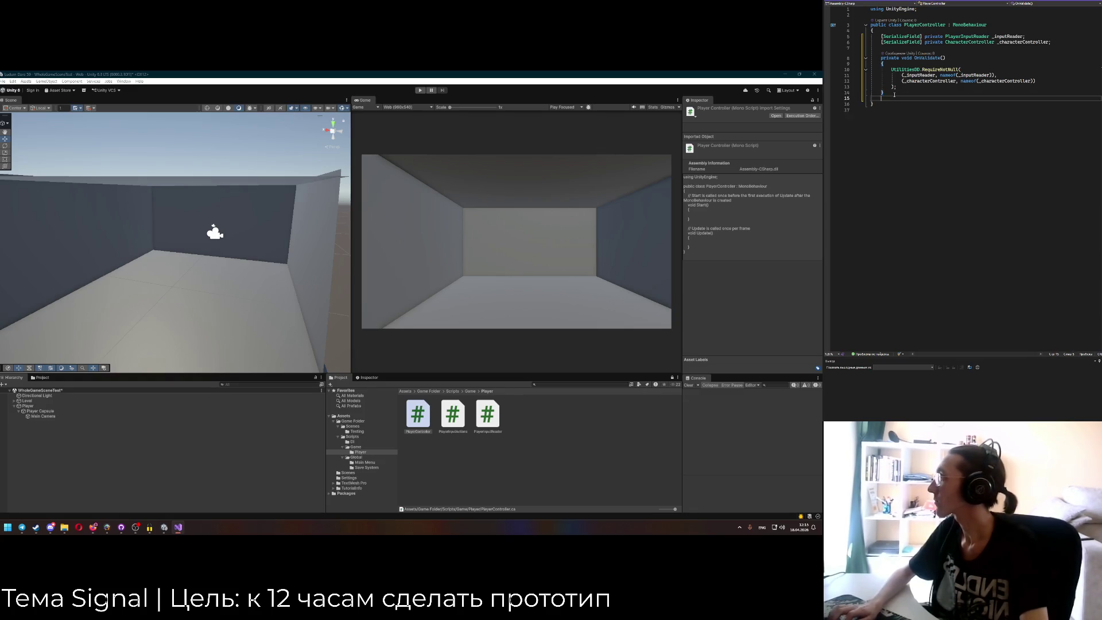
{"action": "type", "text": "public void OnServer"}
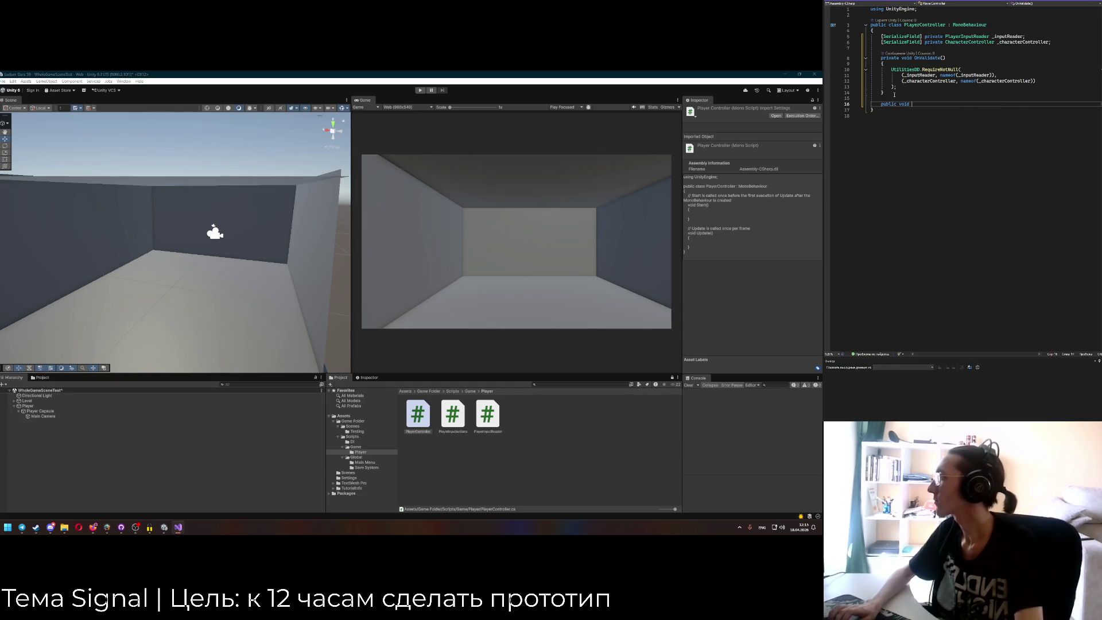
{"action": "key", "text": "Tab"}
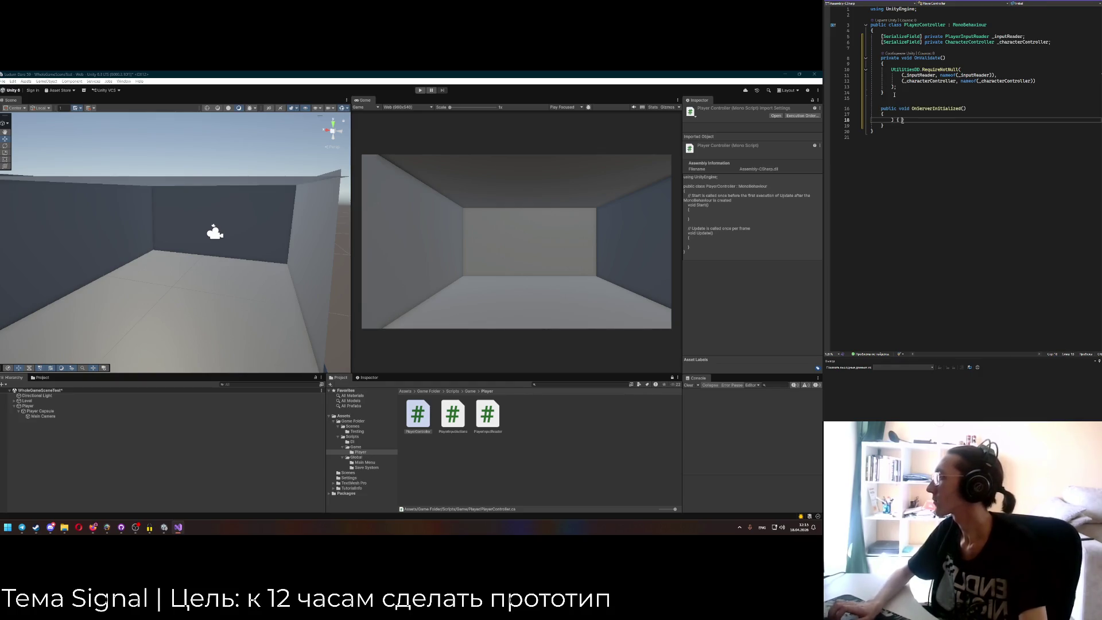
{"action": "type", "text": "Initialize"}
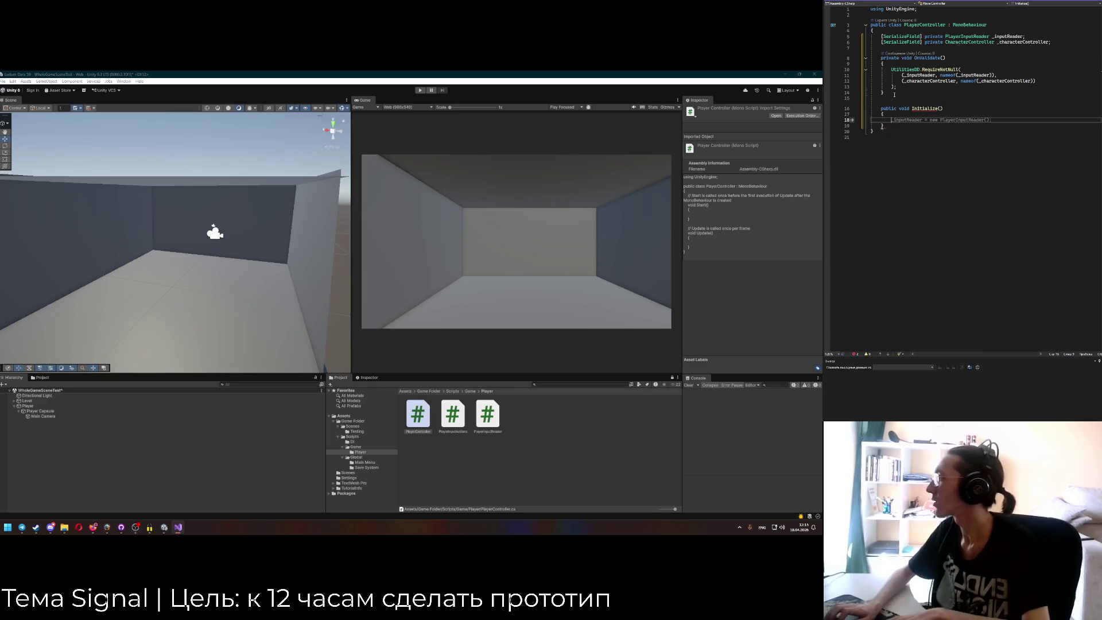
{"action": "left_click", "coordinate": [1059, 42]}
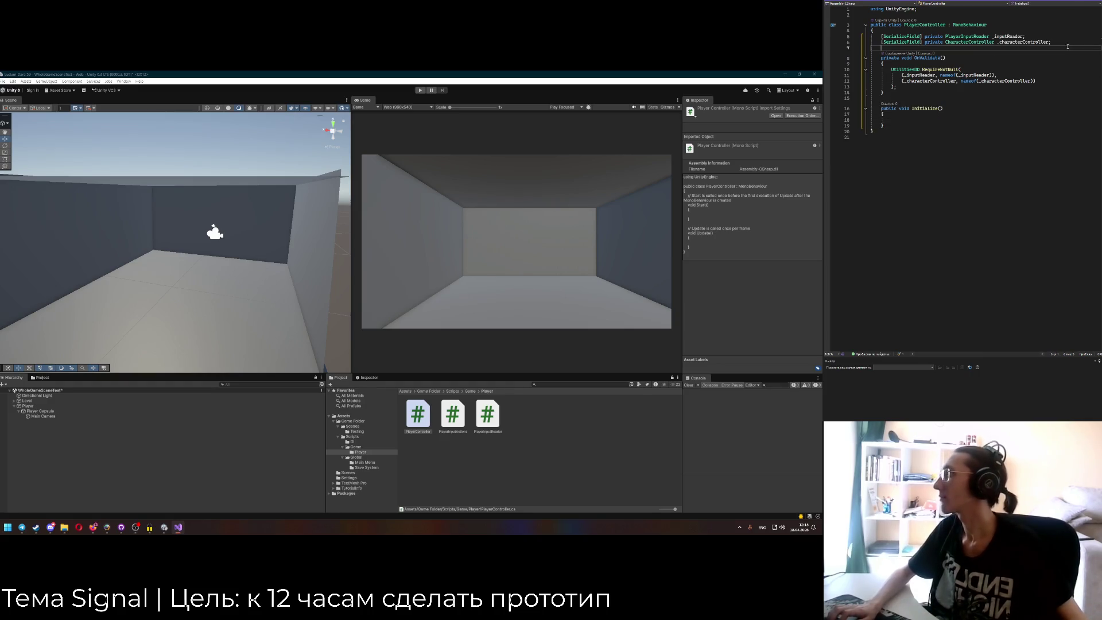
{"action": "key", "text": "Return"}
{"action": "key", "text": "Return"}
Add a private Coroutine _controllerCoroutine field and assign it StartCoroutine() inside Initialize.
{"action": "type", "text": "private Coroutine "}
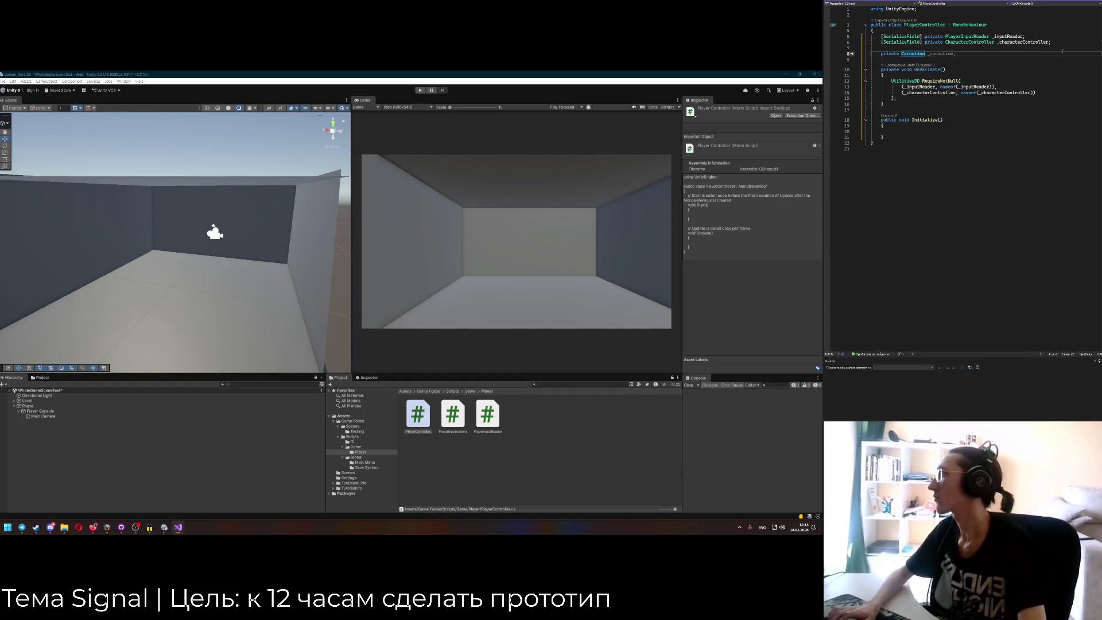
{"action": "type", "text": "_co"}
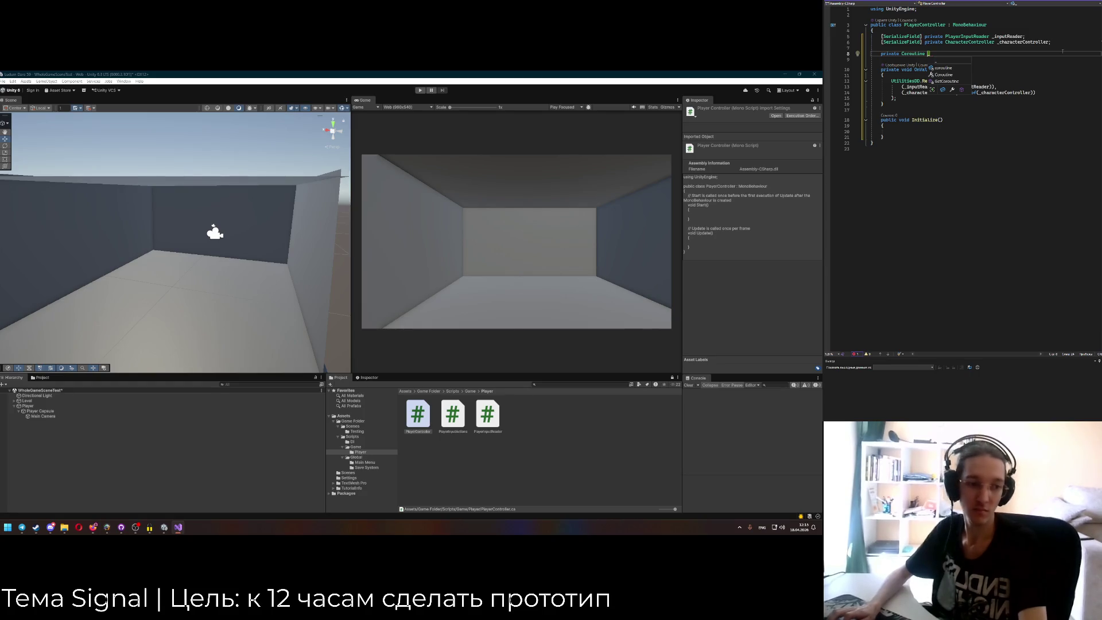
{"action": "type", "text": "ntrollerCor"}
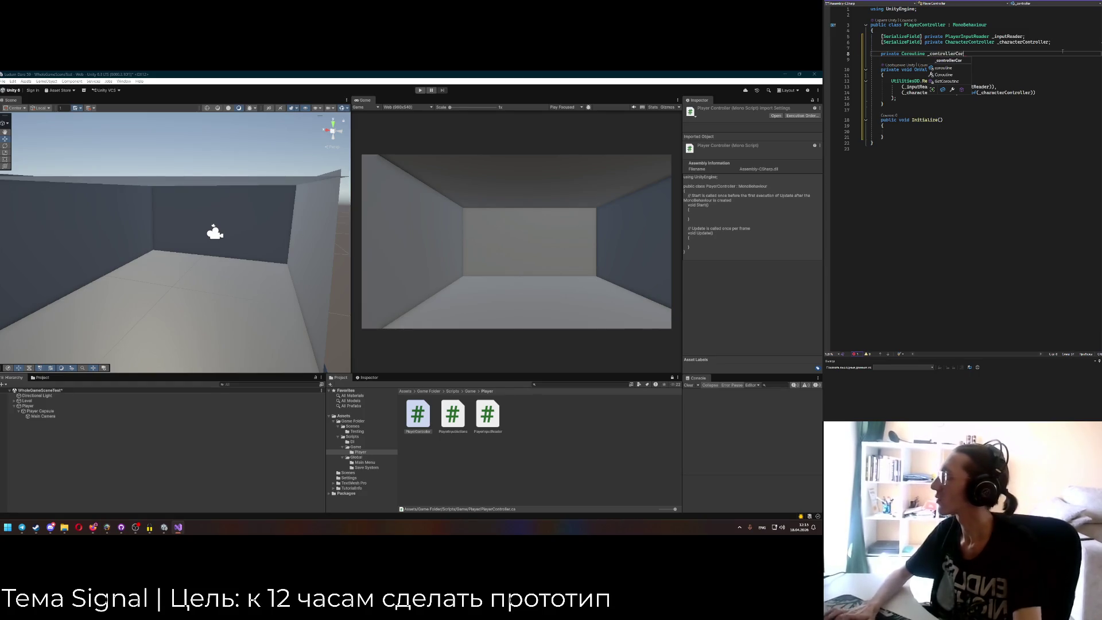
{"action": "type", "text": "outine;"}
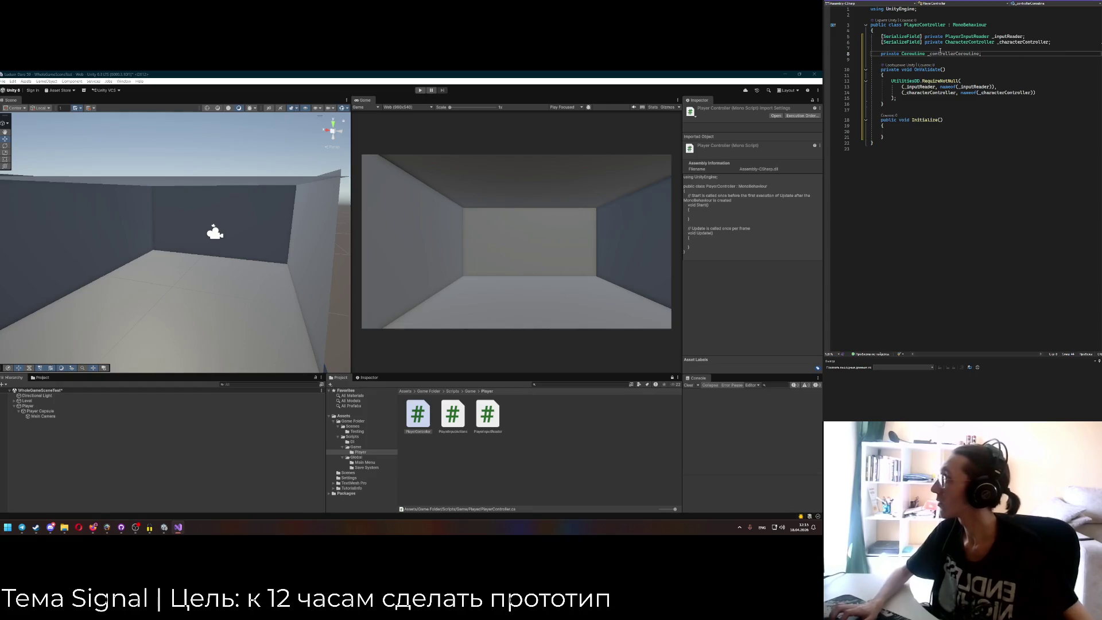
{"action": "left_click", "coordinate": [950, 133]}
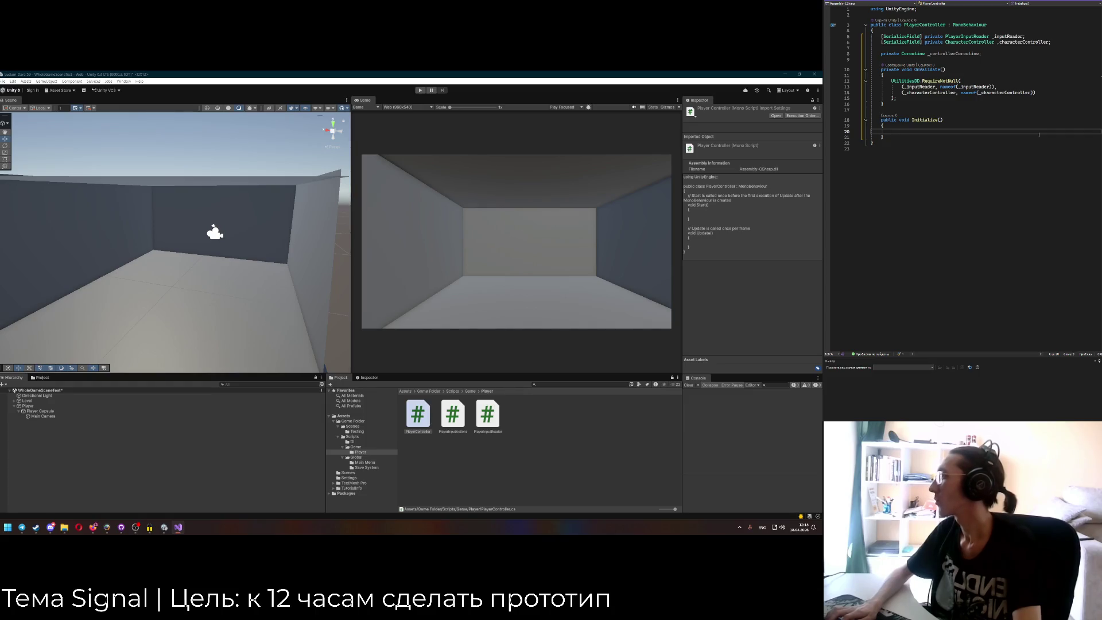
{"action": "type", "text": "StartC"}
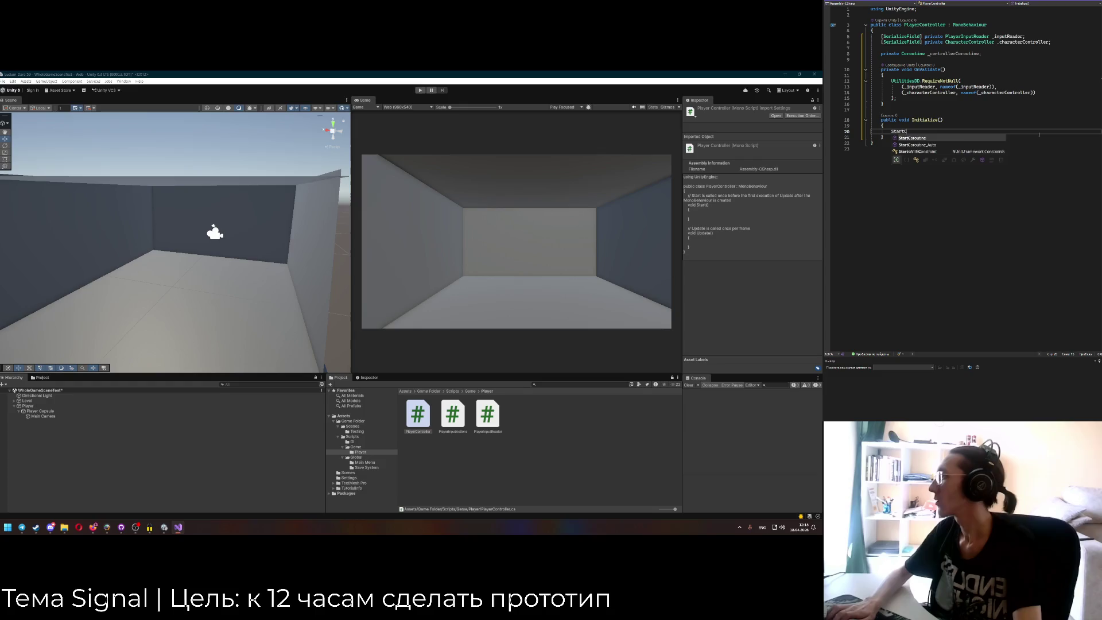
{"action": "key", "text": "Tab"}
{"action": "type", "text": "();"}
{"action": "key", "text": "Home"}
{"action": "type", "text": "_controllerCoroutine"}
{"action": "key", "text": "Return"}
{"action": "type", "text": "="}
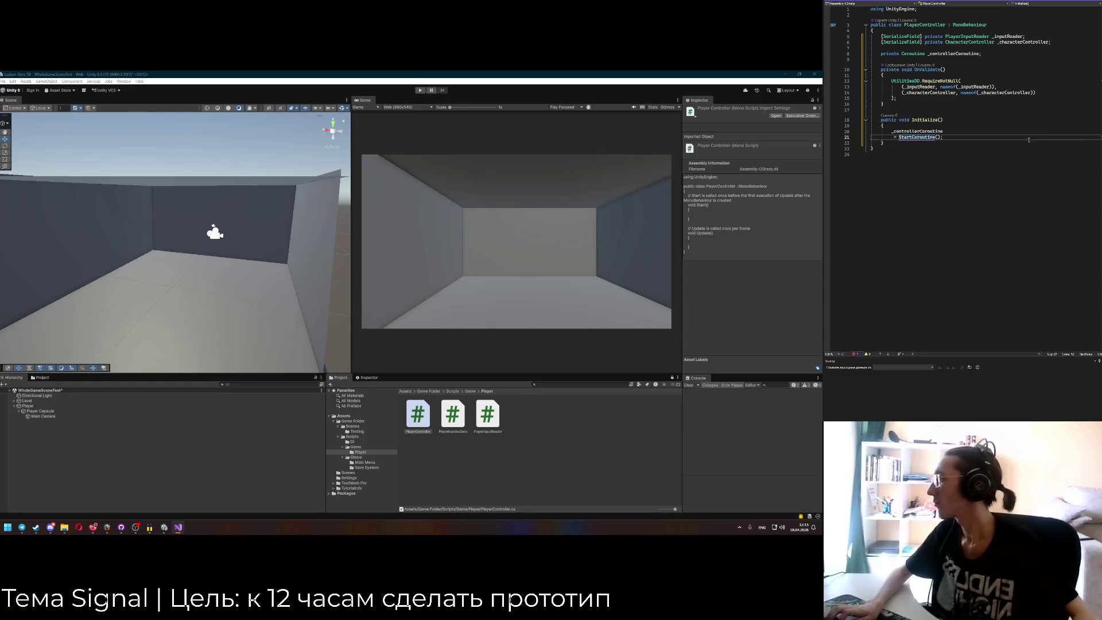
{"action": "key", "text": "Home"}
{"action": "key", "text": "BackSpace"}
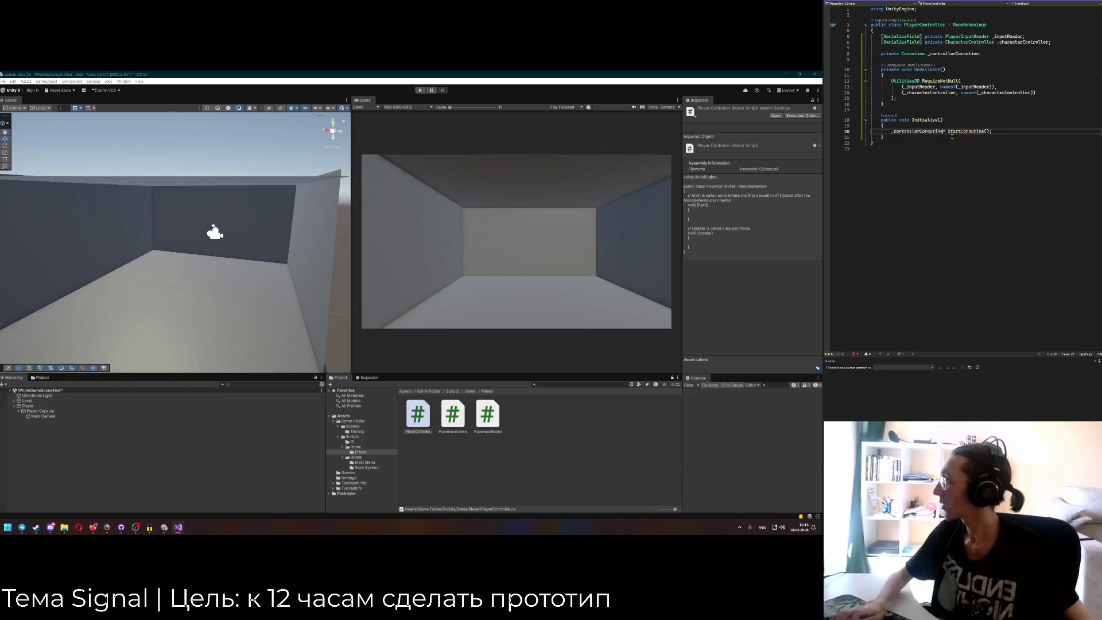
Create an IEnumerator ControllerCoroutine() method and import System.Collections.
{"action": "key", "text": "Down"}
{"action": "key", "text": "End"}
{"action": "key", "text": "Return"}
{"action": "key", "text": "Return"}
{"action": "key", "text": "Return"}
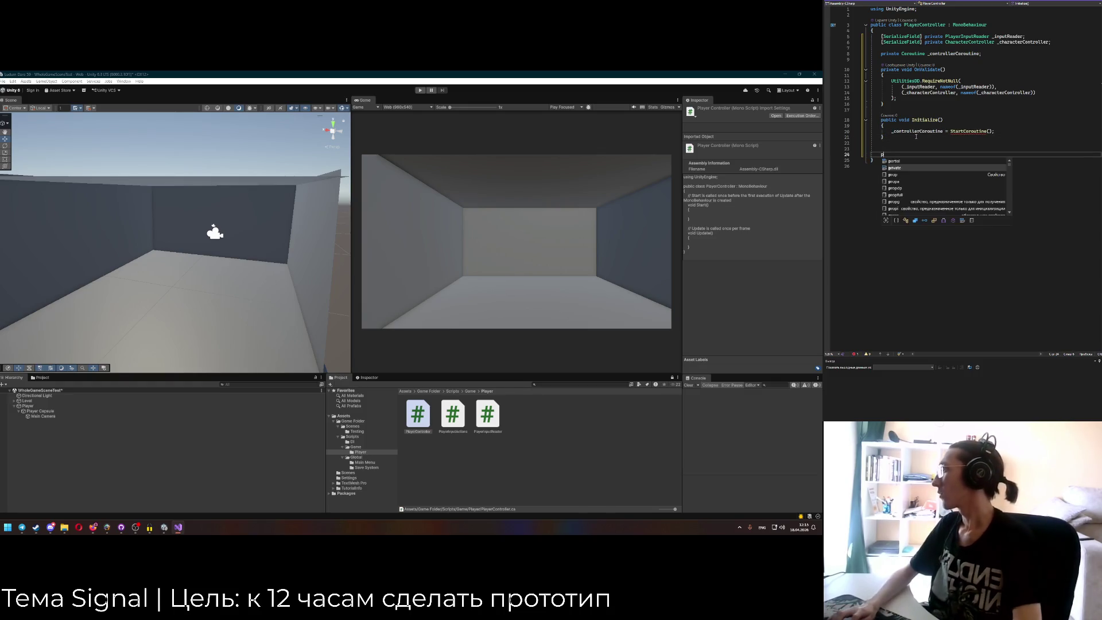
{"action": "key", "text": "BackSpace"}
{"action": "type", "text": "priva"}
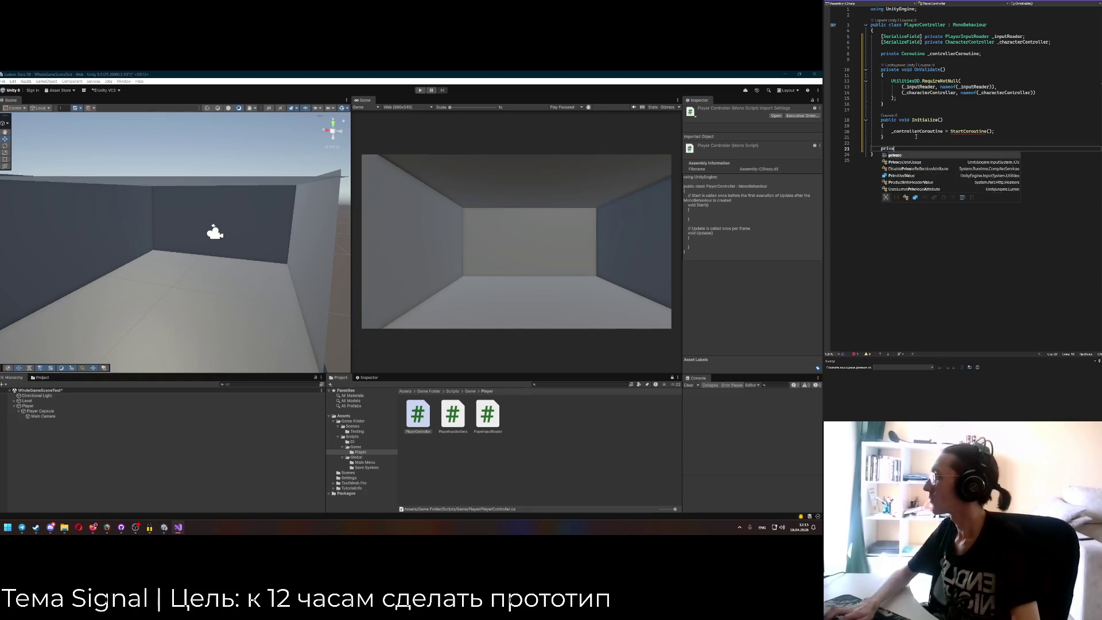
{"action": "type", "text": "te void ControllerCoroutine() {"}
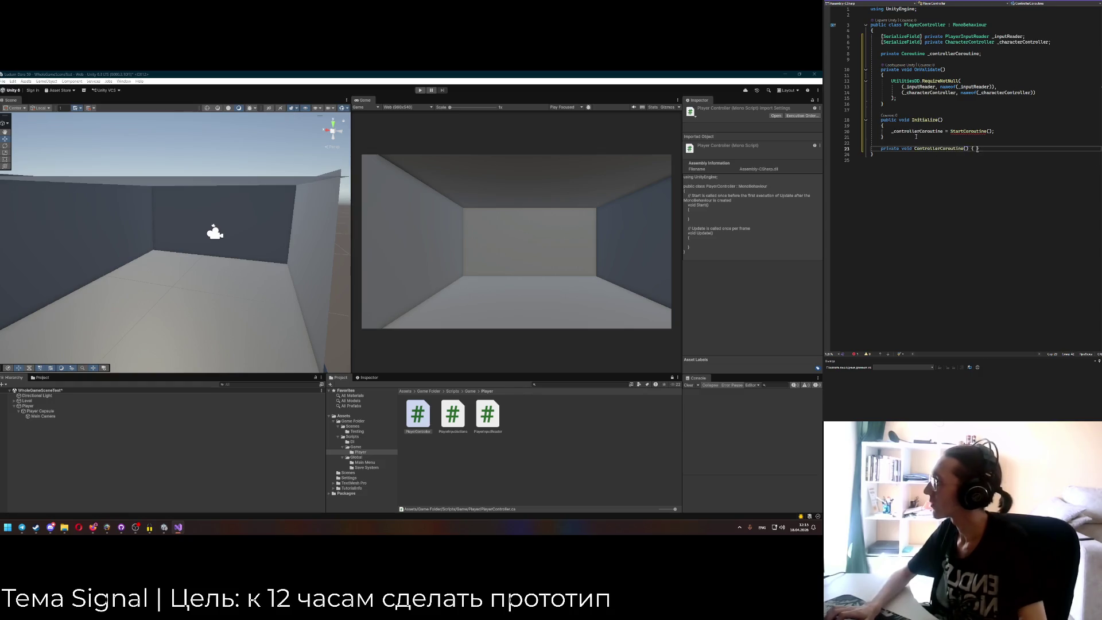
{"action": "key", "text": "Return"}
{"action": "double_click", "coordinate": [906, 153]}
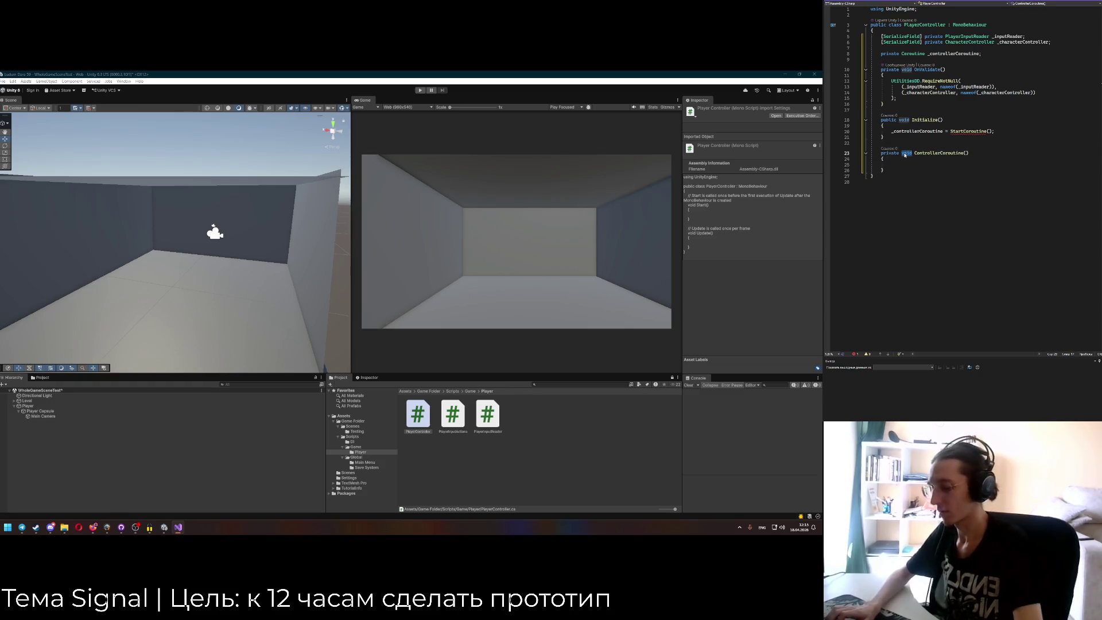
{"action": "type", "text": "IEnu"}
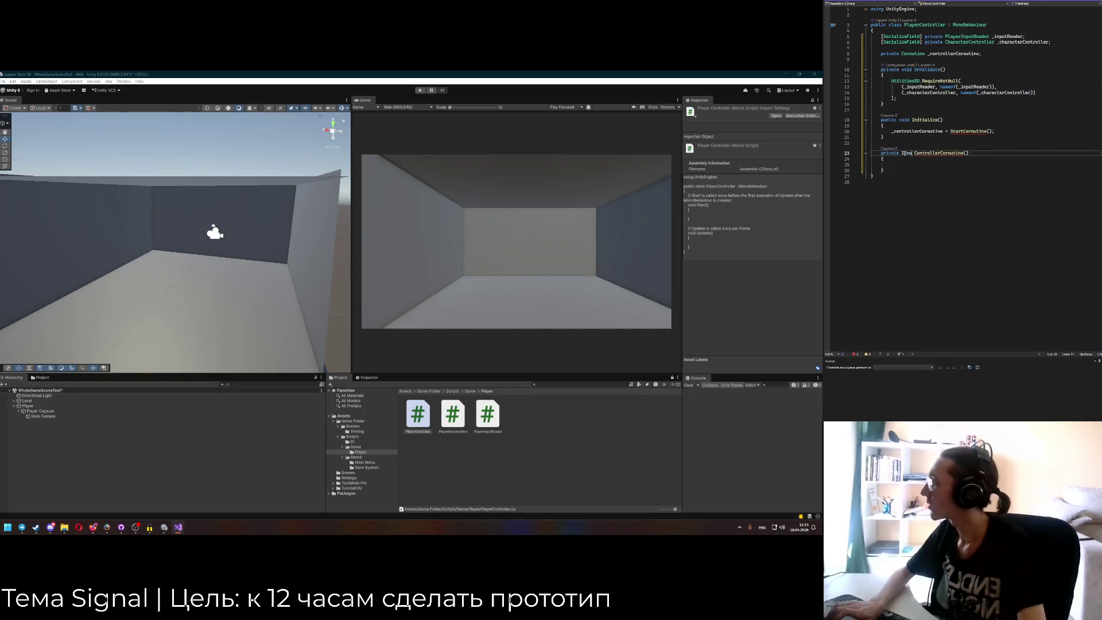
{"action": "type", "text": "merator"}
{"action": "left_click", "coordinate": [910, 159]}
{"action": "key", "text": "ctrl+period"}
{"action": "key", "text": "Return"}
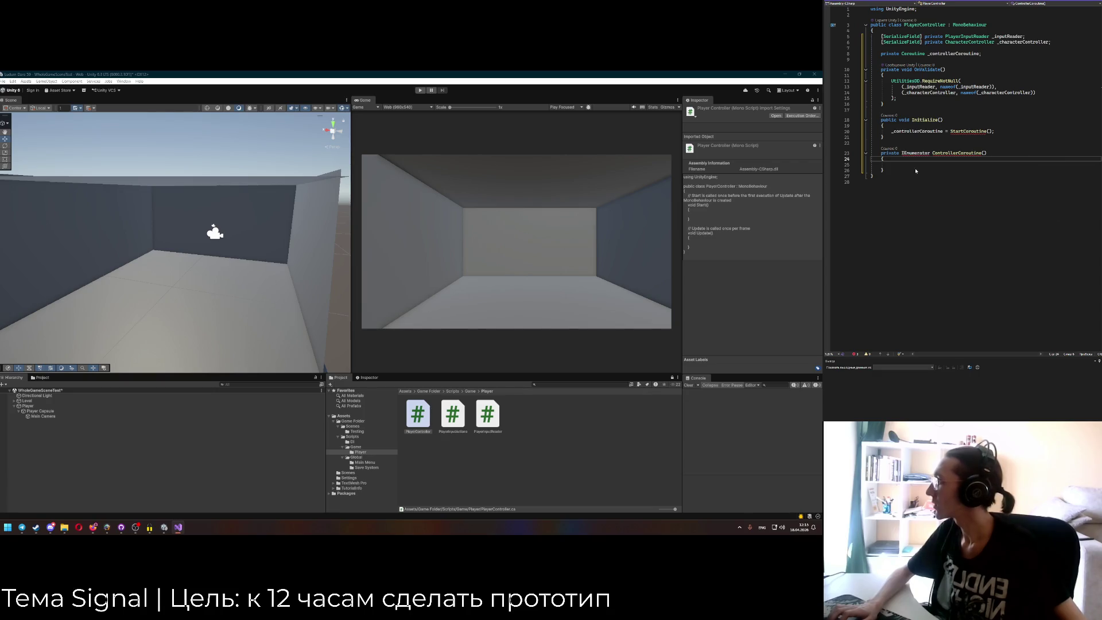
Pass ControllerCoroutine() to StartCoroutine and make the coroutine body yield return null.
{"action": "left_click", "coordinate": [919, 171]}
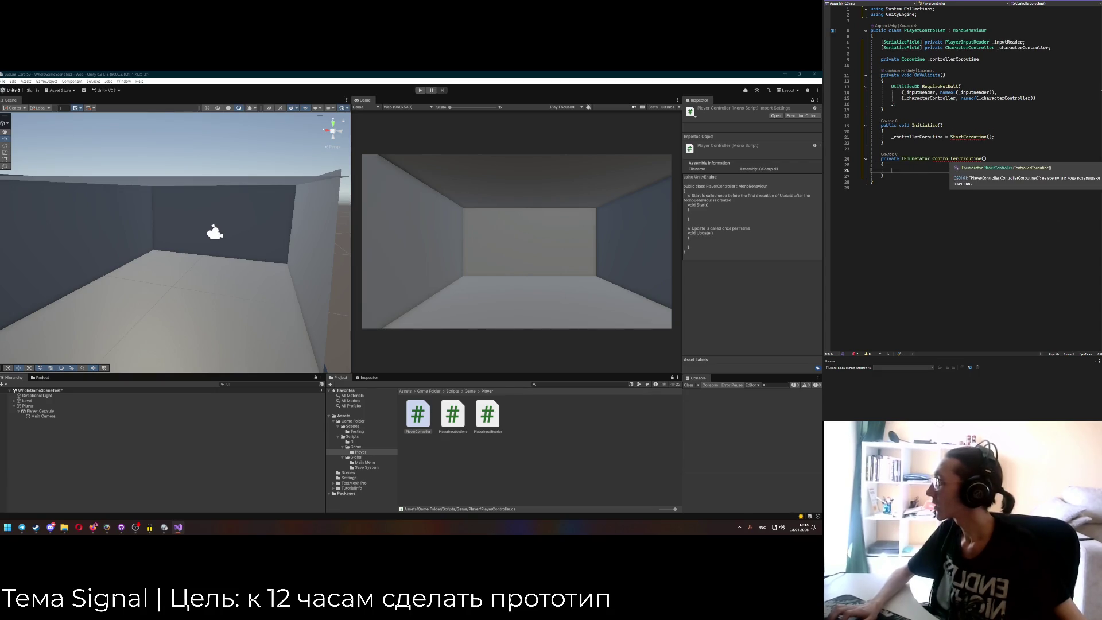
{"action": "left_click", "coordinate": [989, 137]}
{"action": "type", "text": "ControllerCoroutine()"}
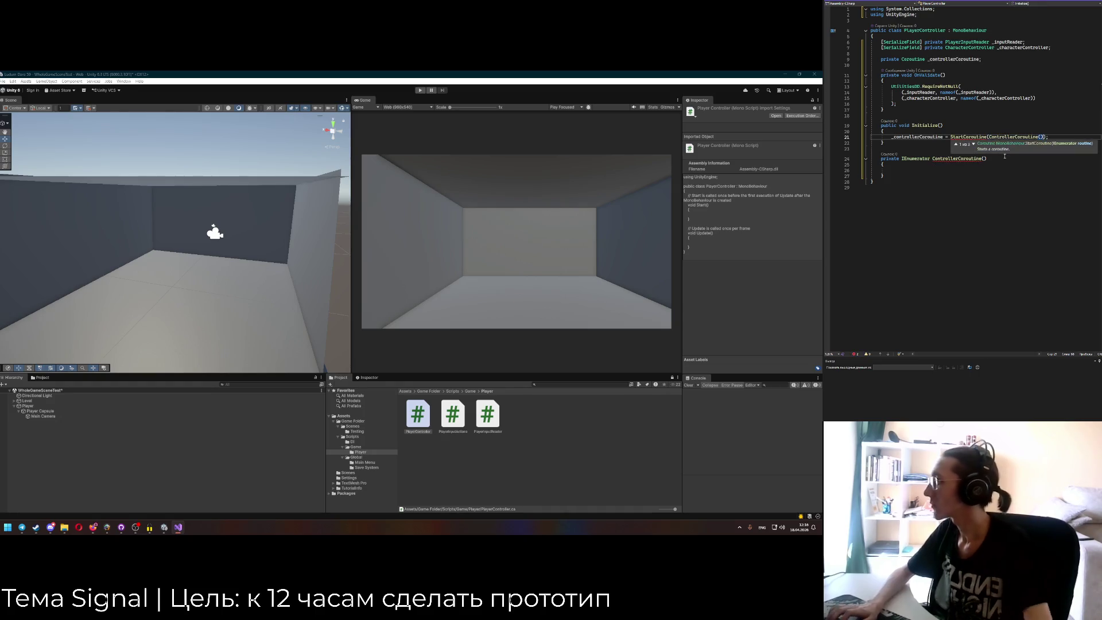
{"action": "left_click", "coordinate": [959, 170]}
{"action": "type", "text": "yield return null;"}
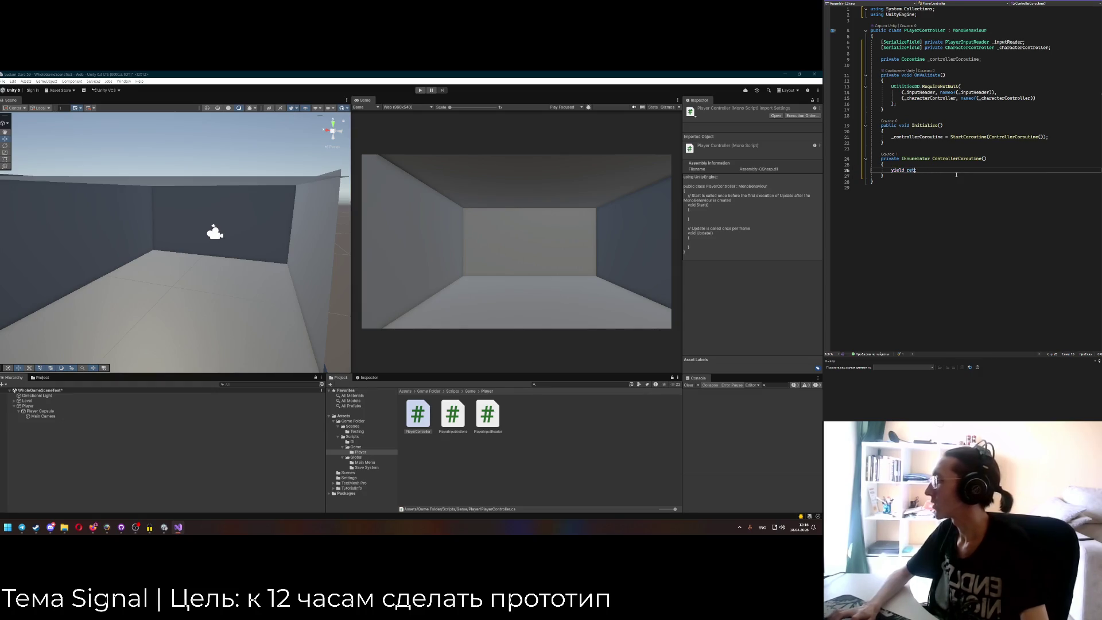
{"action": "key", "text": "BackSpace"}
{"action": "type", "text": "break;"}
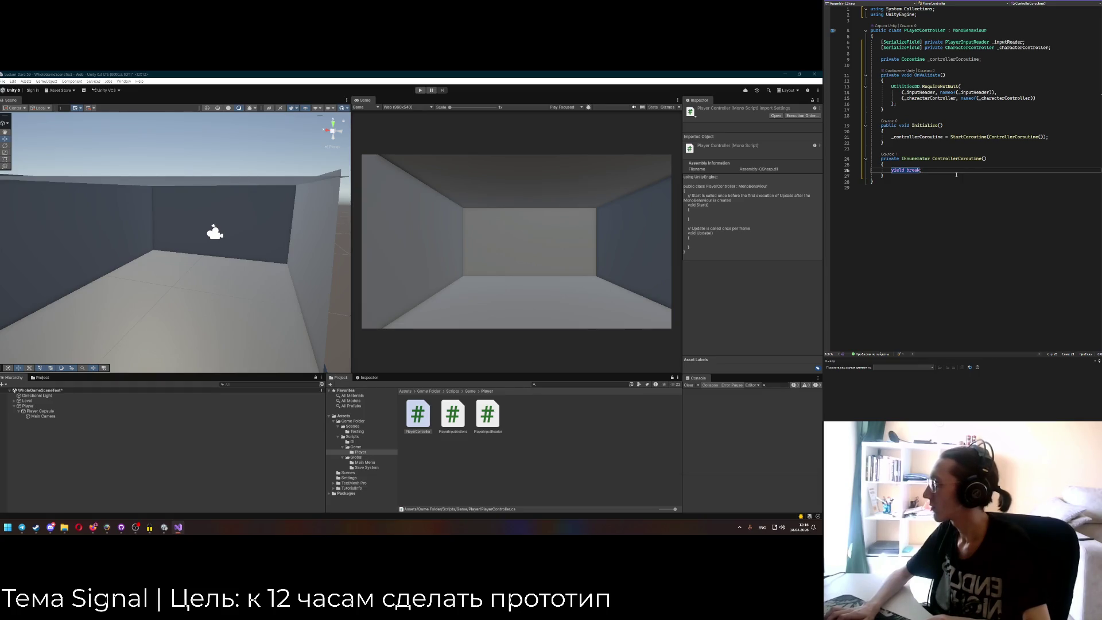
{"action": "key", "text": "BackSpace"}
{"action": "key", "text": "BackSpace"}
{"action": "key", "text": "BackSpace"}
{"action": "type", "text": "return null"}
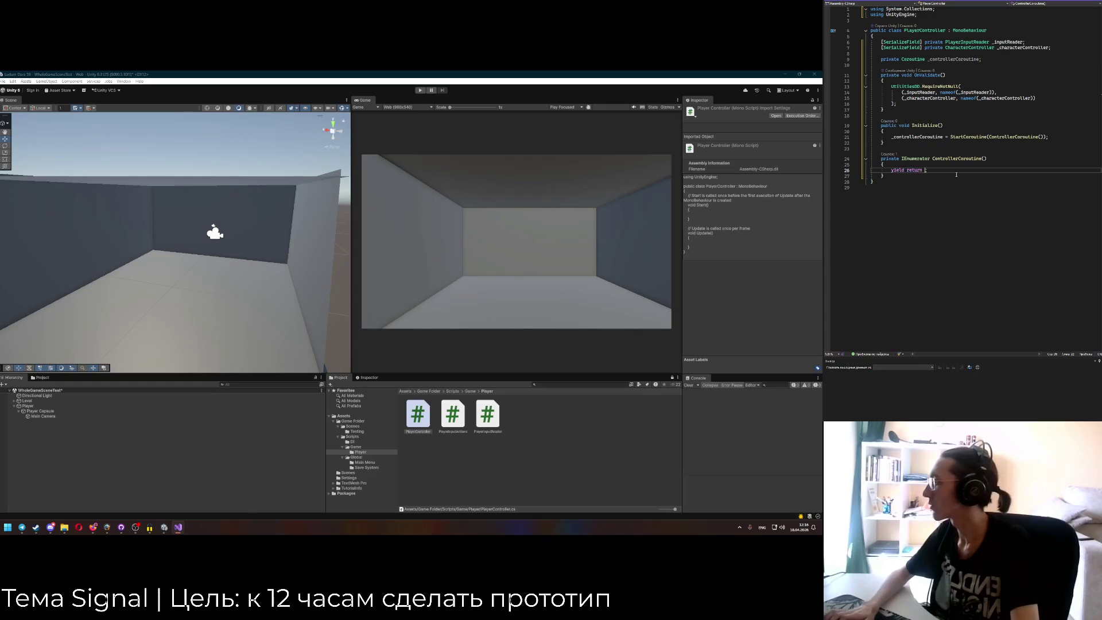
Begin an if guard line at the top of Initialize.
{"action": "key", "text": "Escape"}
{"action": "left_click", "coordinate": [930, 137]}
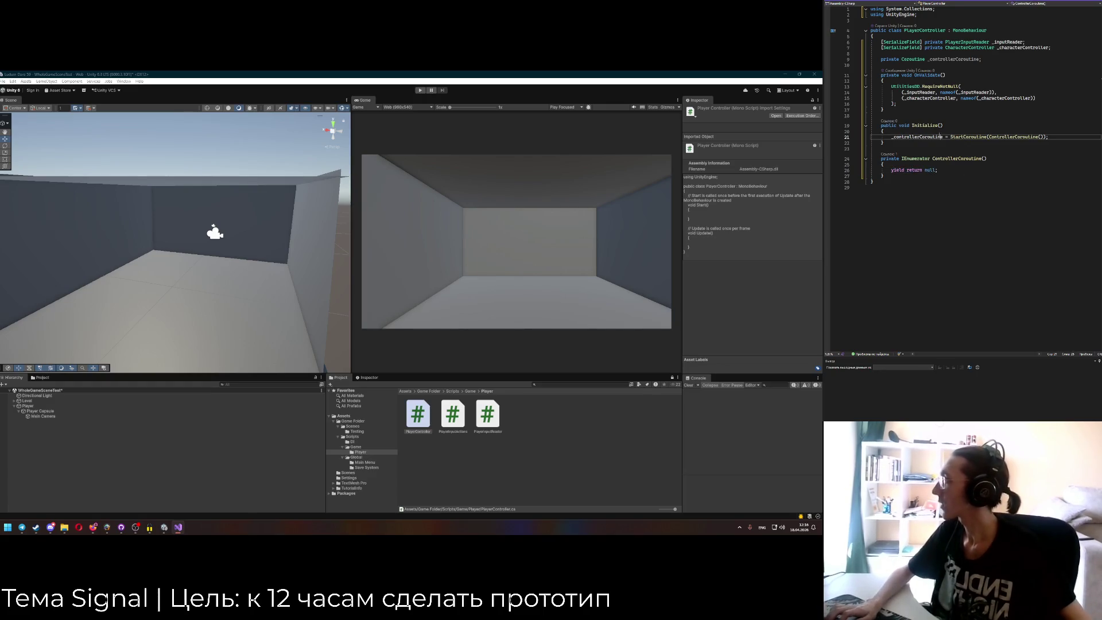
{"action": "key", "text": "Up"}
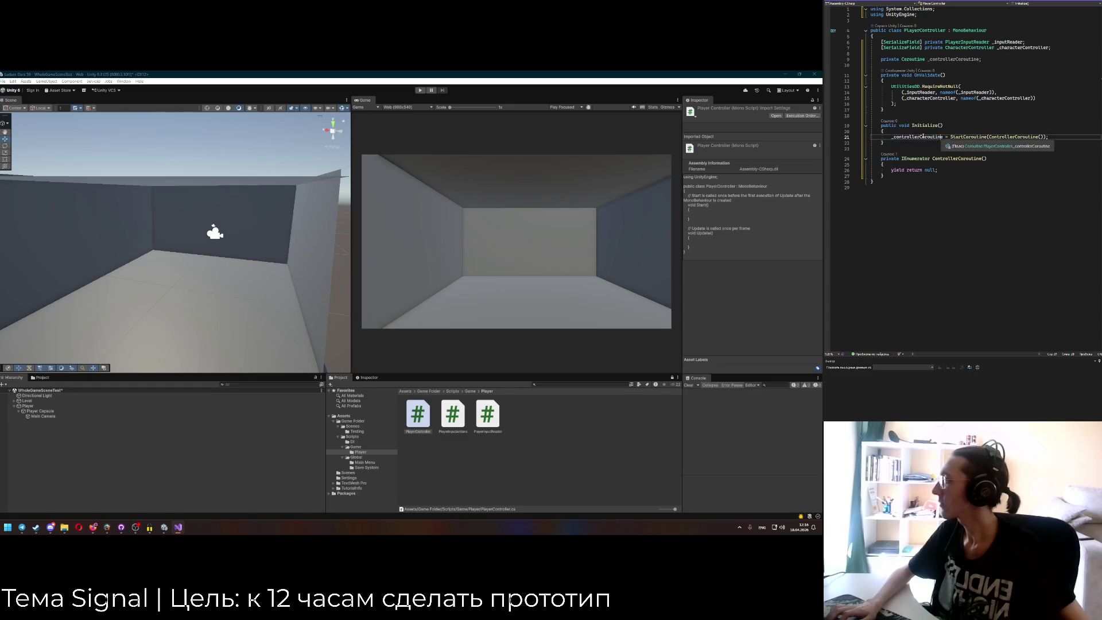
{"action": "key", "text": "Return"}
{"action": "type", "text": "if"}
{"action": "left_click", "coordinate": [934, 59]}
{"action": "left_click", "coordinate": [921, 81]}
Add an Awake method that sets _controllerCoroutine = null.
{"action": "key", "text": "Up"}
{"action": "key", "text": "Up"}
{"action": "key", "text": "Up"}
{"action": "key", "text": "Down"}
{"action": "key", "text": "Return"}
{"action": "key", "text": "Return"}
{"action": "key", "text": "Up"}
{"action": "type", "text": "private voi"}
{"action": "type", "text": "d Awak"}
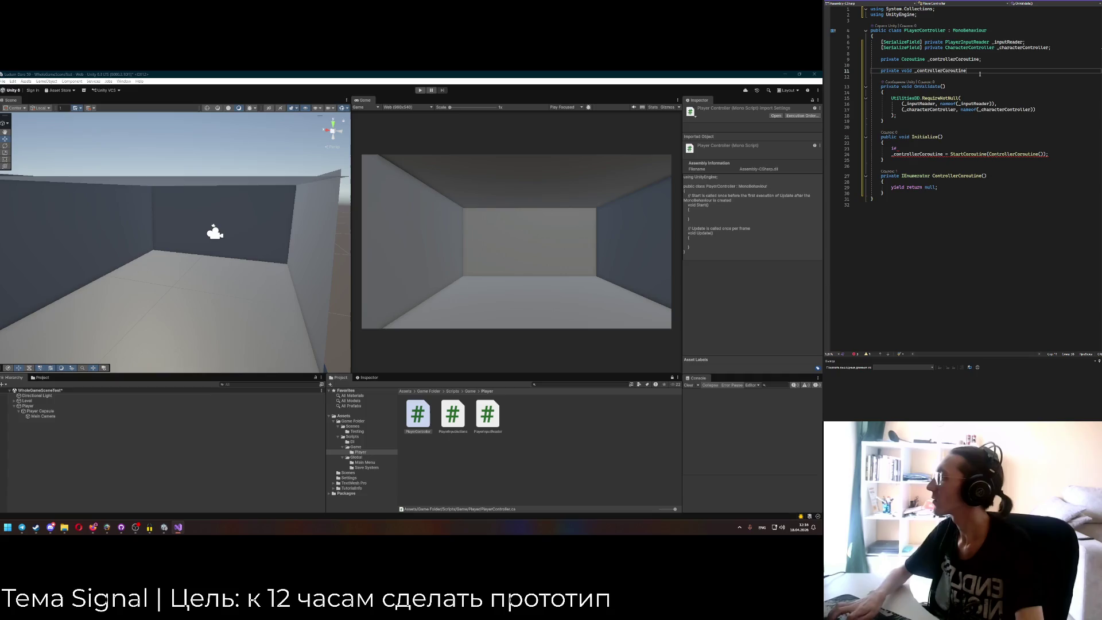
{"action": "key", "text": "Tab"}
{"action": "type", "text": "_controllerCoroutine = null;"}
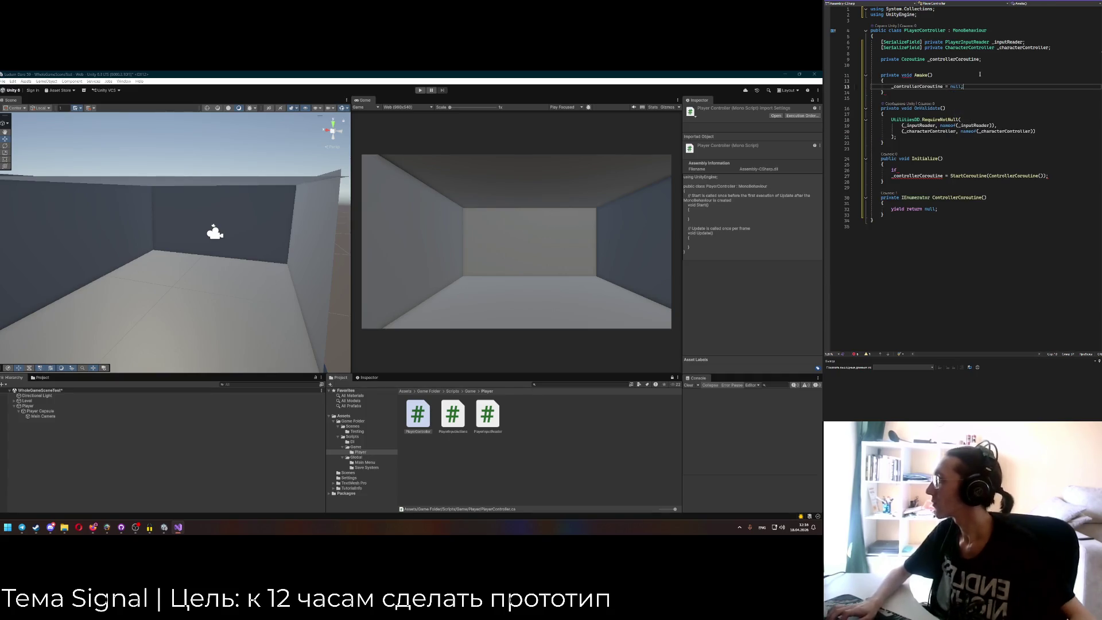
Guard the StartCoroutine assignment with _controllerCoroutine == null, simplified to a null-coalescing assignment.
{"action": "left_click", "coordinate": [926, 171]}
{"action": "type", "text": "(_controllerCoroutine == nul"}
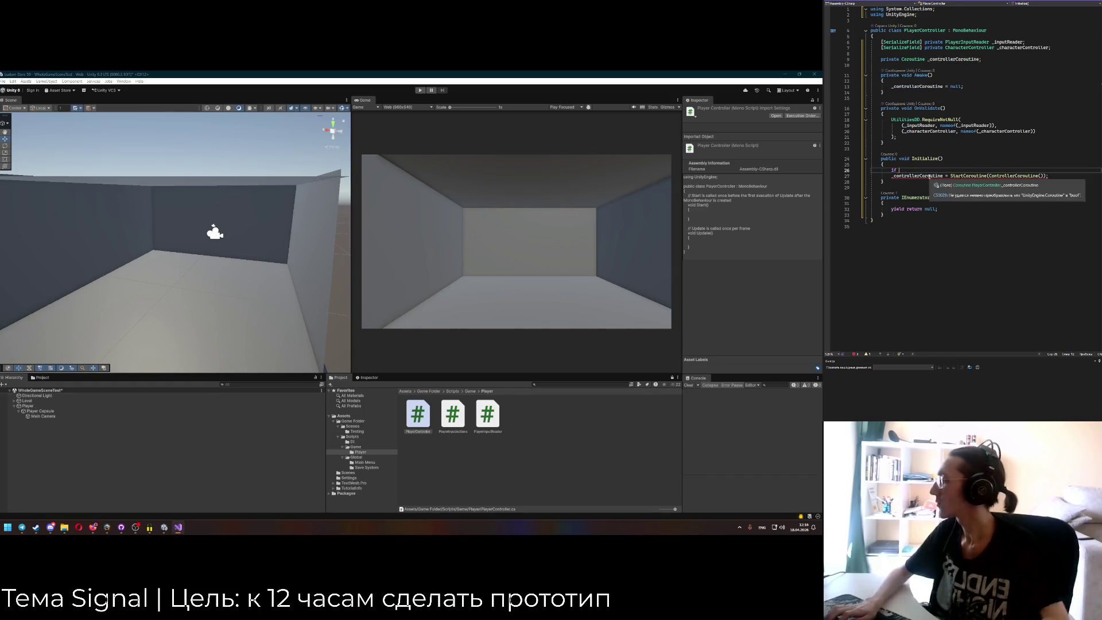
{"action": "type", "text": "l"}
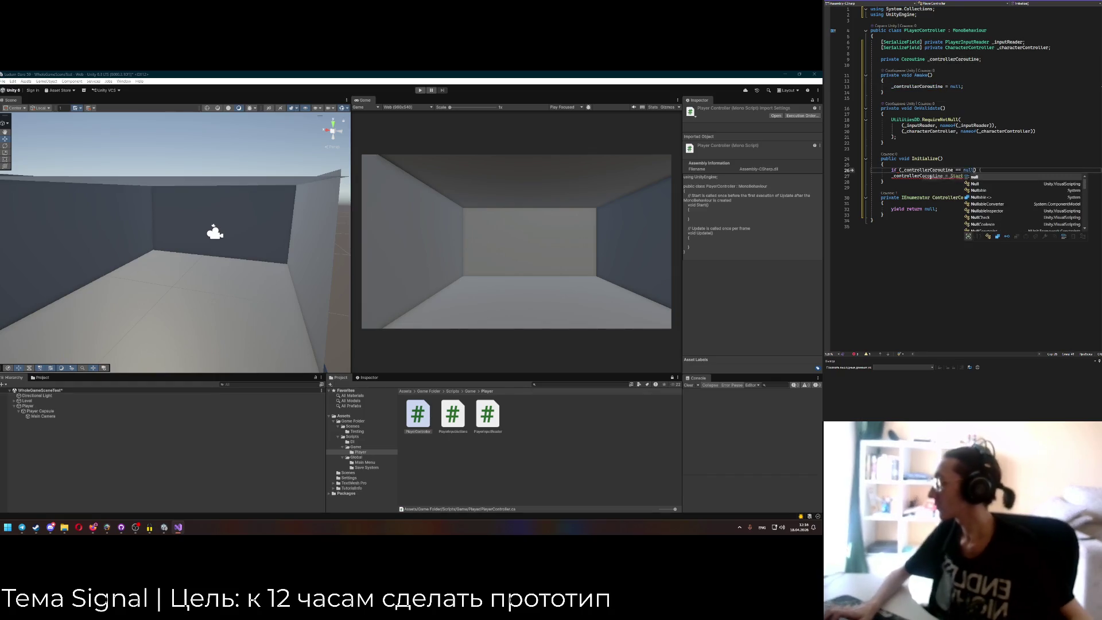
{"action": "key", "text": "Escape"}
{"action": "key", "text": "Down"}
{"action": "key", "text": "Home"}
{"action": "key", "text": "Tab"}
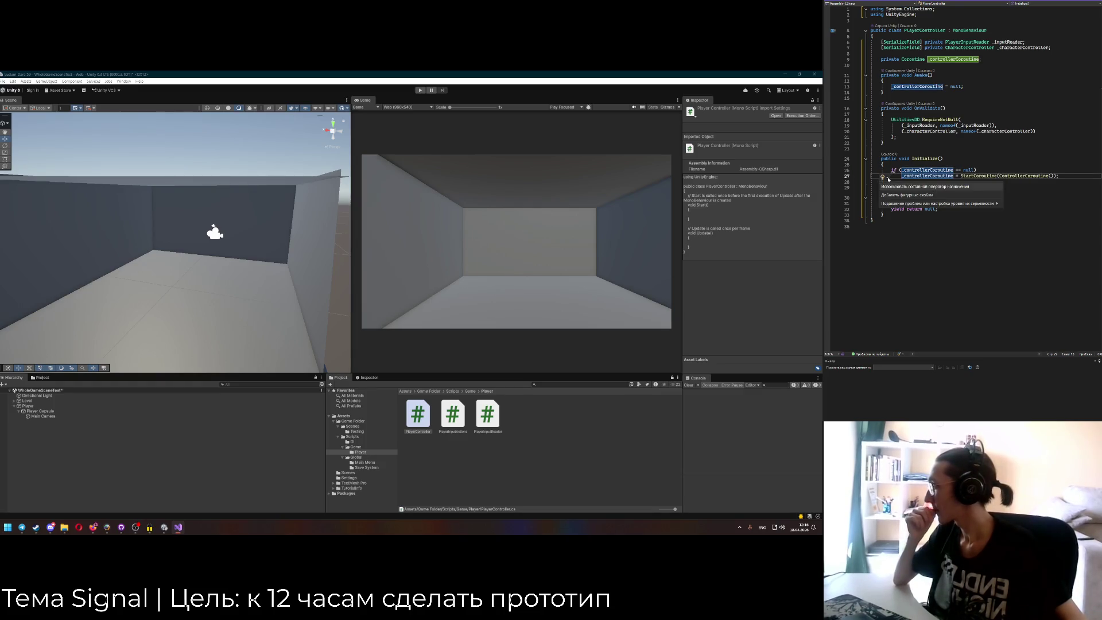
{"action": "left_click", "coordinate": [887, 178]}
{"action": "left_click", "coordinate": [901, 186]}
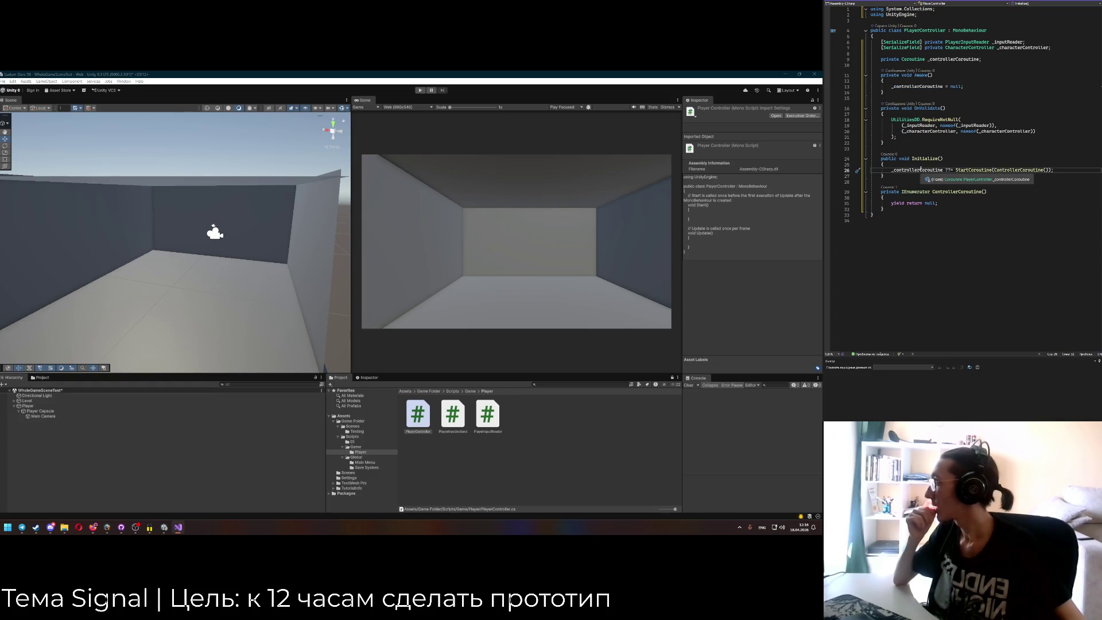
Insert blank lines inside ControllerCoroutine above yield return null.
{"action": "mouse_move", "coordinate": [986, 171]}
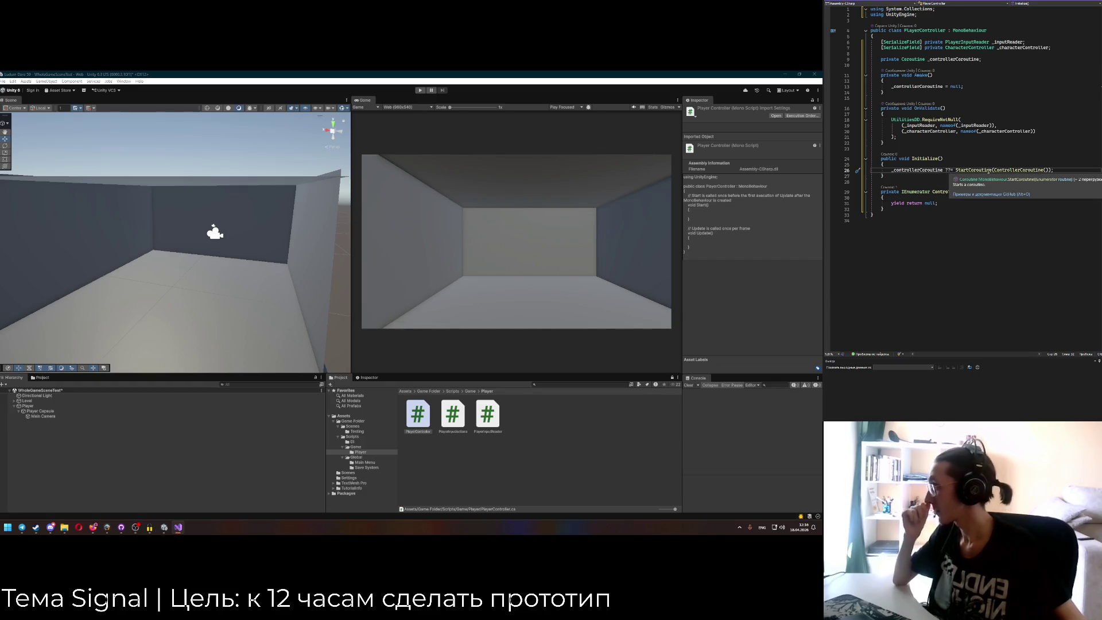
{"action": "double_click", "coordinate": [988, 171]}
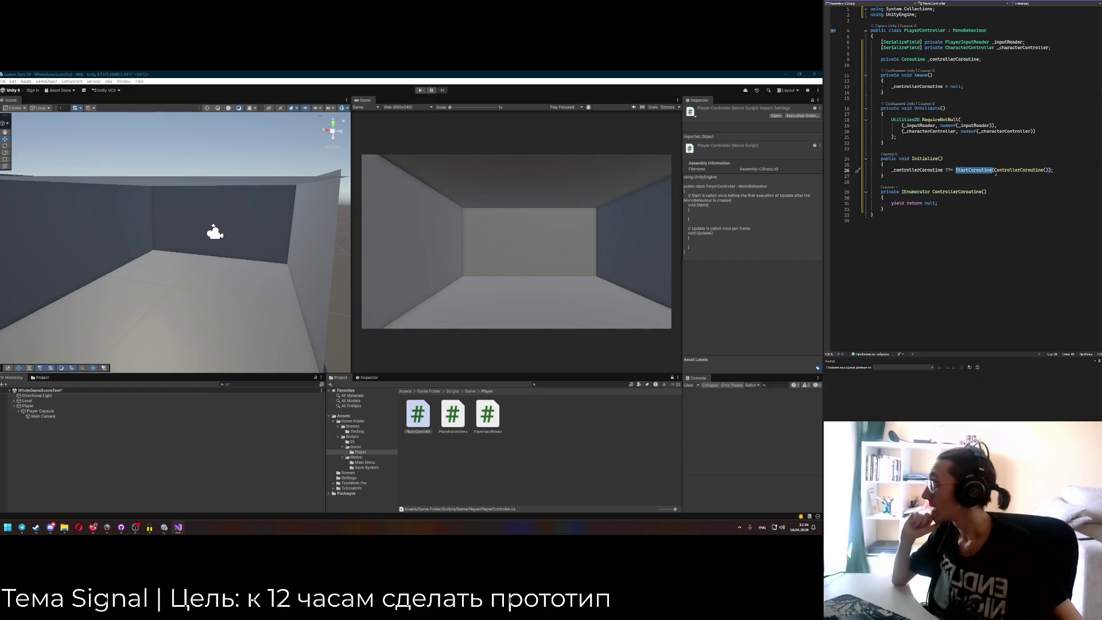
{"action": "left_click", "coordinate": [990, 198]}
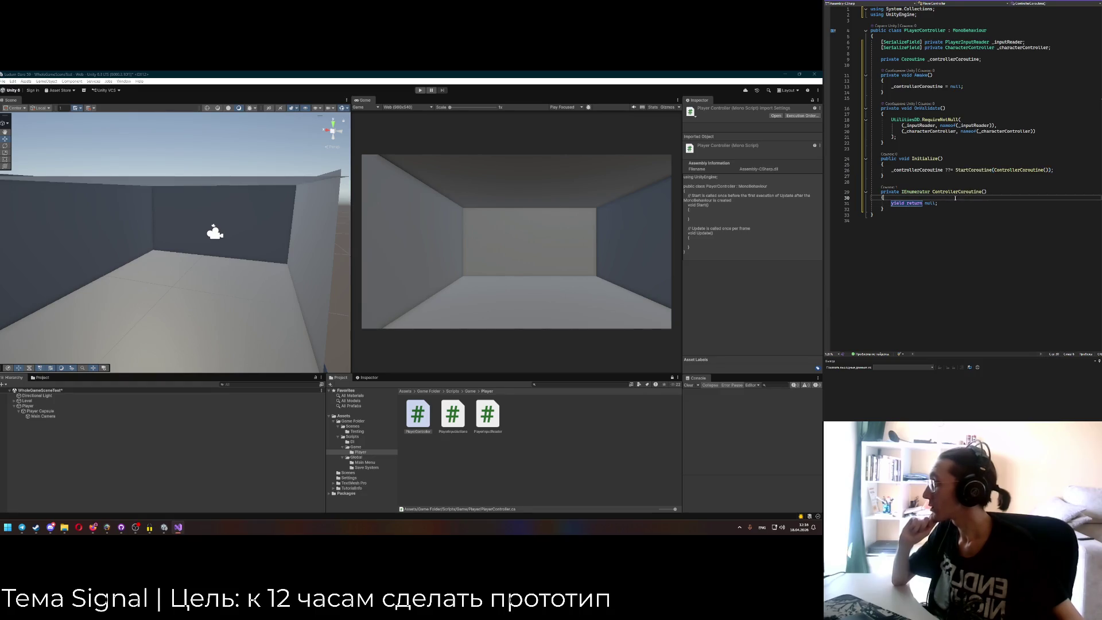
{"action": "key", "text": "Return"}
{"action": "key", "text": "Return"}
{"action": "key", "text": "Up"}
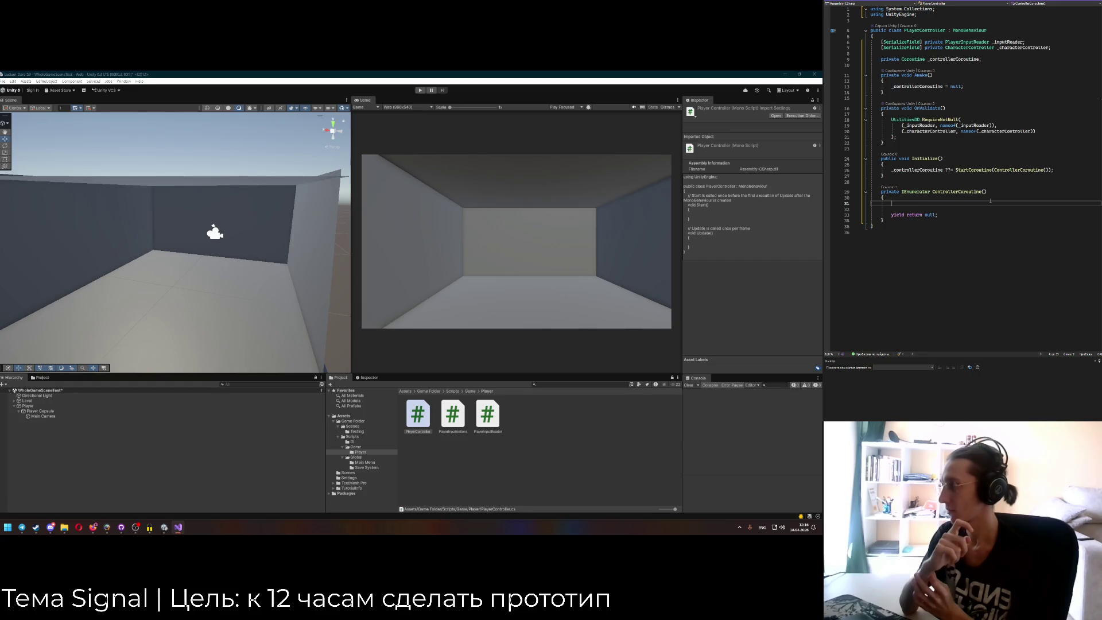
{"action": "left_click", "coordinate": [893, 91]}
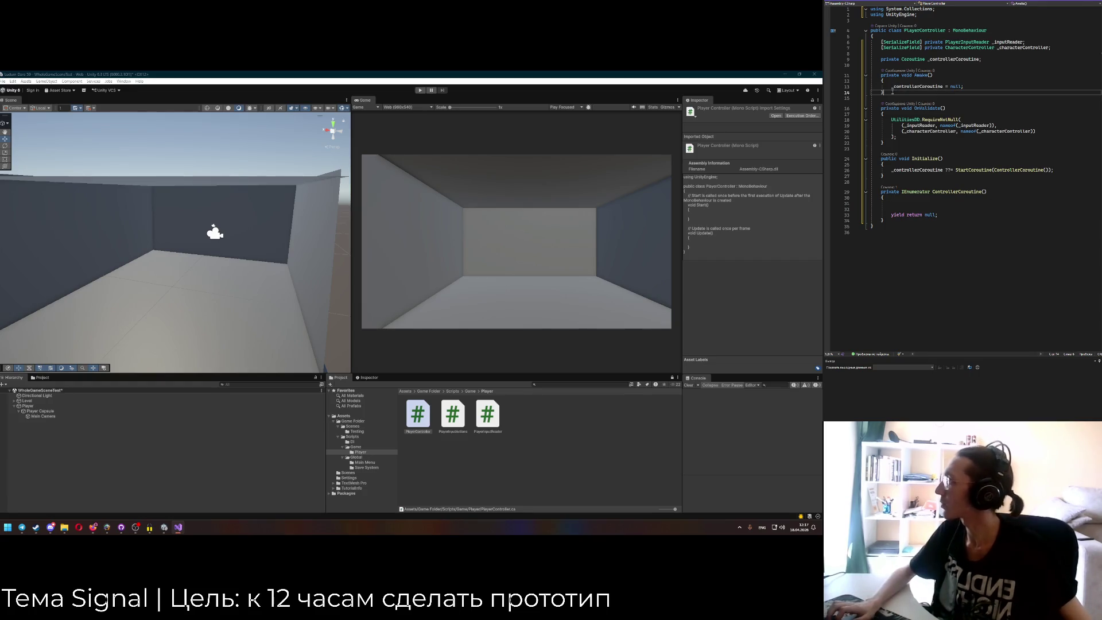
Delete the coroutine field, Awake, Initialize and ControllerCoroutine code from PlayerController.
{"action": "mouse_move", "coordinate": [941, 176]}
{"action": "left_mouse_down"}
{"action": "mouse_move", "coordinate": [942, 131]}
{"action": "mouse_move", "coordinate": [927, 113]}
{"action": "left_mouse_up"}
{"action": "key", "text": "BackSpace"}
{"action": "key", "text": "BackSpace"}
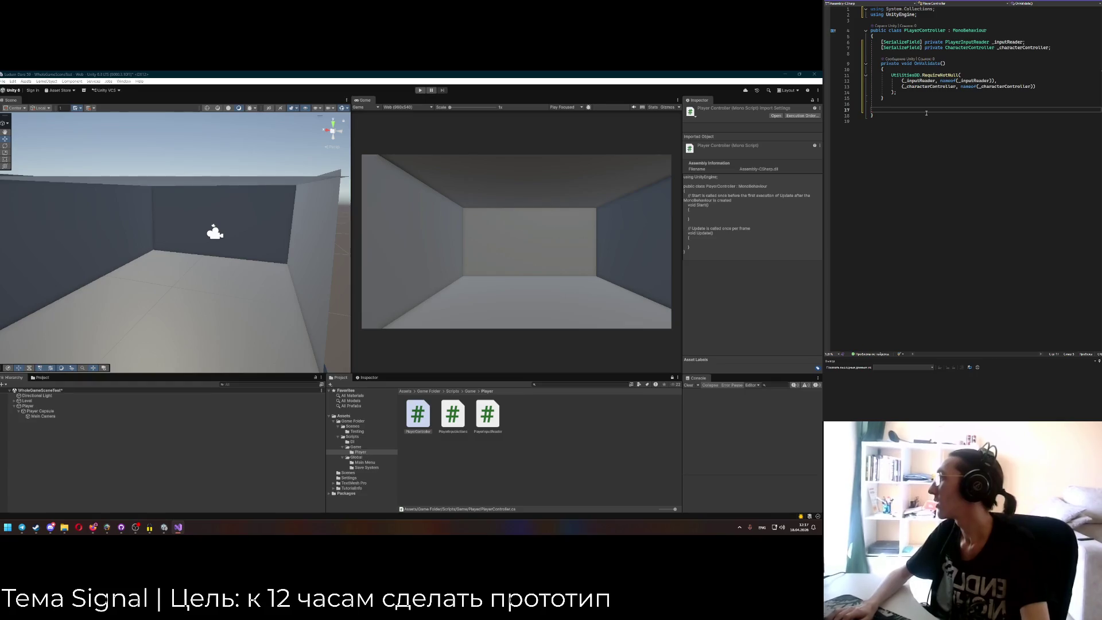
{"action": "type", "text": "public void OnAn"}
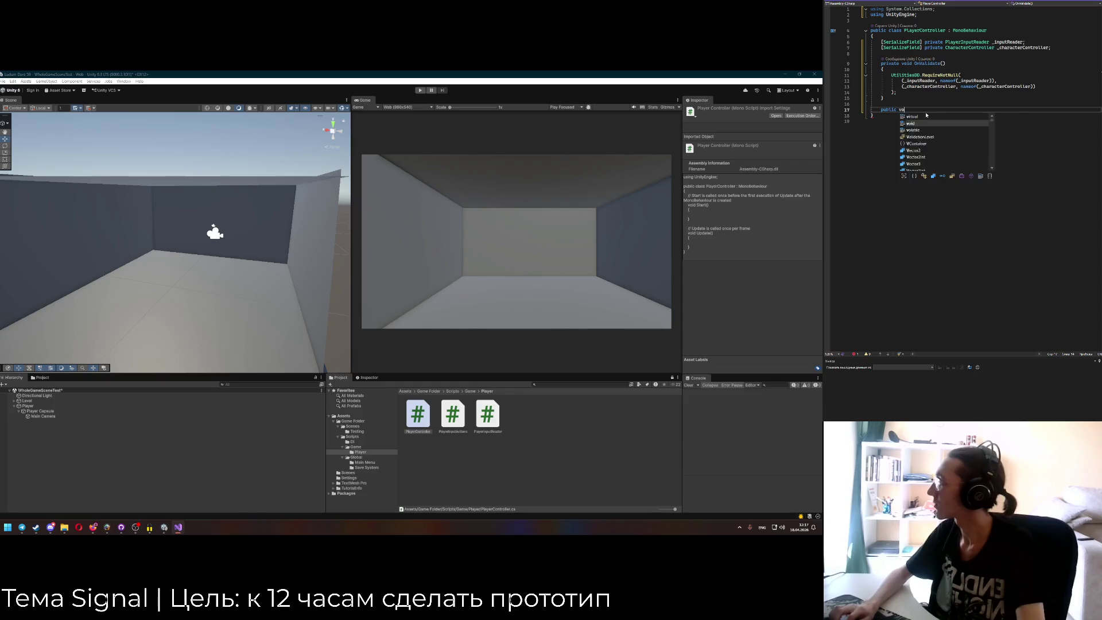
{"action": "key", "text": "Tab"}
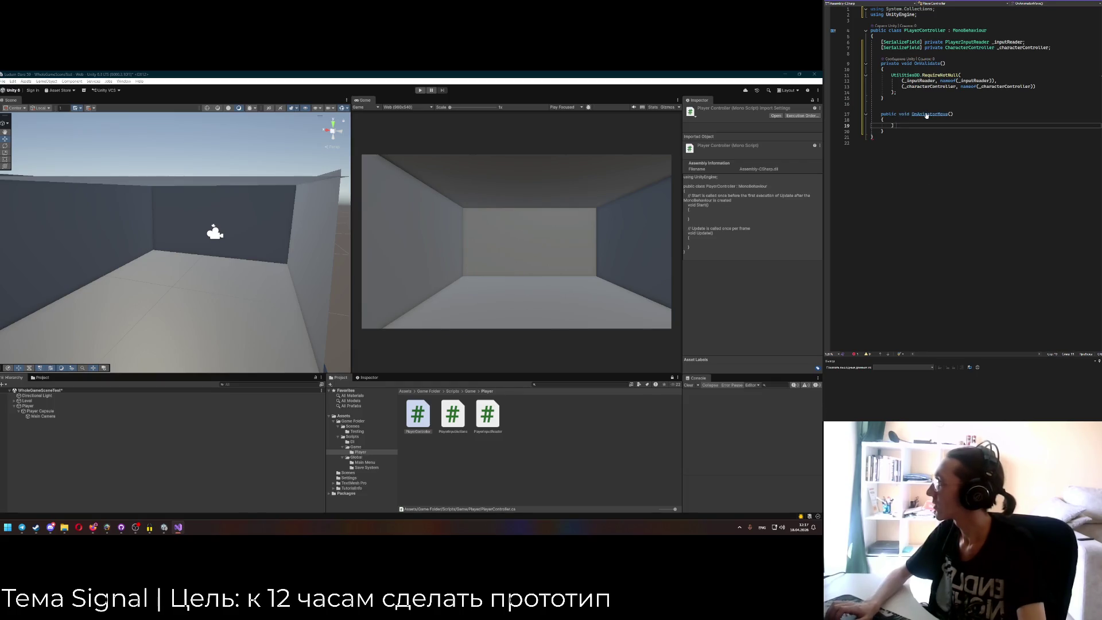
{"action": "key", "text": "ctrl+z"}
{"action": "key", "text": "ctrl+z"}
{"action": "key", "text": "ctrl+z"}
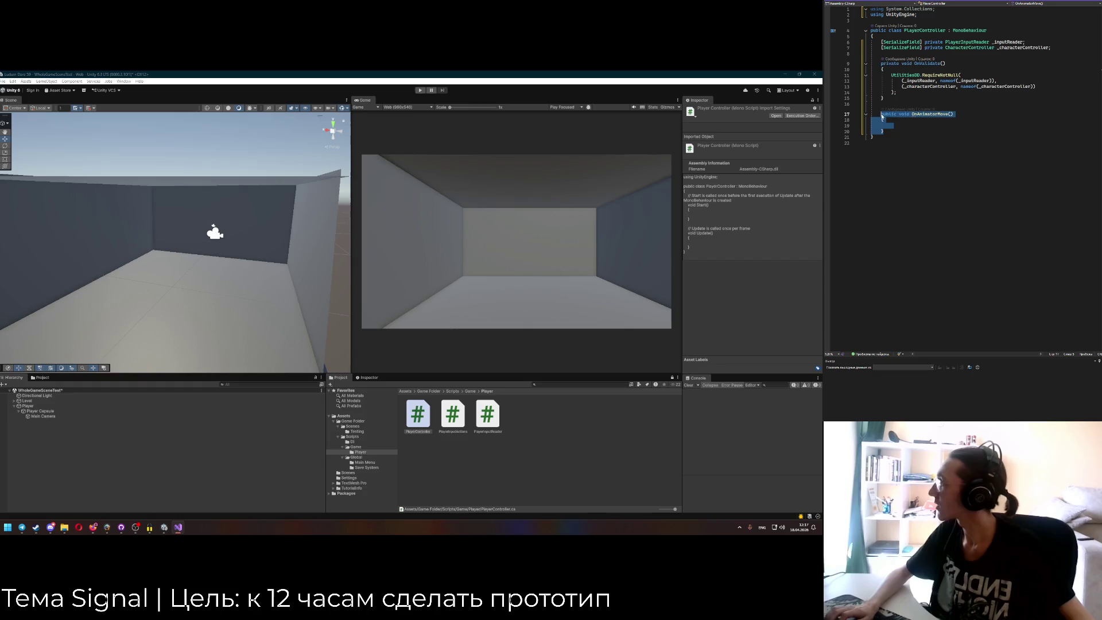
Add an empty private void OnEnable method after OnValidate.
{"action": "key", "text": "Return"}
{"action": "key", "text": "Return"}
{"action": "type", "text": "private "}
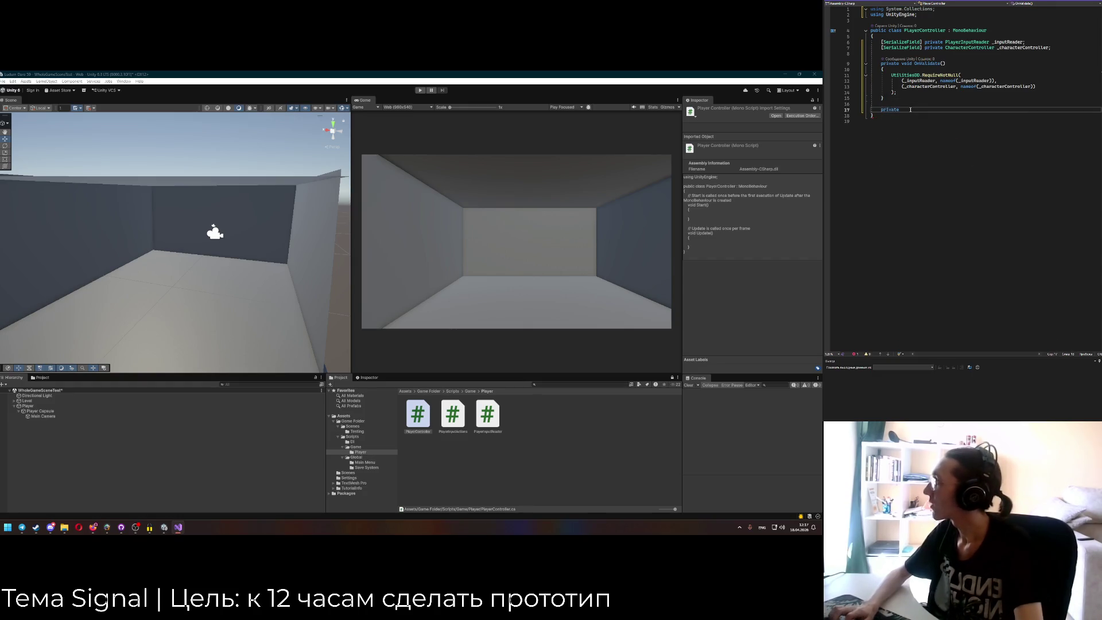
{"action": "type", "text": "voi"}
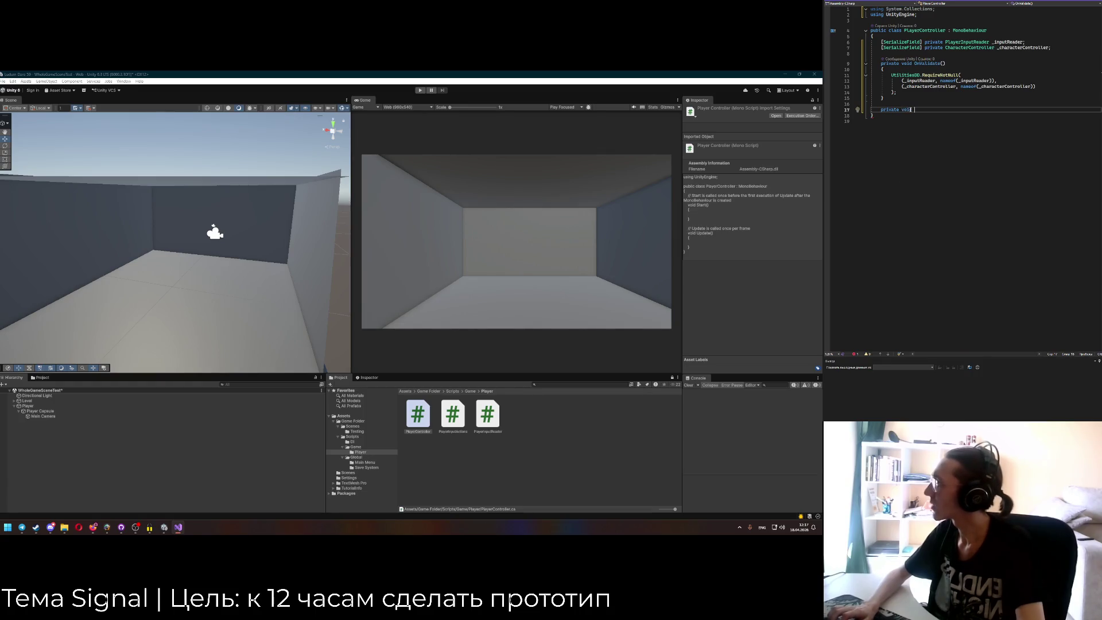
{"action": "type", "text": "d OnEna"}
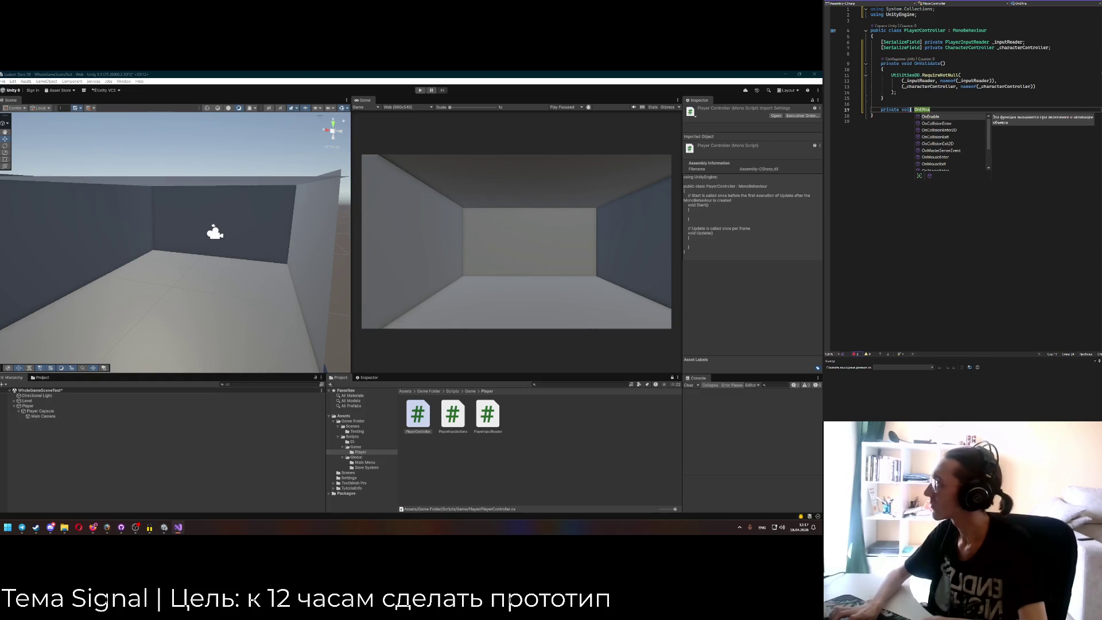
{"action": "key", "text": "Tab"}
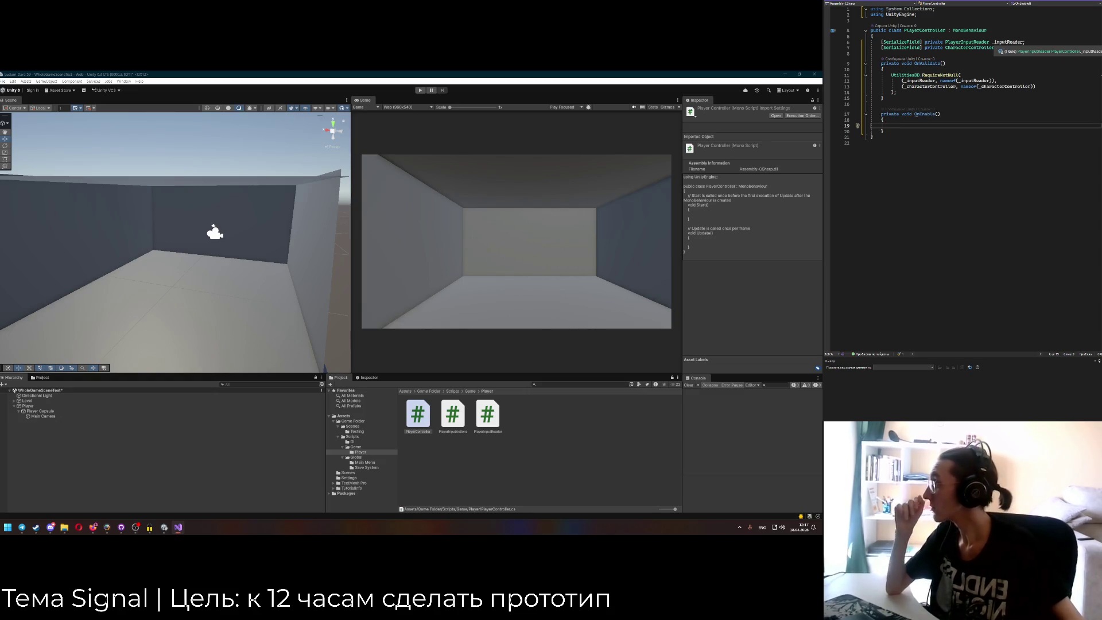
Write a HandleInput subscription on _inputReader inside OnEnable.
{"action": "mouse_move", "coordinate": [916, 114]}
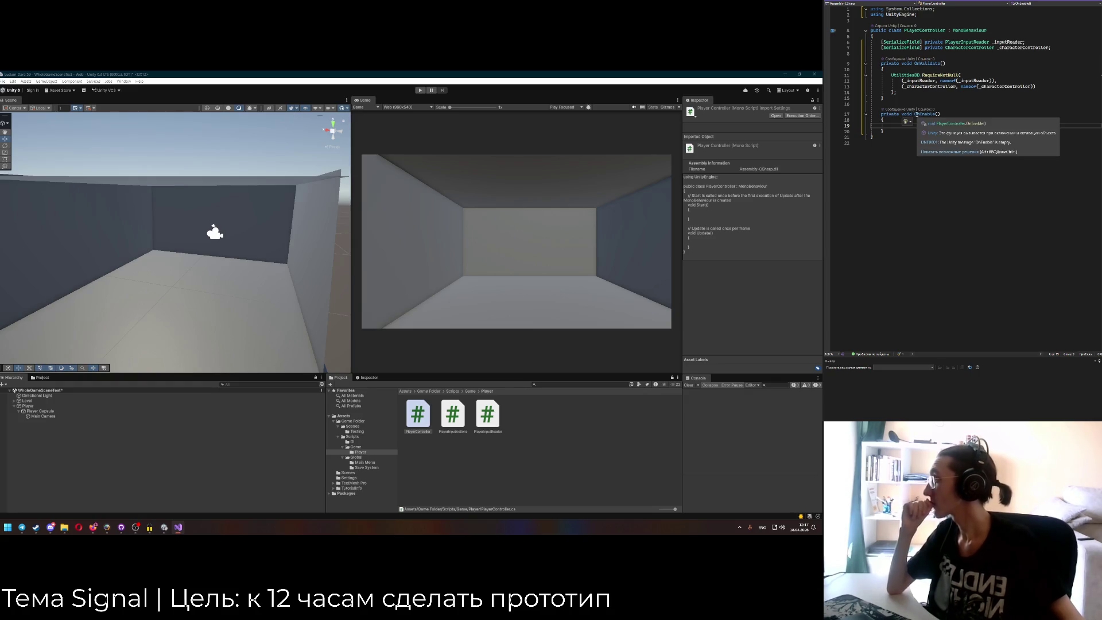
{"action": "mouse_move", "coordinate": [1005, 42]}
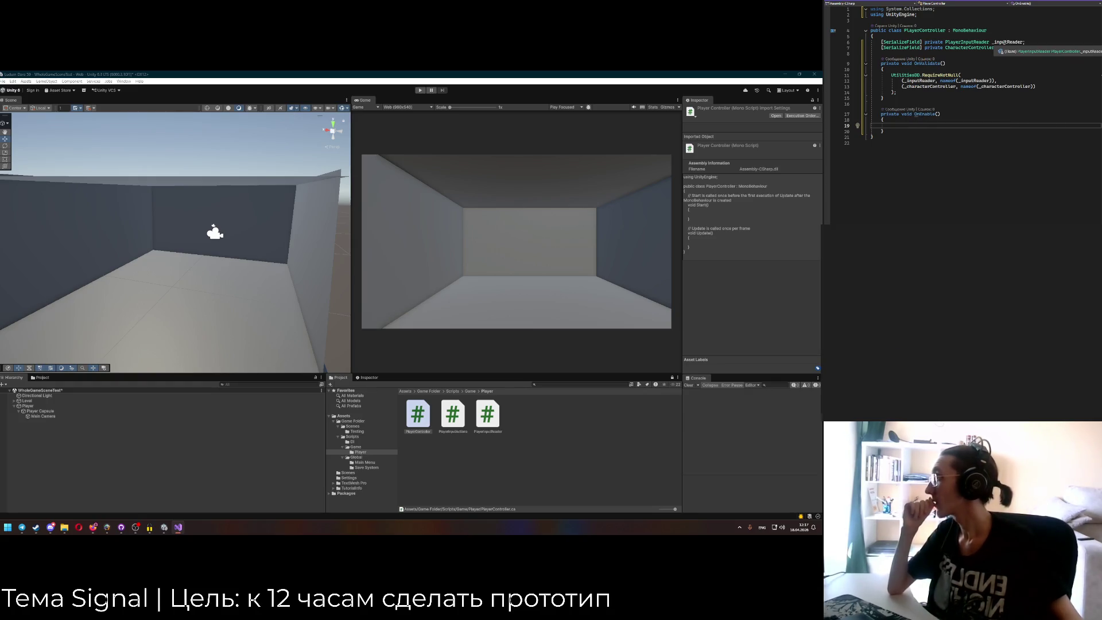
{"action": "left_click", "coordinate": [1005, 41]}
{"action": "left_click", "coordinate": [939, 129]}
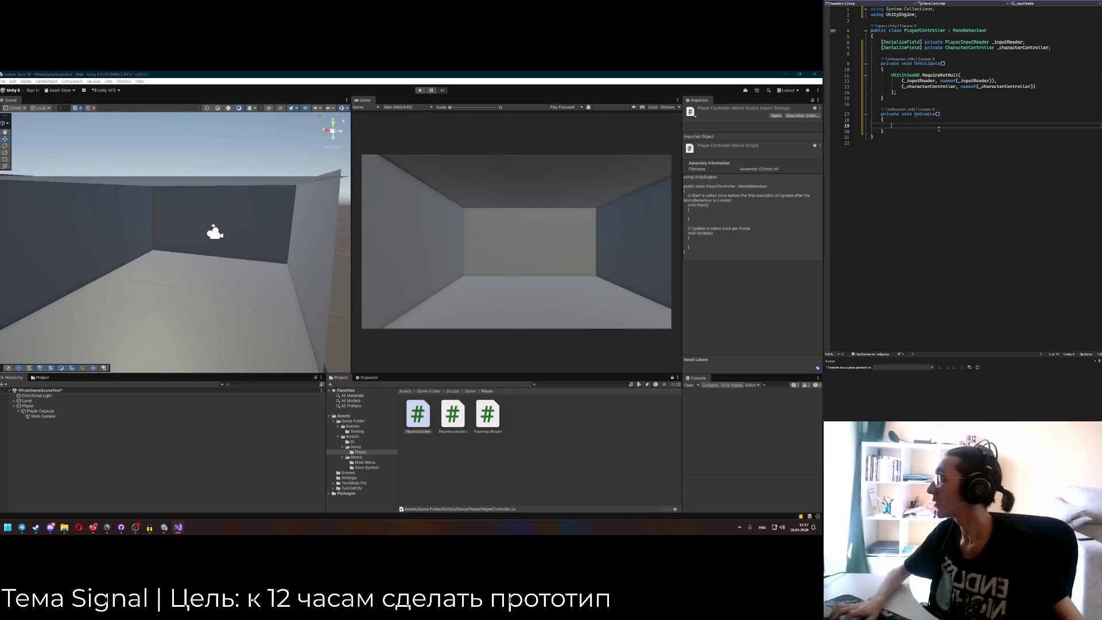
{"action": "type", "text": "_inputReader += HandleInput()"}
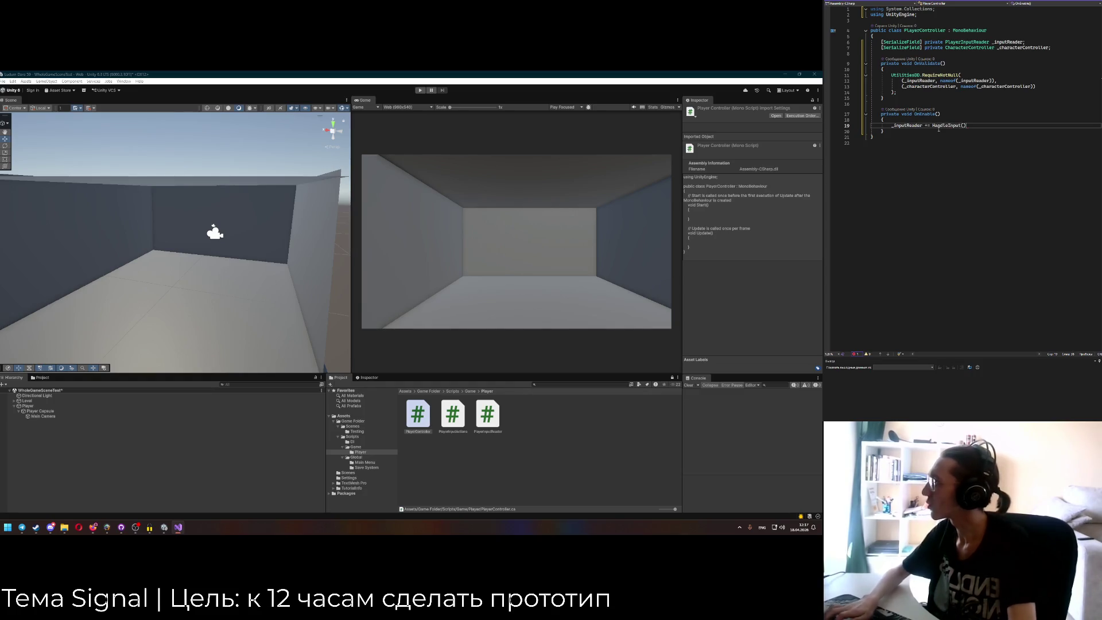
{"action": "type", "text": ";"}
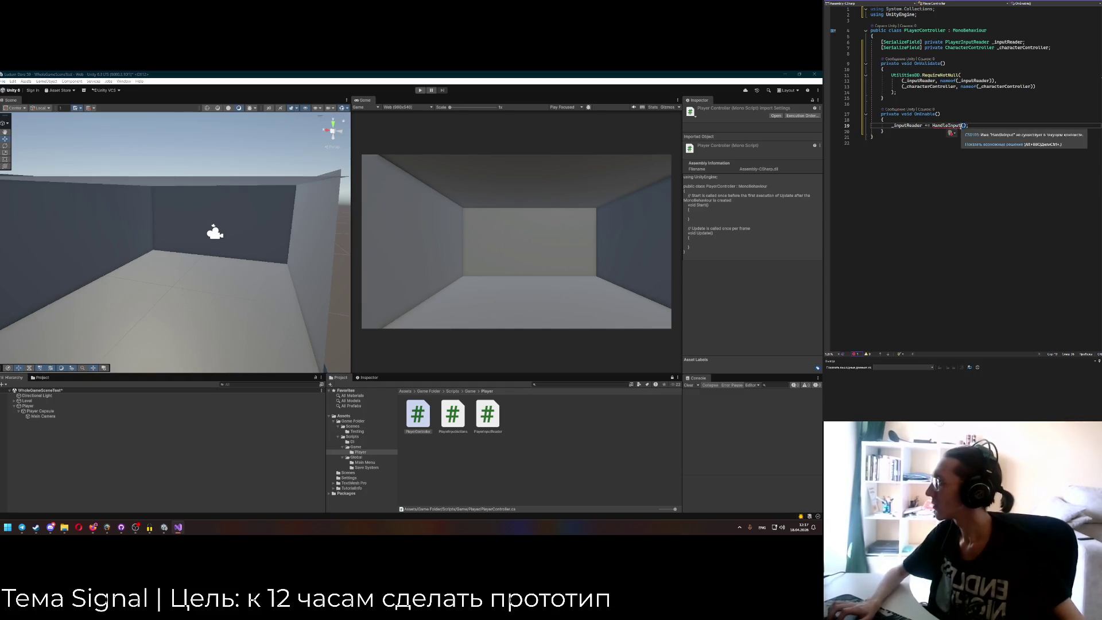
Duplicate the OnEnable method below itself.
{"action": "left_click", "coordinate": [900, 131]}
{"action": "key", "text": "shift+Up"}
{"action": "key", "text": "shift+Up"}
{"action": "key", "text": "shift+Up"}
{"action": "key", "text": "ctrl+c"}
{"action": "key", "text": "Right"}
{"action": "key", "text": "ctrl+v"}
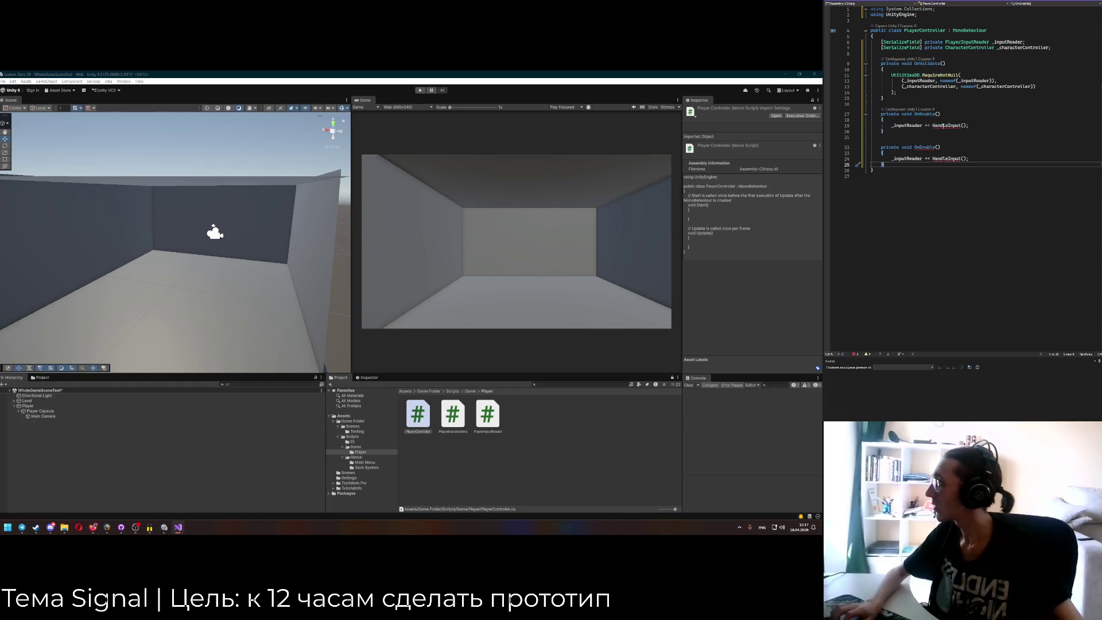
Correct the OnEnable line to _inputReader.MovePressed += HandleInput;.
{"action": "left_click", "coordinate": [891, 125]}
{"action": "key", "text": "ctrl+Tab"}
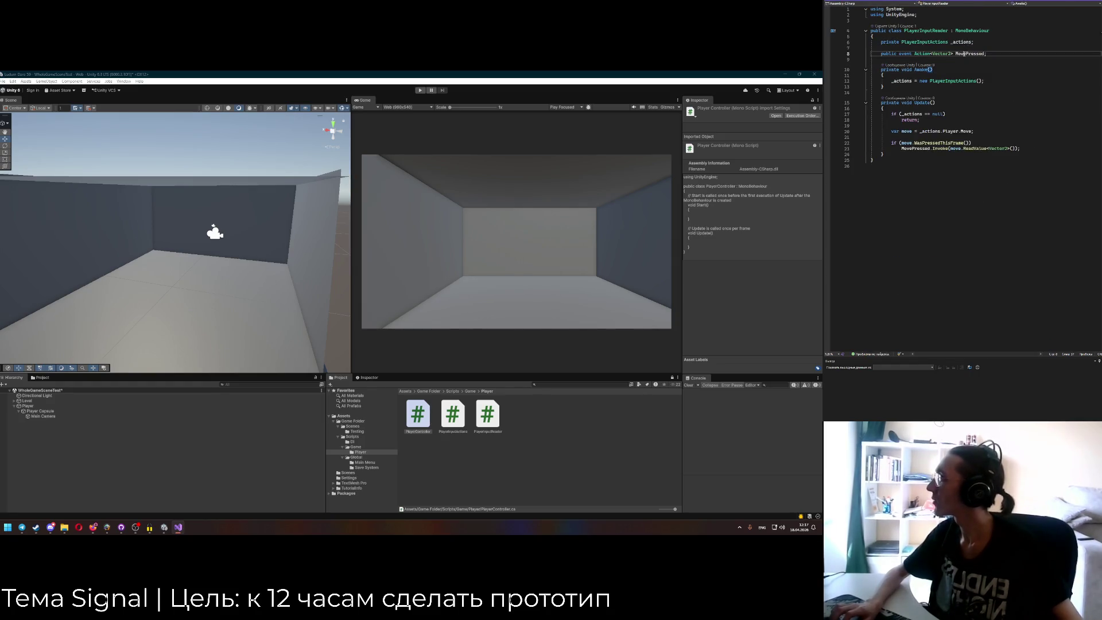
{"action": "key", "text": "ctrl+Tab"}
{"action": "type", "text": ".MovePressed"}
{"action": "key", "text": "BackSpace"}
{"action": "key", "text": "BackSpace"}
Turn the copy into OnDisable with _inputReader.MovePressed -= HandleInput;.
{"action": "left_click", "coordinate": [965, 159]}
{"action": "key", "text": "BackSpace"}
{"action": "key", "text": "BackSpace"}
{"action": "type", "text": ".MovePressed"}
{"action": "key", "text": "BackSpace"}
{"action": "type", "text": "-"}
{"action": "left_click", "coordinate": [919, 147]}
{"action": "type", "text": "Disable("}
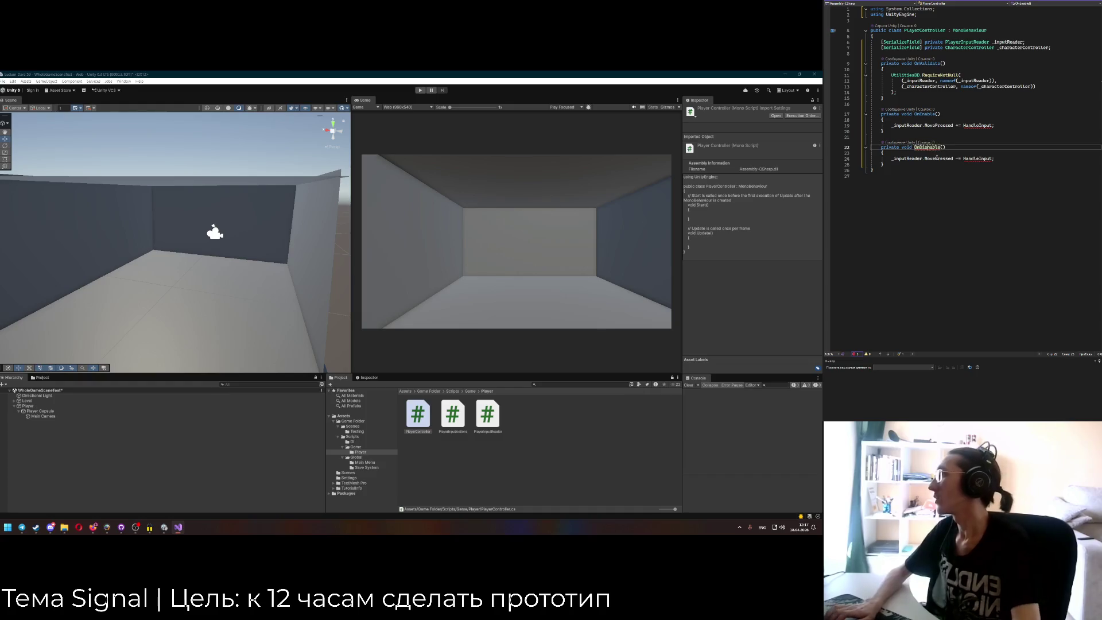
{"action": "key", "text": "Down"}
{"action": "key", "text": "Down"}
{"action": "key", "text": "Down"}
Add a private void HandleMove(Vector2 move) method with an empty body below OnDisable.
{"action": "key", "text": "Return"}
{"action": "key", "text": "Return"}
{"action": "type", "text": "private void "}
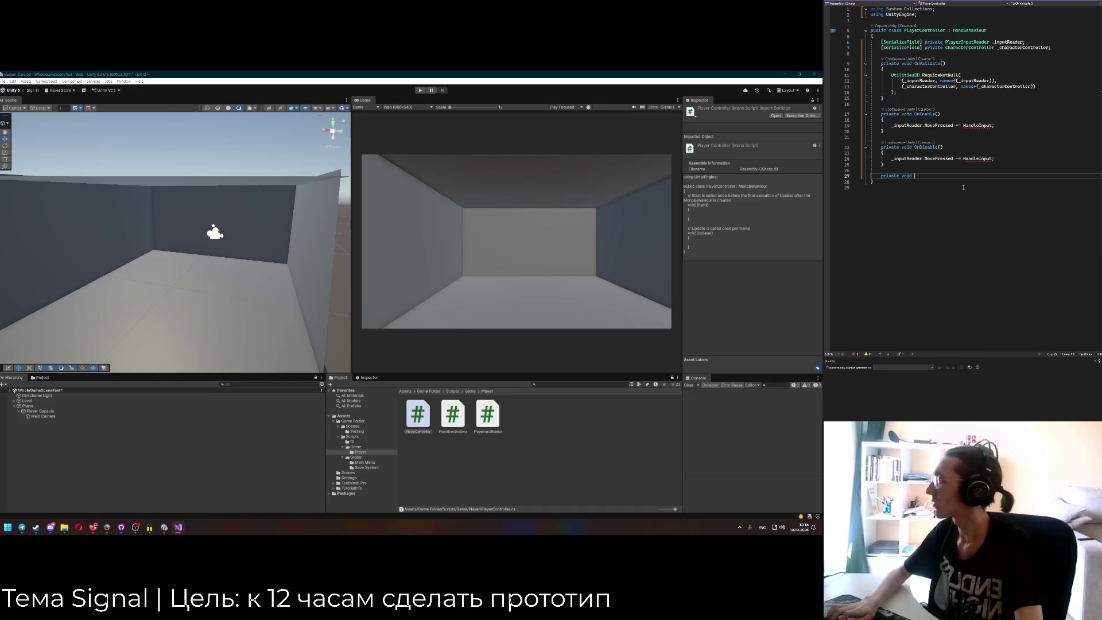
{"action": "type", "text": "HandleMove();"}
{"action": "key", "text": "Return"}
{"action": "type", "text": "{"}
{"action": "key", "text": "Return"}
{"action": "key", "text": "Up"}
{"action": "key", "text": "Up"}
{"action": "key", "text": "End"}
{"action": "key", "text": "Left"}
{"action": "type", "text": "Vector2"}
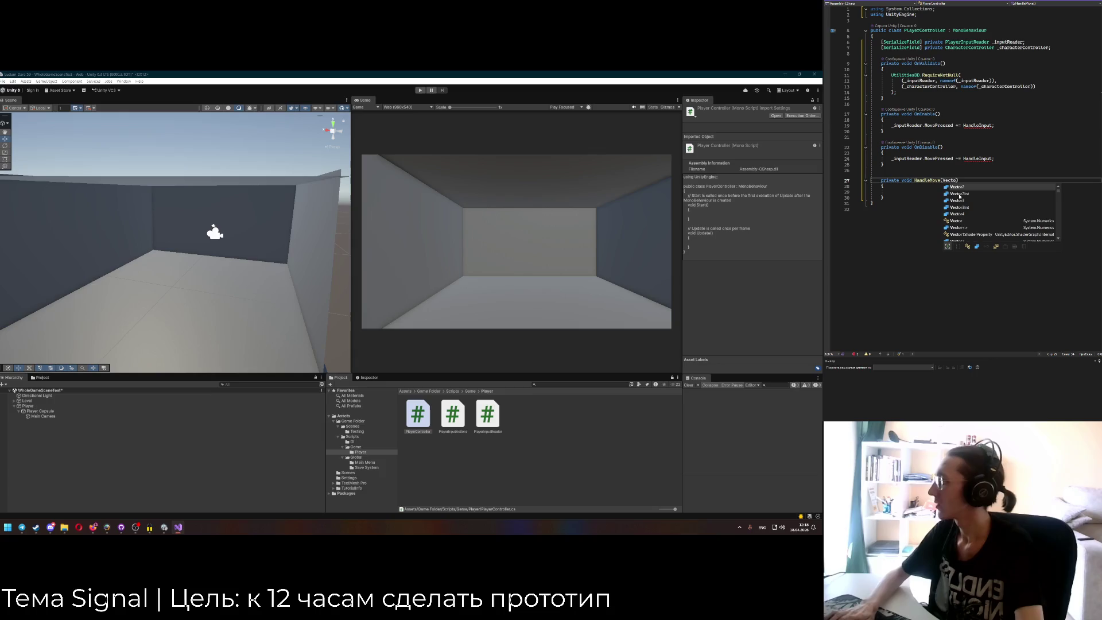
{"action": "key", "text": "BackSpace"}
{"action": "key", "text": "BackSpace"}
{"action": "key", "text": "Escape"}
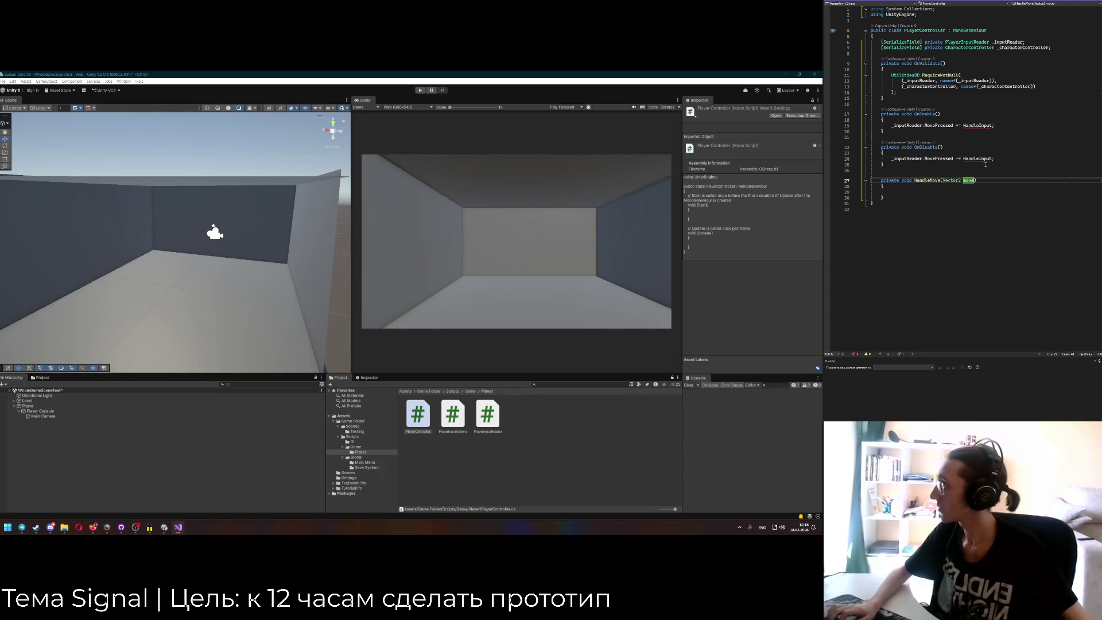
Point the OnEnable and OnDisable subscriptions at HandleMove and start an 'if (' inside it.
{"action": "double_click", "coordinate": [979, 158]}
{"action": "type", "text": "HandleMove"}
{"action": "double_click", "coordinate": [979, 125]}
{"action": "type", "text": "HandleMove"}
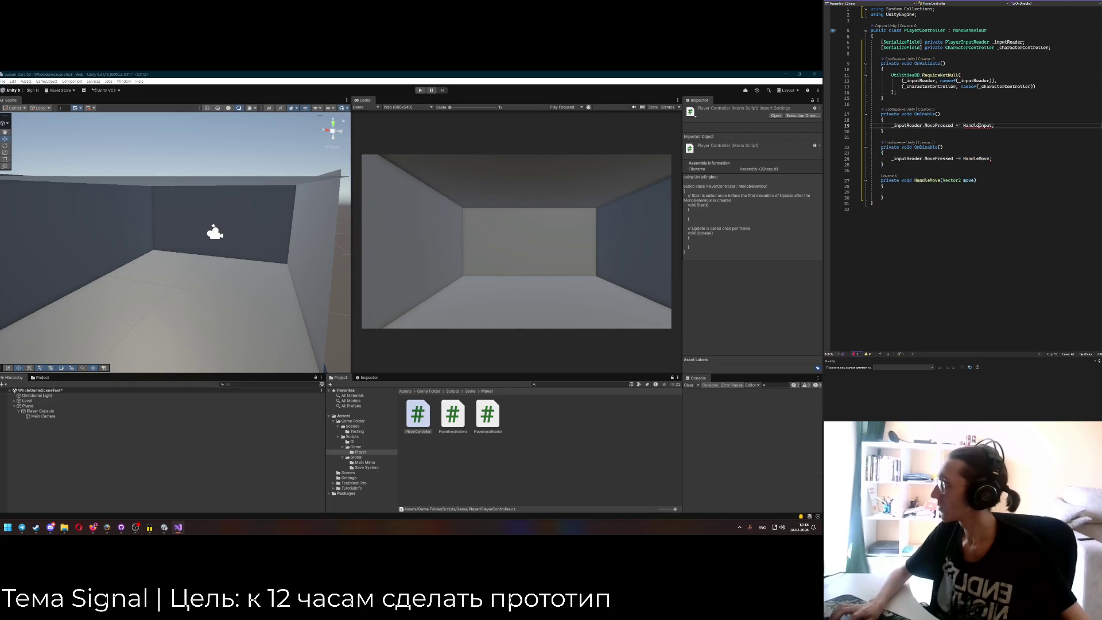
{"action": "left_click", "coordinate": [949, 192]}
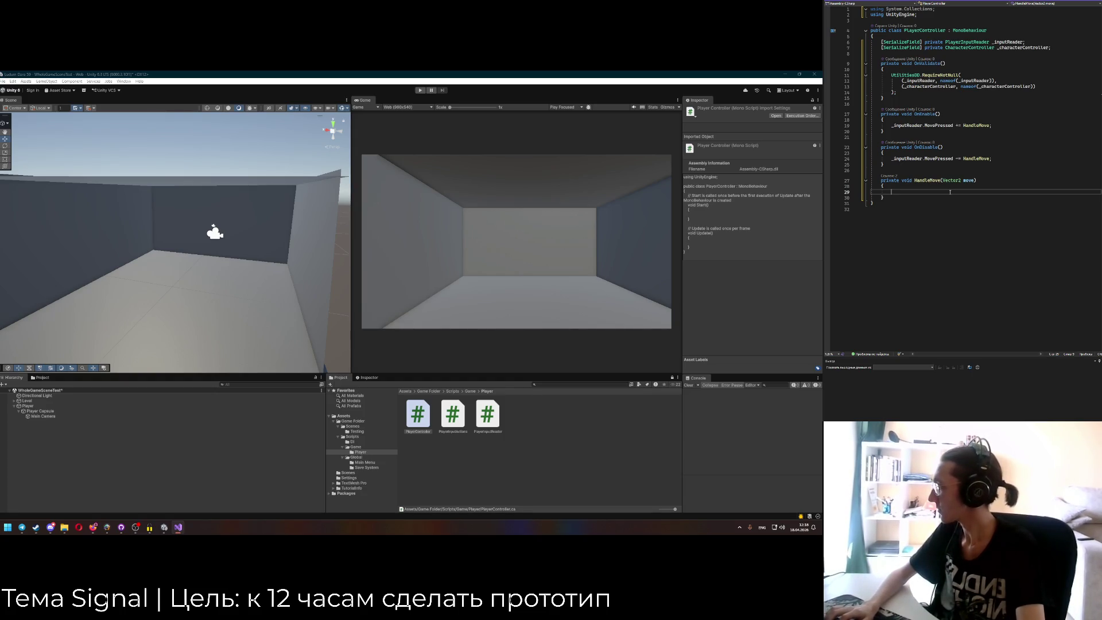
{"action": "type", "text": "if ("}
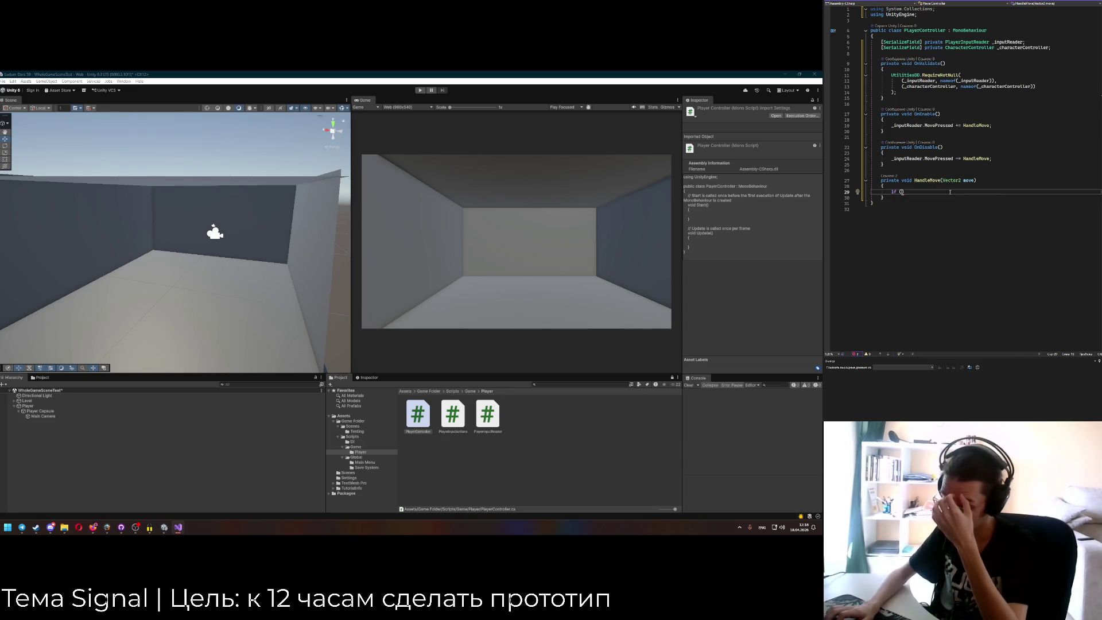
Open a blank line at the top of the PlayerController class.
{"action": "left_click", "coordinate": [937, 36]}
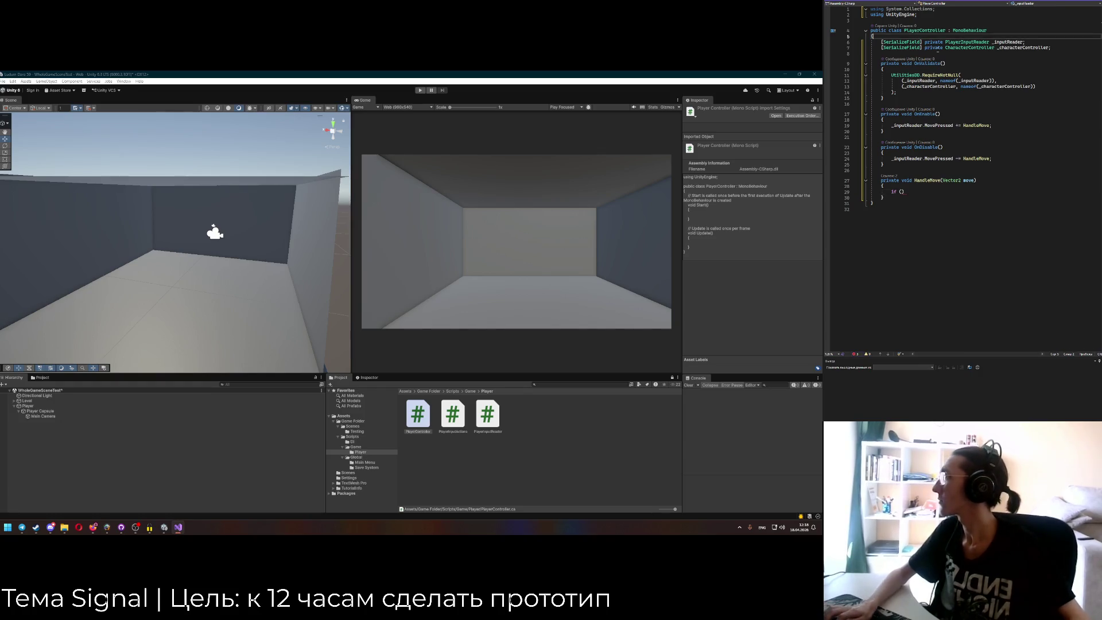
{"action": "key", "text": "Return"}
{"action": "key", "text": "Return"}
{"action": "key", "text": "Return"}
{"action": "key", "text": "BackSpace"}
{"action": "key", "text": "Up"}
Declare private const float MoveTresholdValue = 0.3f at the class top, then return to HandleMove's if.
{"action": "type", "text": "private void Mo"}
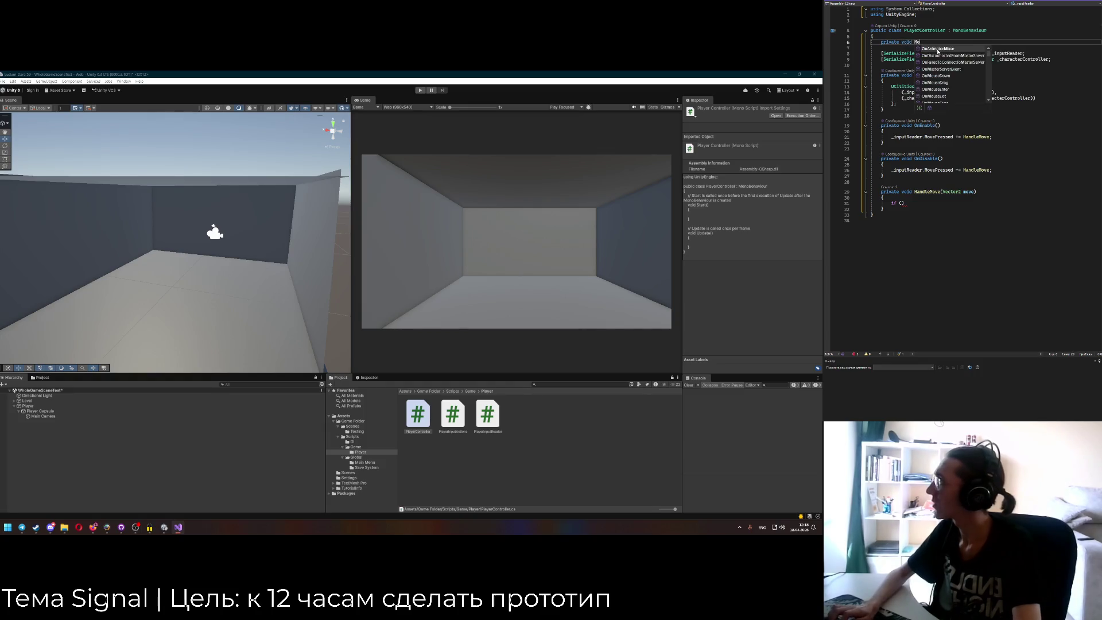
{"action": "key", "text": "BackSpace"}
{"action": "key", "text": "BackSpace"}
{"action": "key", "text": "BackSpace"}
{"action": "type", "text": "const float M"}
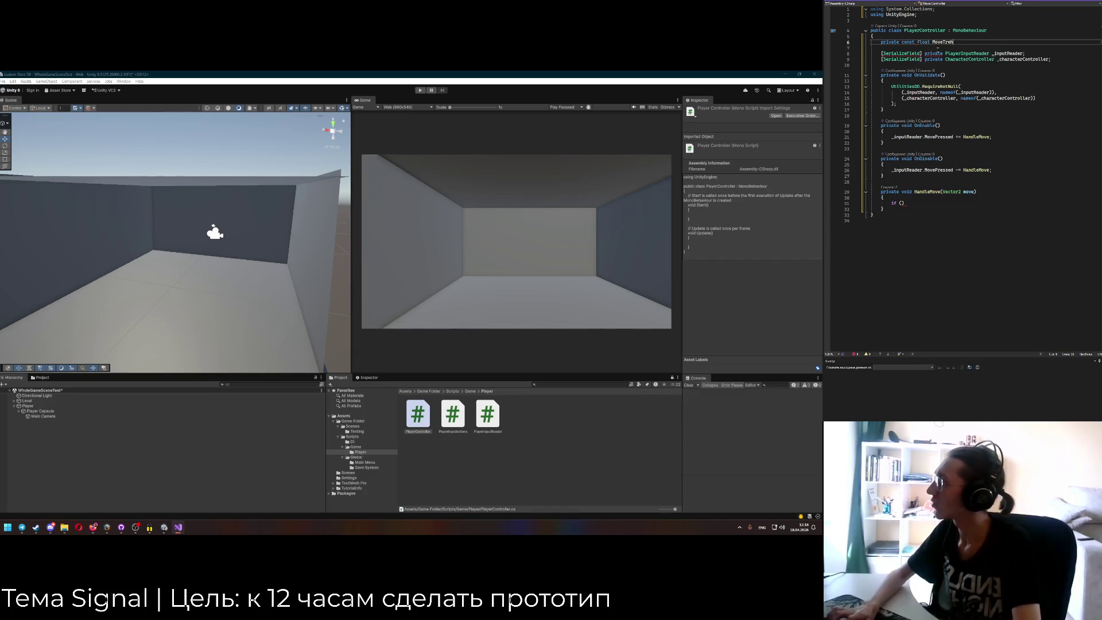
{"action": "type", "text": "oveTresholdValue = "}
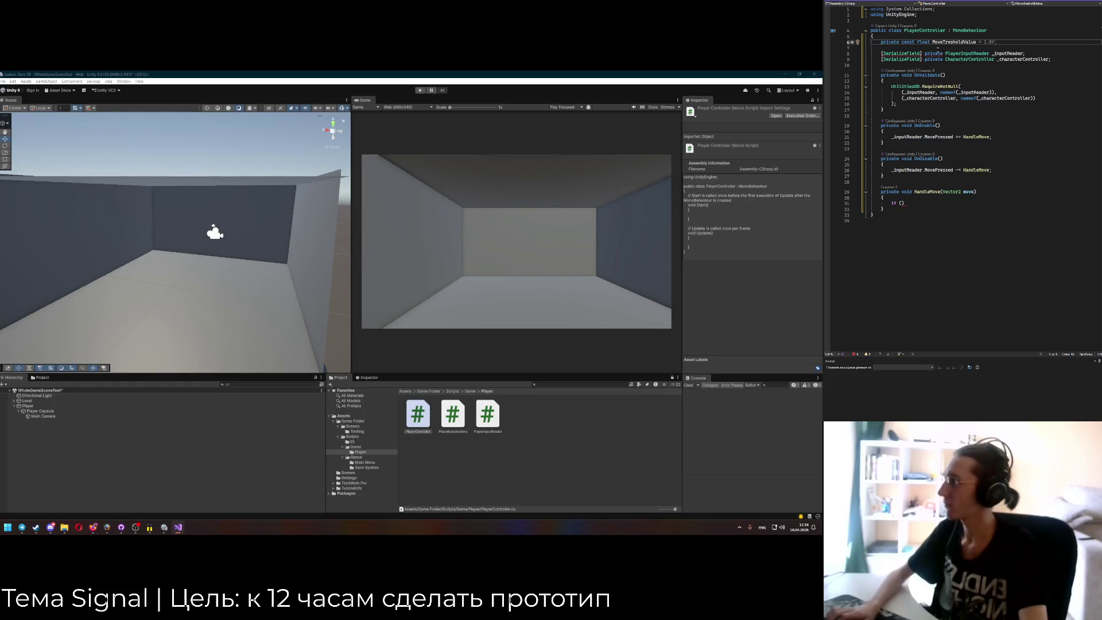
{"action": "type", "text": "0"}
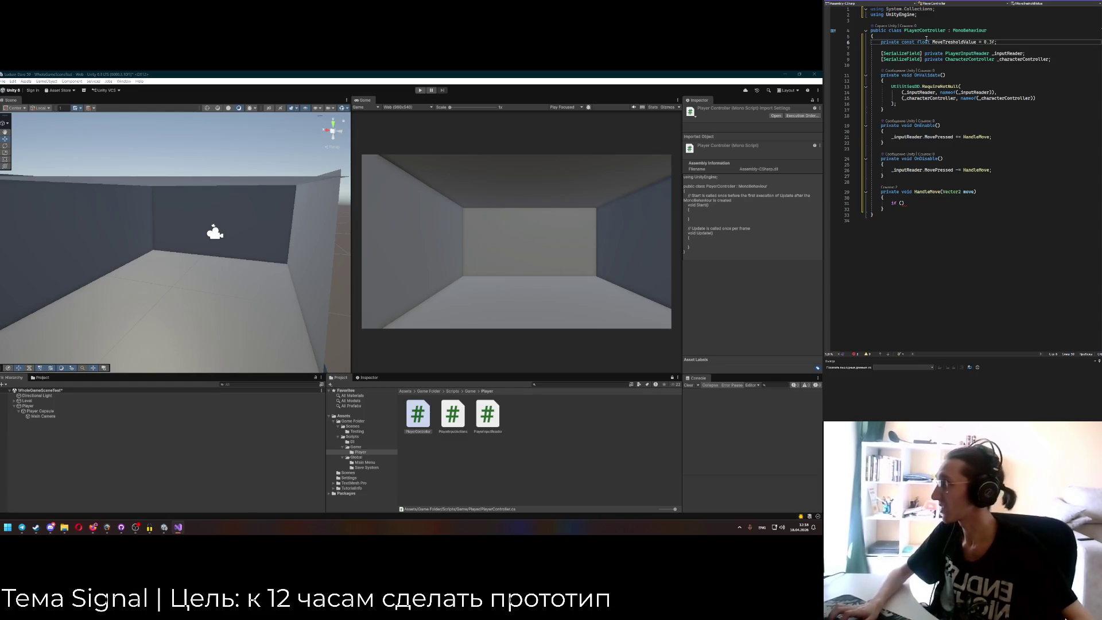
{"action": "left_click", "coordinate": [934, 203]}
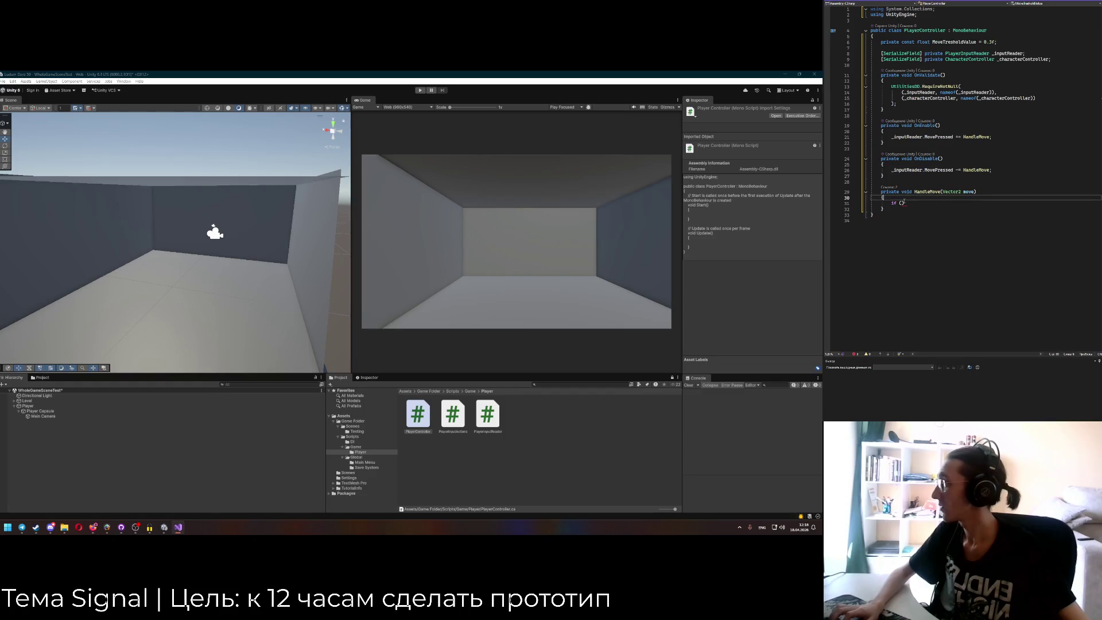
{"action": "left_click", "coordinate": [964, 192]}
Make the if condition Mathf.Abs(move.x) > MoveTresholdValue.
{"action": "left_click", "coordinate": [901, 203]}
{"action": "type", "text": "move.x"}
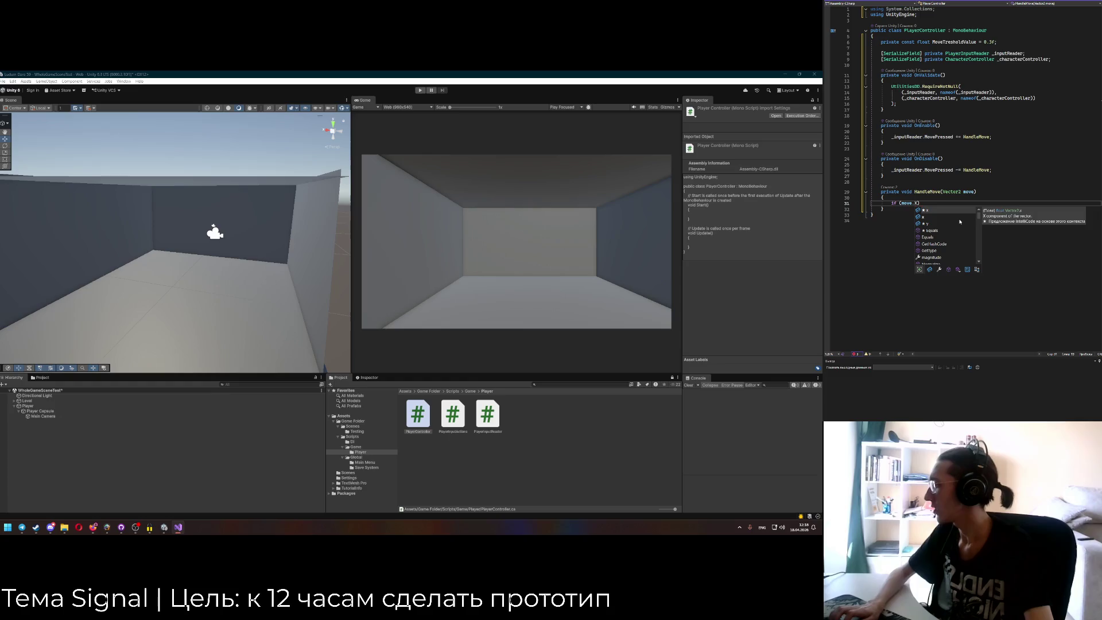
{"action": "key", "text": "Tab"}
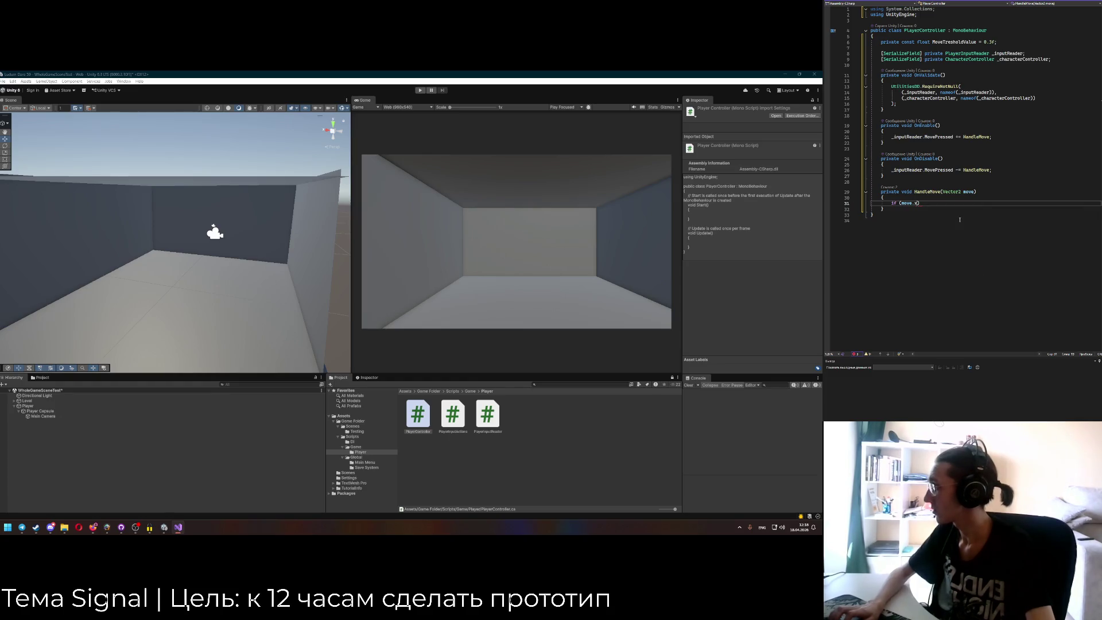
{"action": "key", "text": "shift+Right"}
{"action": "type", "text": "Mathf."}
{"action": "type", "text": "Abs(move.x) "}
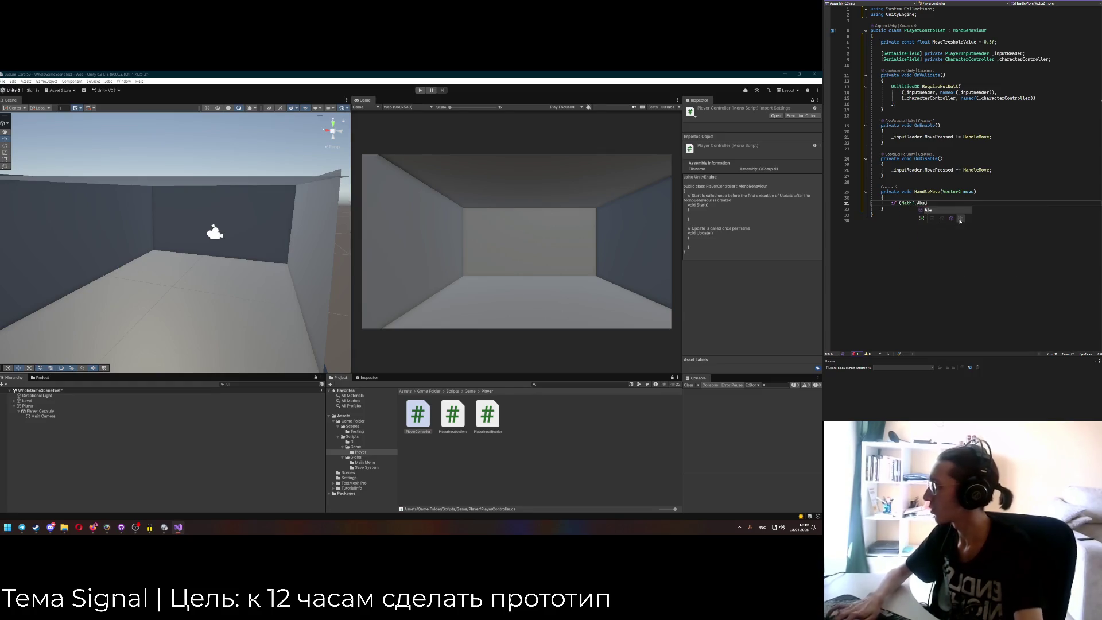
{"action": "type", "text": "> Mov"}
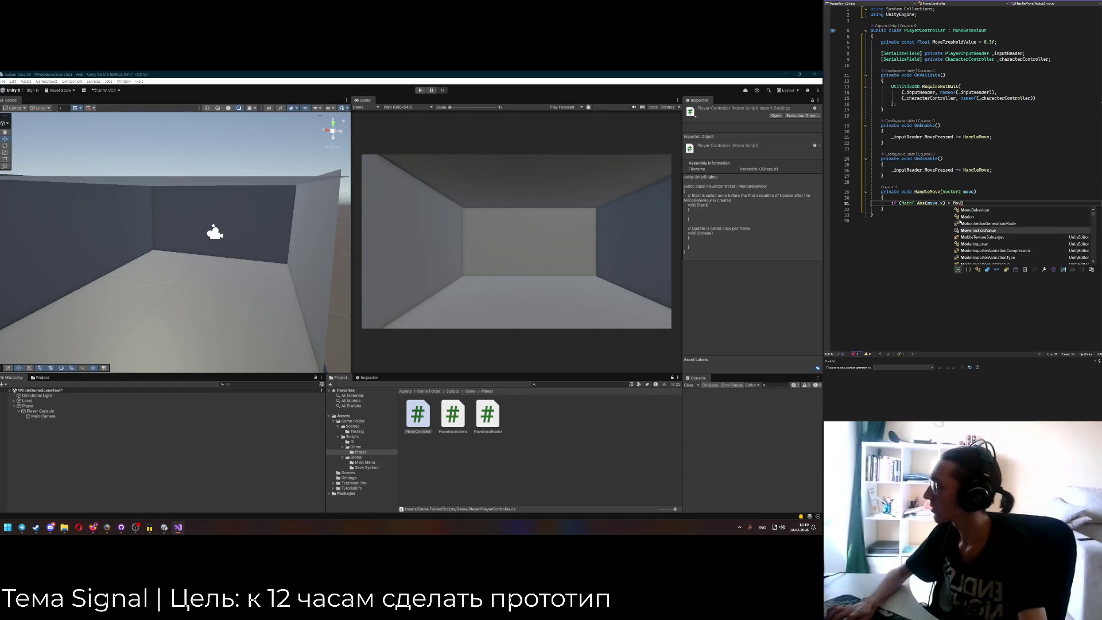
{"action": "type", "text": "eTresholdValue"}
{"action": "key", "text": "Tab"}
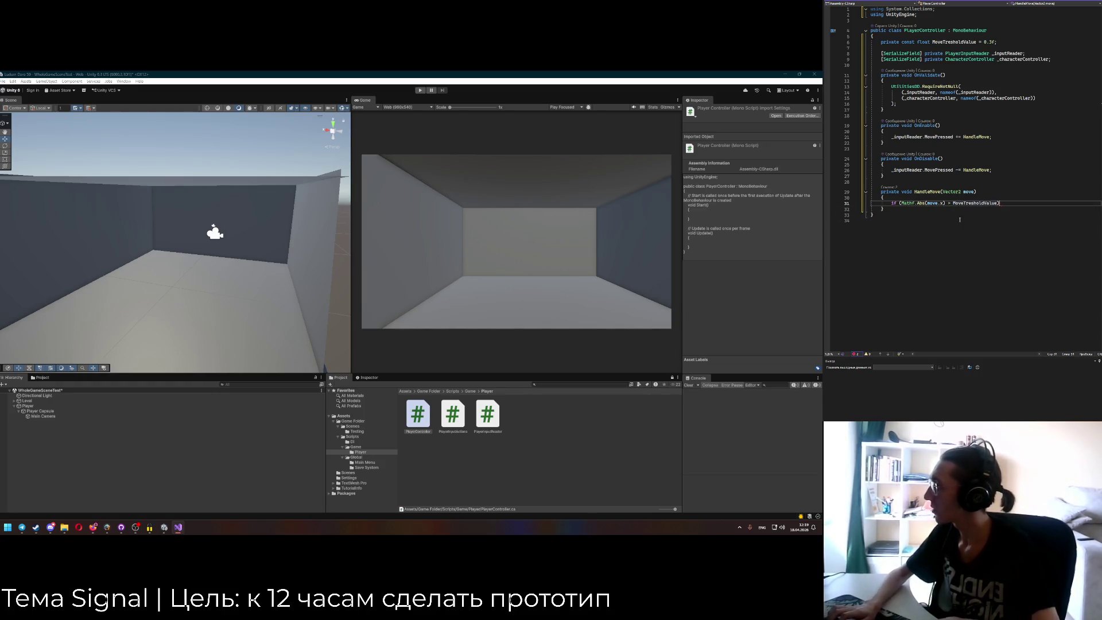
Add a commented-out _characterController.Move() call inside the if block.
{"action": "key", "text": "Return"}
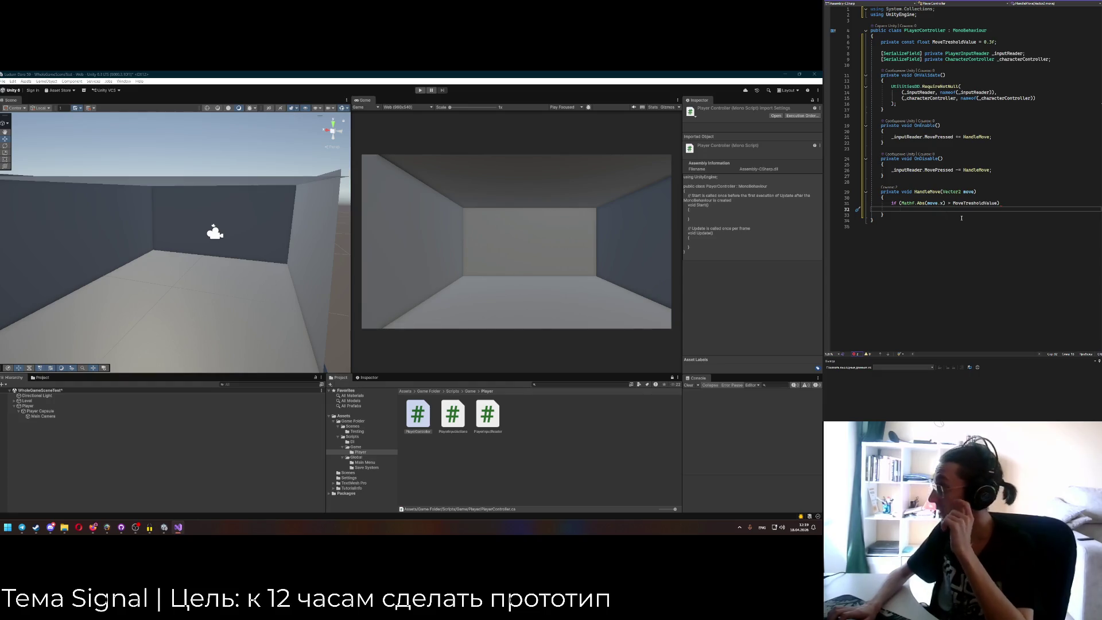
{"action": "type", "text": "_har"}
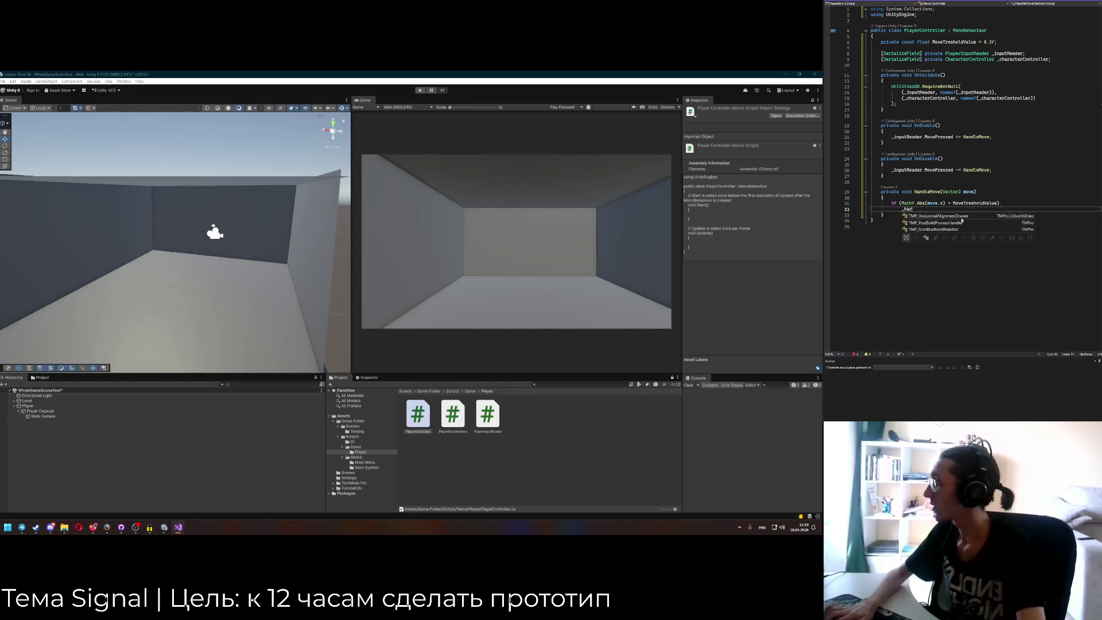
{"action": "key", "text": "Tab"}
{"action": "type", "text": ".Move("}
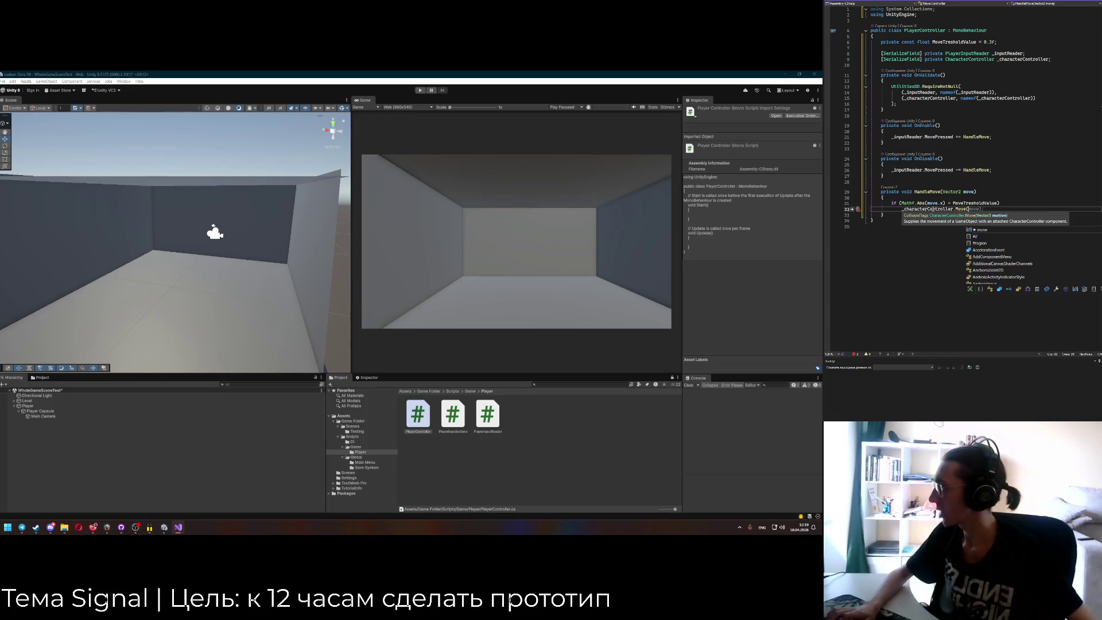
{"action": "left_click", "coordinate": [901, 209]}
{"action": "type", "text": "//"}
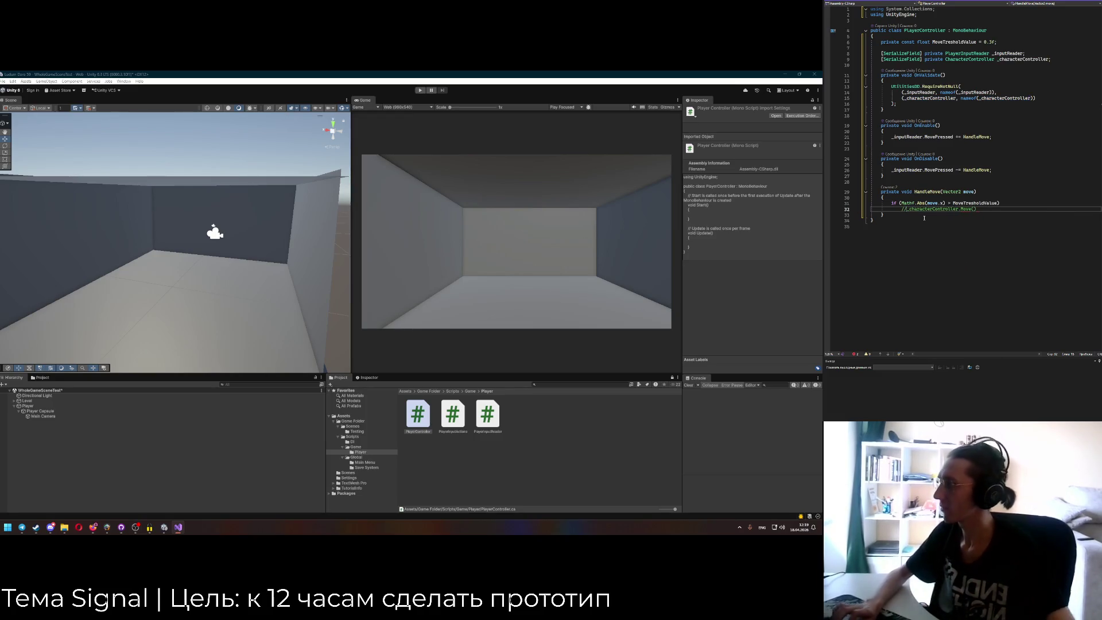
{"action": "left_click", "coordinate": [786, 74]}
Bring up the ChatGPT conversation and scroll through its CharacterController explanation.
{"action": "left_click", "coordinate": [786, 74]}
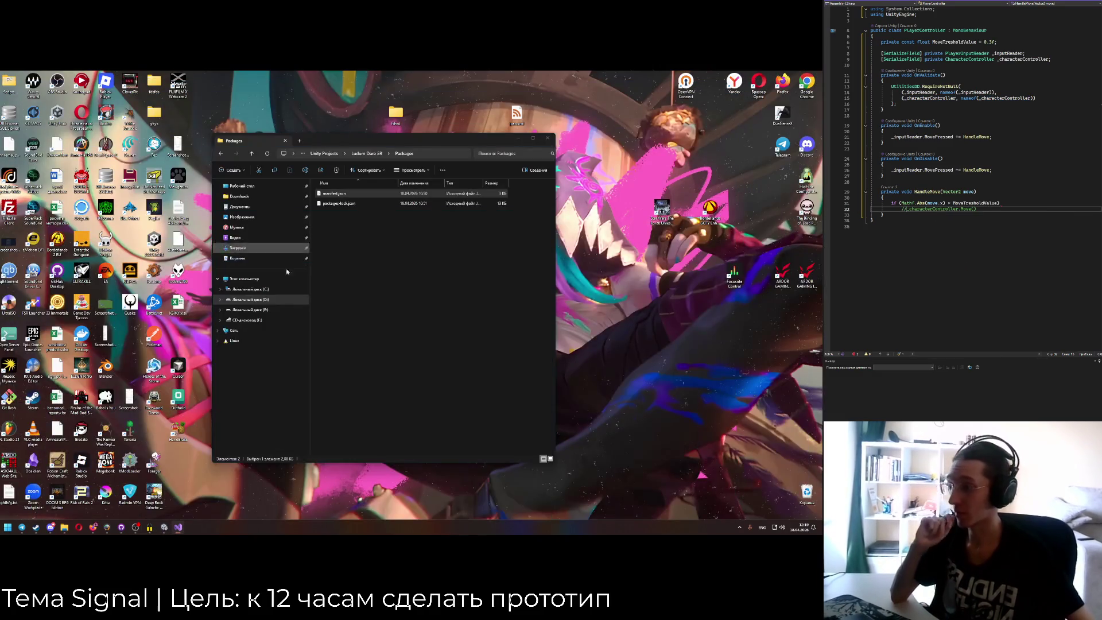
{"action": "left_click", "coordinate": [92, 527]}
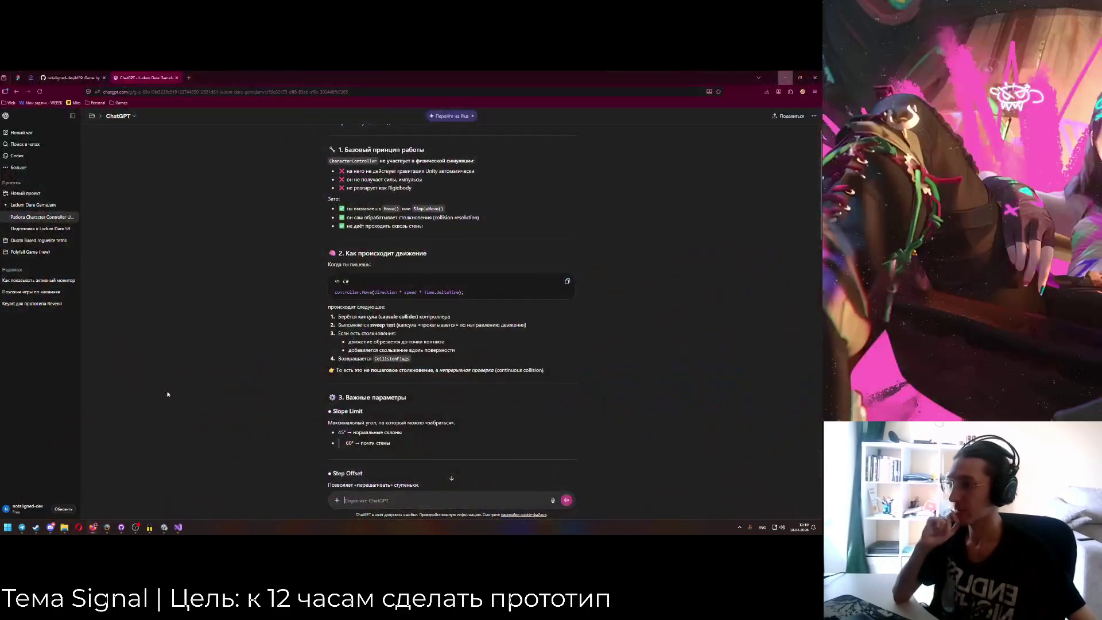
{"action": "scroll", "coordinate": [409, 229], "scroll_direction": "down", "scroll_amount": 2}
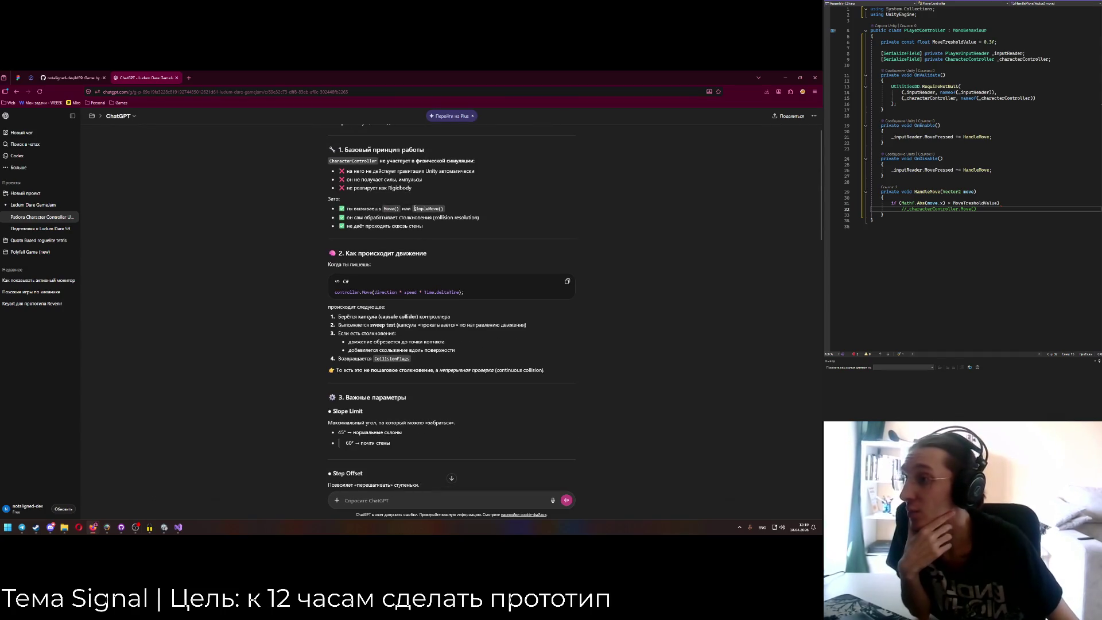
Add a commented-out _characterController.SimpleMove() line and uncomment the Move() call in HandleMove.
{"action": "left_click", "coordinate": [1003, 210]}
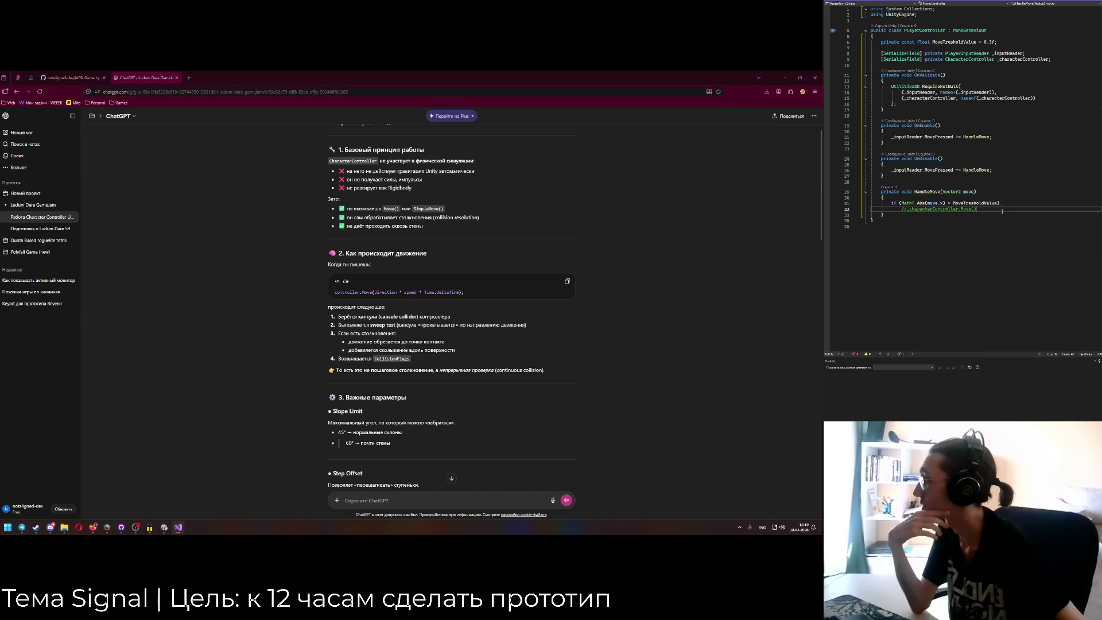
{"action": "key", "text": "Return"}
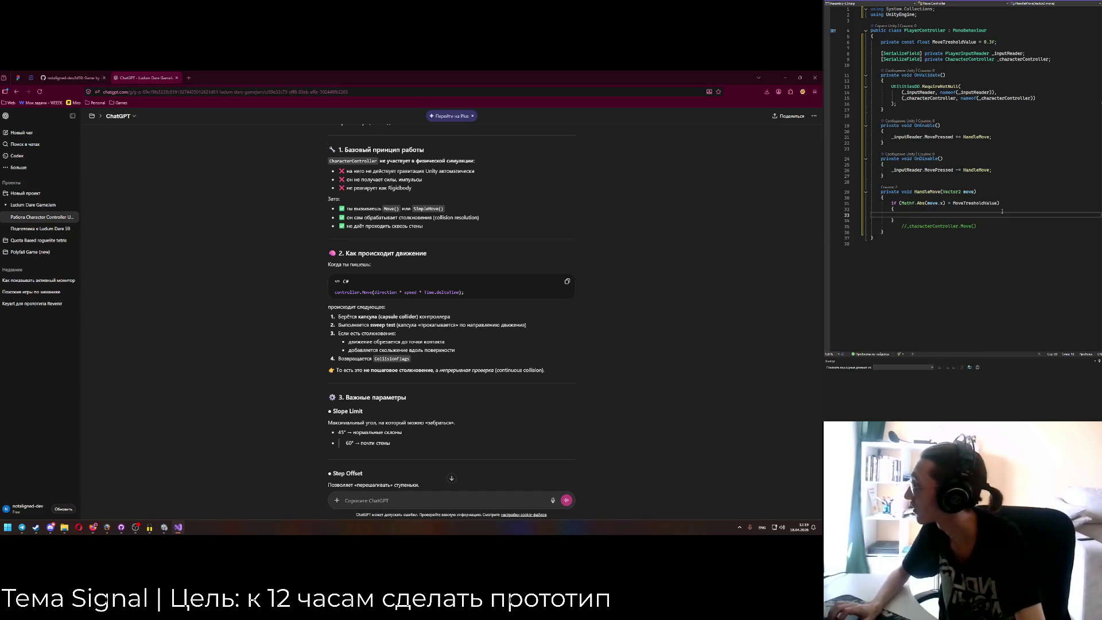
{"action": "type", "text": "_char"}
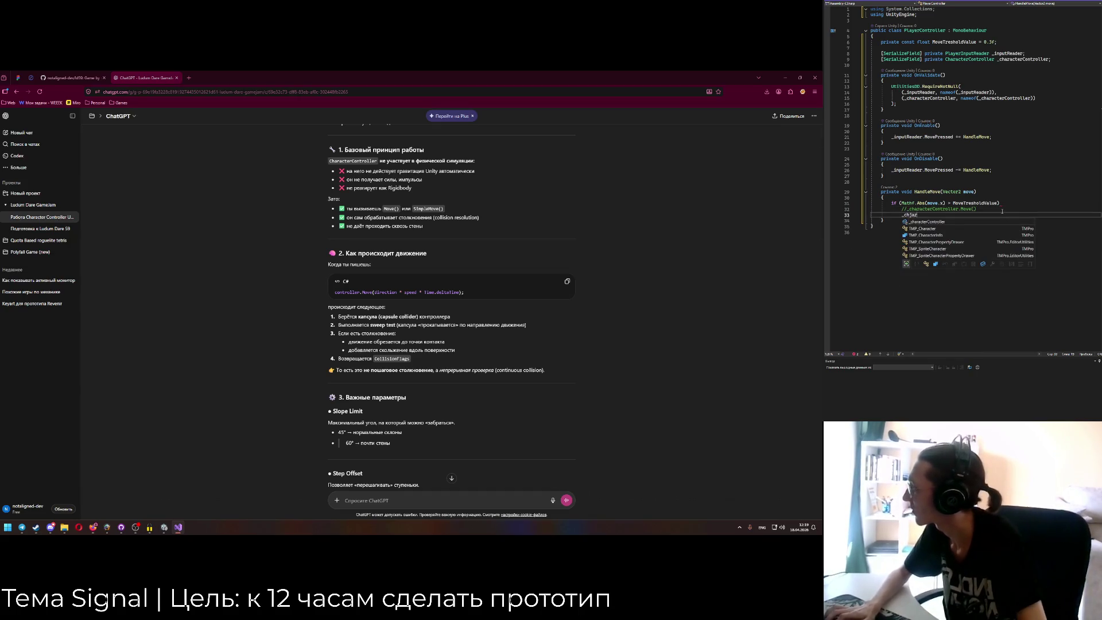
{"action": "type", "text": "acterController.SimpleMove();"}
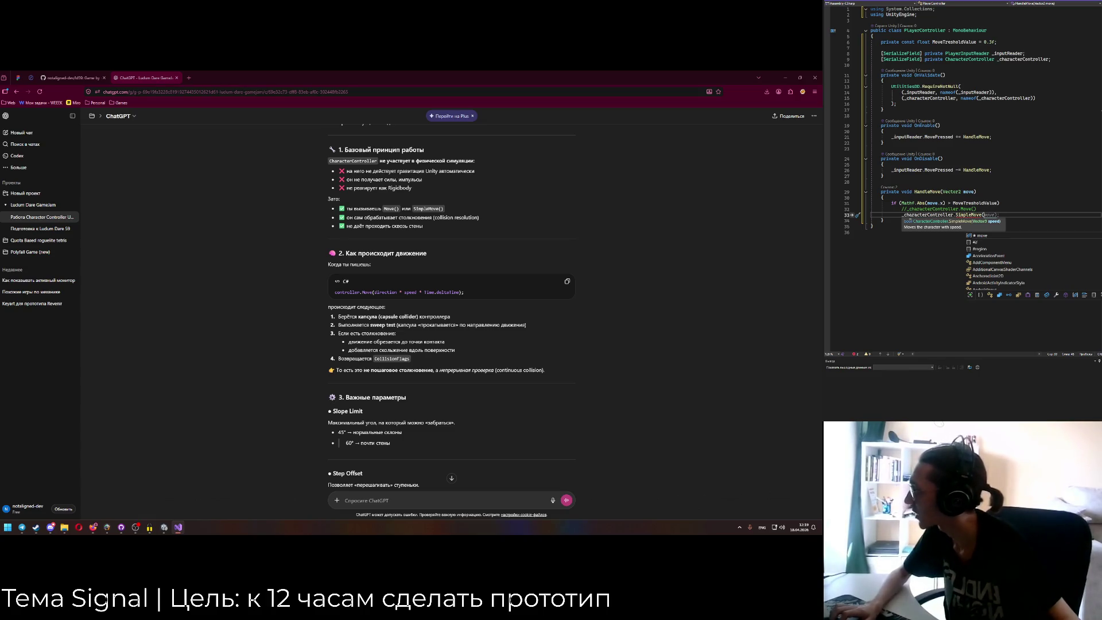
{"action": "key", "text": "Escape"}
{"action": "key", "text": "Home"}
{"action": "type", "text": "//"}
{"action": "key", "text": "Up"}
{"action": "key", "text": "BackSpace"}
{"action": "key", "text": "BackSpace"}
{"action": "left_click", "coordinate": [969, 221]}
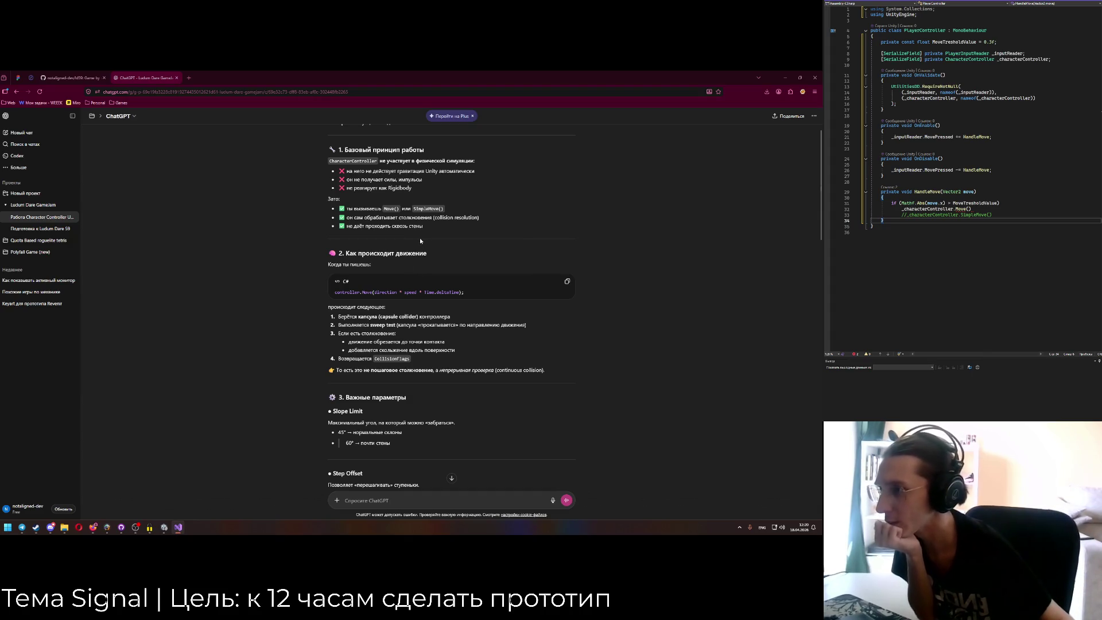
Read further into ChatGPT's notes on Move(), Slope Limit, Step Offset and Skin Width.
{"action": "scroll", "coordinate": [420, 240], "scroll_direction": "down", "scroll_amount": 1}
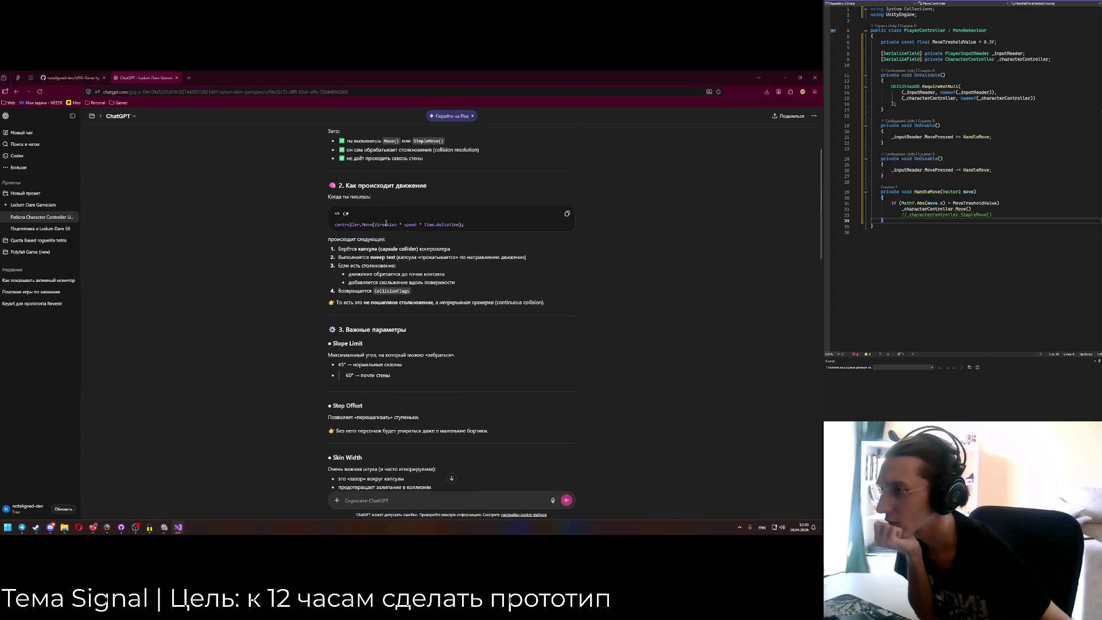
{"action": "left_click", "coordinate": [378, 224]}
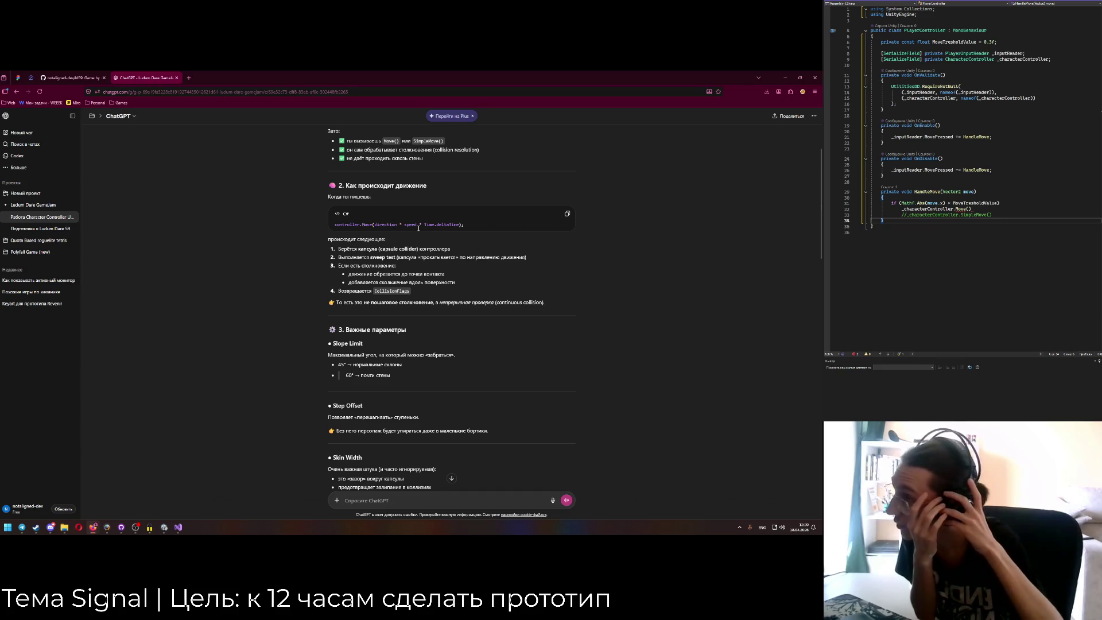
{"action": "left_click", "coordinate": [960, 47]}
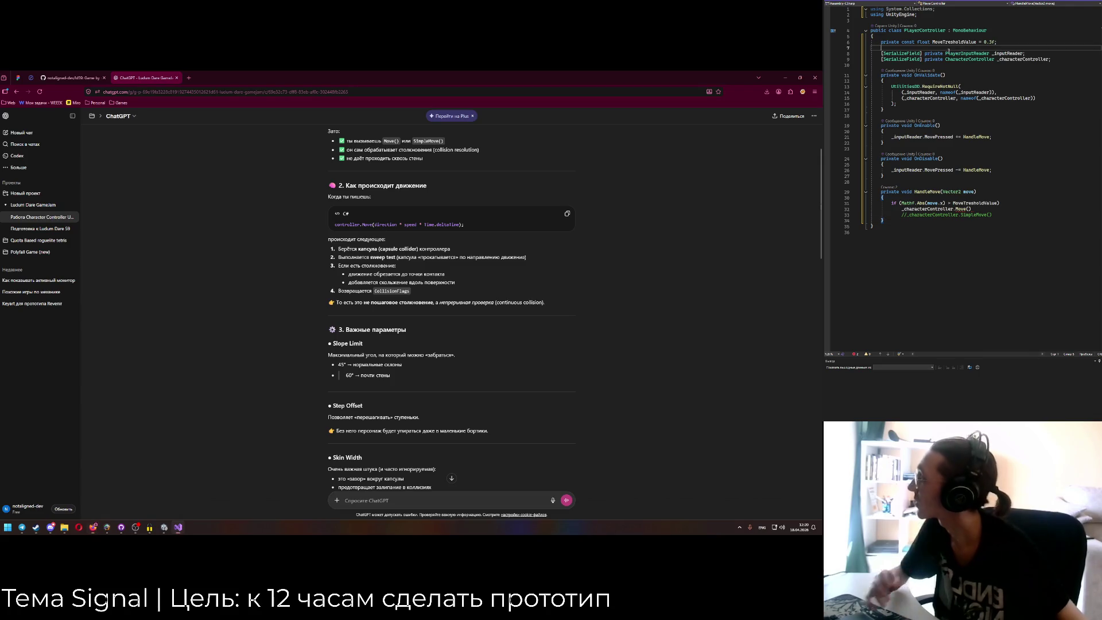
Add a [SerializeField] private float _speed = 1.0f; field.
{"action": "key", "text": "Return"}
{"action": "type", "text": "["}
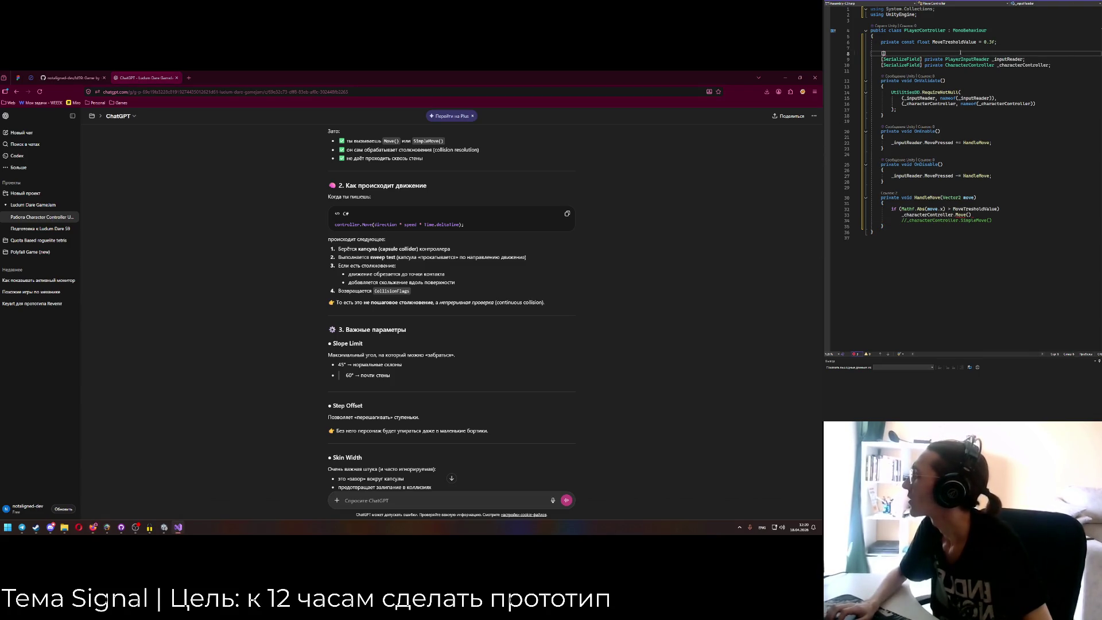
{"action": "type", "text": "Seria"}
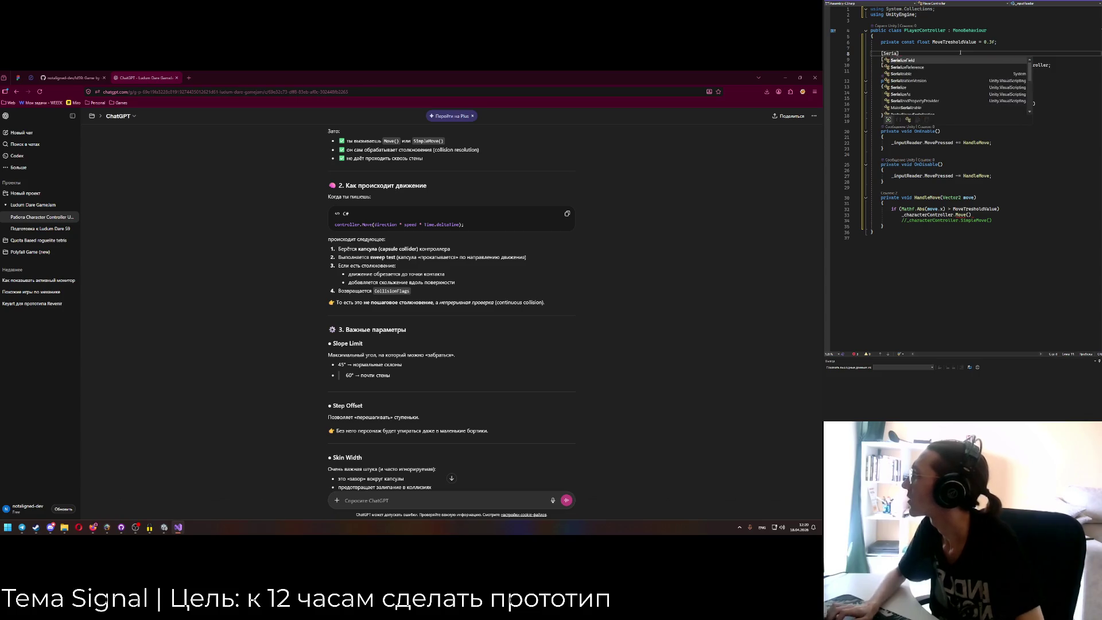
{"action": "key", "text": "Tab"}
{"action": "type", "text": "private float Spe"}
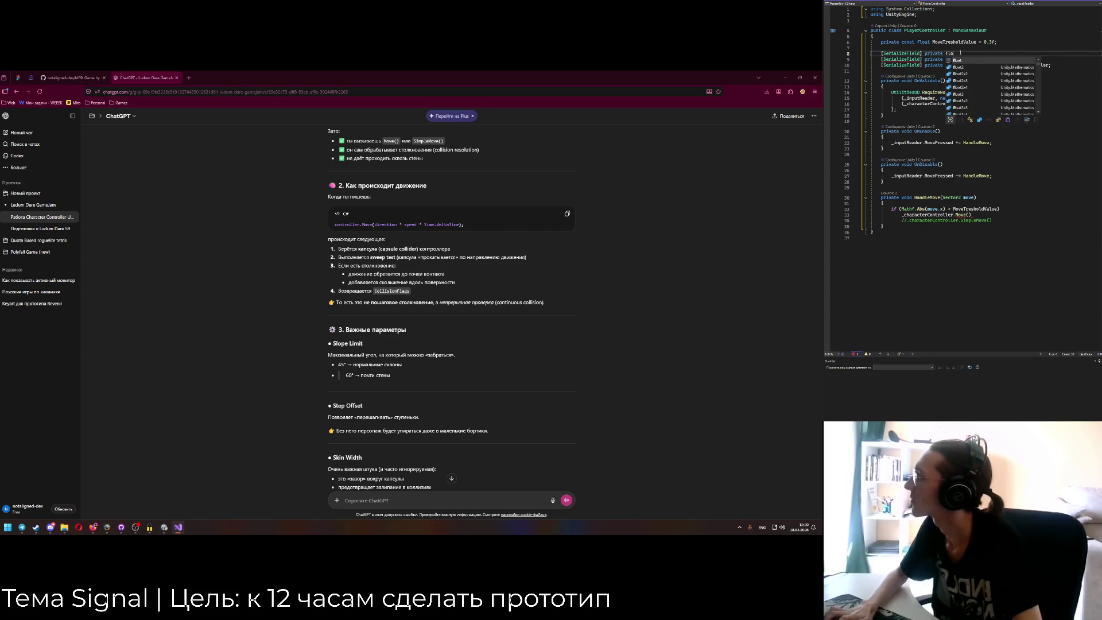
{"action": "type", "text": "_speed"}
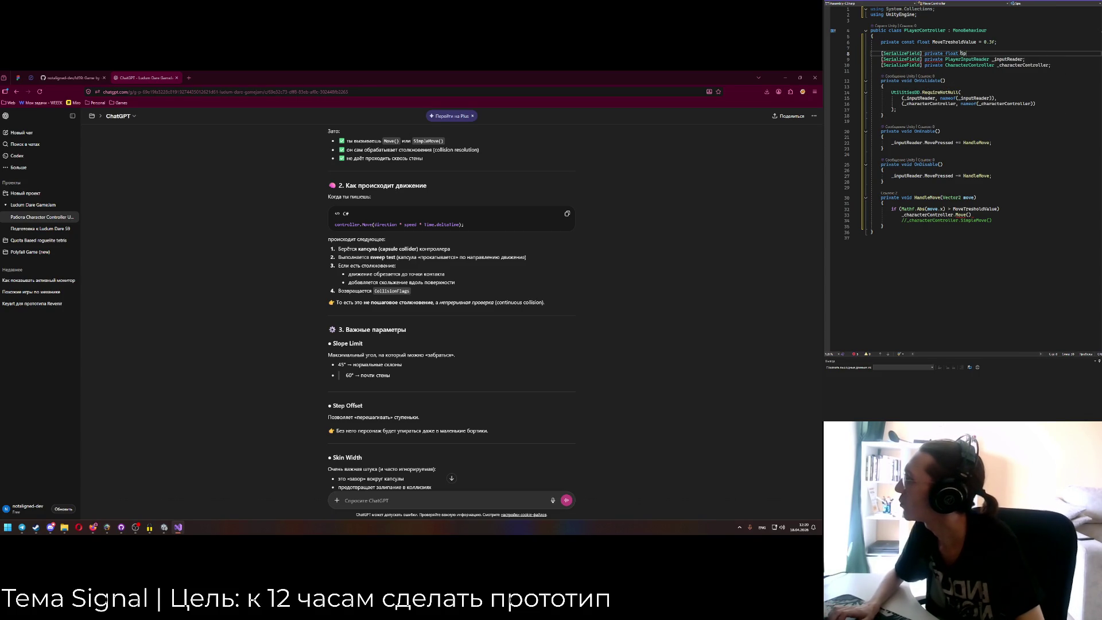
{"action": "type", "text": " = 1."}
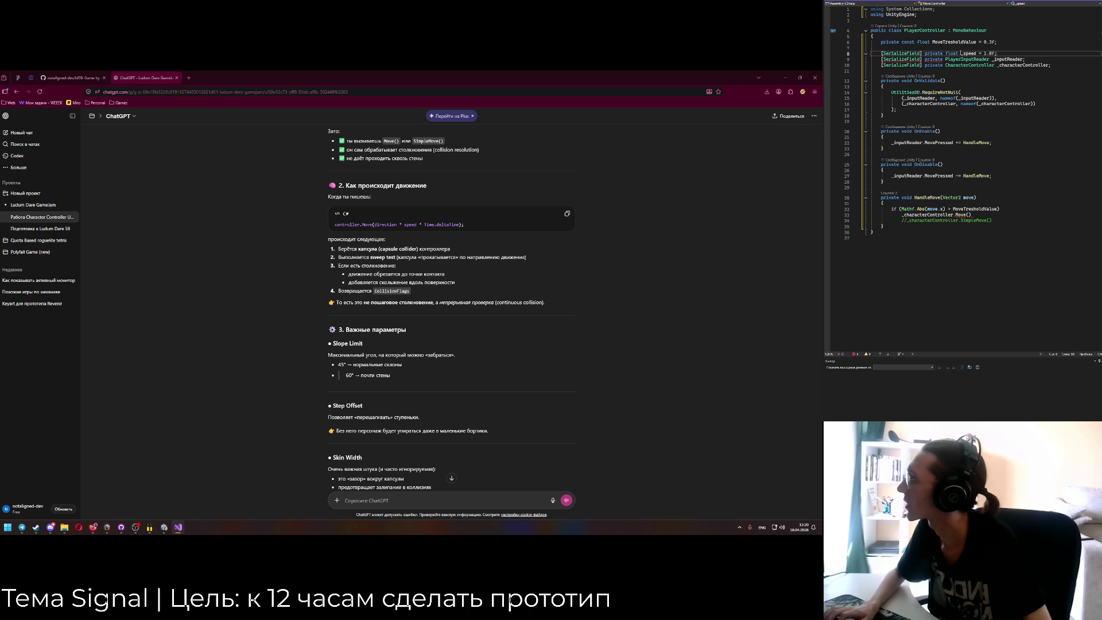
{"action": "type", "text": "0f;"}
Group the reference fields under a [Header("Dependencies")] attribute.
{"action": "key", "text": "Return"}
{"action": "key", "text": "Return"}
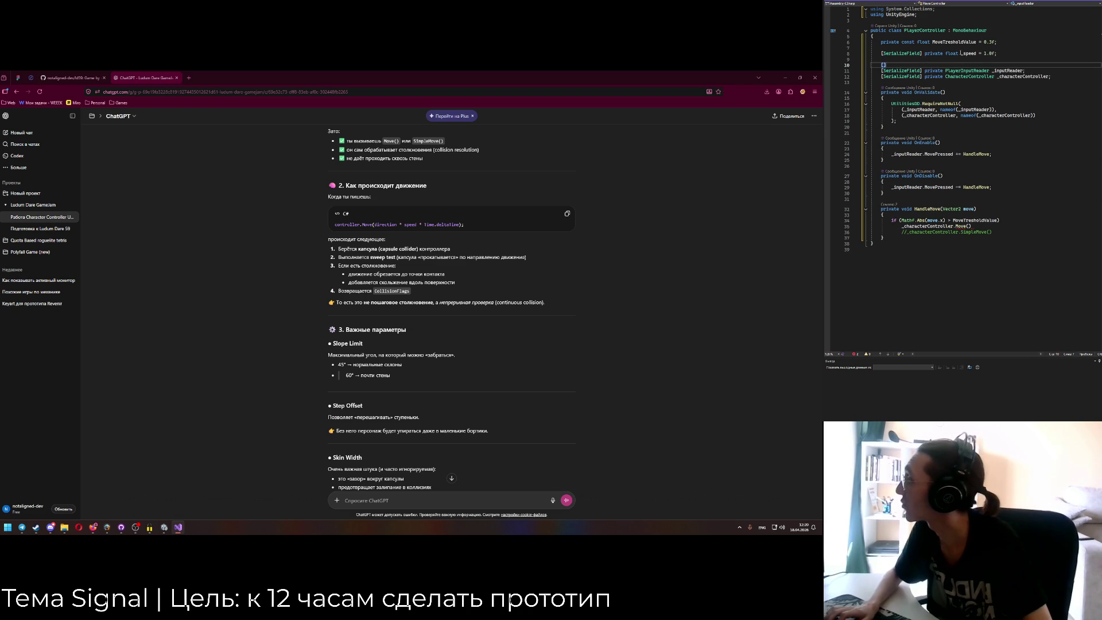
{"action": "type", "text": "[Header"}
{"action": "type", "text": "(\""}
{"action": "type", "text": "References"}
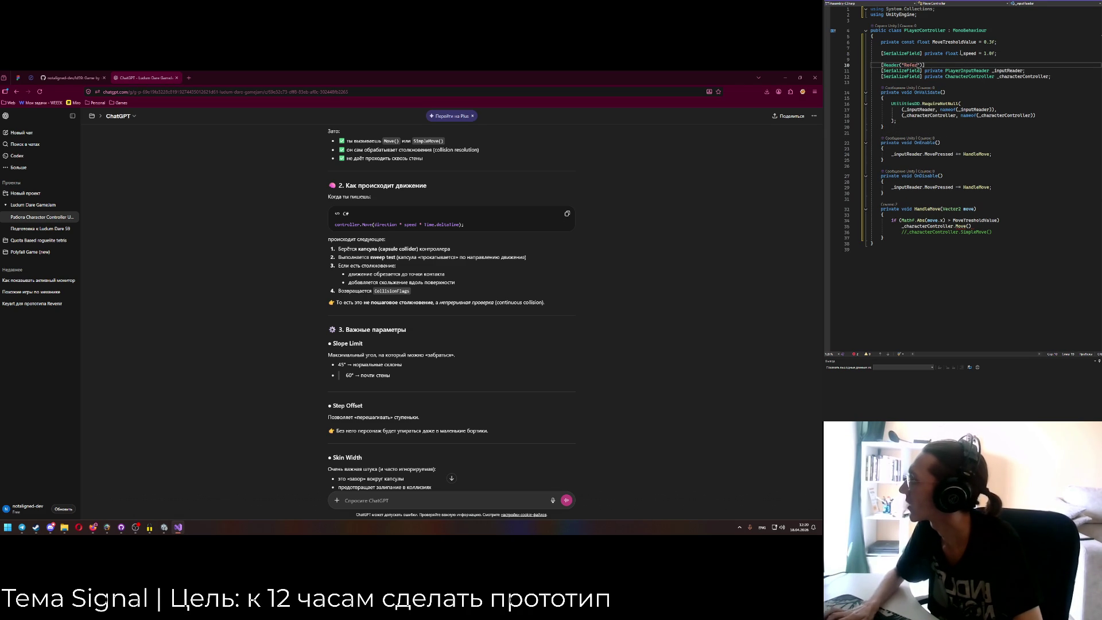
{"action": "key", "text": "Up"}
{"action": "key", "text": "Up"}
{"action": "key", "text": "Up"}
{"action": "left_click", "coordinate": [921, 59]}
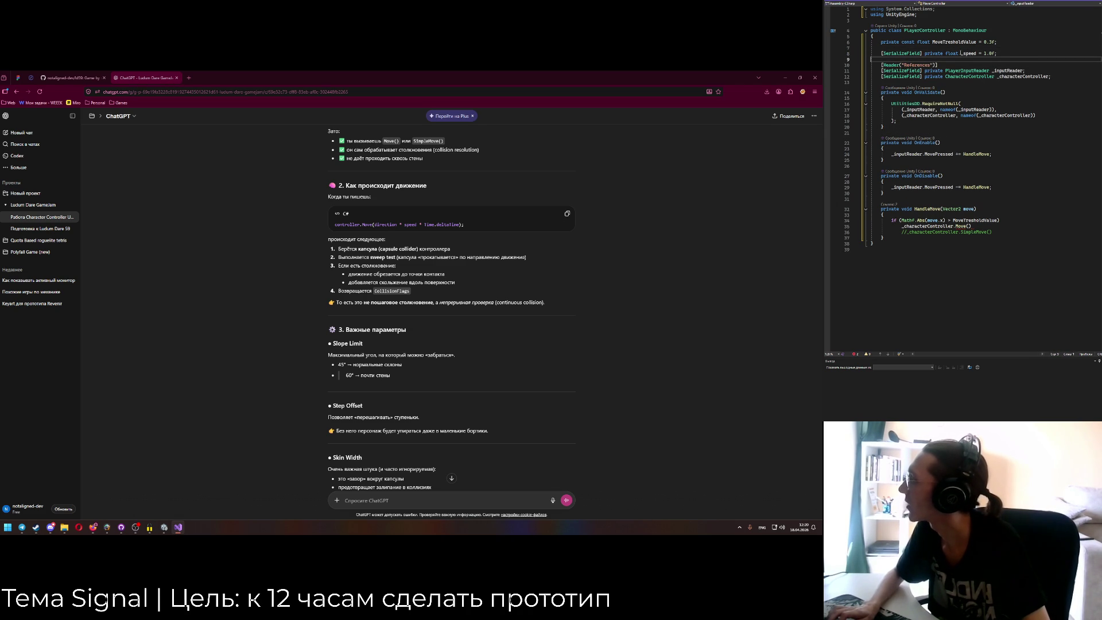
{"action": "key", "text": "Delete"}
{"action": "type", "text": "Dependencie"}
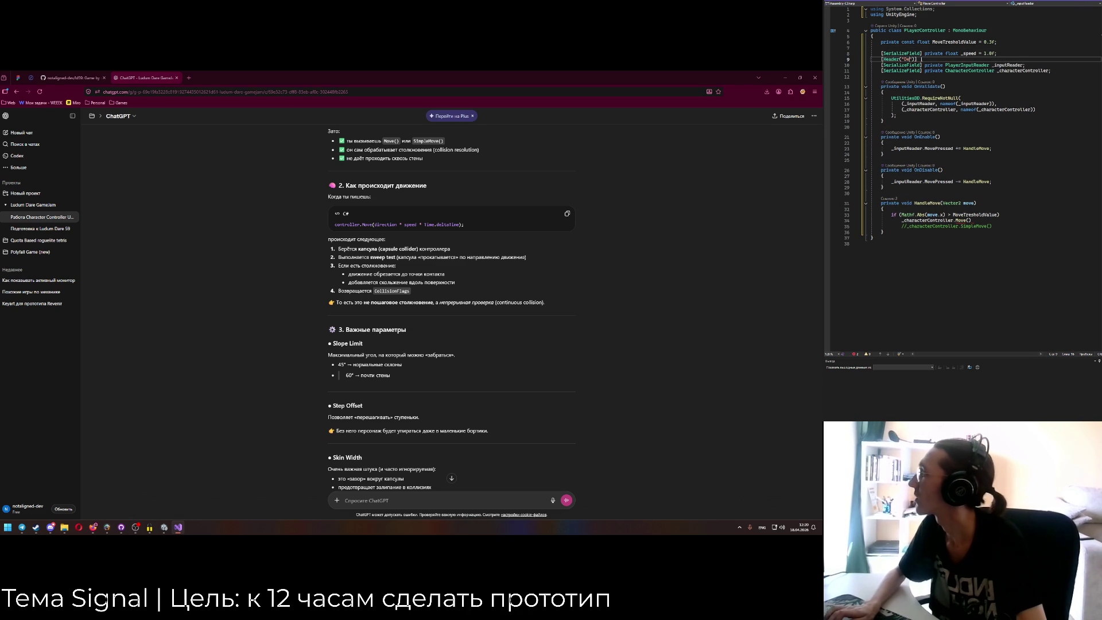
Put a [Header("Settings")] attribute above the _speed field.
{"action": "left_click", "coordinate": [908, 47]}
{"action": "key", "text": "Return"}
{"action": "type", "text": "[Je"}
{"action": "key", "text": "BackSpace"}
{"action": "key", "text": "BackSpace"}
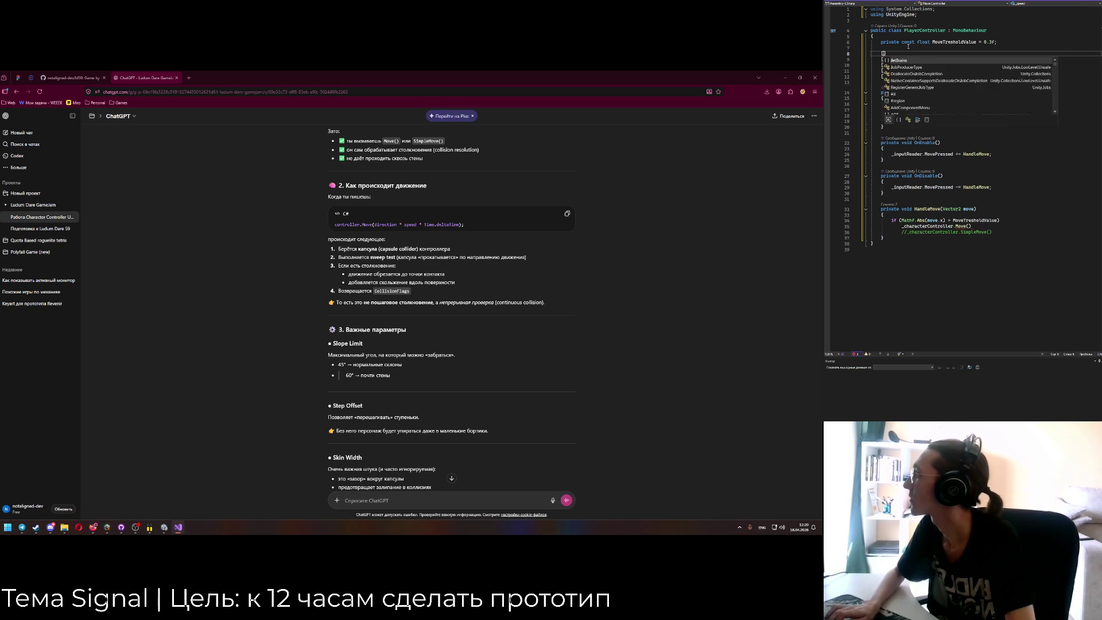
{"action": "type", "text": "Header(\"Settings\""}
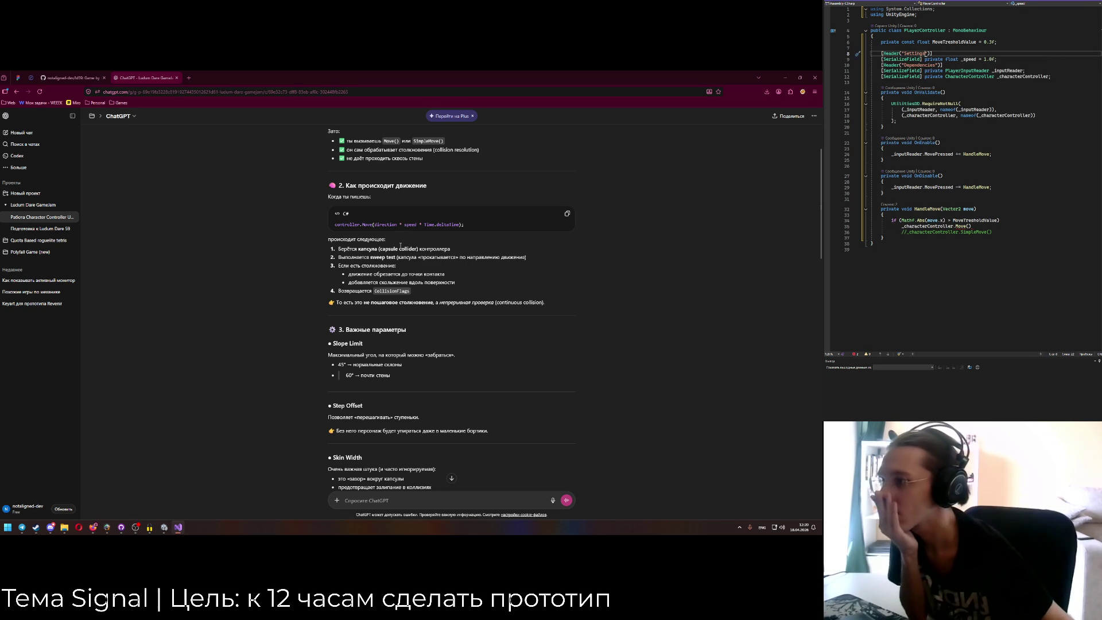
{"action": "left_click", "coordinate": [455, 236]}
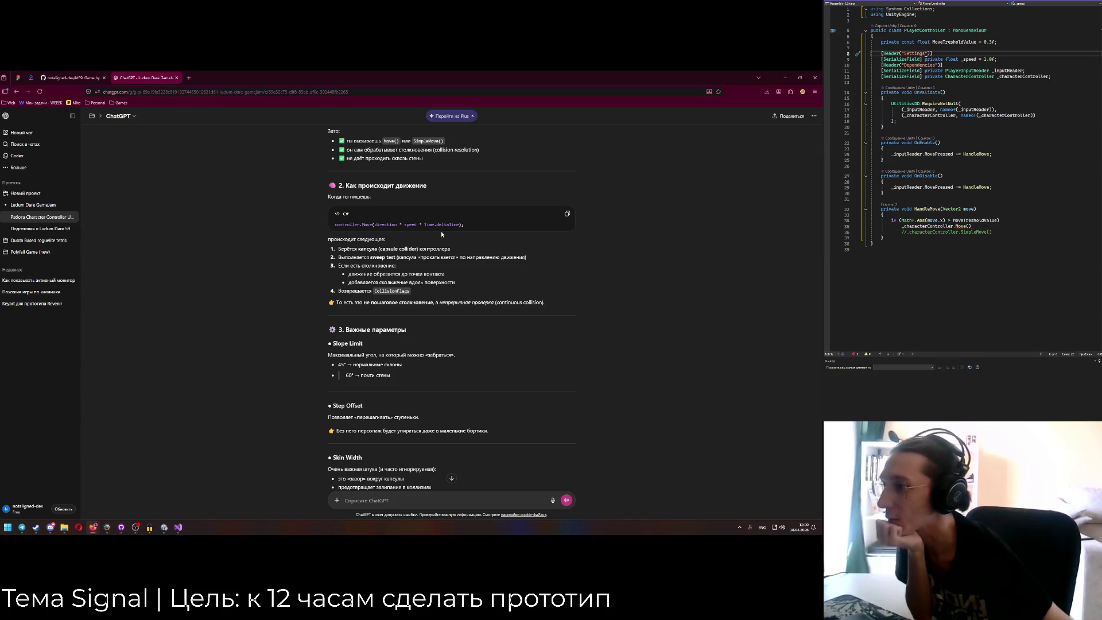
{"action": "scroll", "coordinate": [441, 231], "scroll_direction": "down", "scroll_amount": 1}
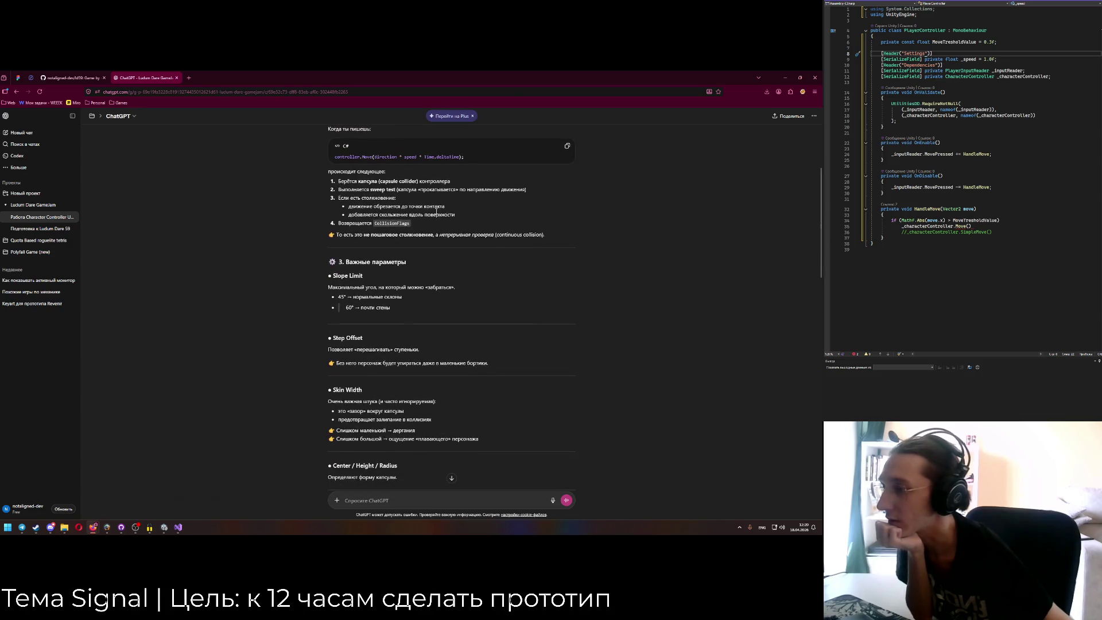
{"action": "scroll", "coordinate": [438, 213], "scroll_direction": "down", "scroll_amount": 1}
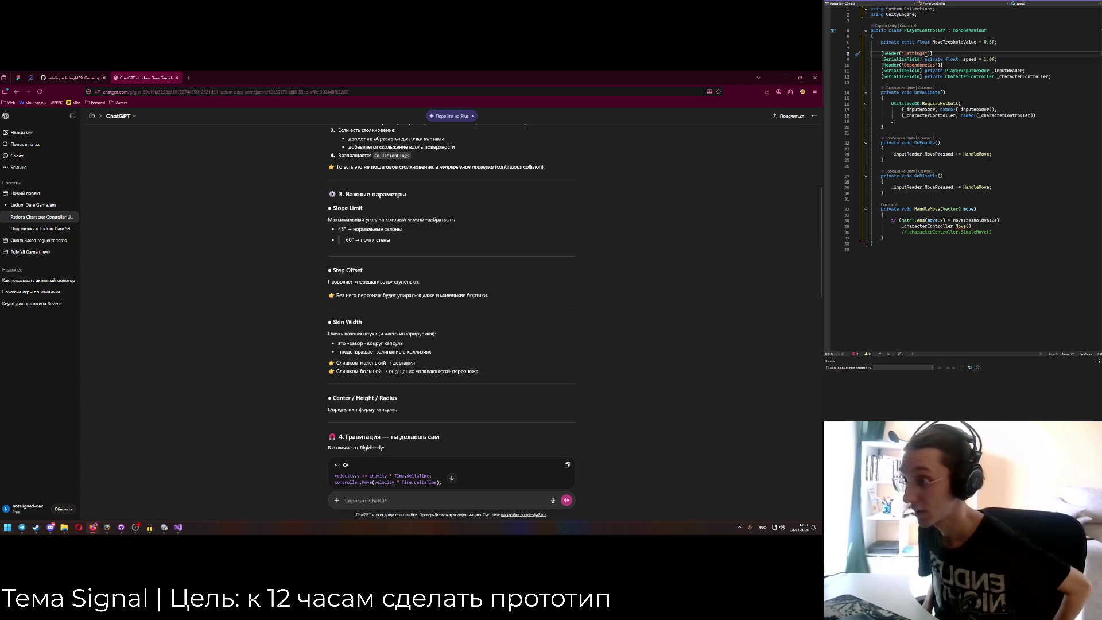
{"action": "scroll", "coordinate": [368, 227], "scroll_direction": "down", "scroll_amount": 2}
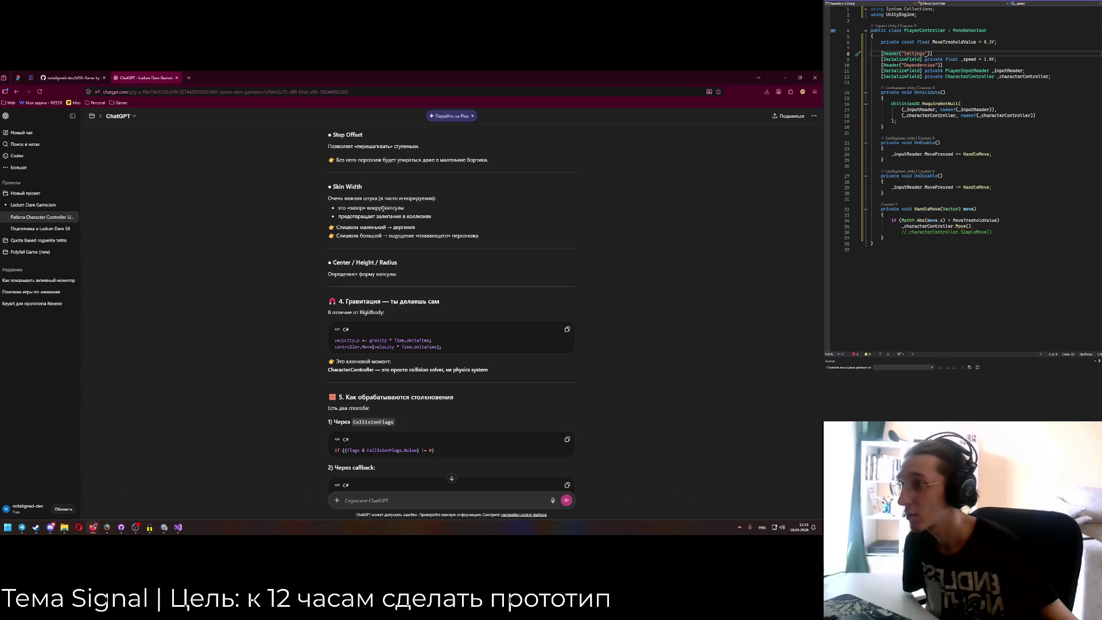
{"action": "scroll", "coordinate": [382, 208], "scroll_direction": "down", "scroll_amount": 2}
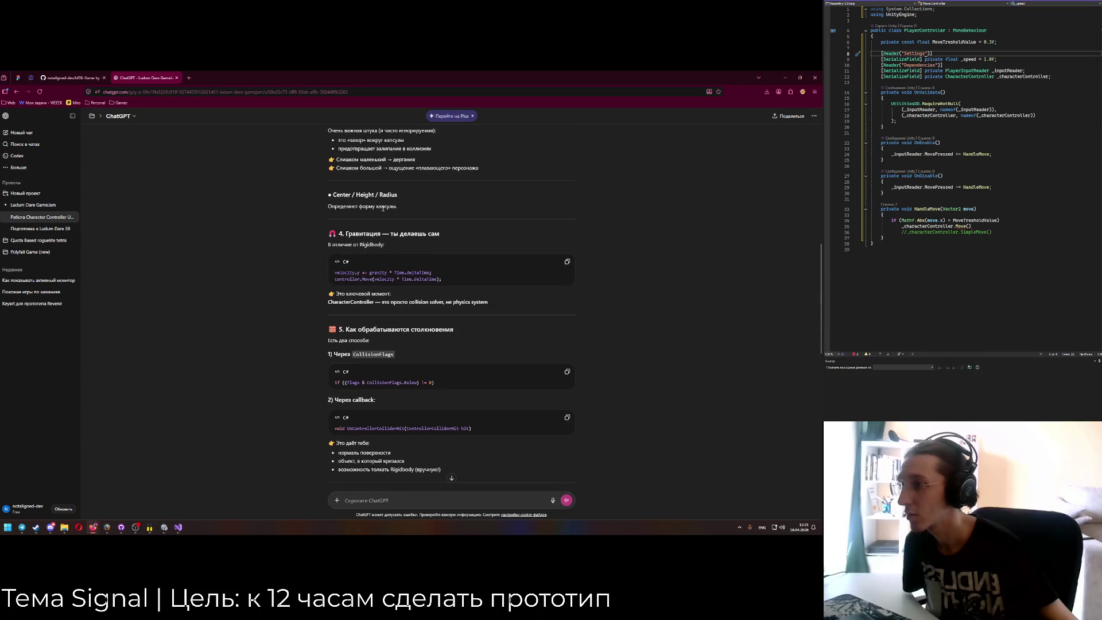
{"action": "scroll", "coordinate": [383, 208], "scroll_direction": "down", "scroll_amount": 2}
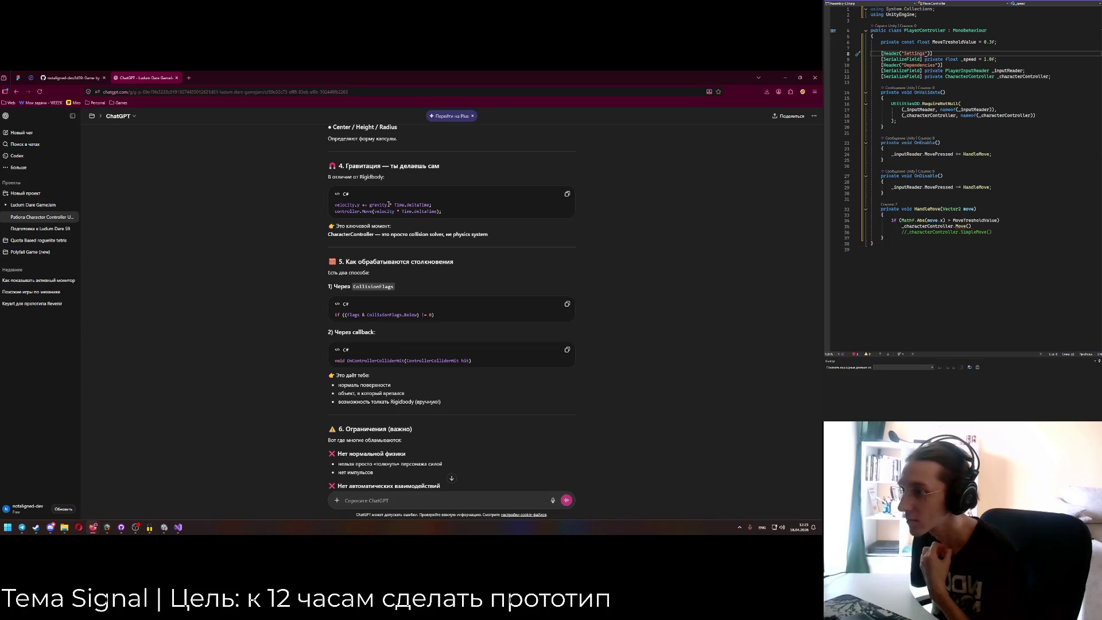
{"action": "scroll", "coordinate": [390, 204], "scroll_direction": "down", "scroll_amount": 4}
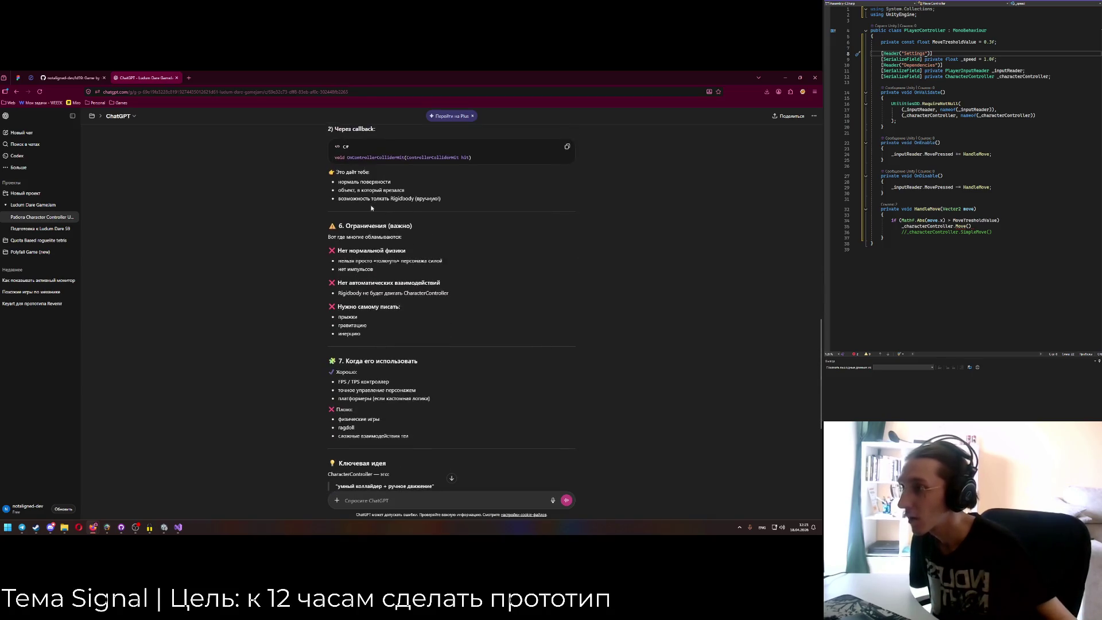
{"action": "scroll", "coordinate": [385, 180], "scroll_direction": "down", "scroll_amount": 1}
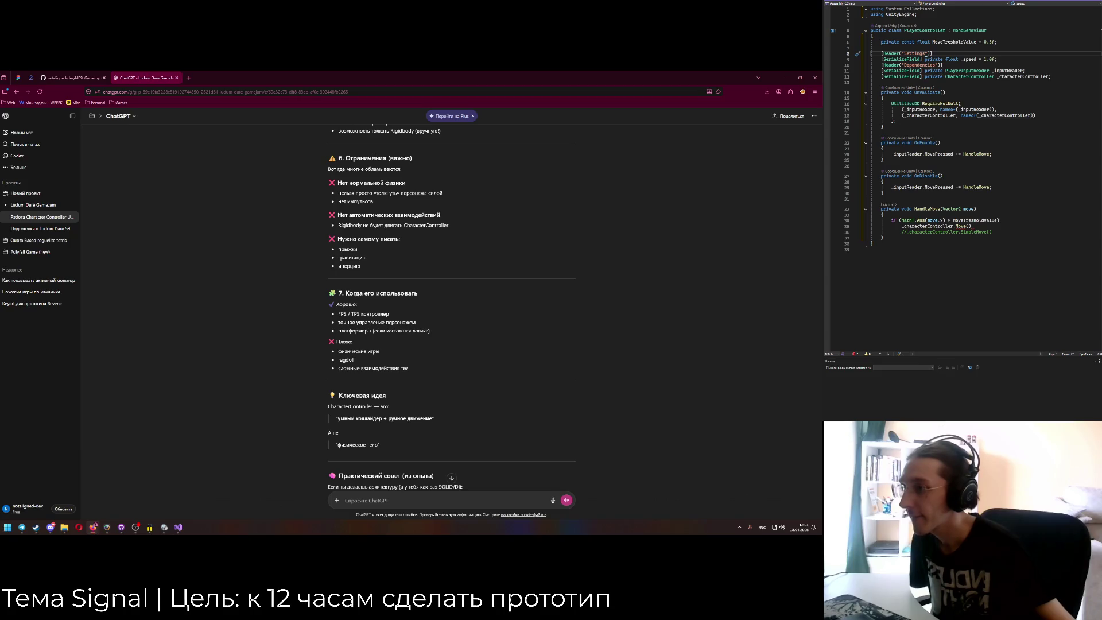
{"action": "scroll", "coordinate": [374, 154], "scroll_direction": "down", "scroll_amount": 2}
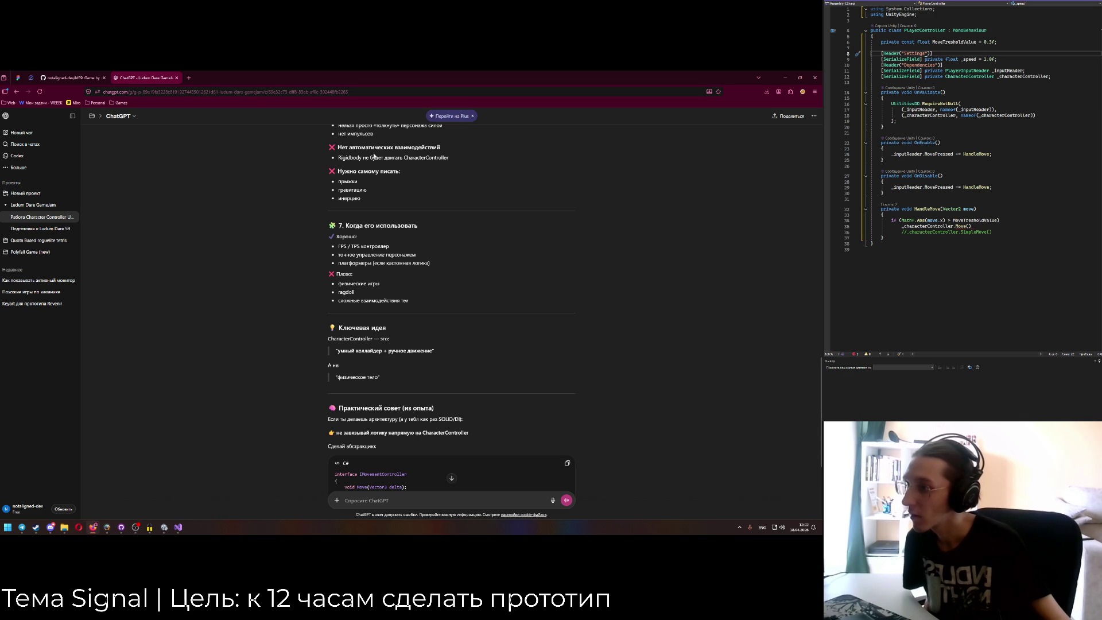
{"action": "scroll", "coordinate": [374, 155], "scroll_direction": "down", "scroll_amount": 3}
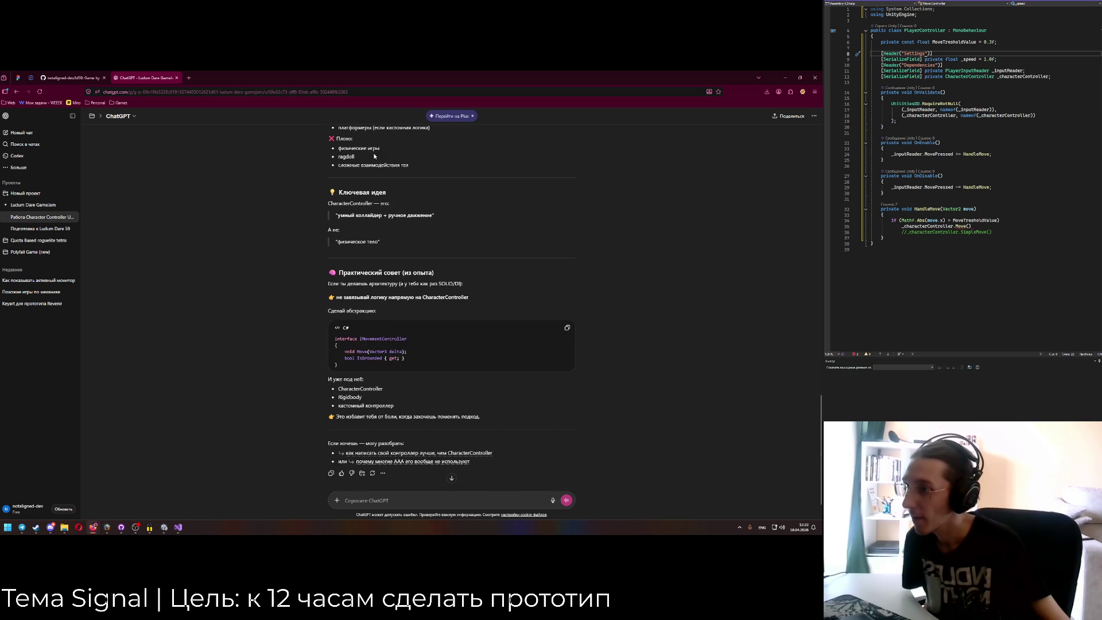
{"action": "scroll", "coordinate": [374, 156], "scroll_direction": "down", "scroll_amount": 1}
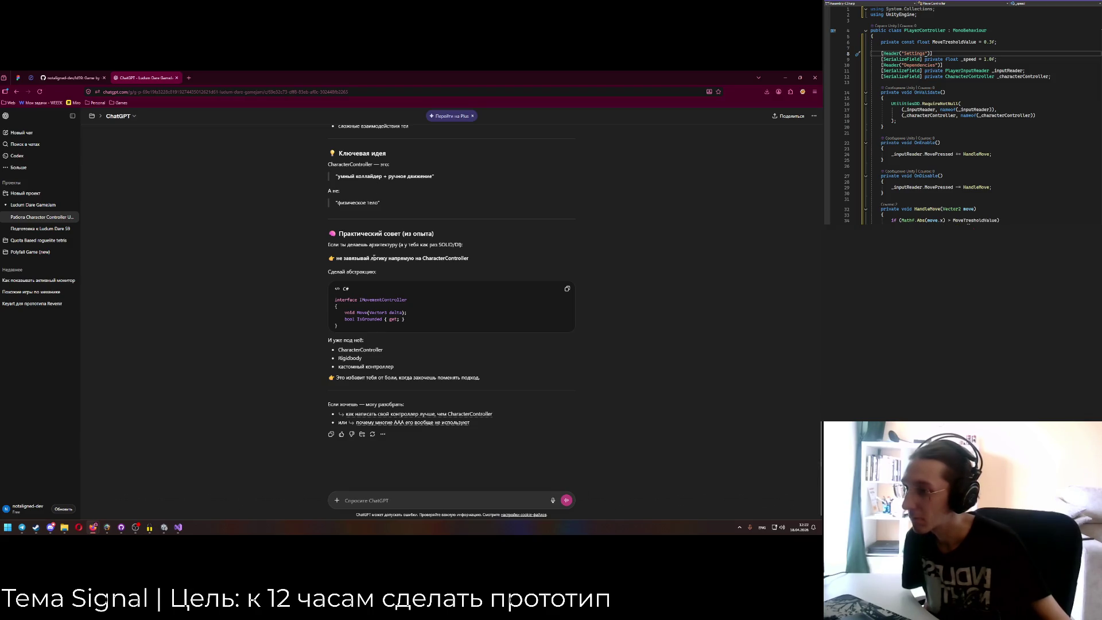
{"action": "scroll", "coordinate": [374, 259], "scroll_direction": "up", "scroll_amount": 15}
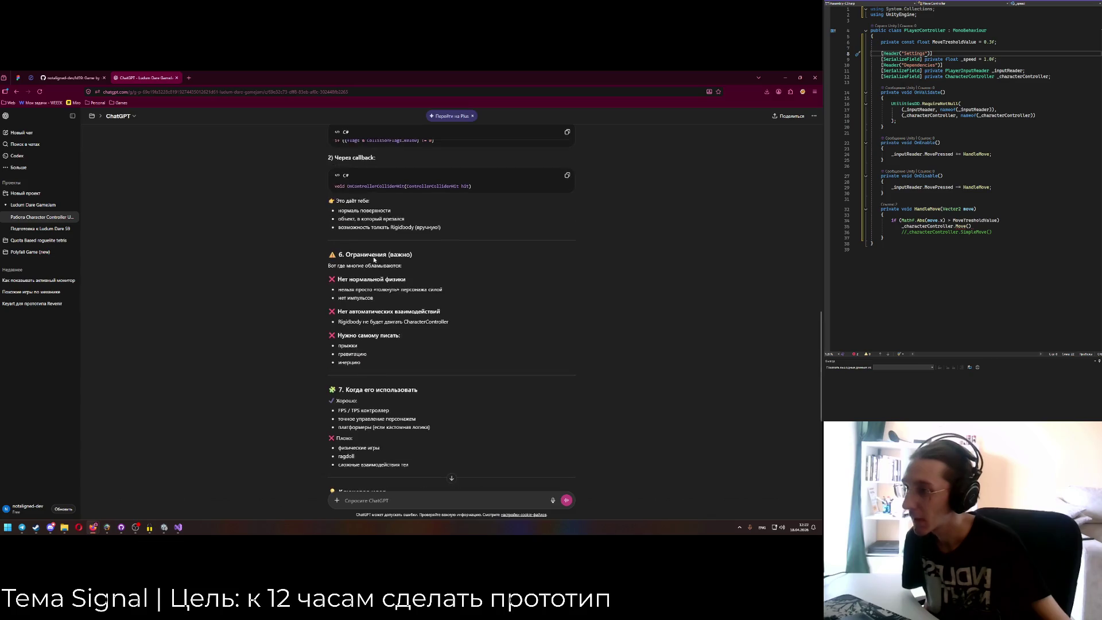
{"action": "scroll", "coordinate": [374, 256], "scroll_direction": "up", "scroll_amount": 1}
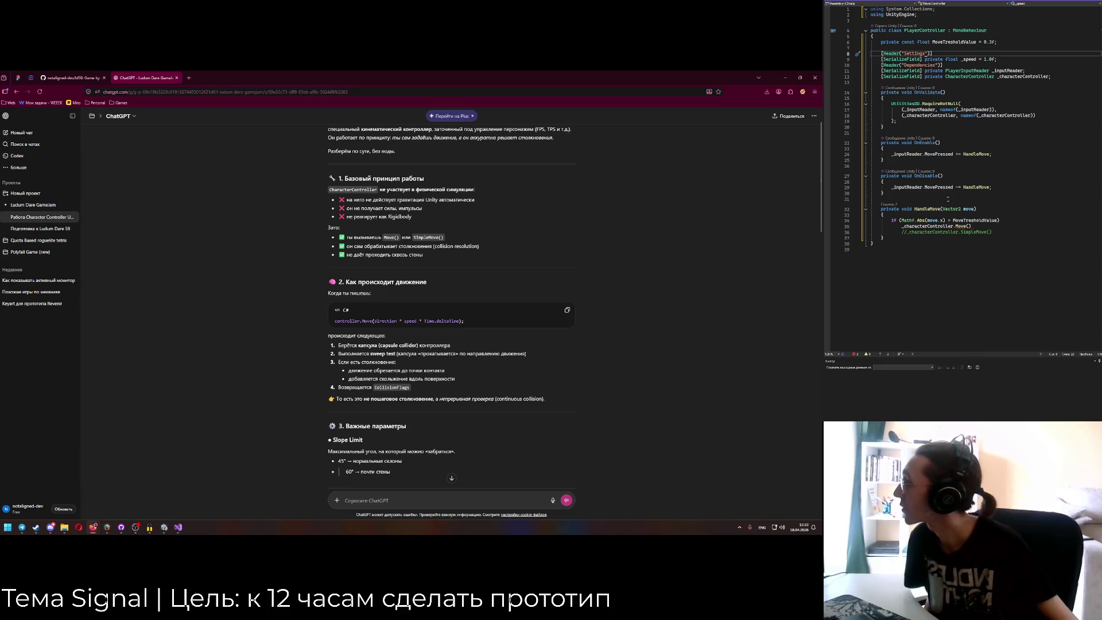
{"action": "mouse_move", "coordinate": [960, 228]}
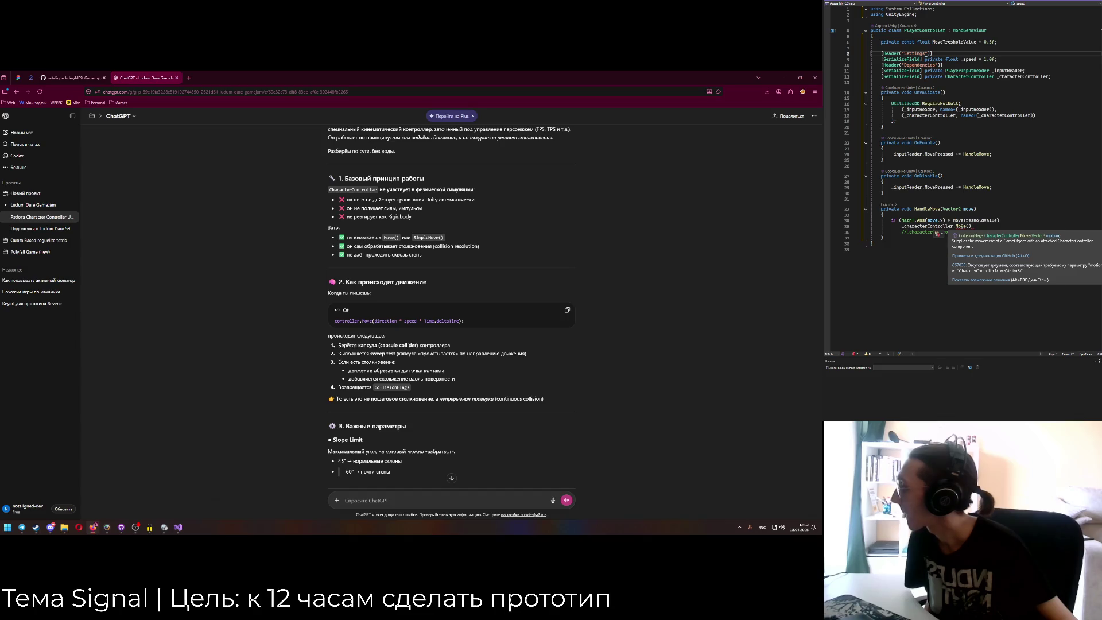
Create an empty private void FixedUpdate() method above HandleMove.
{"action": "left_click", "coordinate": [987, 238]}
{"action": "key", "text": "Up"}
{"action": "key", "text": "Up"}
{"action": "key", "text": "Up"}
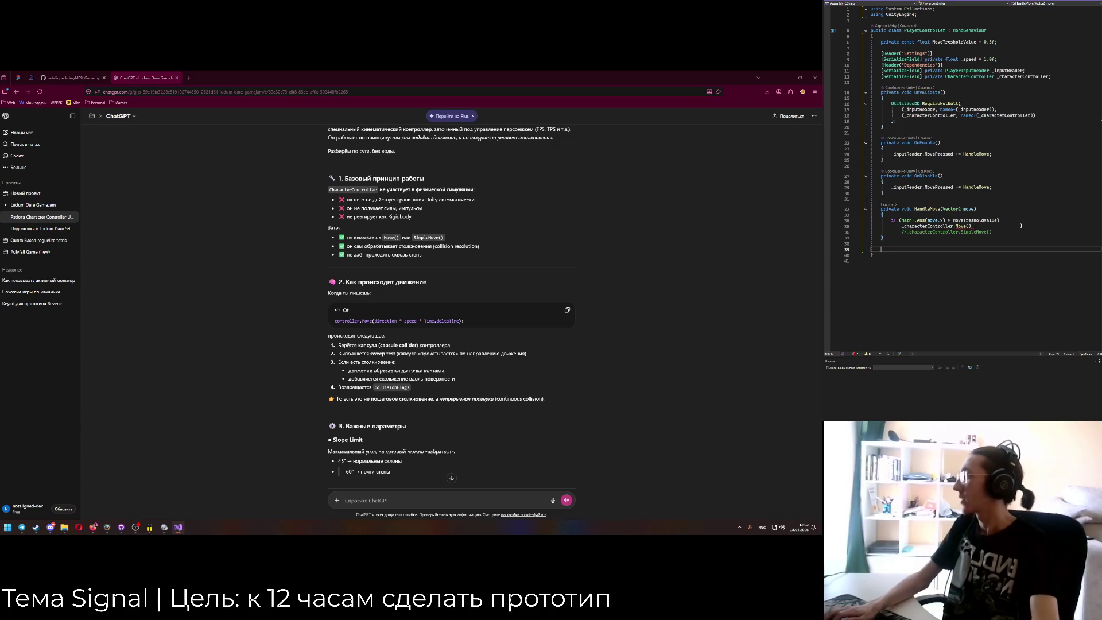
{"action": "key", "text": "Up"}
{"action": "key", "text": "Up"}
{"action": "key", "text": "Up"}
{"action": "key", "text": "Return"}
{"action": "key", "text": "Return"}
{"action": "key", "text": "Up"}
{"action": "type", "text": "private g"}
{"action": "key", "text": "BackSpace"}
{"action": "type", "text": "void FixedUpdatre"}
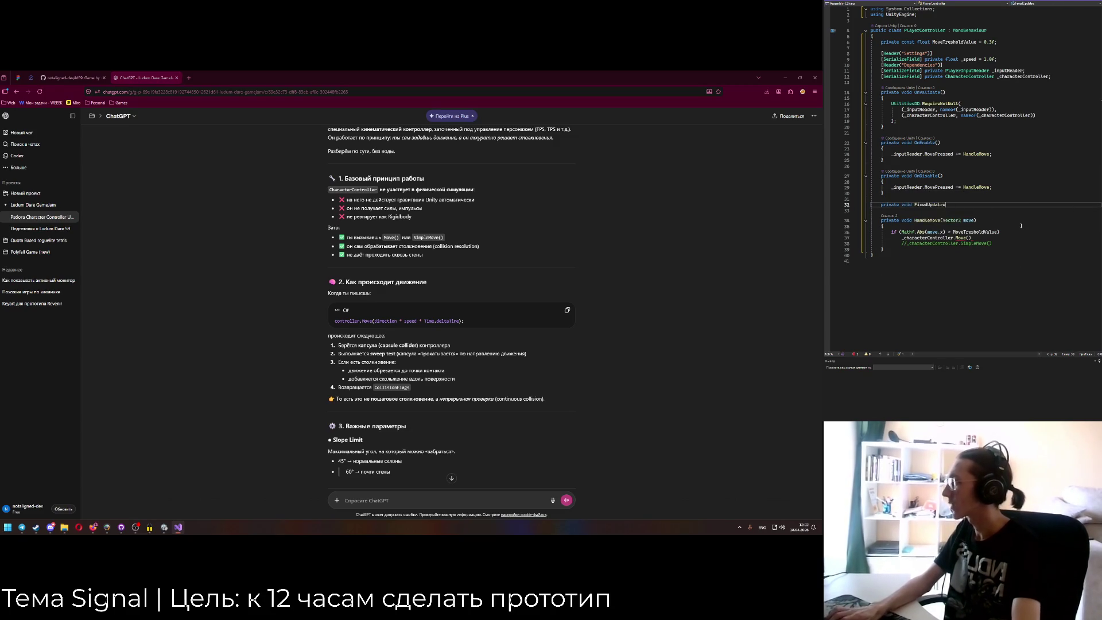
{"action": "key", "text": "Tab"}
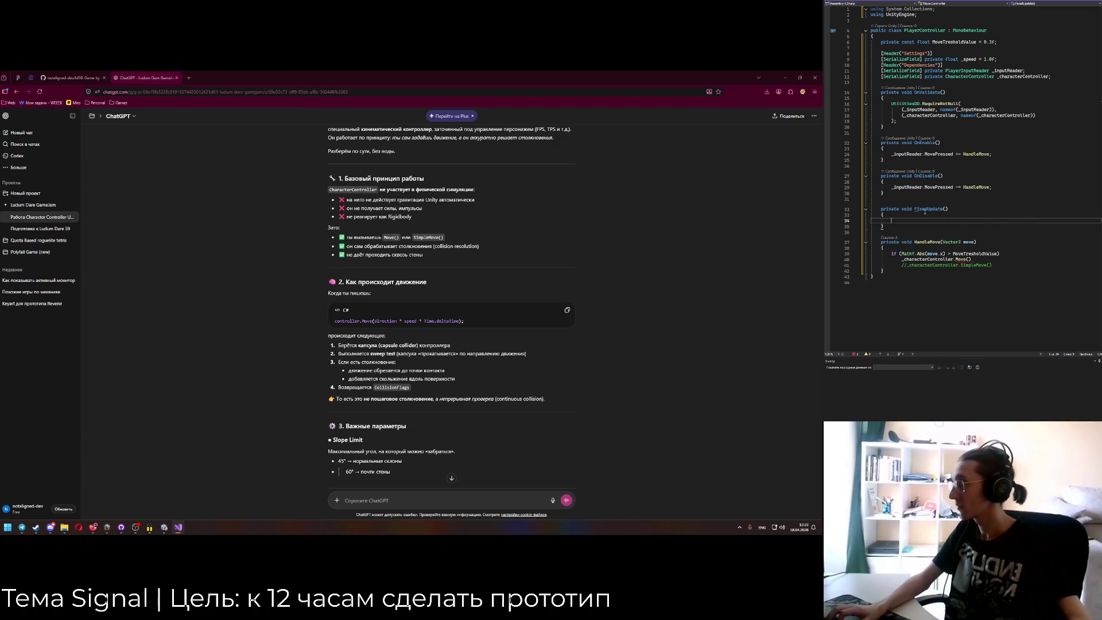
Copy ChatGPT's two gravity lines (velocity.y and Move) into FixedUpdate.
{"action": "scroll", "coordinate": [326, 350], "scroll_direction": "up", "scroll_amount": 2}
{"action": "scroll", "coordinate": [326, 350], "scroll_direction": "down", "scroll_amount": 1}
{"action": "scroll", "coordinate": [326, 350], "scroll_direction": "down", "scroll_amount": 2}
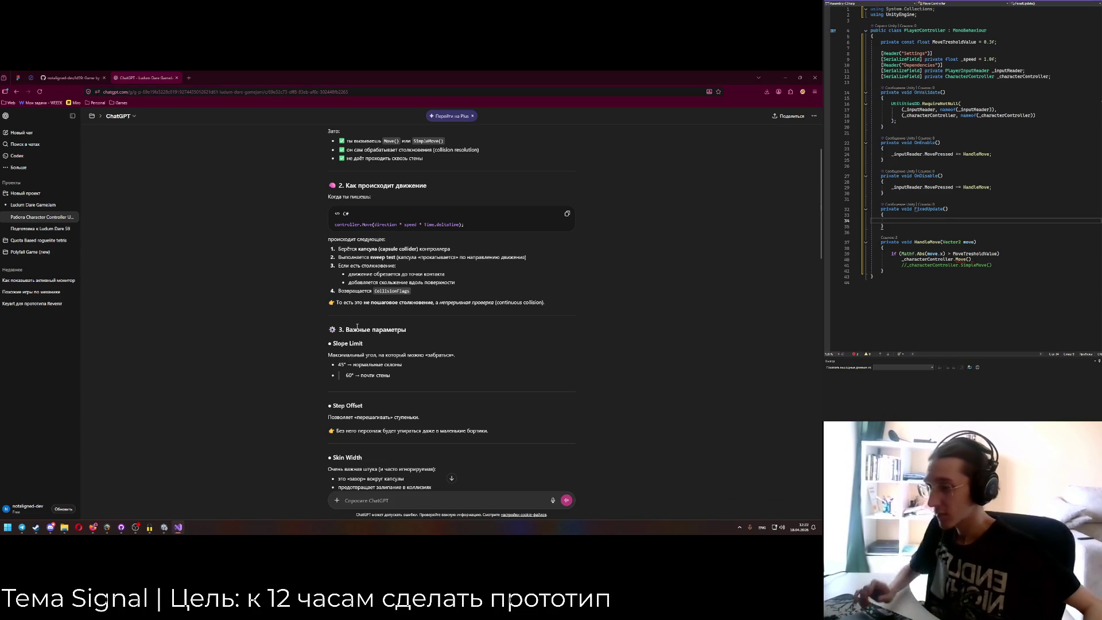
{"action": "scroll", "coordinate": [347, 339], "scroll_direction": "down", "scroll_amount": 4}
{"action": "scroll", "coordinate": [347, 339], "scroll_direction": "down", "scroll_amount": 1}
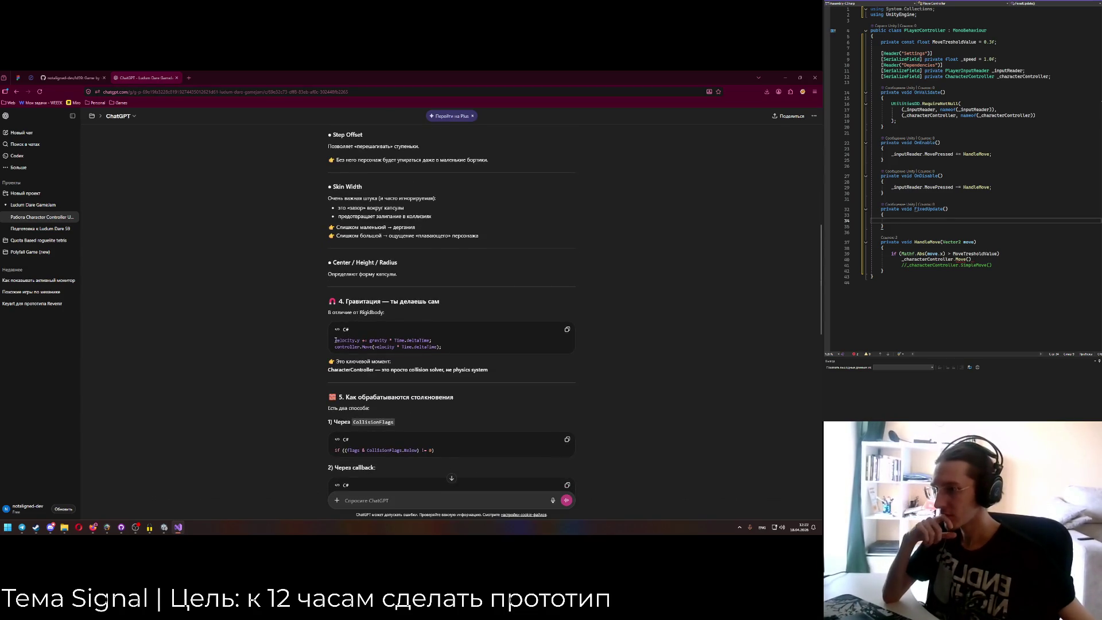
{"action": "left_click_drag", "start_coordinate": [336, 340], "coordinate": [441, 347]}
{"action": "key", "text": "ctrl+c"}
{"action": "key", "text": "alt+Tab"}
{"action": "key", "text": "ctrl+v"}
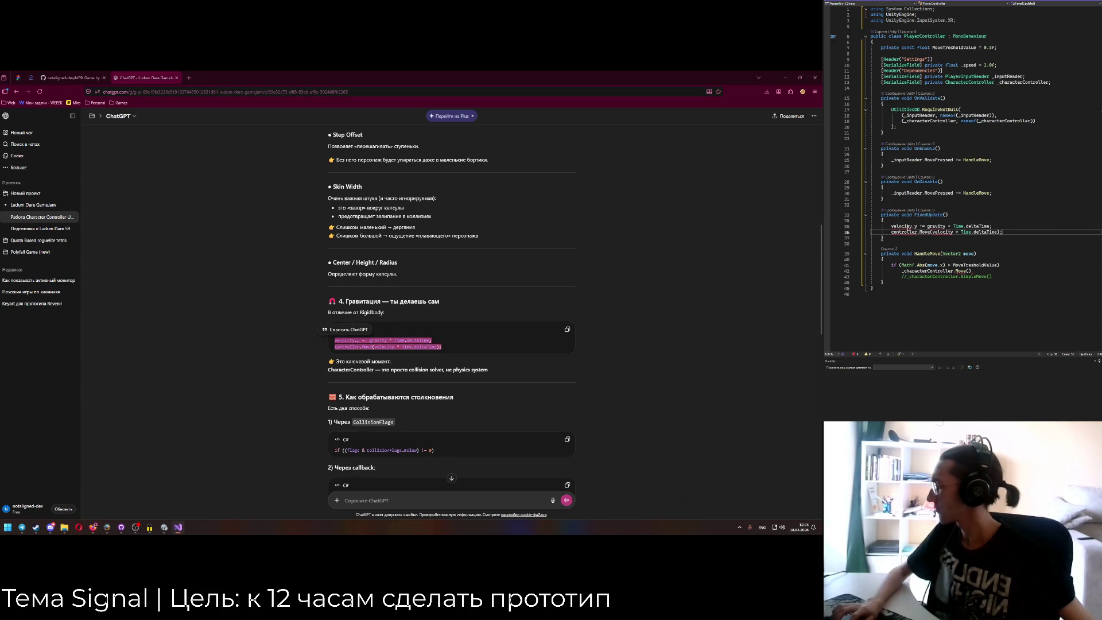
{"action": "left_click", "coordinate": [380, 369]}
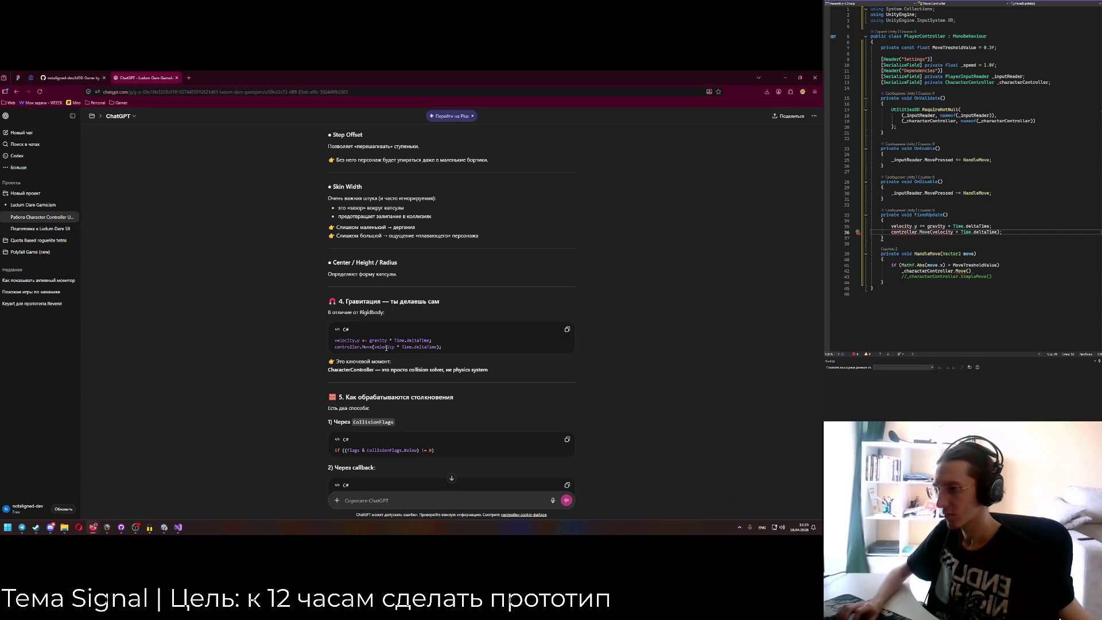
Change controller to _characterController in the pasted Move(velocity * Time.deltaTime) call.
{"action": "scroll", "coordinate": [386, 348], "scroll_direction": "down", "scroll_amount": 5}
{"action": "scroll", "coordinate": [386, 347], "scroll_direction": "up", "scroll_amount": 5}
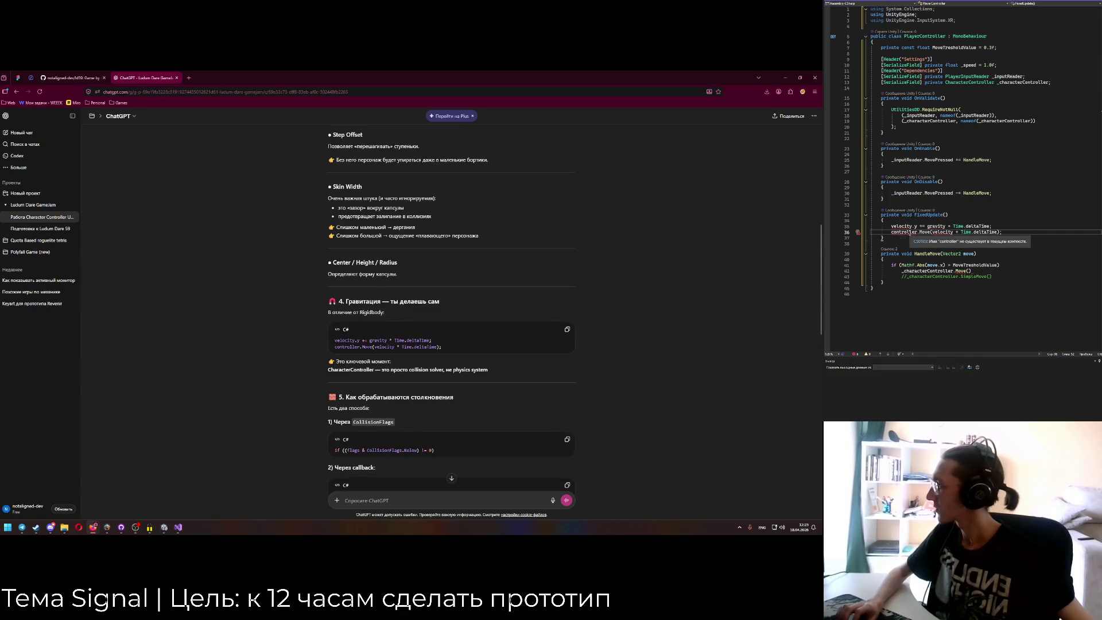
{"action": "double_click", "coordinate": [1010, 83]}
{"action": "key", "text": "ctrl+c"}
{"action": "double_click", "coordinate": [904, 232]}
{"action": "key", "text": "ctrl+v"}
{"action": "left_click", "coordinate": [961, 236]}
{"action": "mouse_move", "coordinate": [961, 234]}
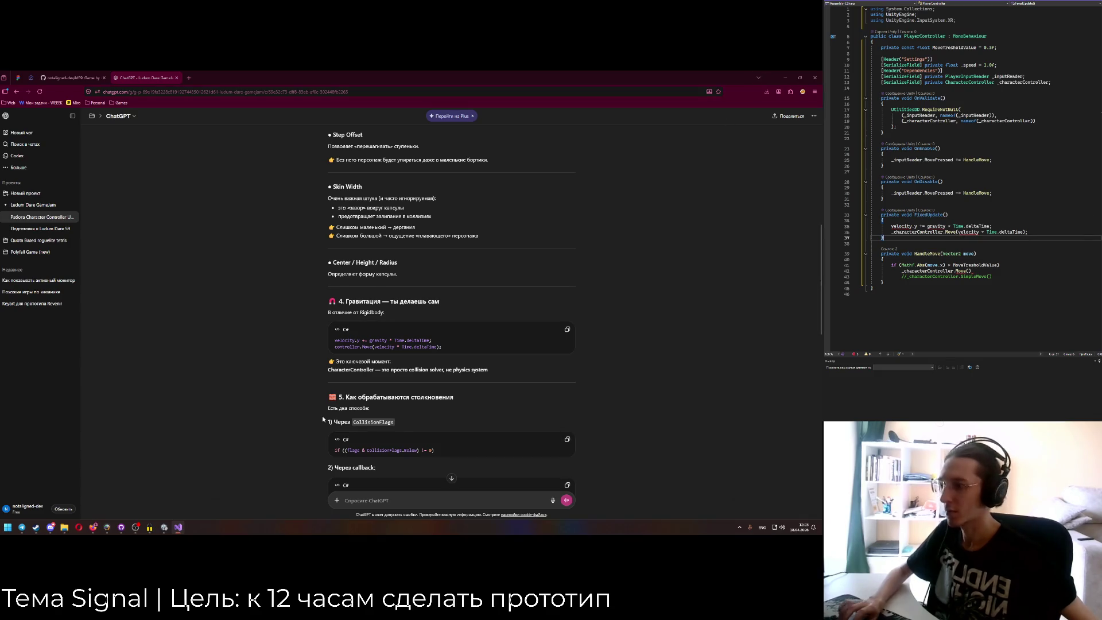
{"action": "left_click", "coordinate": [164, 527]}
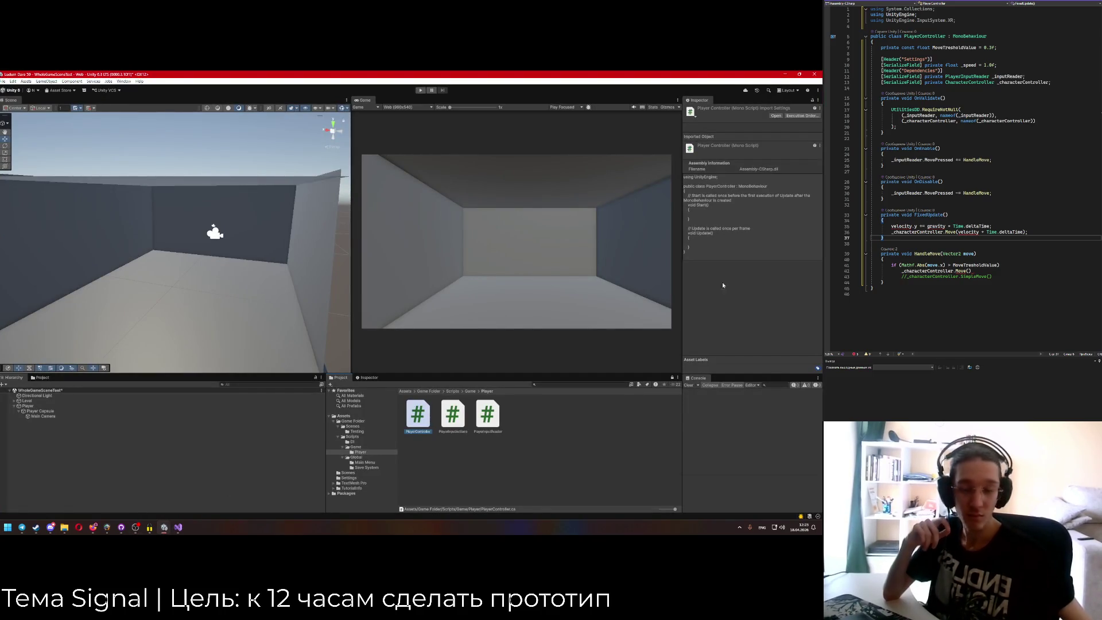
Inspect Player Capsule's Character Controller settings in Unity, then return to ChatGPT.
{"action": "left_click", "coordinate": [38, 410]}
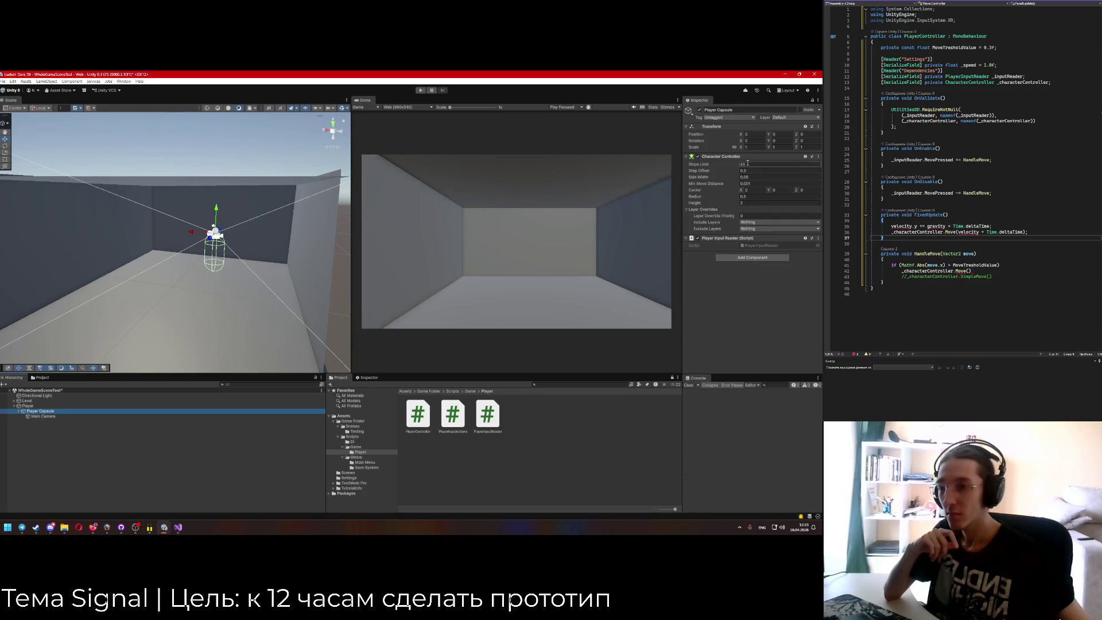
{"action": "key", "text": "alt+Tab"}
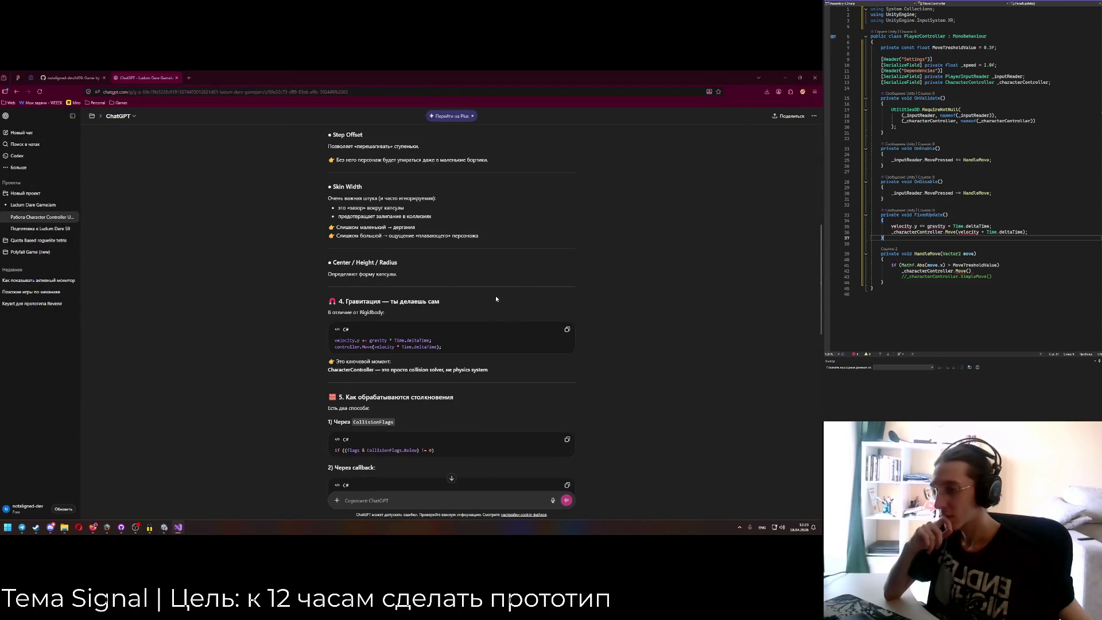
Switch both FixedUpdate lines from Time.deltaTime to Time.fixedDeltaTime.
{"action": "left_click", "coordinate": [979, 65]}
{"action": "left_click", "coordinate": [964, 226]}
{"action": "mouse_move", "coordinate": [908, 229]}
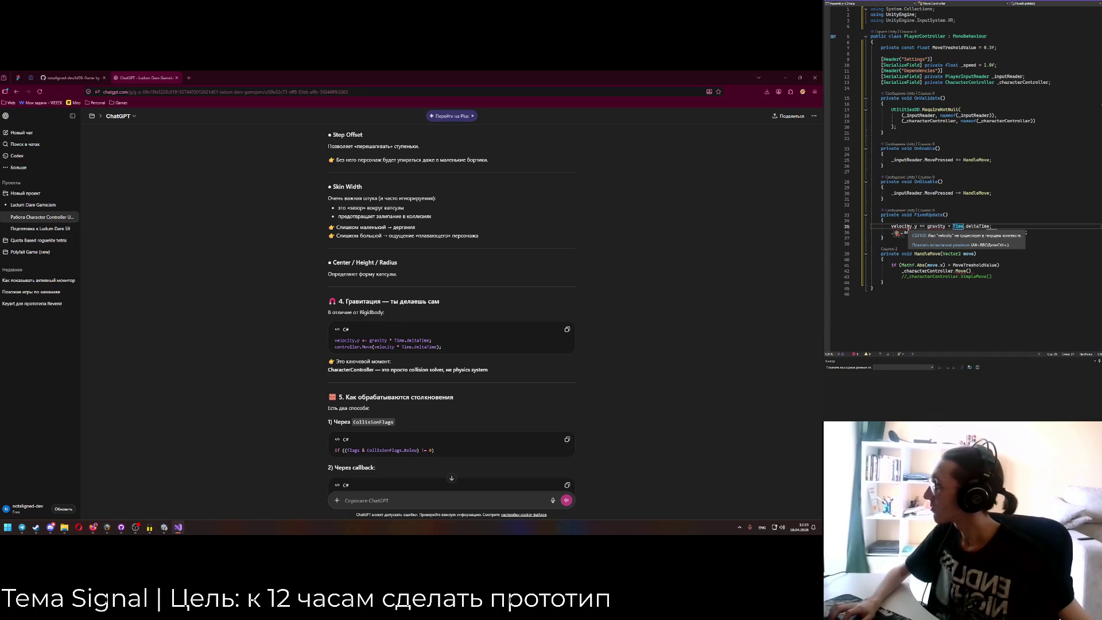
{"action": "mouse_move", "coordinate": [960, 271]}
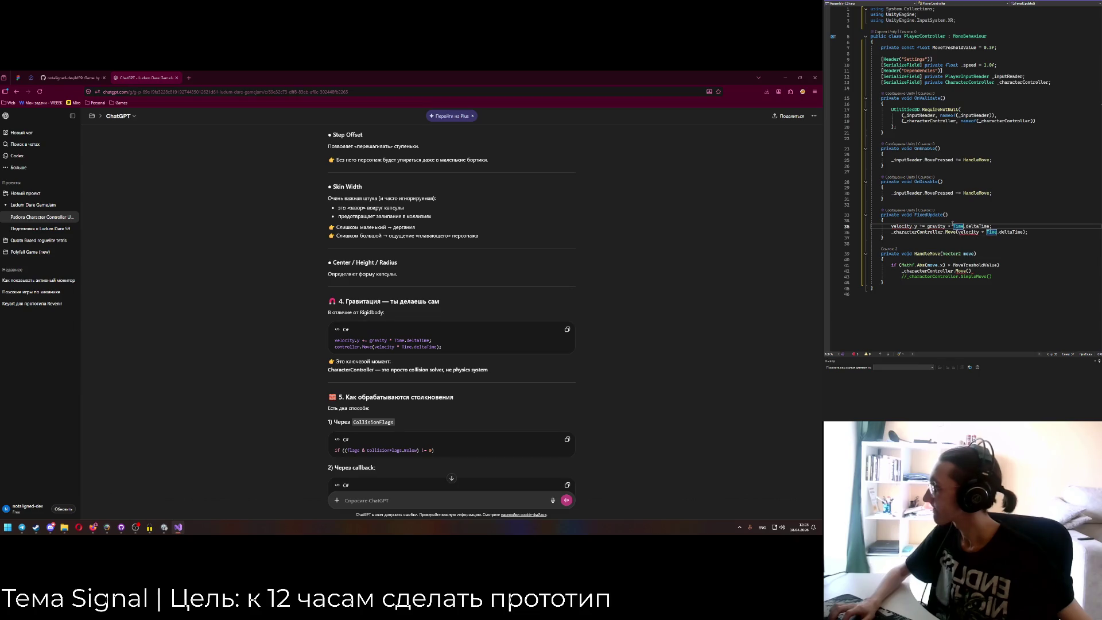
{"action": "double_click", "coordinate": [1007, 232]}
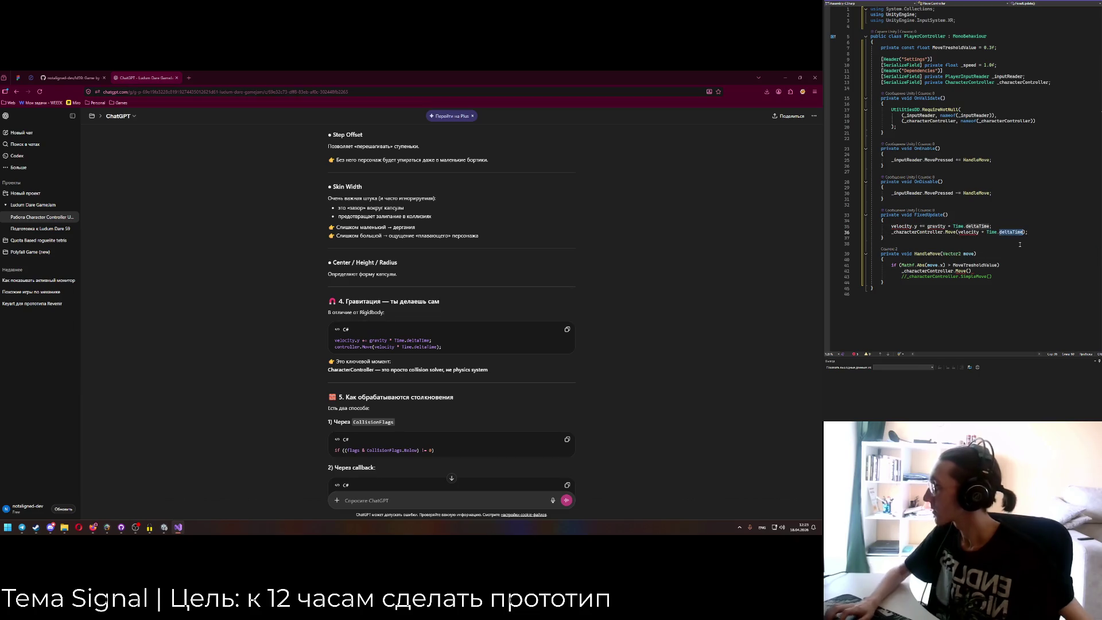
{"action": "type", "text": "fixe"}
{"action": "key", "text": "Tab"}
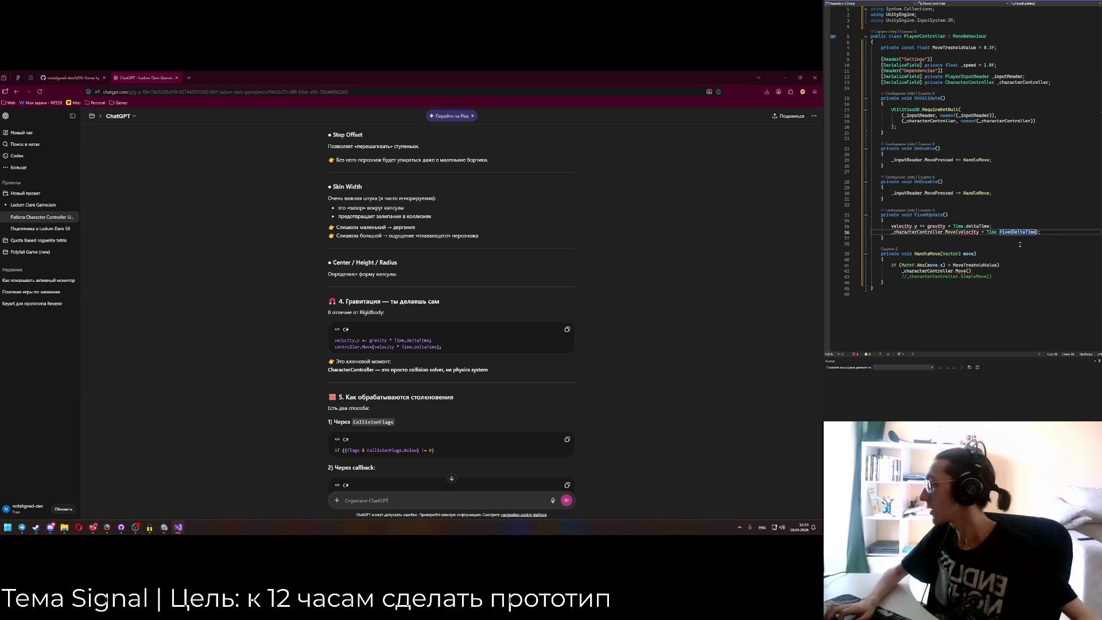
{"action": "key", "text": "ctrl+c"}
{"action": "double_click", "coordinate": [977, 226]}
{"action": "key", "text": "ctrl+v"}
{"action": "key", "text": "Down"}
{"action": "key", "text": "Down"}
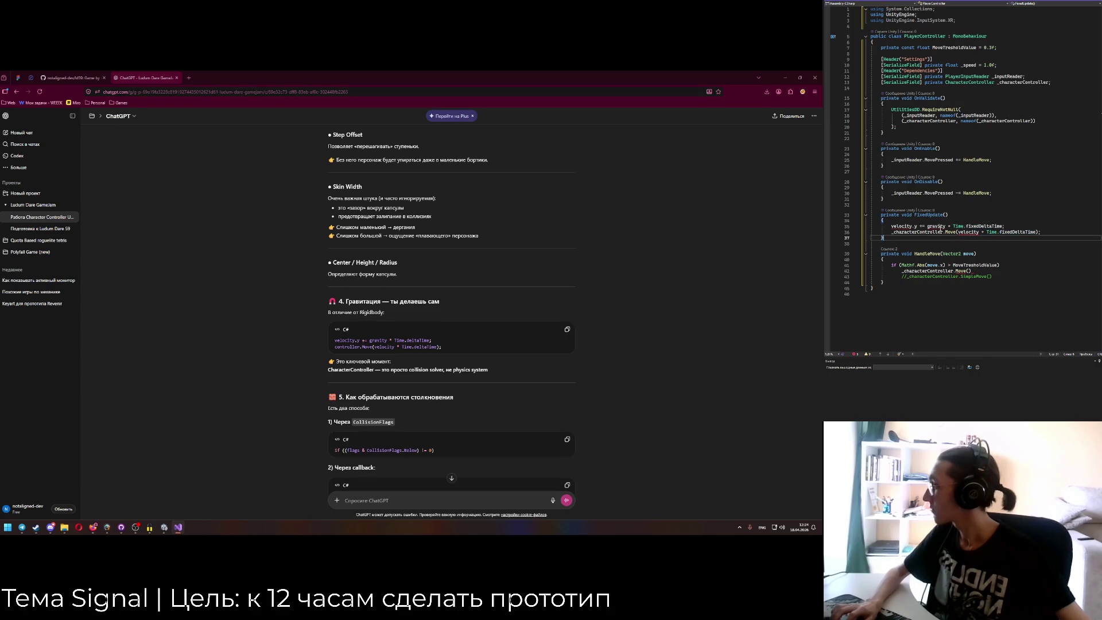
Start a new [SerializeField] private field on the line below _speed.
{"action": "left_click", "coordinate": [986, 65]}
{"action": "key", "text": "End"}
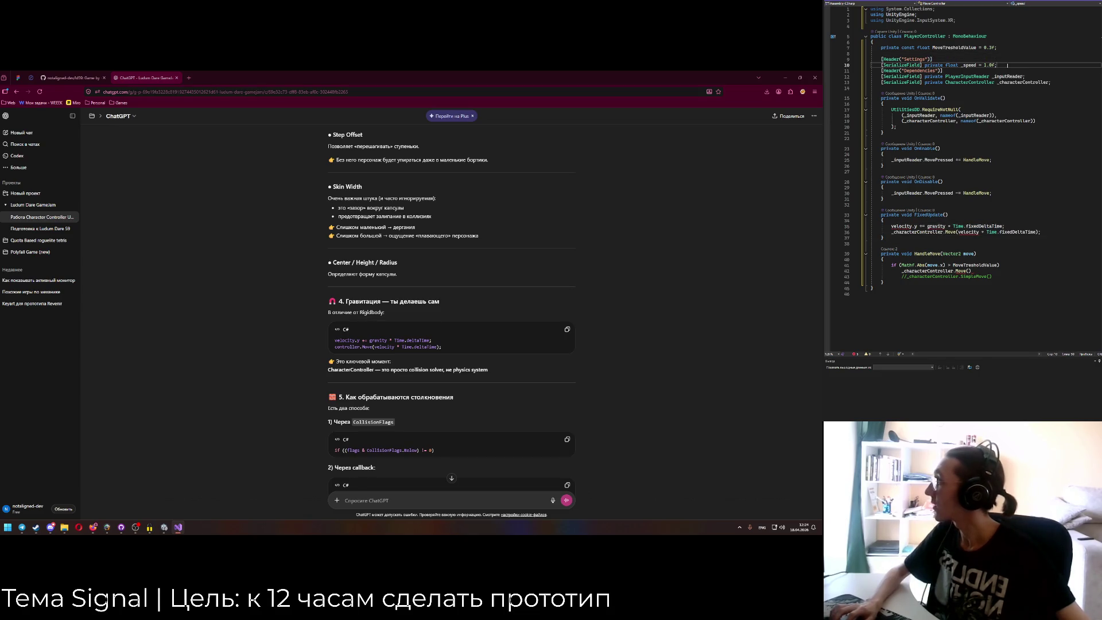
{"action": "key", "text": "Return"}
{"action": "type", "text": "[SerializeField] pr"}
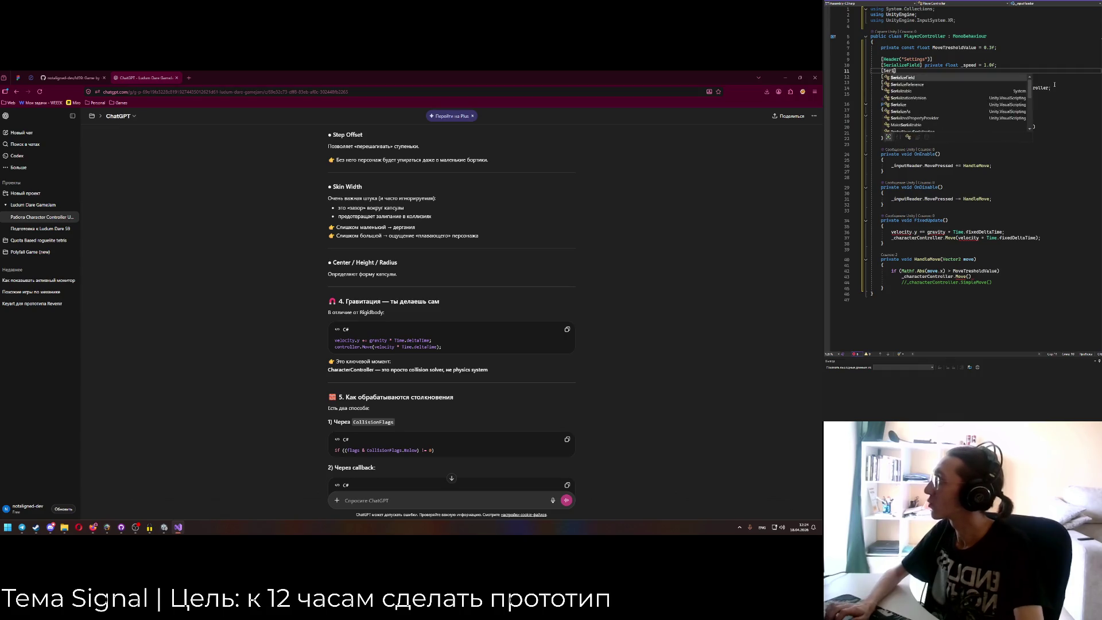
{"action": "key", "text": "Tab"}
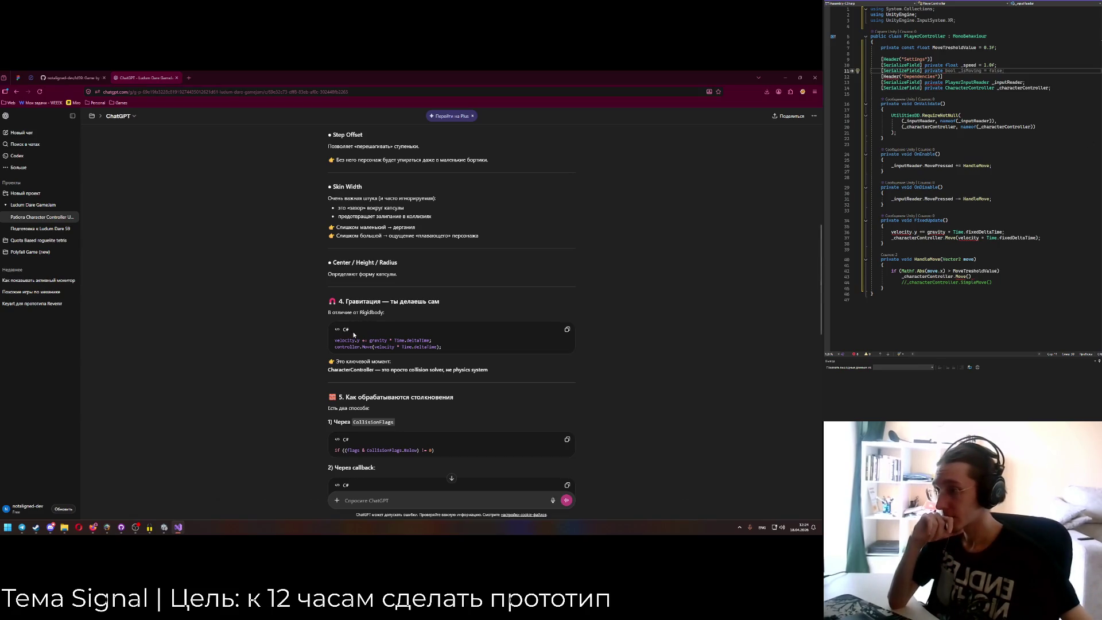
Type and discard an 'Окей' reply in ChatGPT, then close the ChatGPT tab.
{"action": "scroll", "coordinate": [354, 335], "scroll_direction": "down", "scroll_amount": 15}
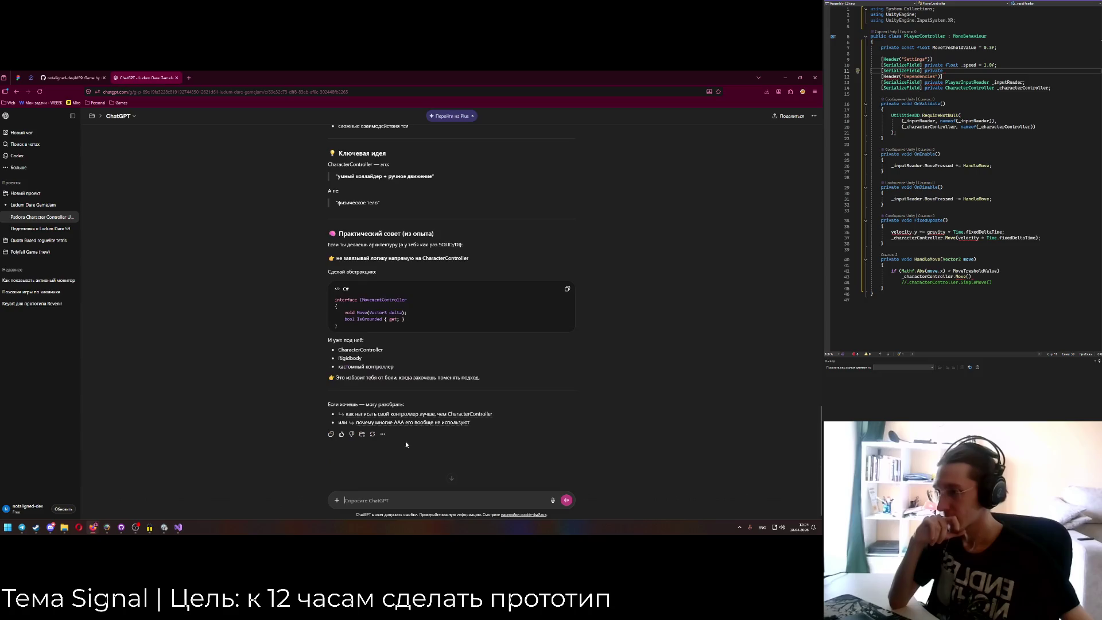
{"action": "type", "text": "Jrtq"}
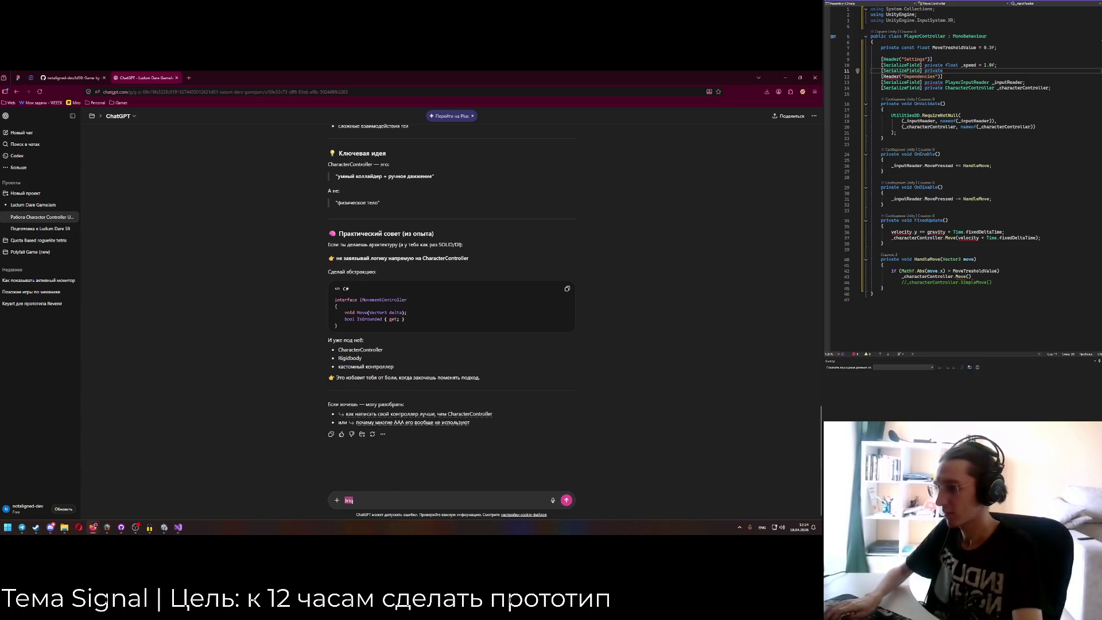
{"action": "key", "text": "BackSpace"}
{"action": "key", "text": "BackSpace"}
{"action": "key", "text": "BackSpace"}
{"action": "key", "text": "alt+shift"}
{"action": "type", "text": "Окей"}
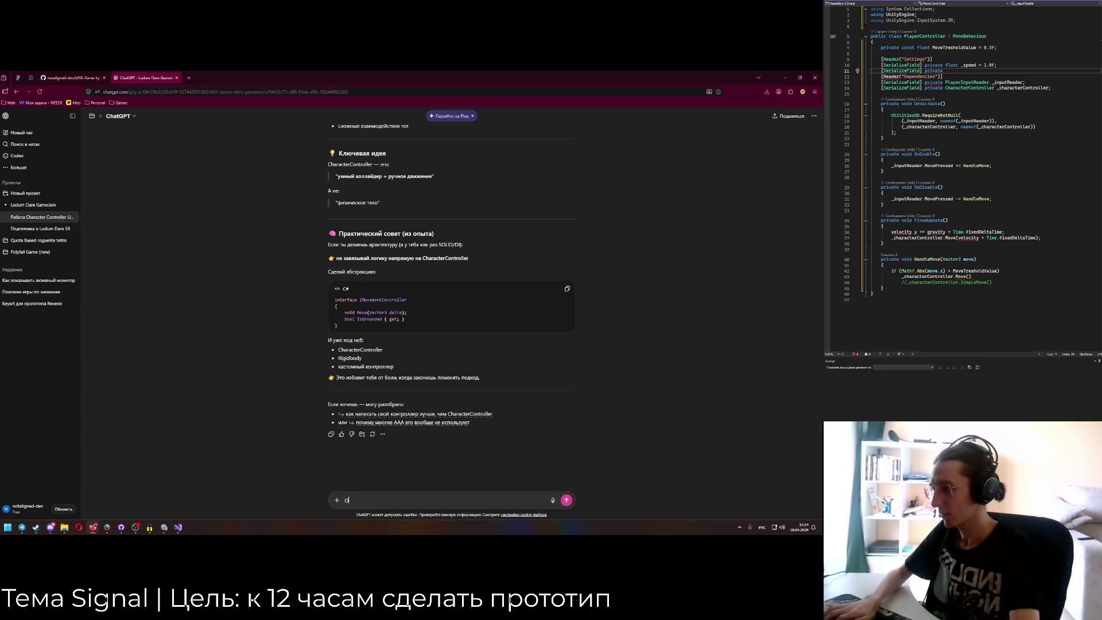
{"action": "key", "text": "BackSpace"}
{"action": "key", "text": "BackSpace"}
{"action": "key", "text": "BackSpace"}
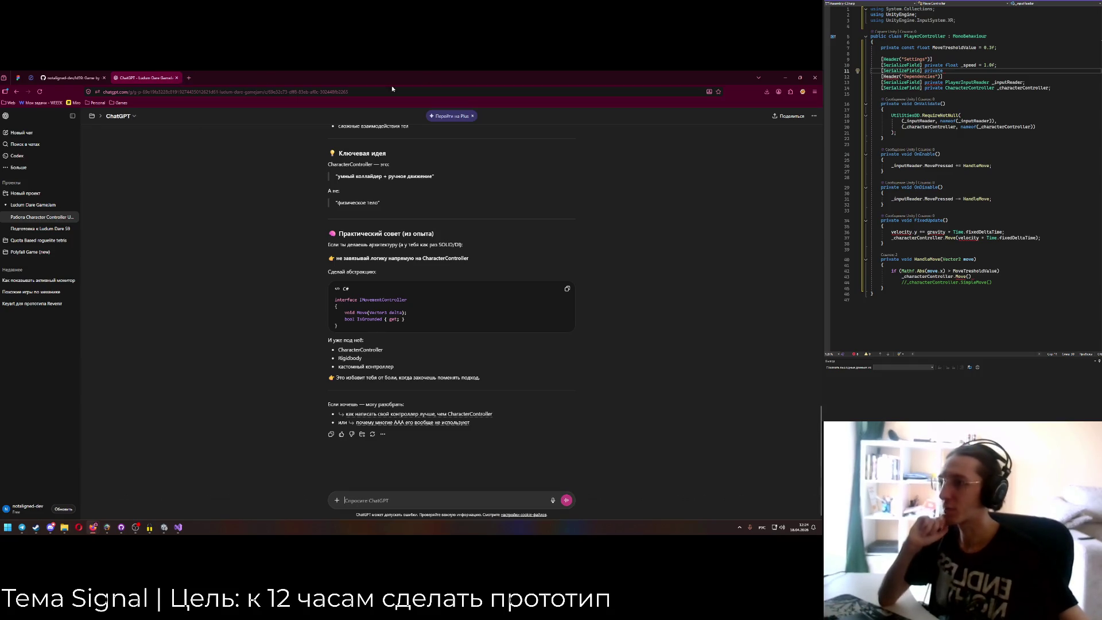
{"action": "left_click", "coordinate": [177, 77]}
{"action": "left_click", "coordinate": [785, 77]}
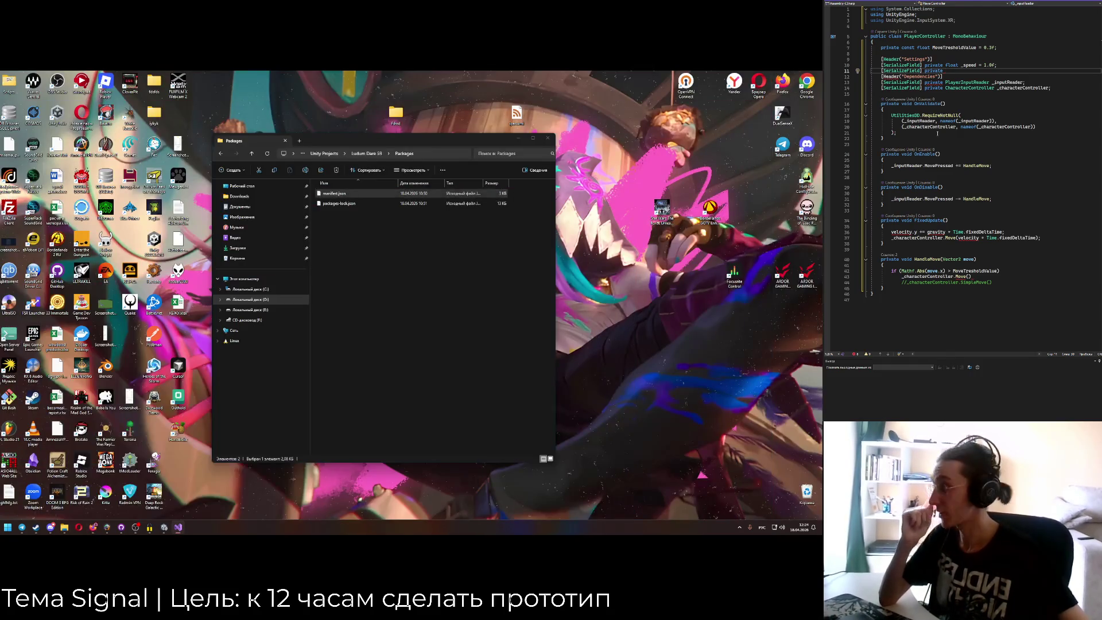
End the Move() call in HandleMove with a semicolon in place of the stray character.
{"action": "left_click", "coordinate": [936, 232]}
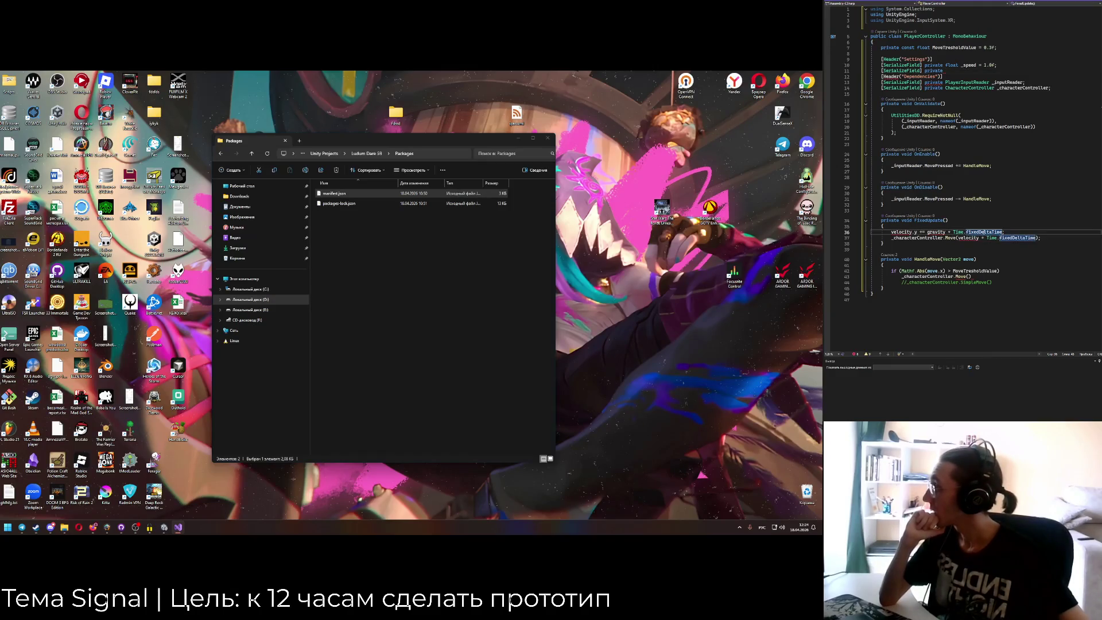
{"action": "left_click", "coordinate": [972, 276]}
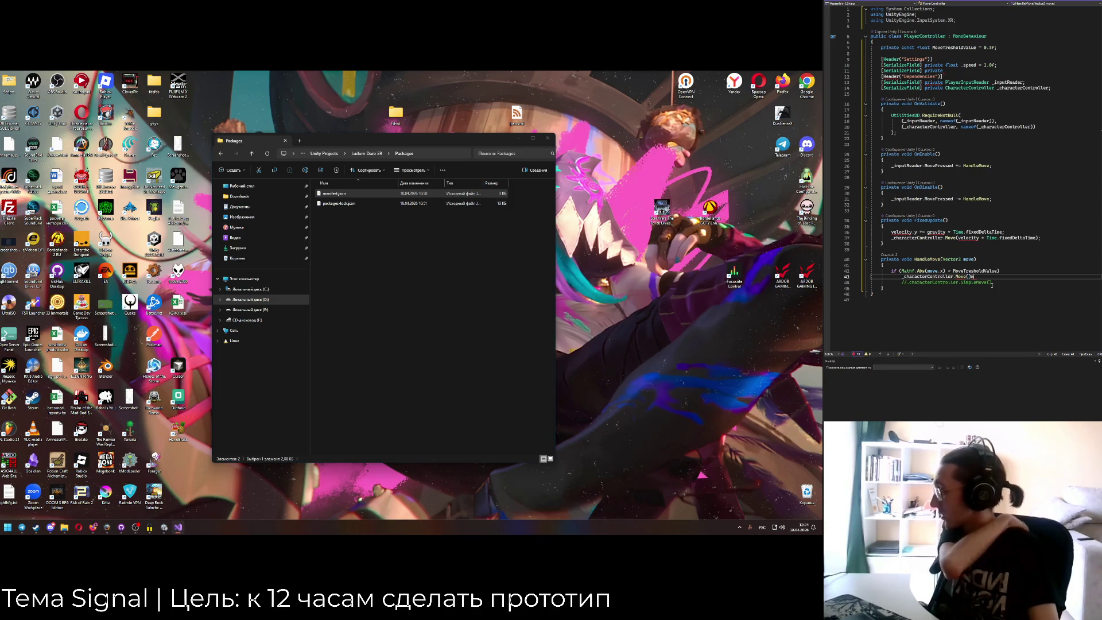
{"action": "key", "text": "BackSpace"}
{"action": "key", "text": "alt+shift"}
{"action": "type", "text": ";"}
{"action": "key", "text": "Left"}
{"action": "key", "text": "Left"}
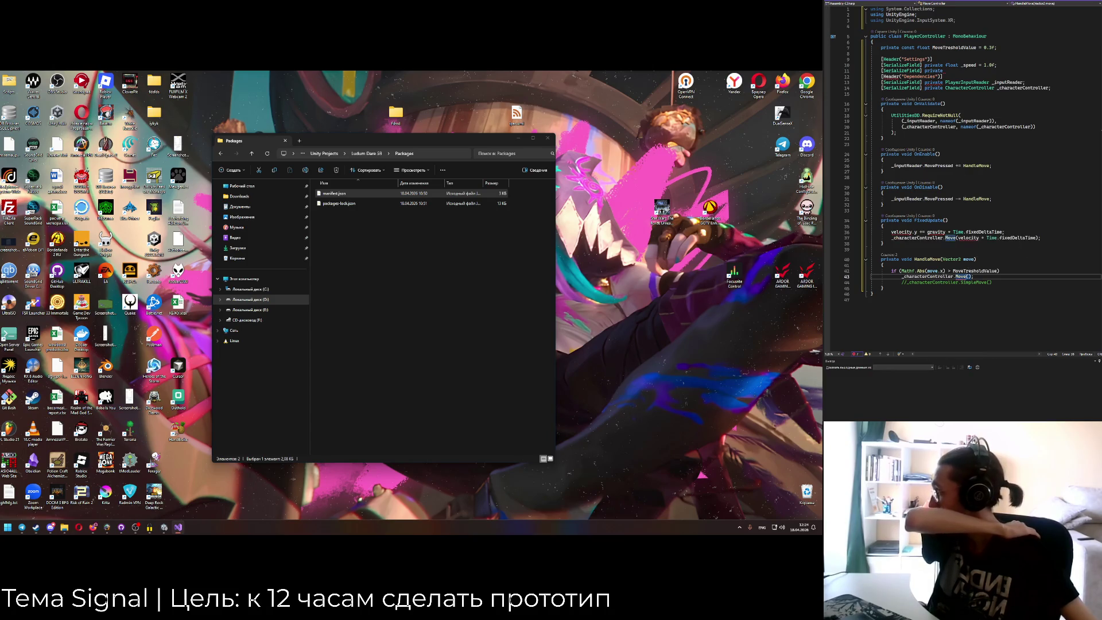
{"action": "mouse_move", "coordinate": [950, 238]}
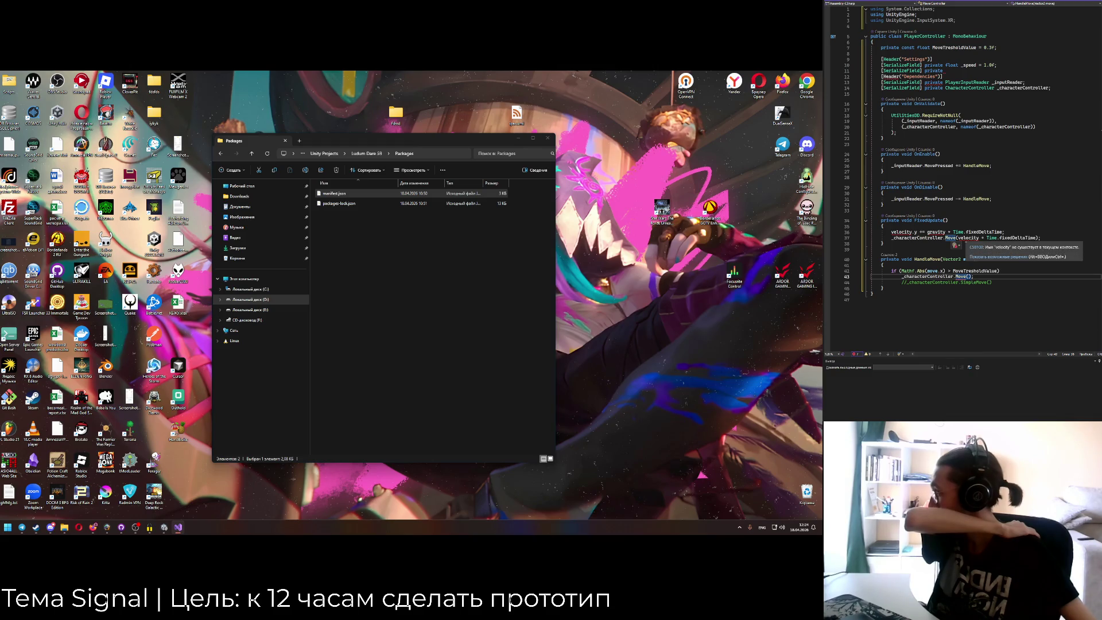
{"action": "left_click", "coordinate": [974, 237]}
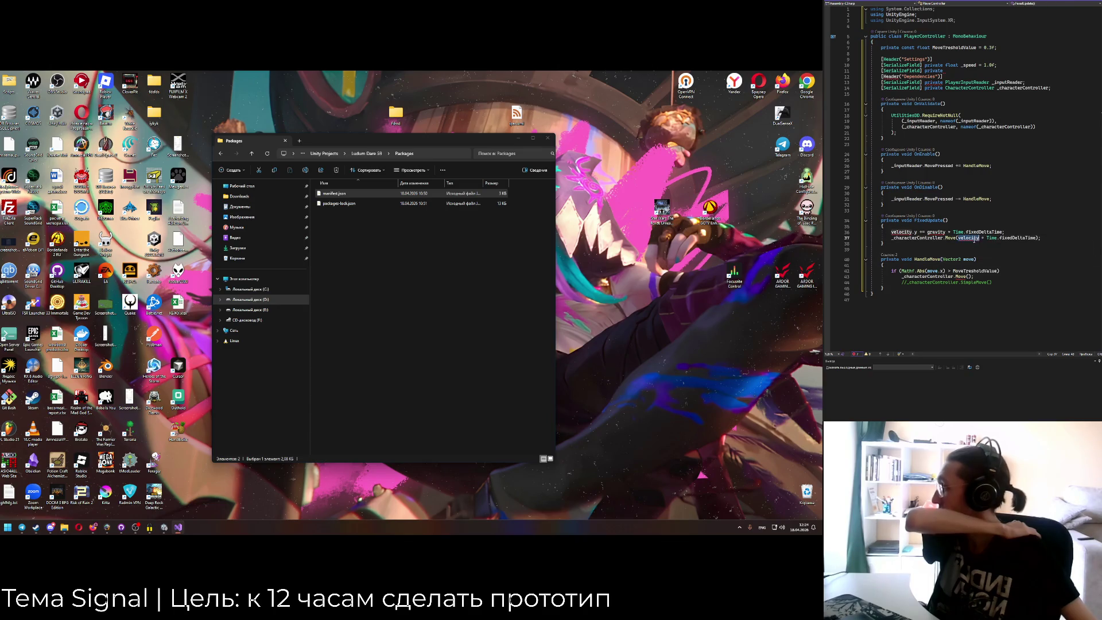
{"action": "mouse_move", "coordinate": [974, 238]}
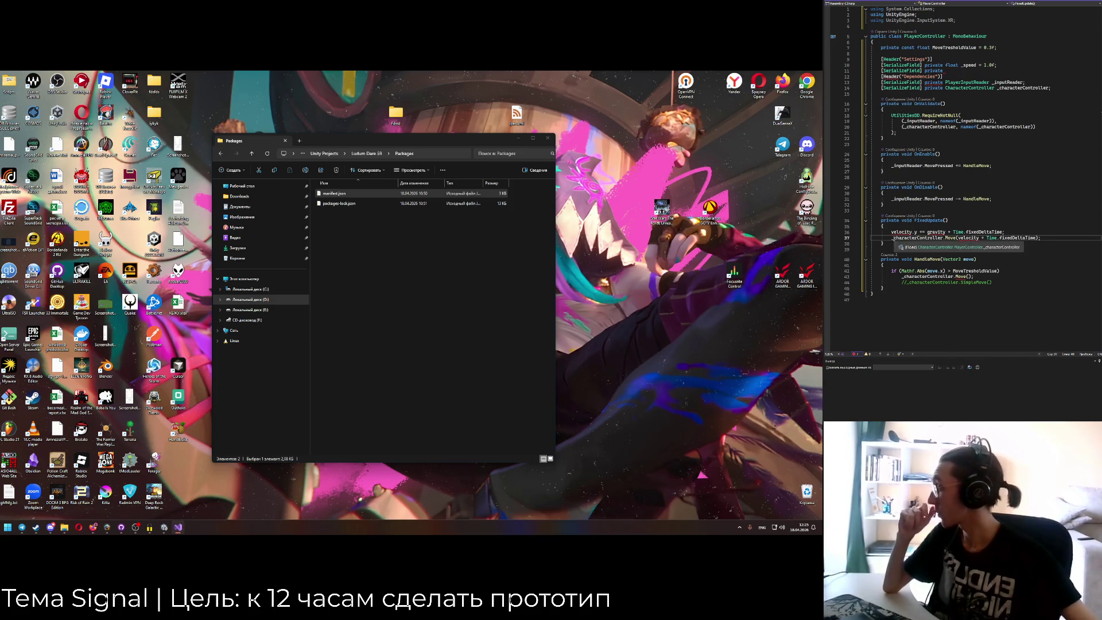
Declare a float _gravity = 9.81f field and rename gravity to _gravity in FixedUpdate.
{"action": "left_click", "coordinate": [1022, 65]}
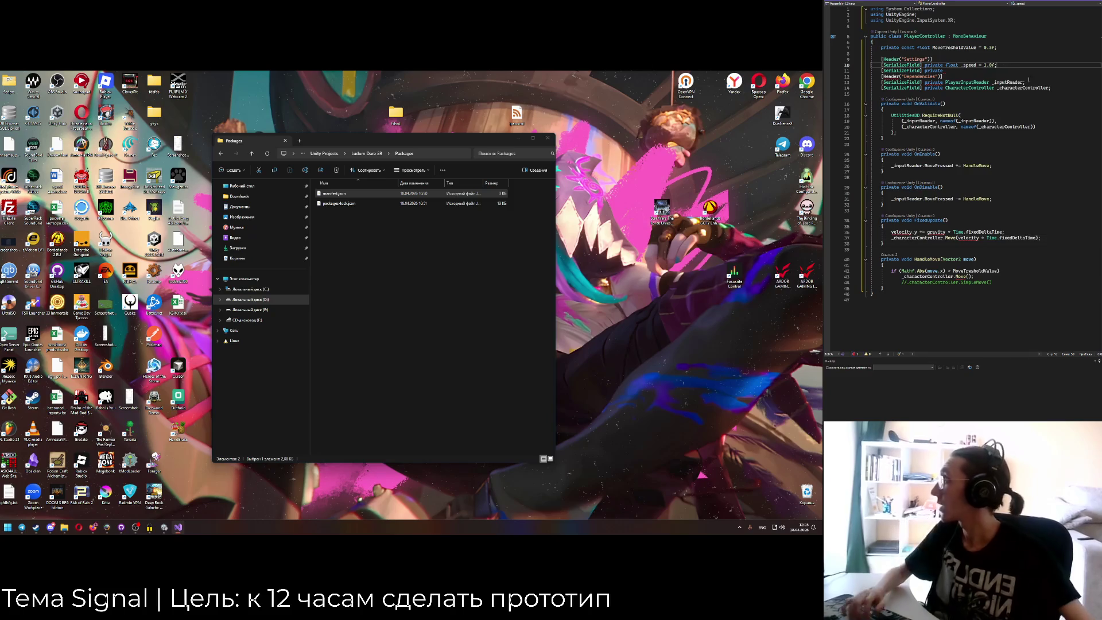
{"action": "key", "text": "Down"}
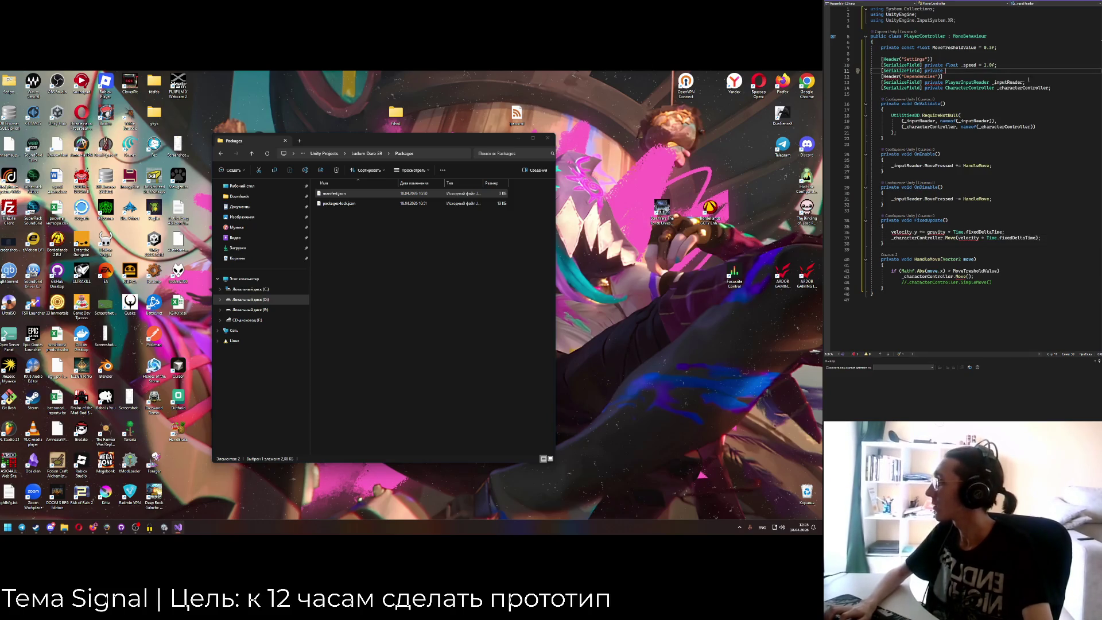
{"action": "type", "text": "float _gravity"}
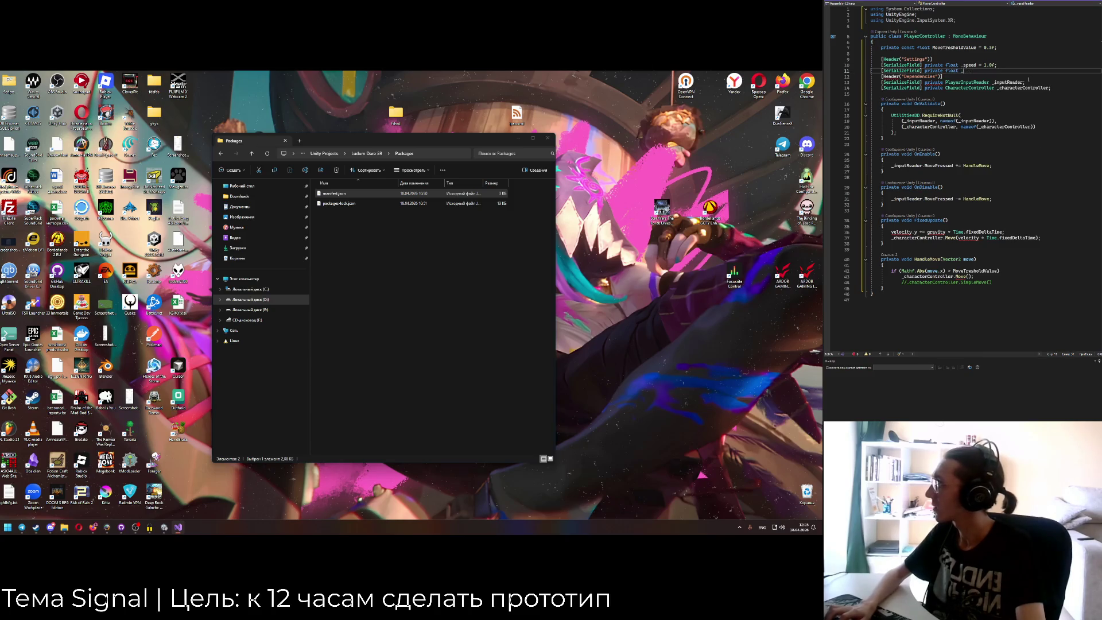
{"action": "type", "text": " = "}
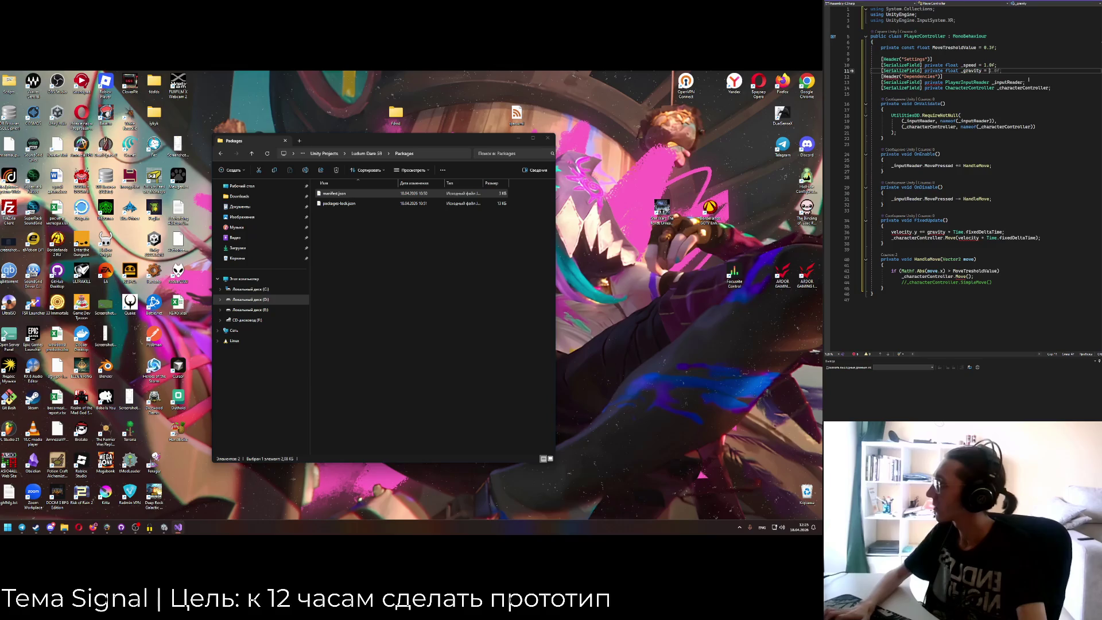
{"action": "type", "text": "9.6f;"}
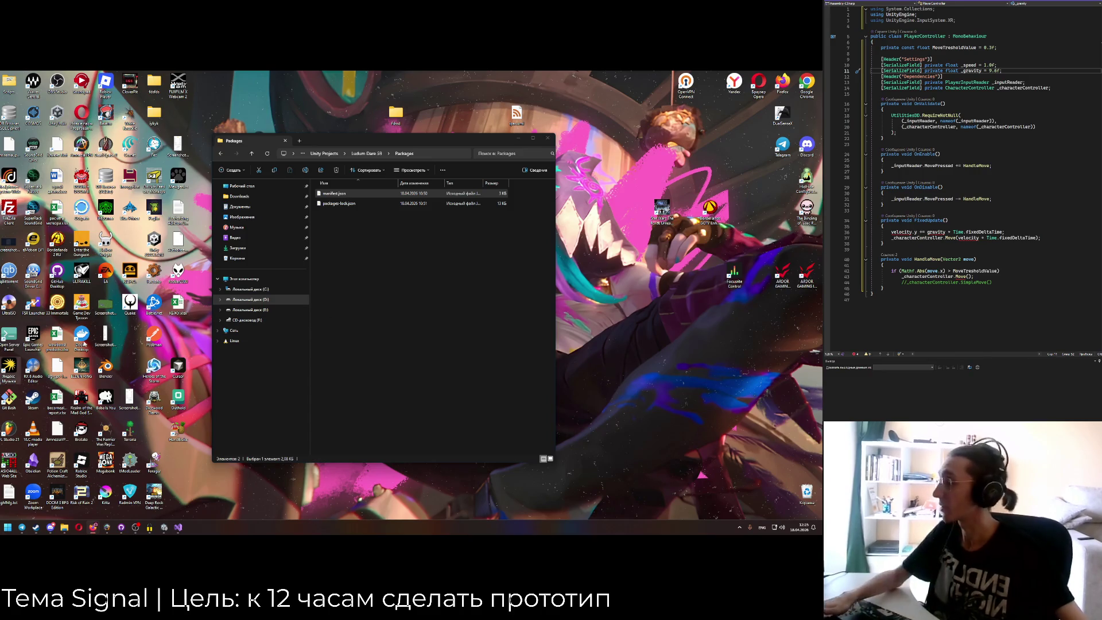
{"action": "key", "text": "BackSpace"}
{"action": "type", "text": "81"}
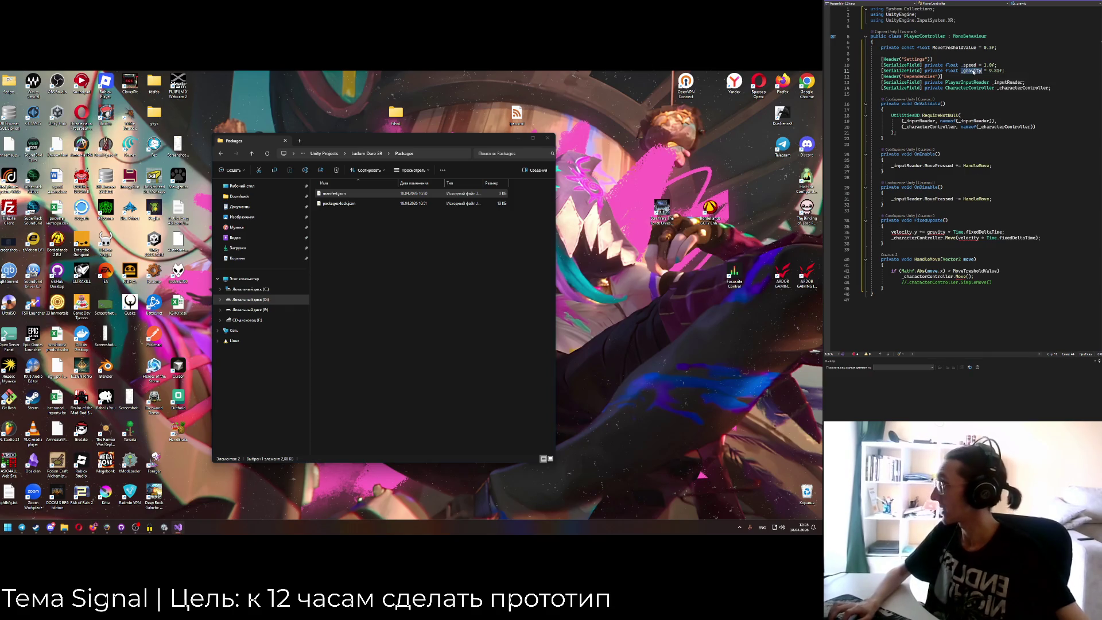
{"action": "left_click", "coordinate": [933, 227]}
{"action": "left_click", "coordinate": [928, 232]}
{"action": "type", "text": "_"}
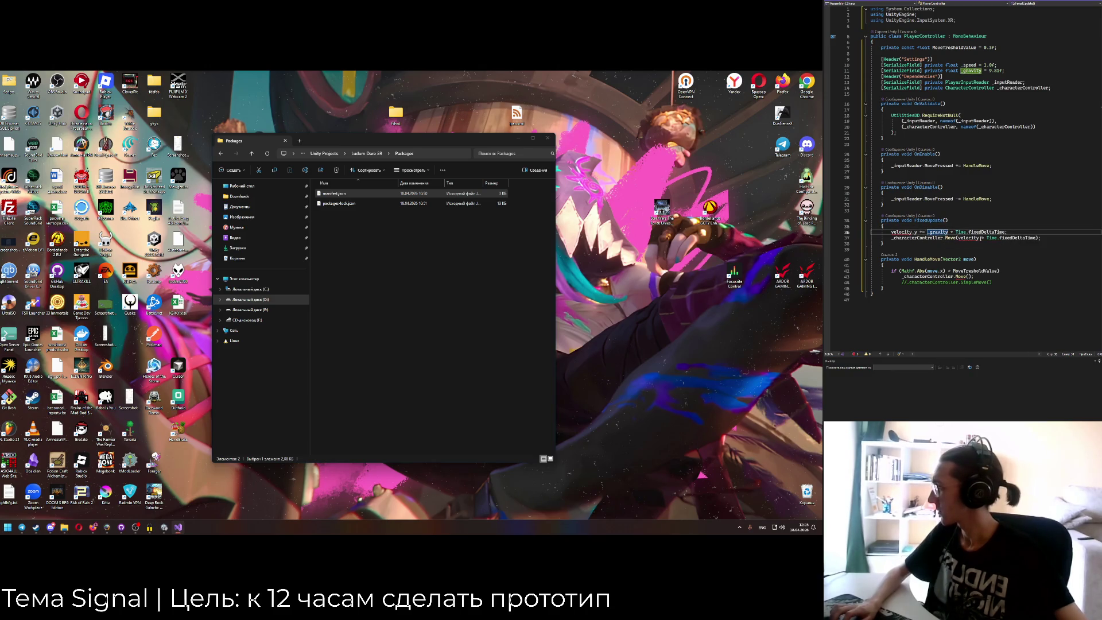
Add a private Vector3 _velocity field and begin a private void OnAwake() method.
{"action": "left_click", "coordinate": [1066, 89]}
{"action": "key", "text": "Return"}
{"action": "key", "text": "Return"}
{"action": "type", "text": "private "}
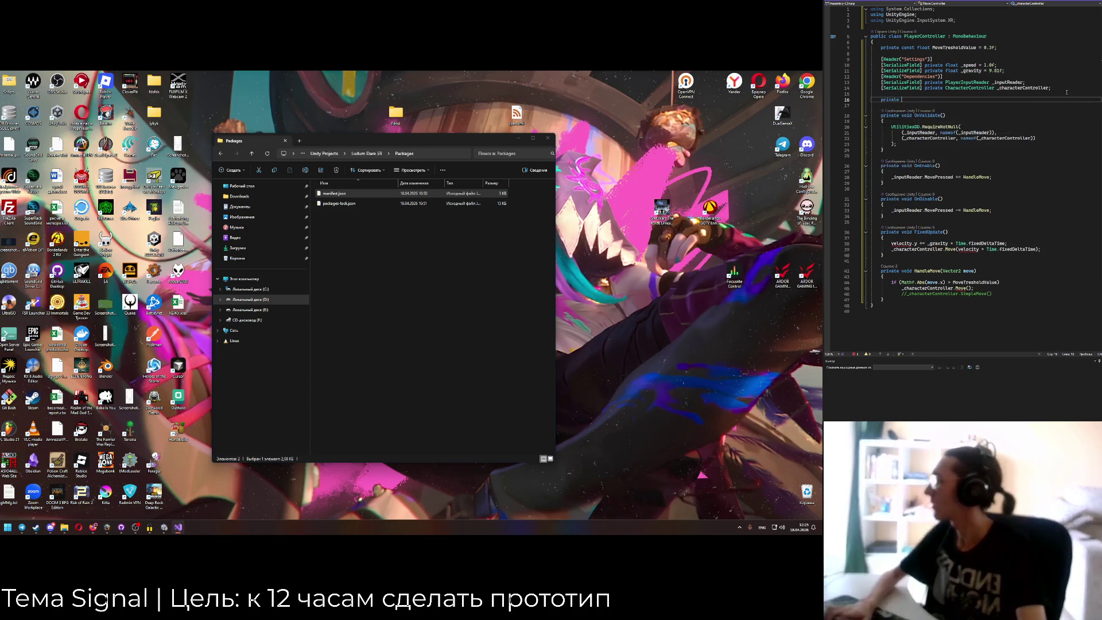
{"action": "type", "text": "Vector2"}
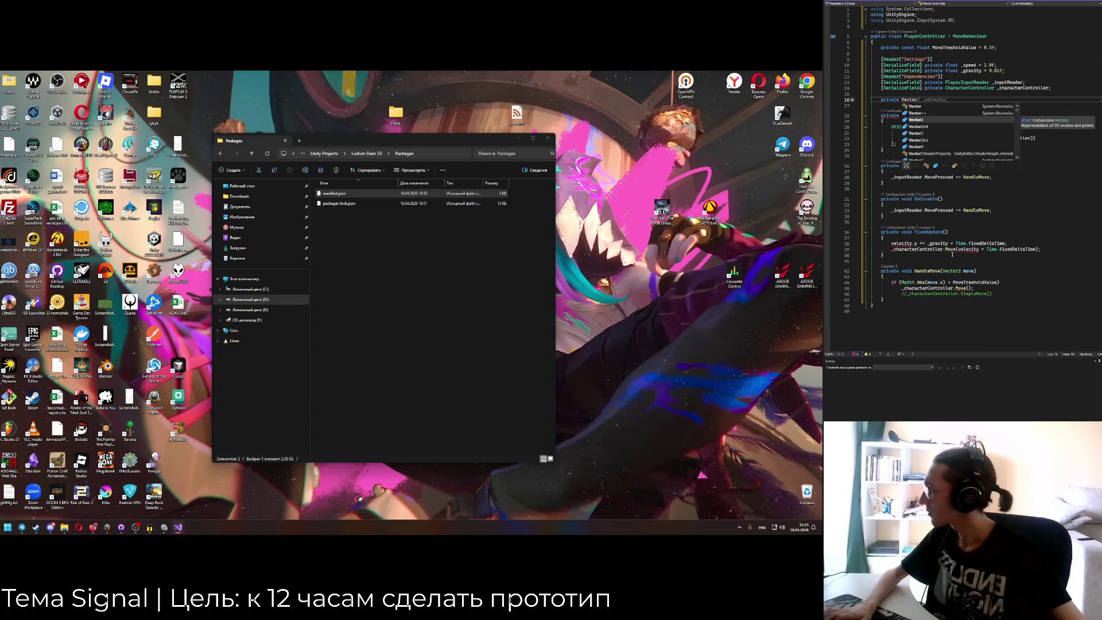
{"action": "key", "text": "BackSpace"}
{"action": "type", "text": "3 _velocc"}
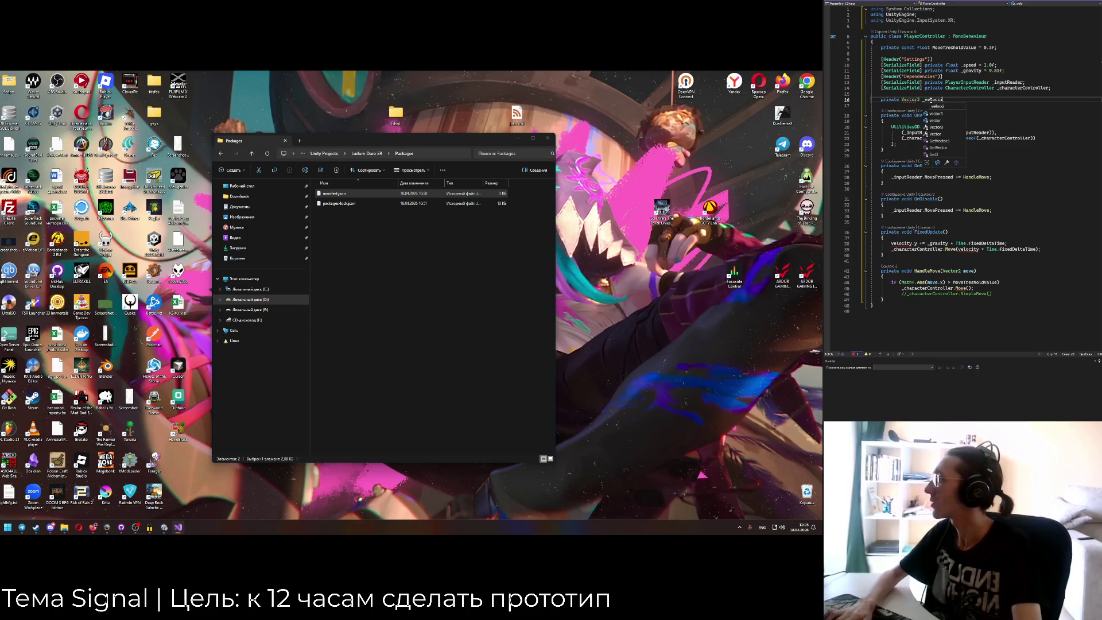
{"action": "type", "text": "ity;"}
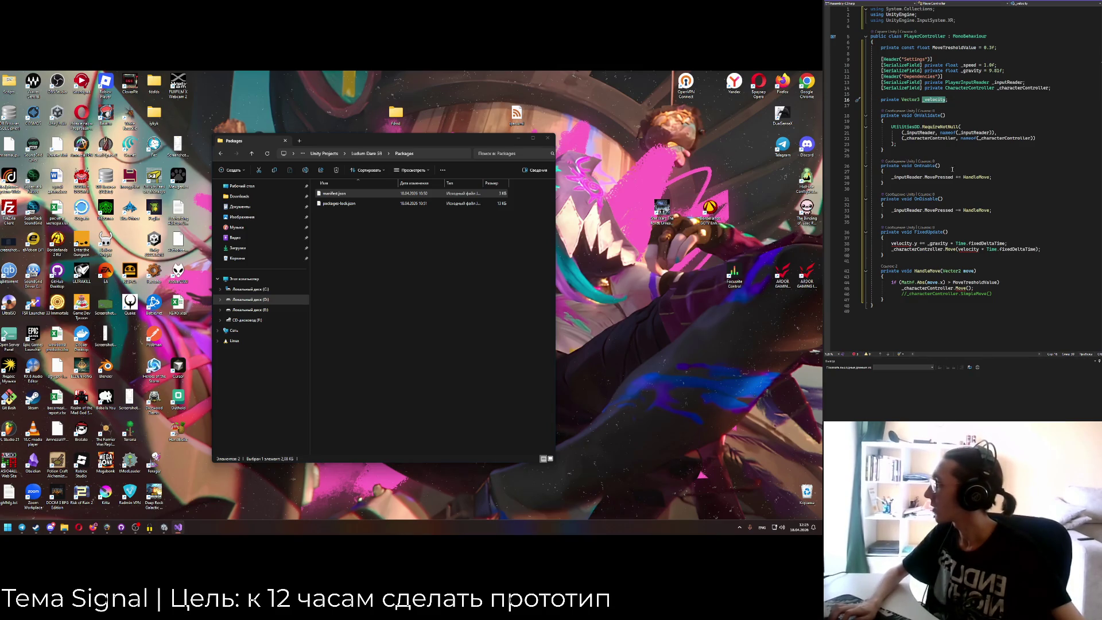
{"action": "left_click", "coordinate": [950, 103]}
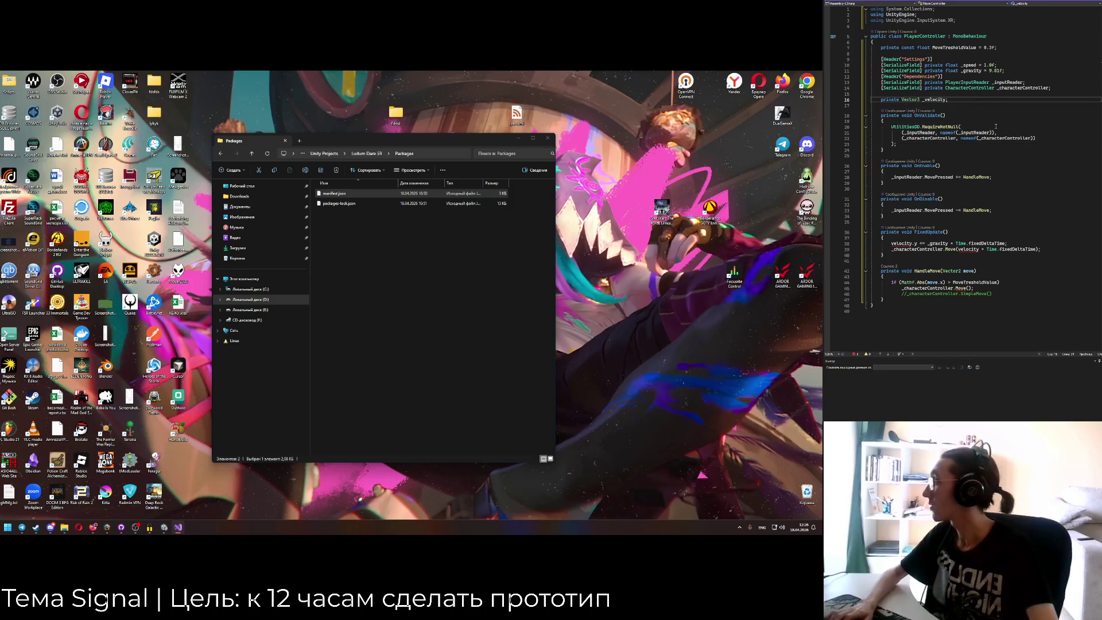
{"action": "key", "text": "Return"}
{"action": "key", "text": "Return"}
{"action": "type", "text": "private void O"}
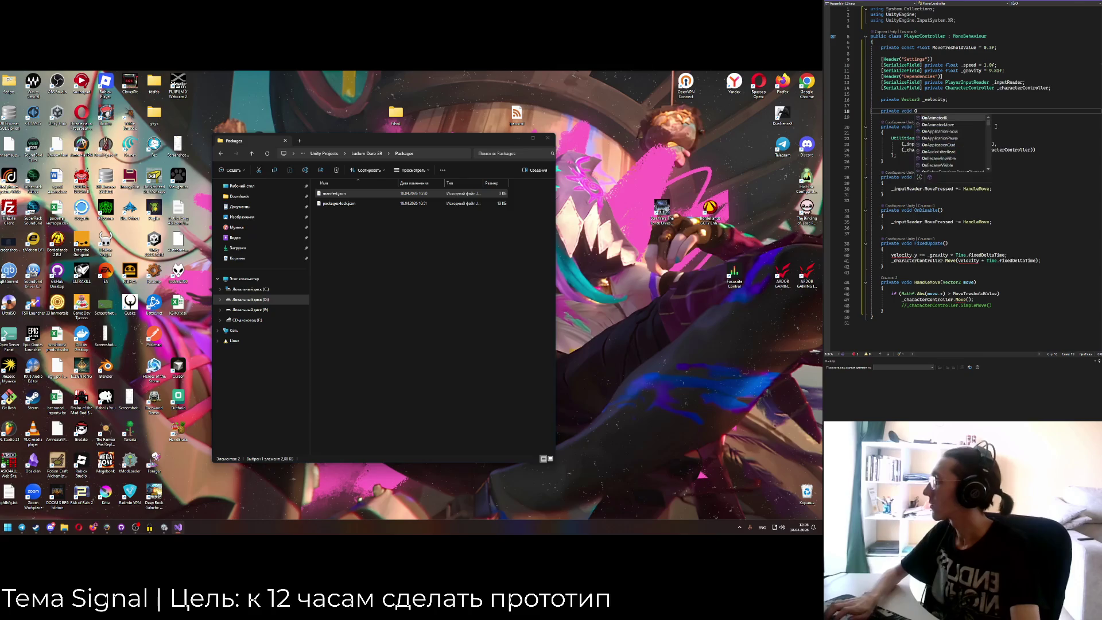
{"action": "type", "text": "nAwake()"}
Fill the OnAwake body so it initialises _velocity to Vector3.zero.
{"action": "key", "text": "Return"}
{"action": "type", "text": "{"}
{"action": "key", "text": "Return"}
{"action": "type", "text": "_velocity"}
{"action": "key", "text": "Tab"}
{"action": "scroll", "coordinate": [912, 183], "scroll_direction": "down", "scroll_amount": 1}
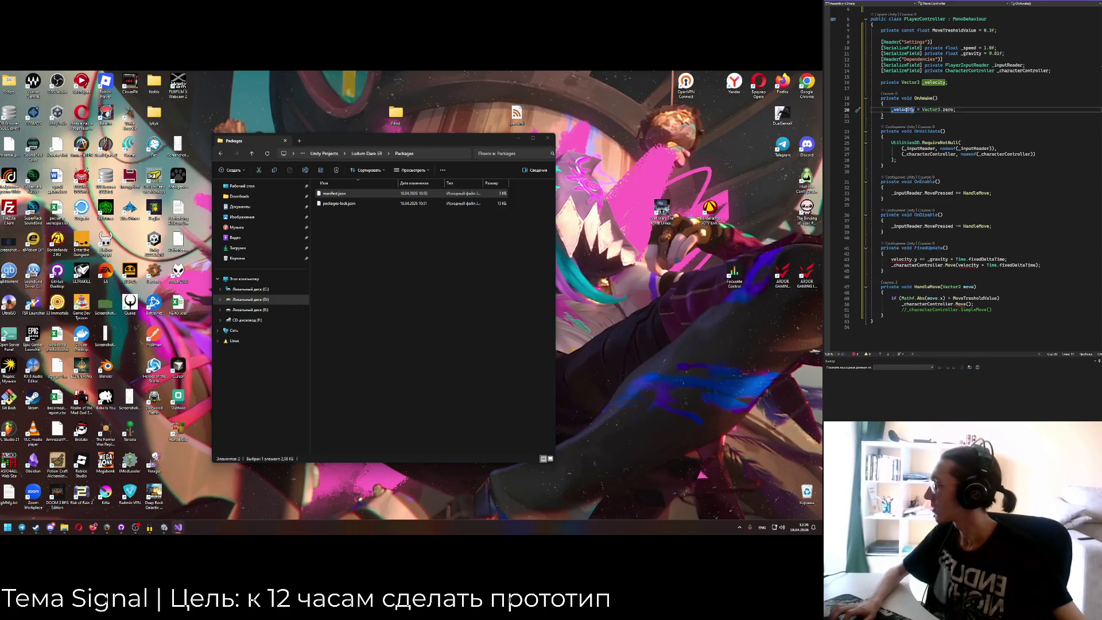
Use _velocity in FixedUpdate and finish _characterController.Move(_velocity * Time.fixedDeltaTime);.
{"action": "left_click", "coordinate": [926, 258]}
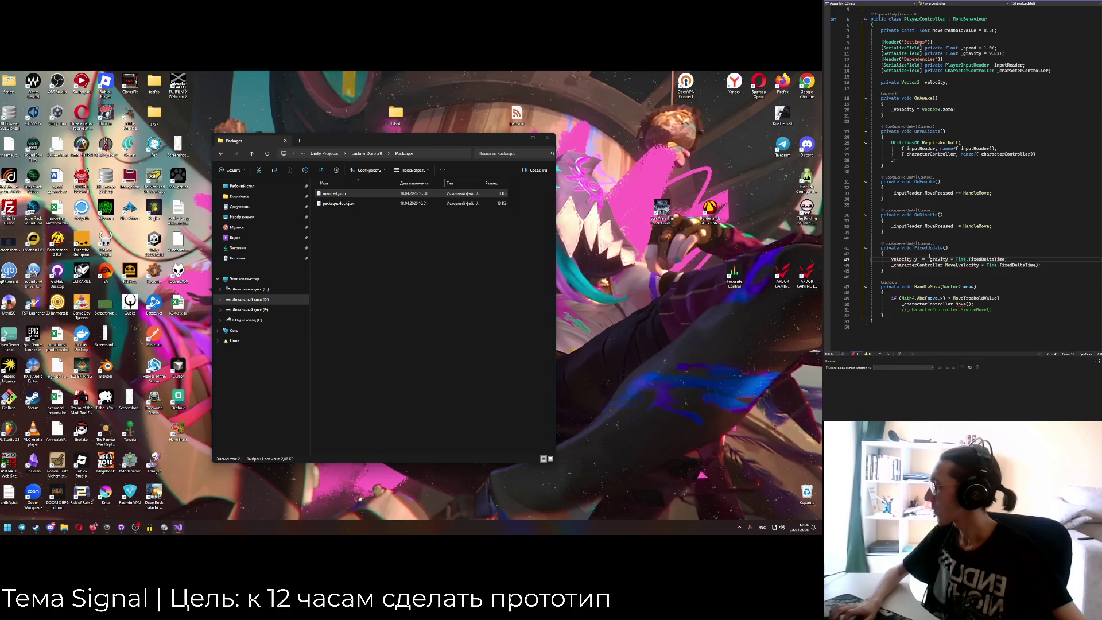
{"action": "left_click", "coordinate": [905, 110]}
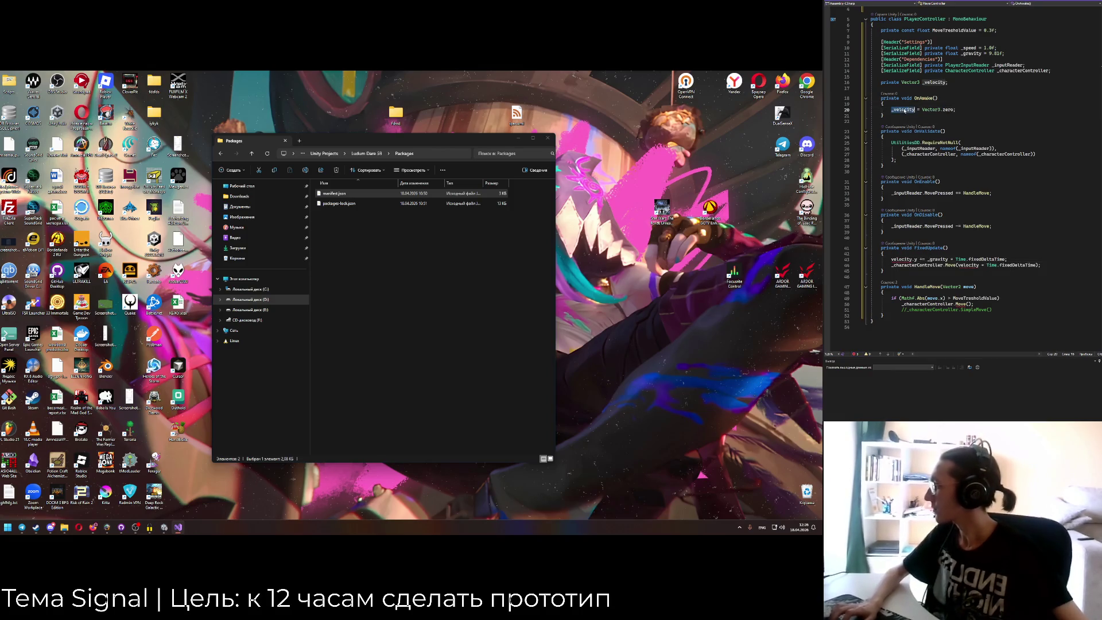
{"action": "double_click", "coordinate": [966, 265]}
{"action": "type", "text": "_velocity"}
{"action": "double_click", "coordinate": [904, 259]}
{"action": "type", "text": "_velocity"}
{"action": "left_click", "coordinate": [882, 253]}
{"action": "mouse_move", "coordinate": [921, 261]}
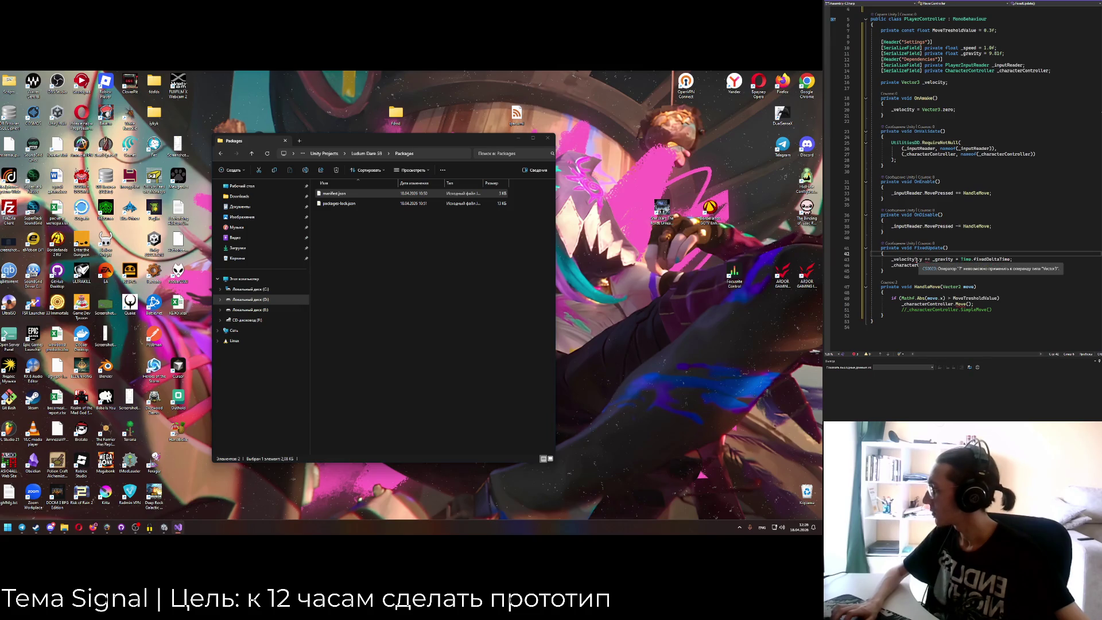
{"action": "type", "text": "Controller.Move(_velocity * Time.fixedDeltaTime);"}
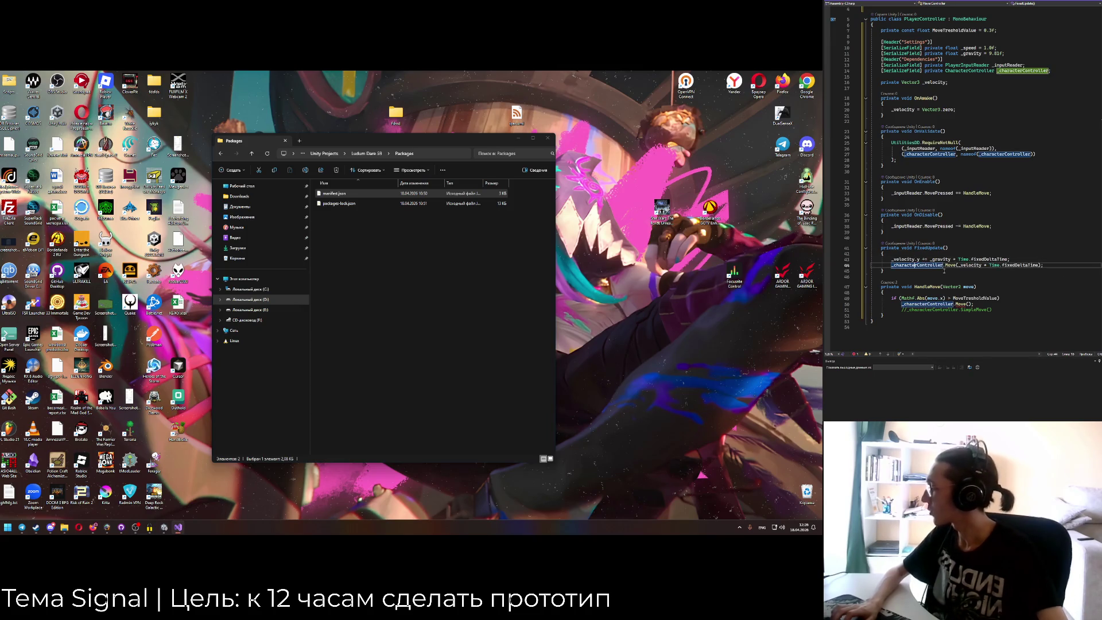
{"action": "left_click", "coordinate": [917, 265]}
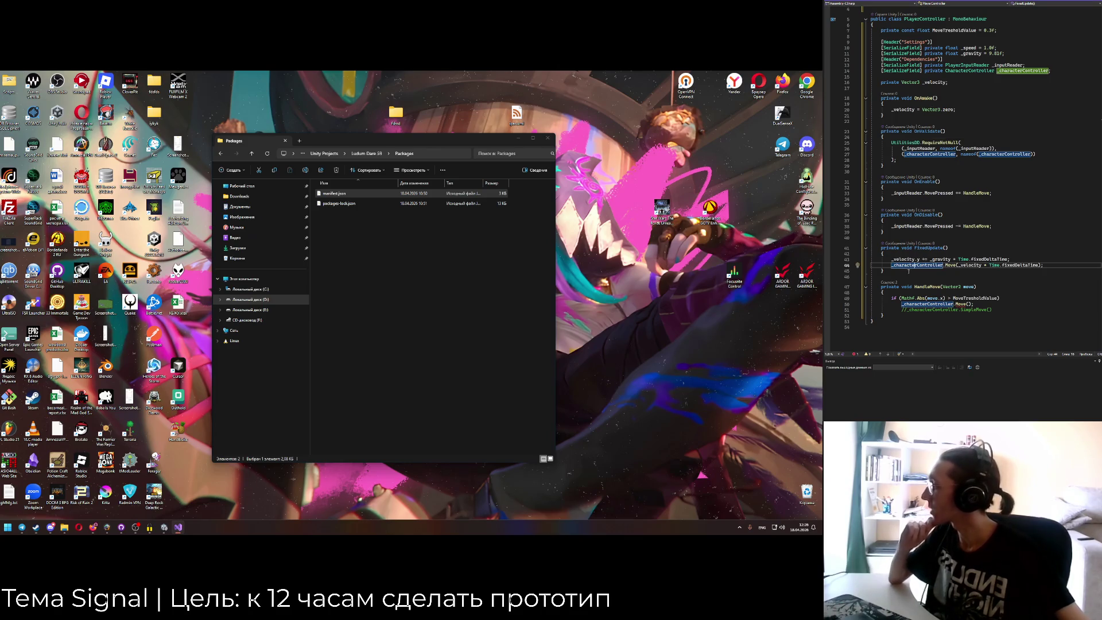
Rename OnAwake to Awake and check where _velocity is referenced.
{"action": "double_click", "coordinate": [930, 98]}
{"action": "type", "text": "Awake"}
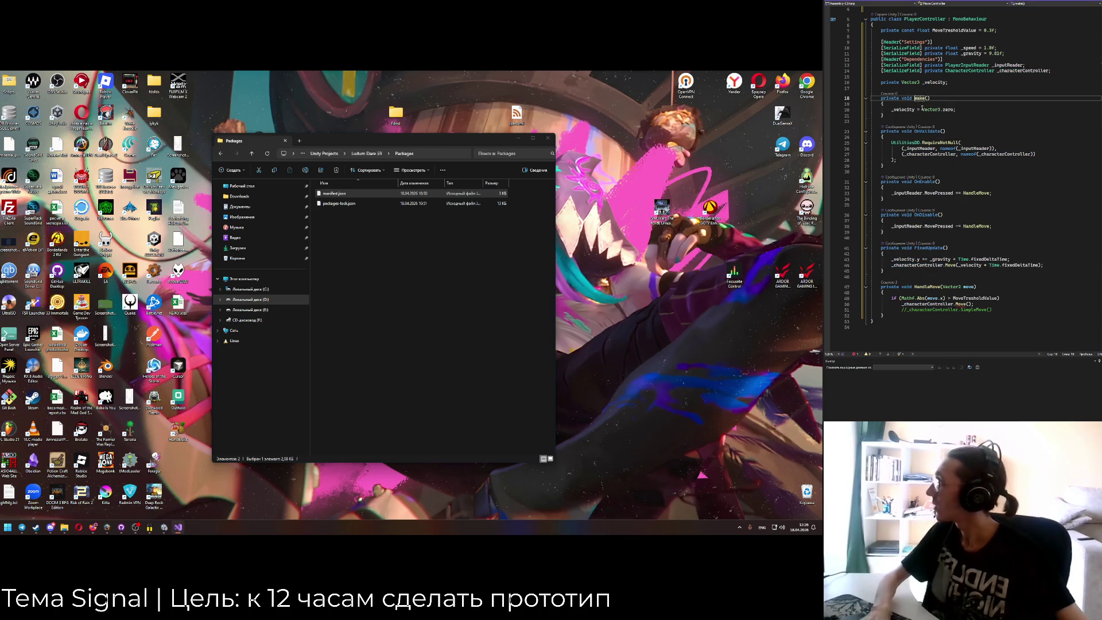
{"action": "left_click", "coordinate": [942, 149]}
{"action": "scroll", "coordinate": [946, 209], "scroll_direction": "down", "scroll_amount": 1}
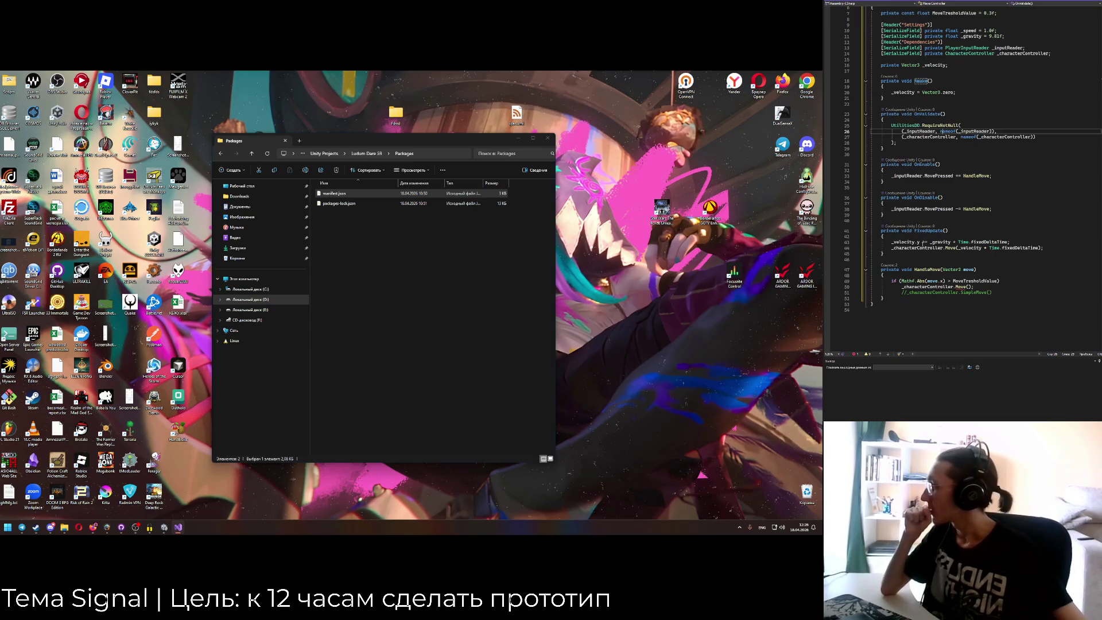
{"action": "left_click", "coordinate": [970, 248]}
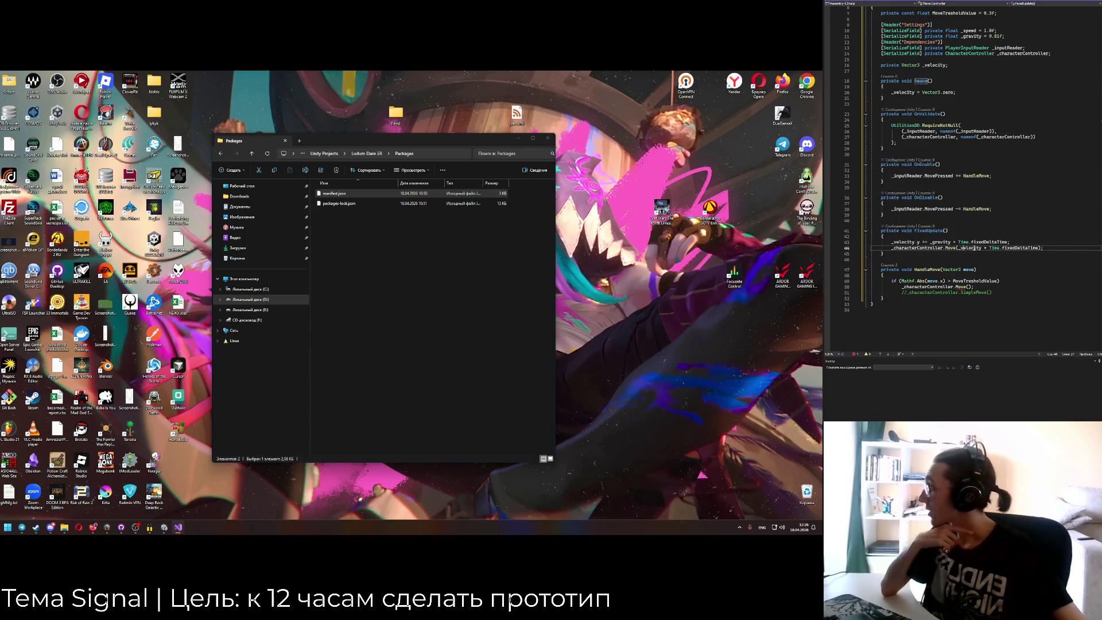
{"action": "left_click", "coordinate": [969, 251]}
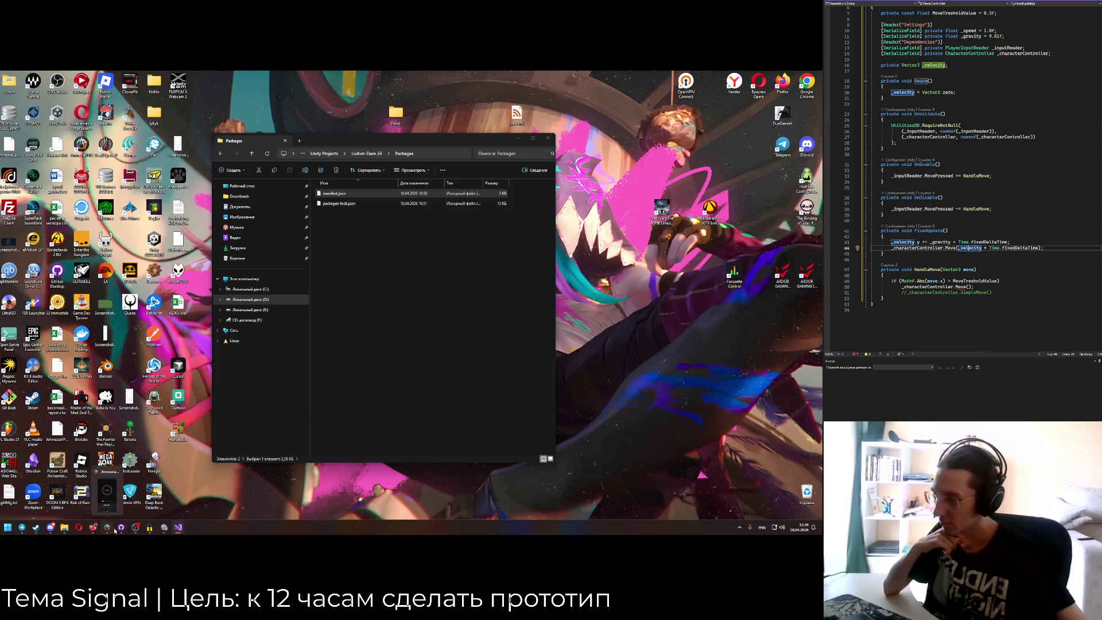
Bring the browser forward and cycle through its open tabs, ending on the GitHub repo.
{"action": "mouse_move", "coordinate": [93, 527]}
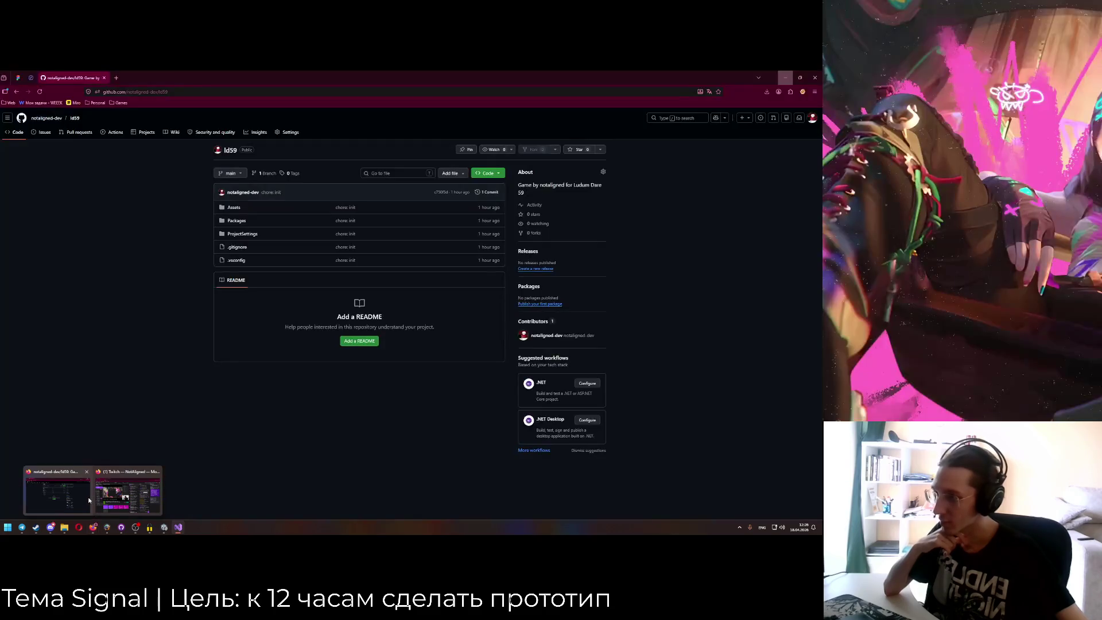
{"action": "left_click", "coordinate": [69, 493]}
{"action": "left_click", "coordinate": [28, 75]}
{"action": "left_click", "coordinate": [63, 77]}
{"action": "left_click", "coordinate": [18, 78]}
{"action": "left_click", "coordinate": [30, 77]}
{"action": "left_click", "coordinate": [69, 77]}
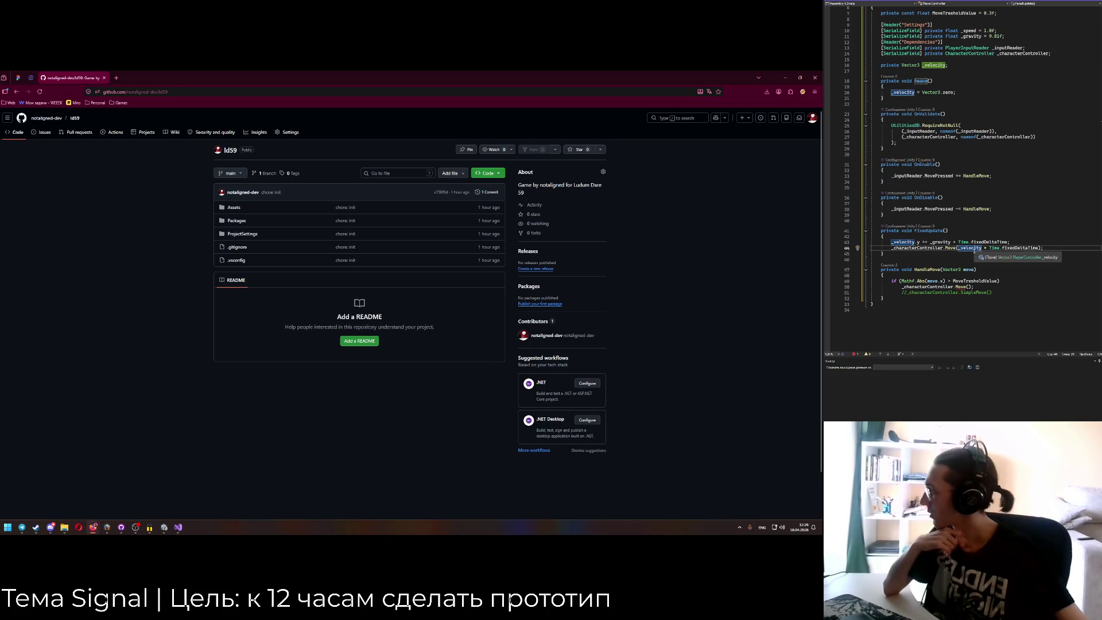
{"action": "left_click", "coordinate": [31, 78]}
{"action": "left_click", "coordinate": [18, 77]}
{"action": "left_click", "coordinate": [68, 78]}
Search the gravity constant in a new tab, then switch to ChatGPT and close the search.
{"action": "left_click", "coordinate": [116, 77]}
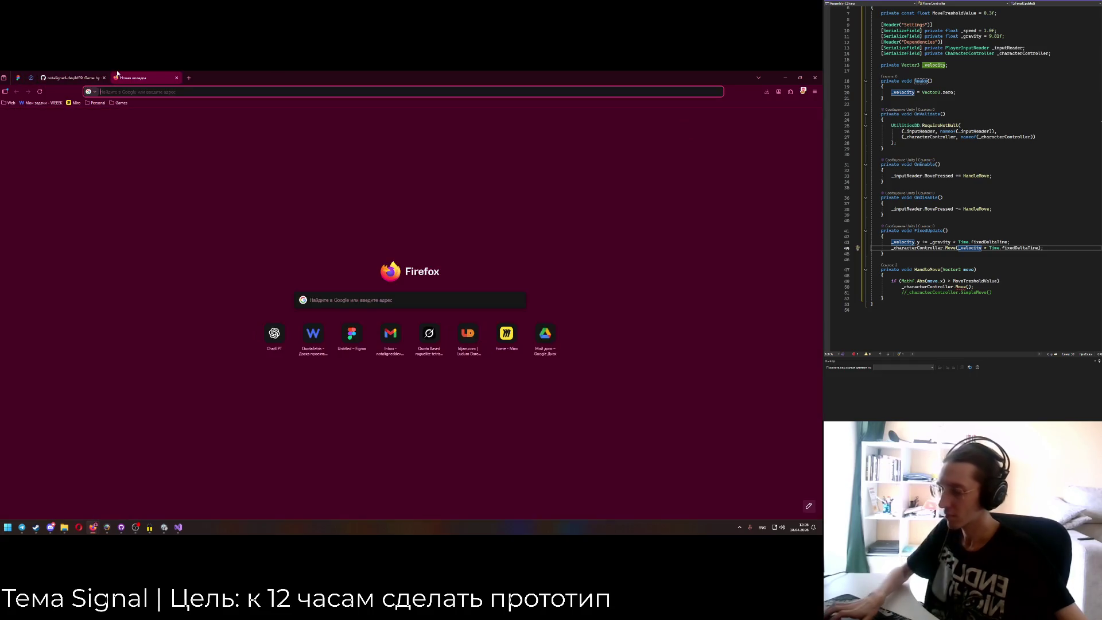
{"action": "type", "text": "gravity constatn"}
{"action": "key", "text": "Return"}
{"action": "left_click", "coordinate": [167, 78]}
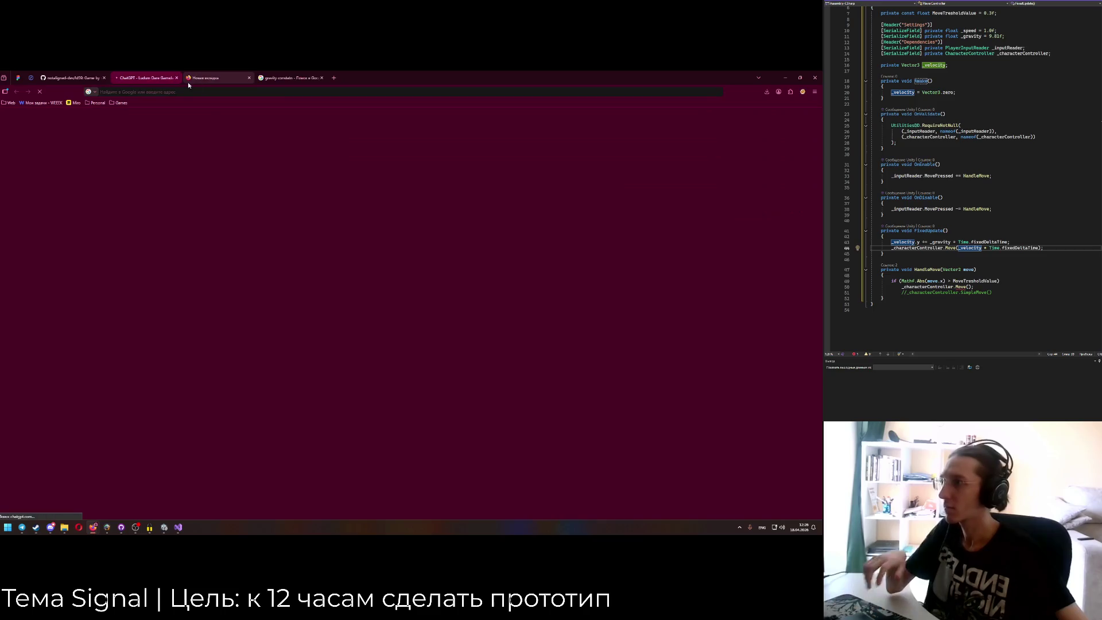
{"action": "left_click", "coordinate": [249, 77]}
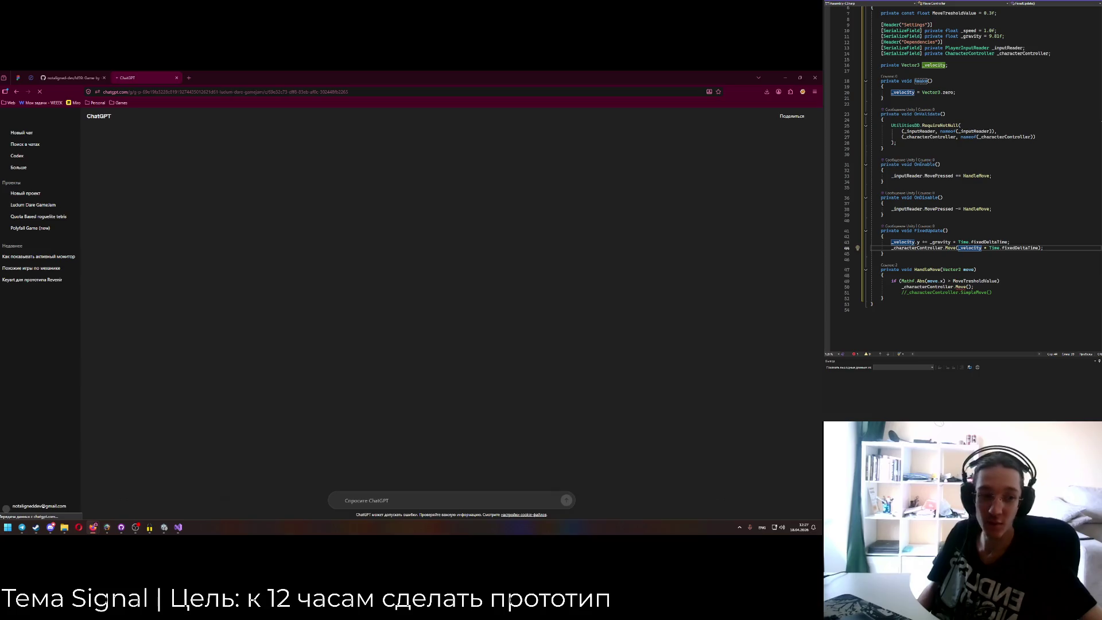
Scroll the ChatGPT answer to sections 4–5 on manual gravity and collisions.
{"action": "key", "text": "alt+Tab"}
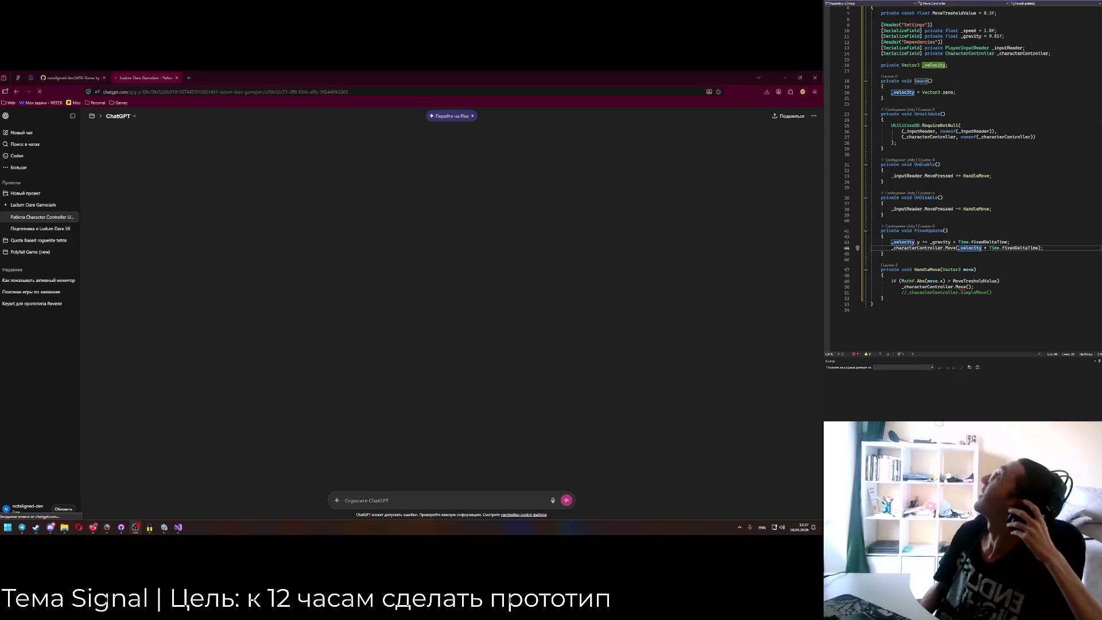
{"action": "key", "text": "alt+Tab"}
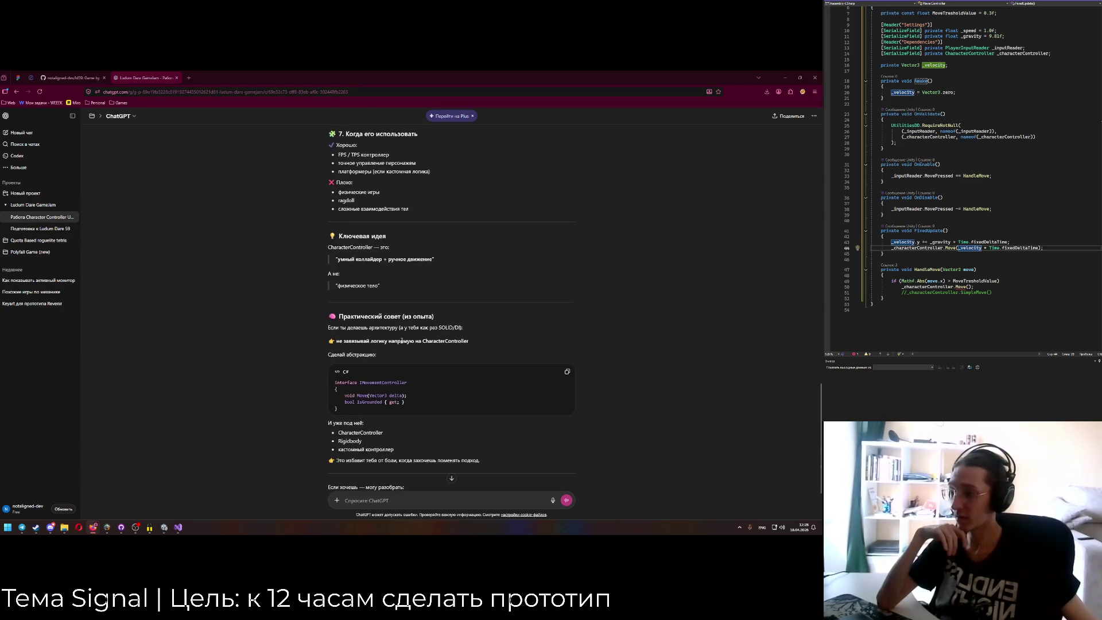
{"action": "scroll", "coordinate": [400, 422], "scroll_direction": "down", "scroll_amount": 1}
{"action": "scroll", "coordinate": [401, 422], "scroll_direction": "up", "scroll_amount": 15}
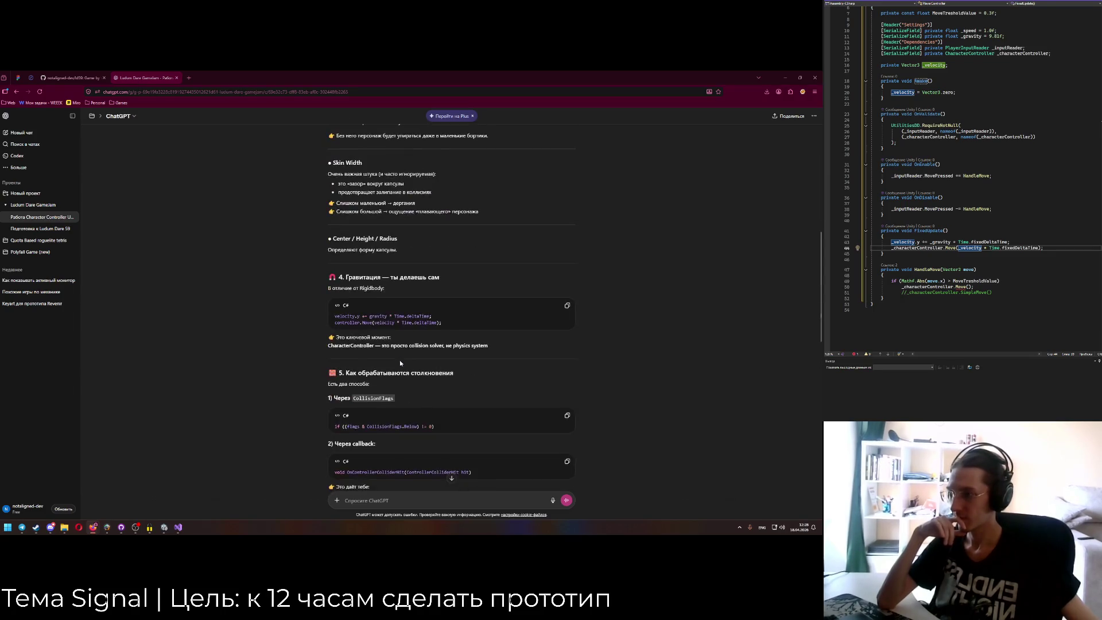
{"action": "scroll", "coordinate": [400, 360], "scroll_direction": "down", "scroll_amount": 1}
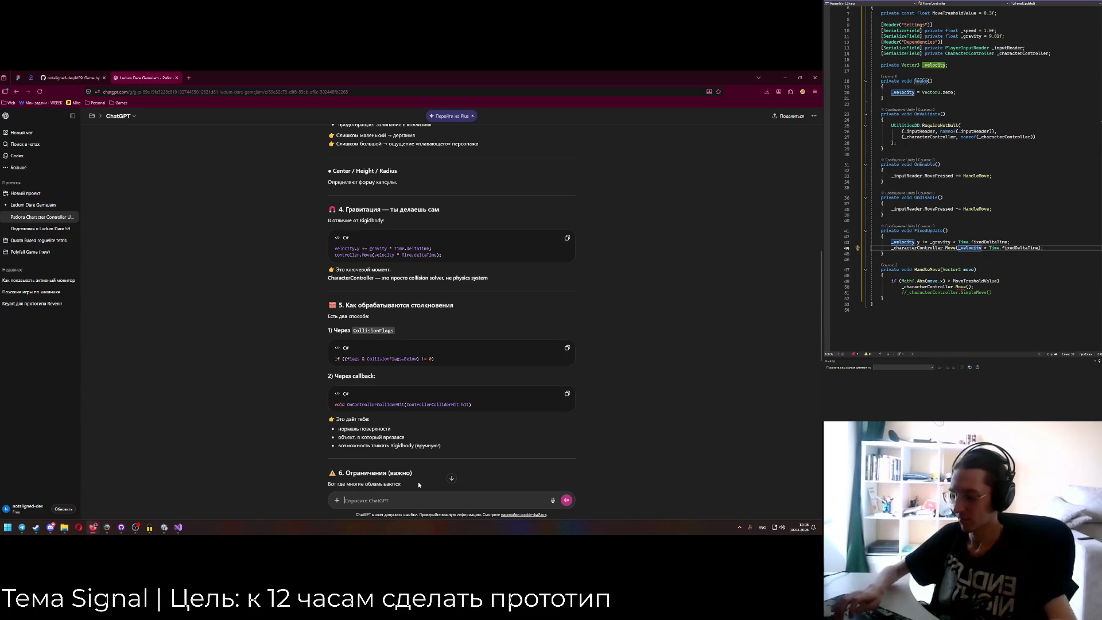
Ask ChatGPT in Russian why gravity isn't zeroed on ground collision and where CollisionFlags came from.
{"action": "key", "text": "alt+shift"}
{"action": "type", "text": "Объясни"}
{"action": "type", "text": "бъясни, почему"}
{"action": "type", "text": " ты не о"}
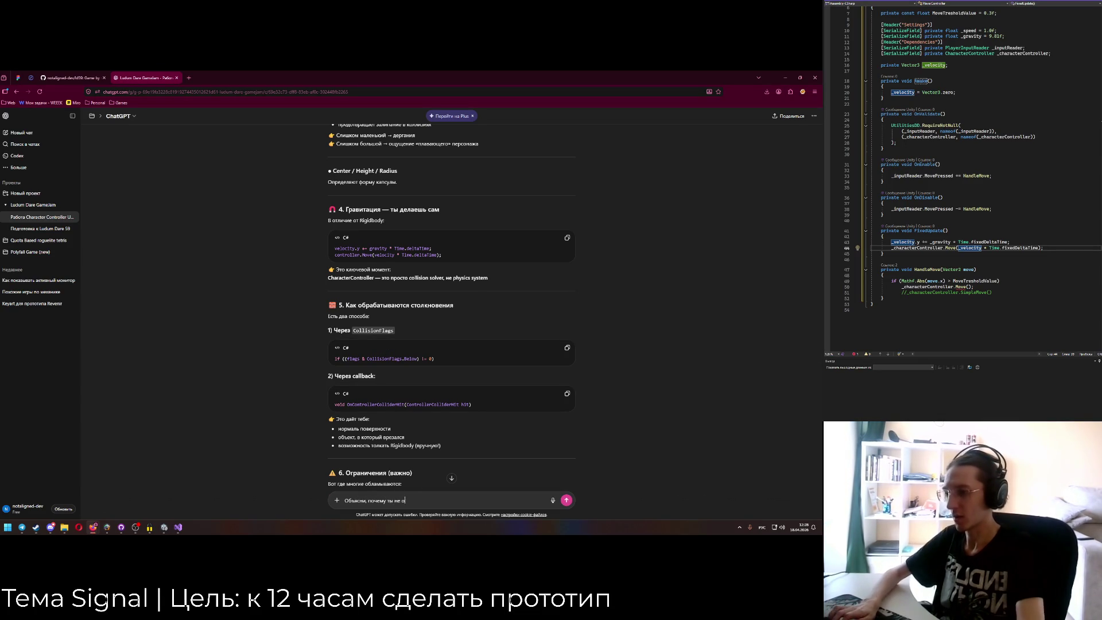
{"action": "type", "text": "бнуляешь гравитацию,"}
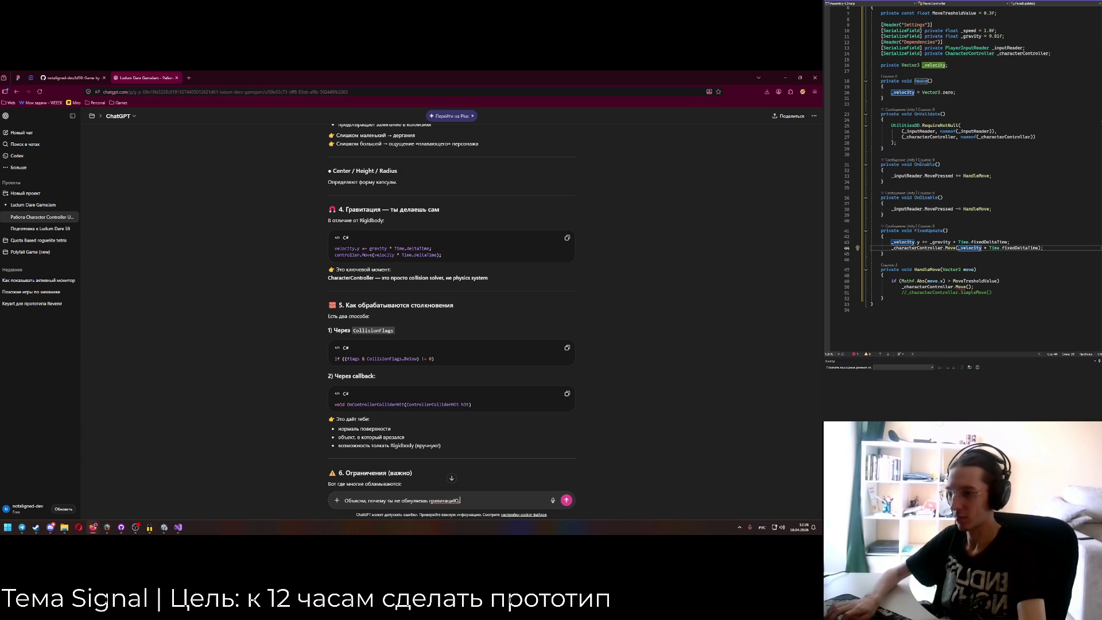
{"action": "type", "text": " а пооянн"}
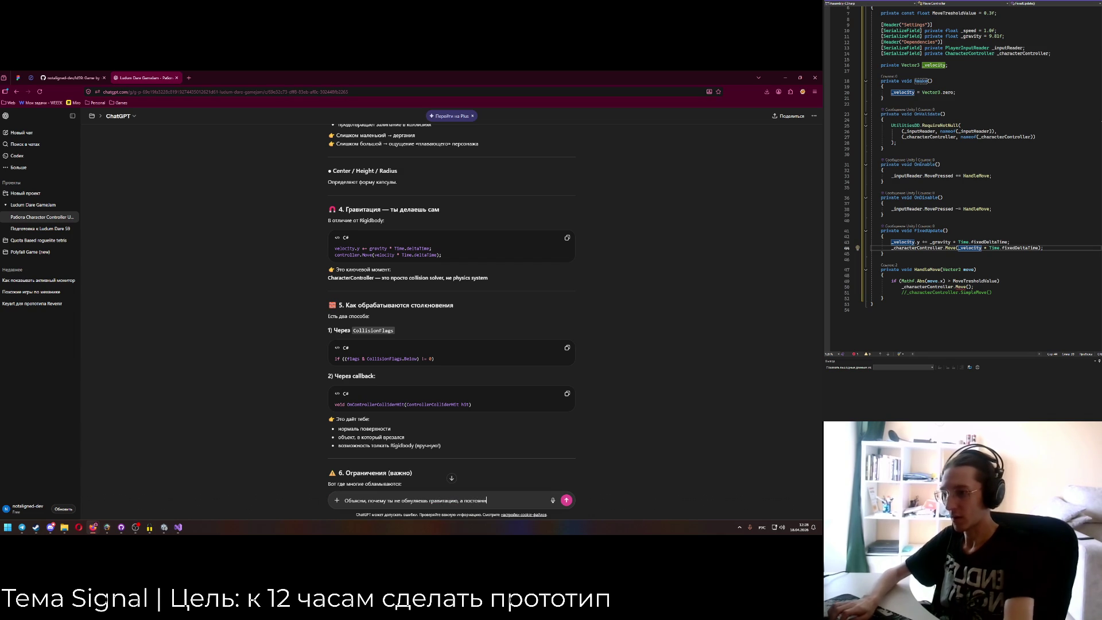
{"action": "type", "text": "ё прибавляешь,"}
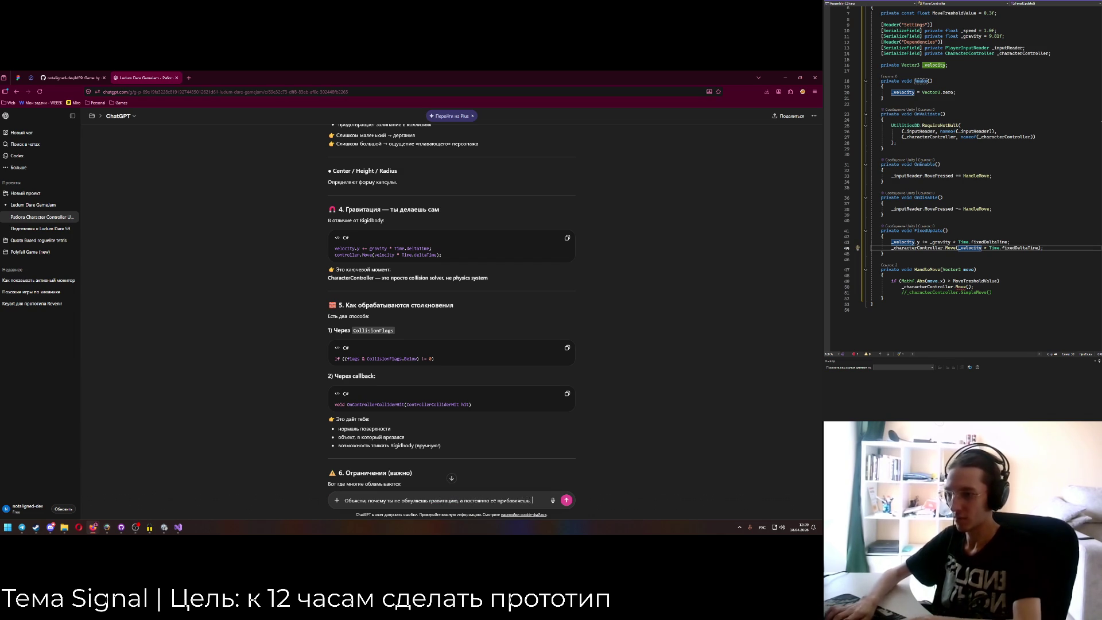
{"action": "type", "text": "по идее ведь надо"}
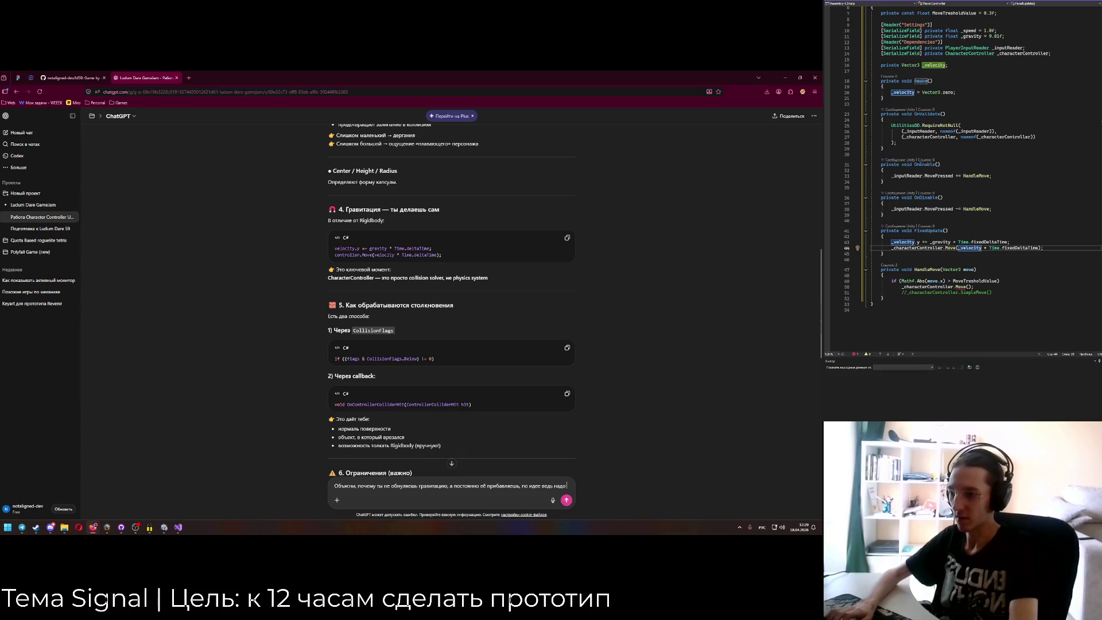
{"action": "type", "text": " на ко"}
{"action": "type", "text": "изи"}
{"action": "key", "text": "BackSpace"}
{"action": "key", "text": "BackSpace"}
{"action": "key", "text": "BackSpace"}
{"action": "type", "text": "изи"}
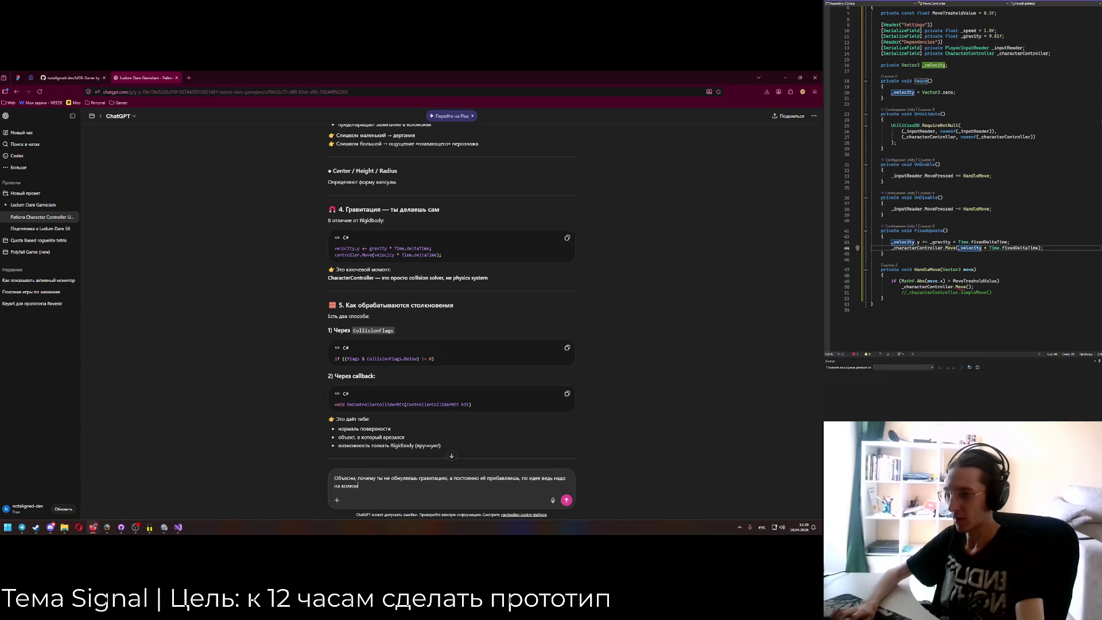
{"action": "type", "text": " сни"}
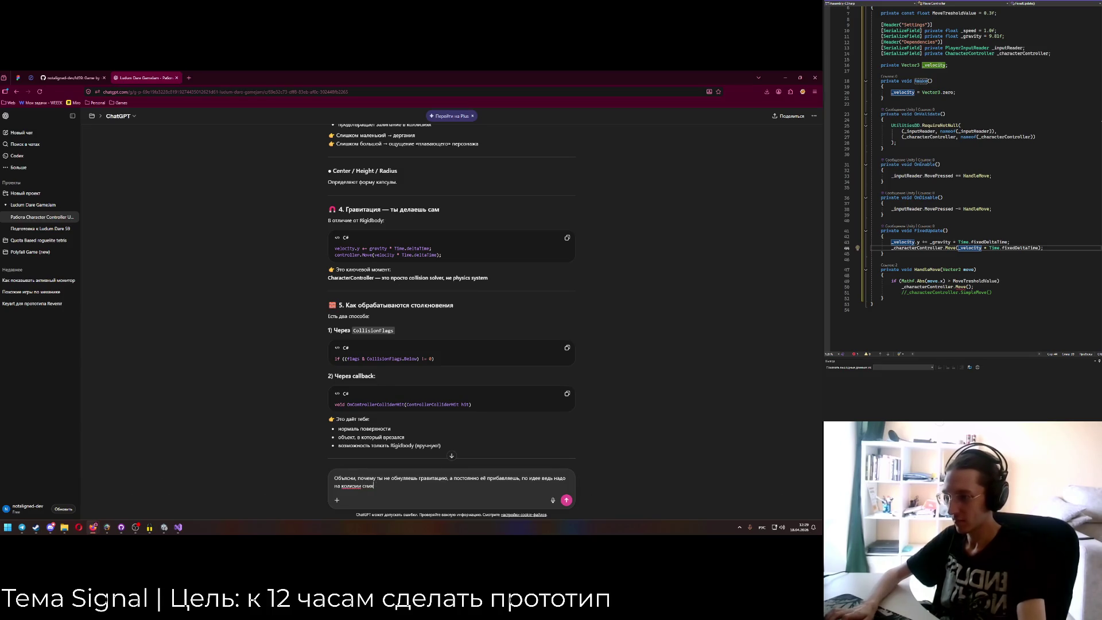
{"action": "type", "text": "м"}
{"action": "left_click", "coordinate": [352, 486]}
{"action": "type", "text": "лизии снизу"}
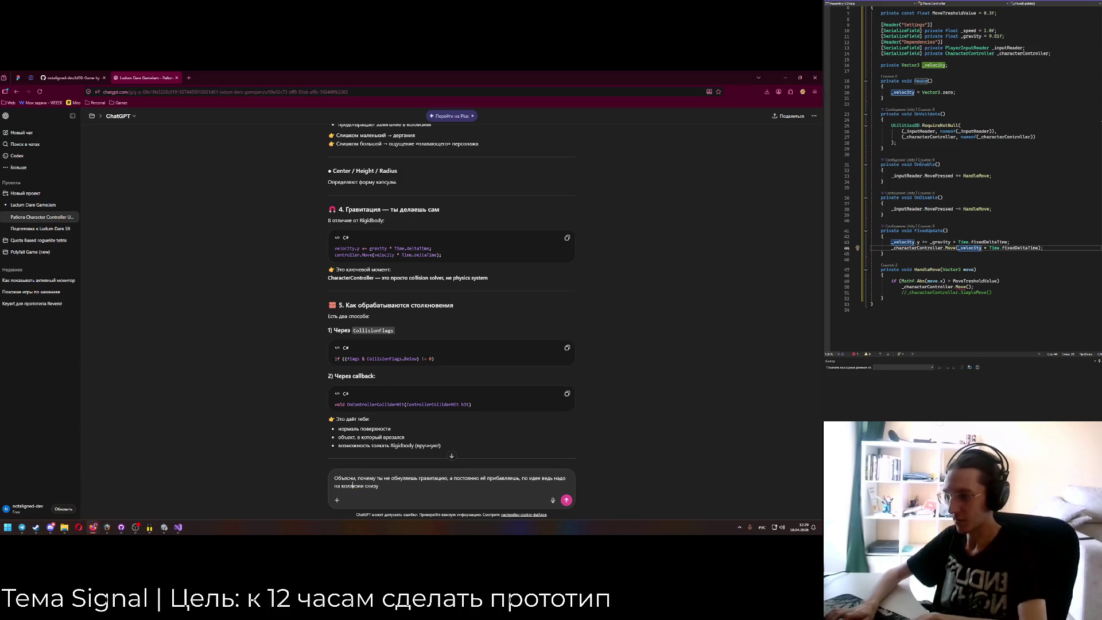
{"action": "type", "text": " её обнул"}
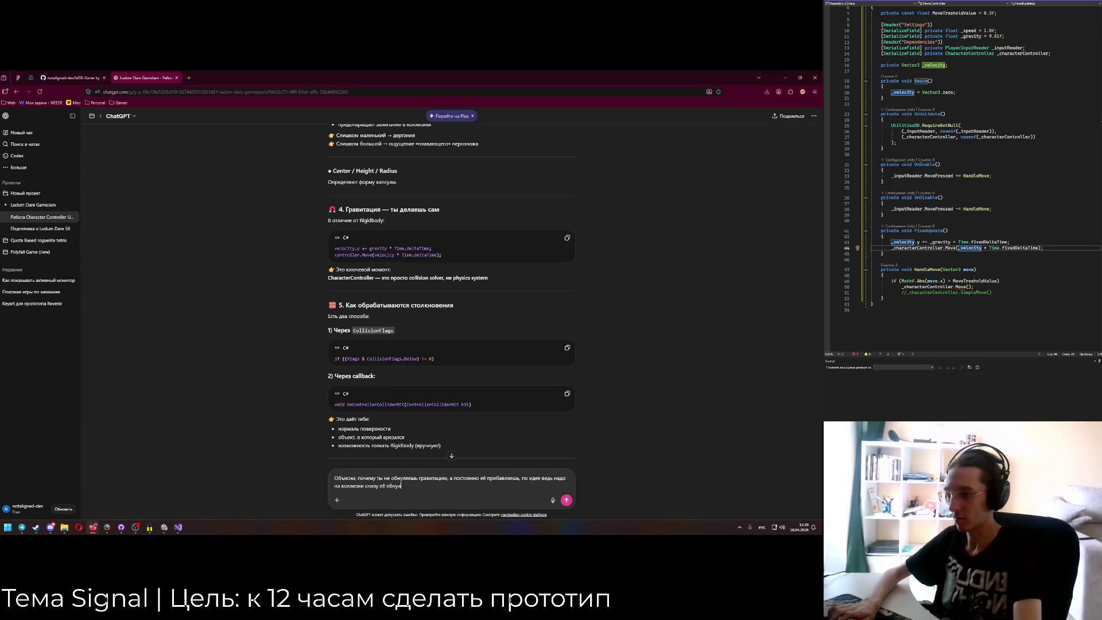
{"action": "type", "text": "ять, и откуда ты взял Сщд"}
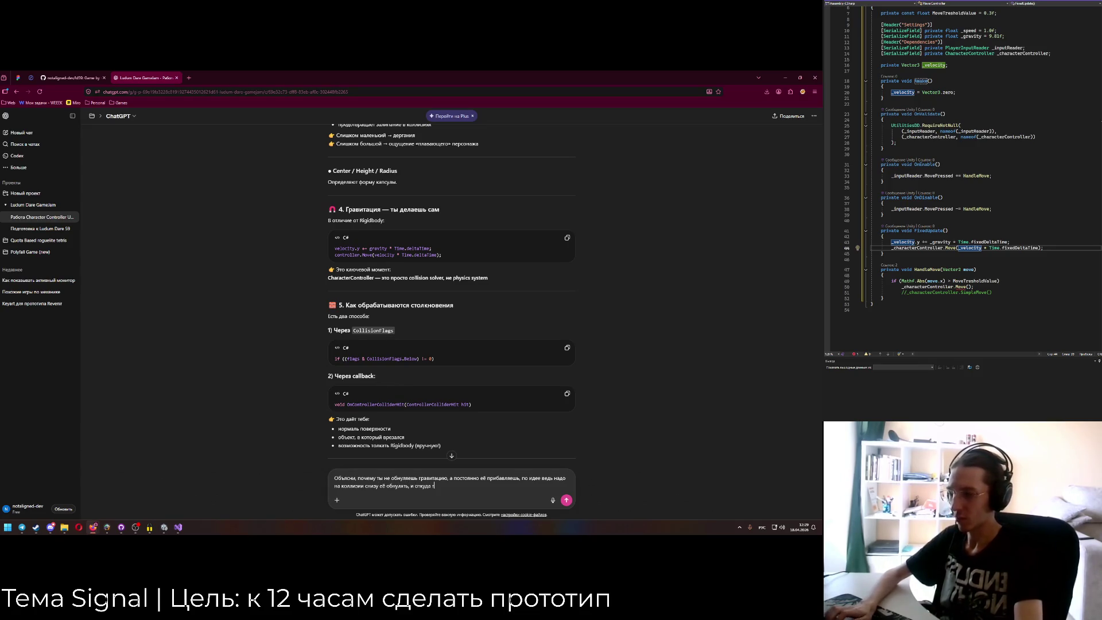
{"action": "key", "text": "alt+shift"}
{"action": "key", "text": "BackSpace"}
{"action": "key", "text": "BackSpace"}
{"action": "key", "text": "BackSpace"}
{"action": "type", "text": "CollisionFlags"}
{"action": "key", "text": "alt+shift"}
{"action": "type", "text": "?"}
{"action": "key", "text": "Return"}
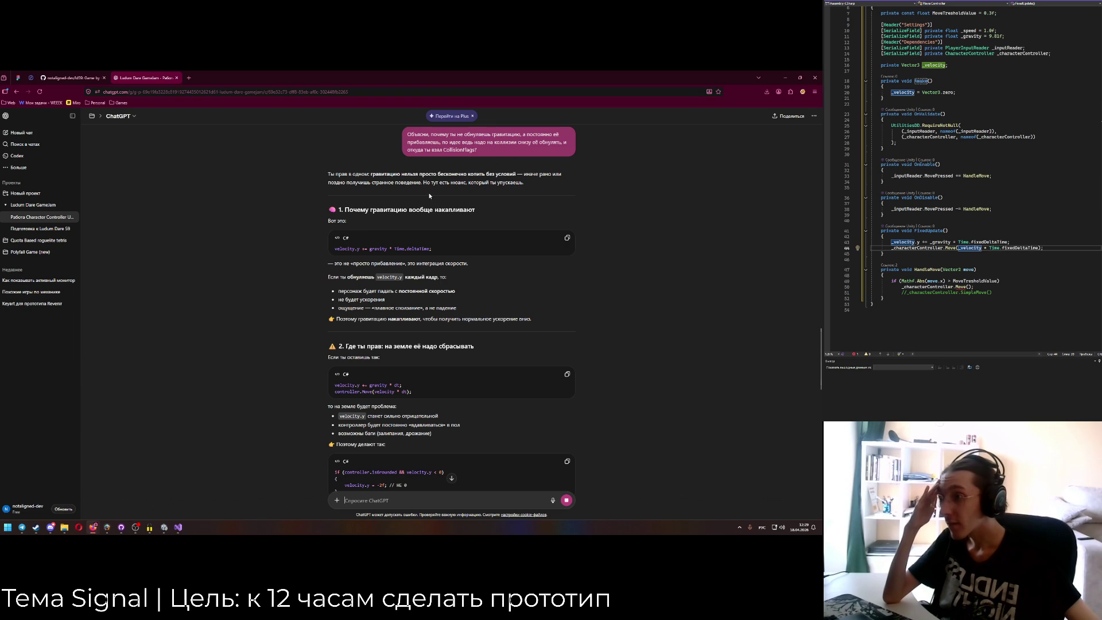
Scroll the reply to the gravity accumulation and velocity.y = -2f grounded reset explanation.
{"action": "scroll", "coordinate": [430, 196], "scroll_direction": "down", "scroll_amount": 2}
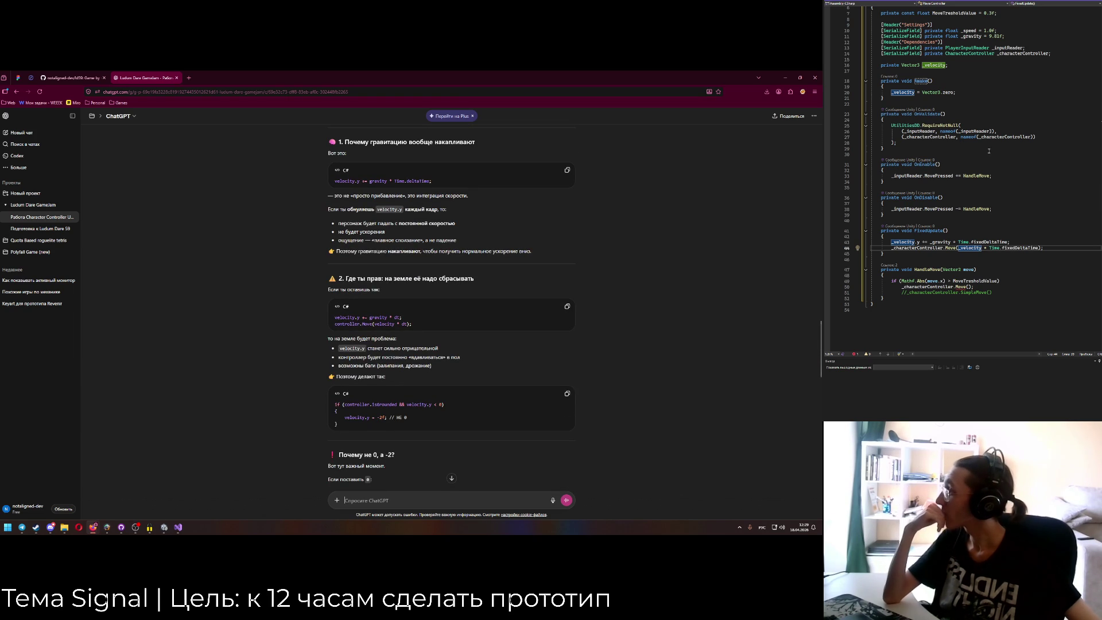
{"action": "scroll", "coordinate": [993, 140], "scroll_direction": "up", "scroll_amount": 2}
{"action": "left_click", "coordinate": [1008, 71]}
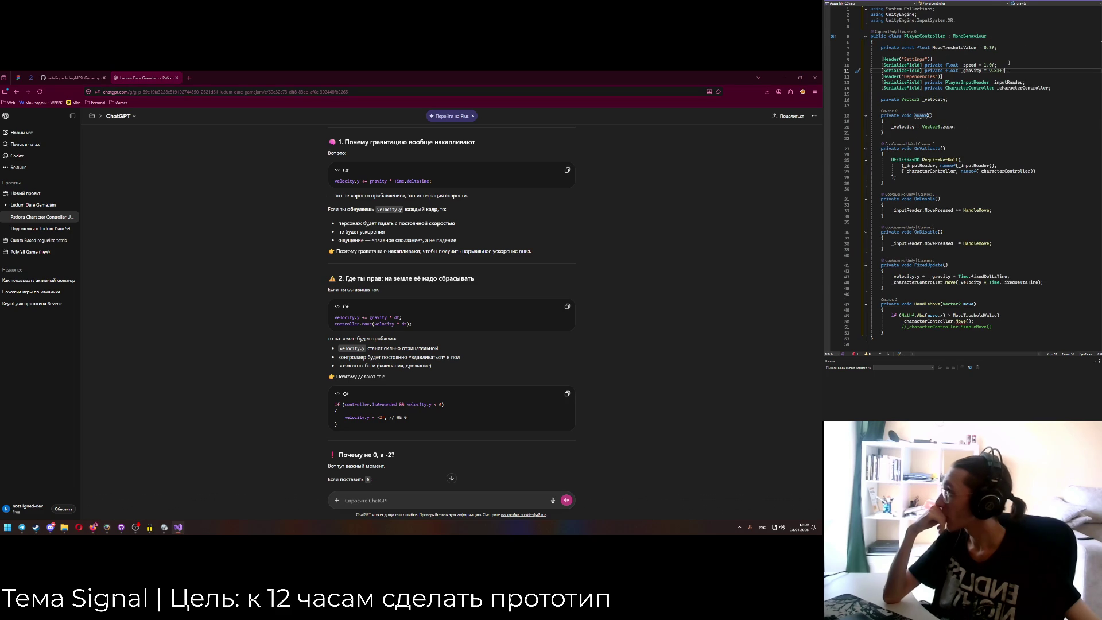
Insert 'private const float MaximumGravityStackedValue = 20f;' on a new line below MoveTresholdValue.
{"action": "left_click", "coordinate": [1024, 49]}
{"action": "key", "text": "Return"}
{"action": "type", "text": "экшиф"}
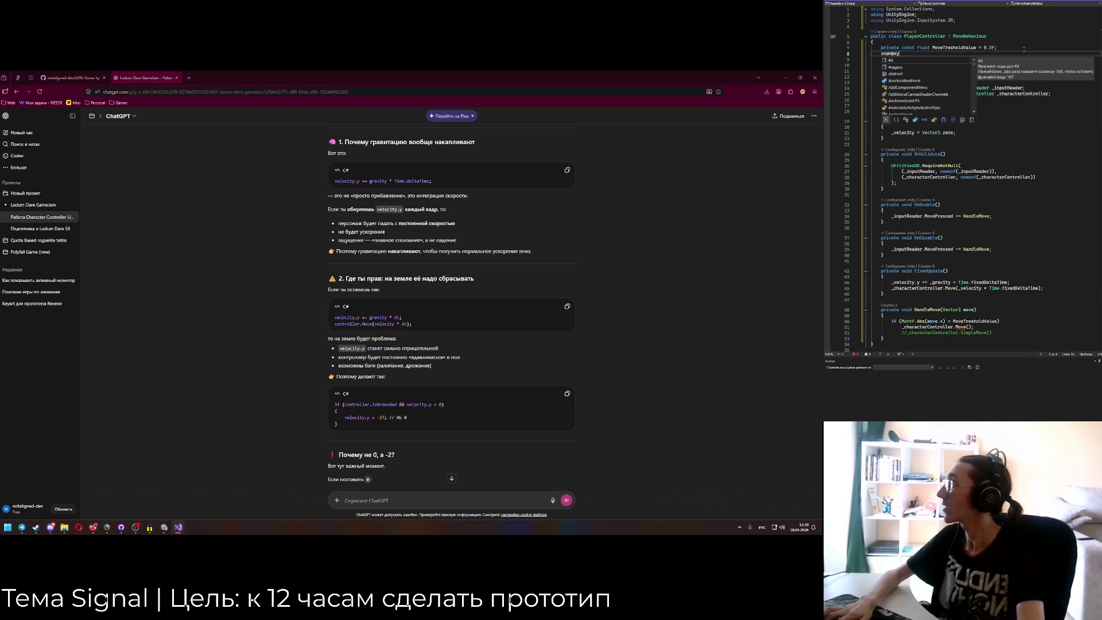
{"action": "key", "text": "BackSpace"}
{"action": "key", "text": "BackSpace"}
{"action": "key", "text": "BackSpace"}
{"action": "key", "text": "alt+shift"}
{"action": "type", "text": "privte"}
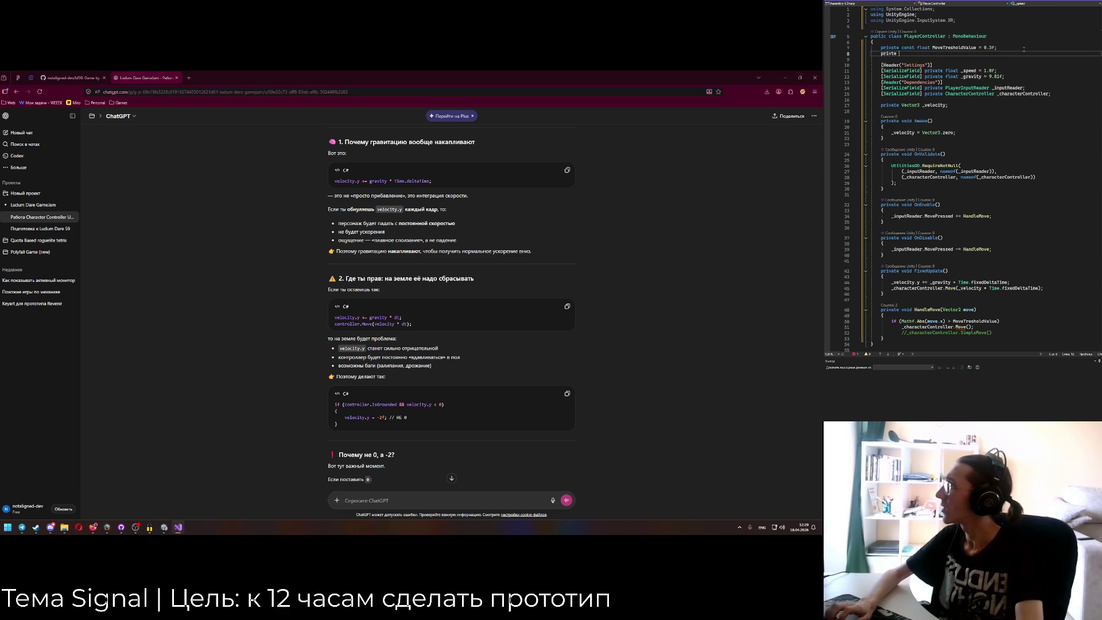
{"action": "key", "text": "BackSpace"}
{"action": "key", "text": "BackSpace"}
{"action": "key", "text": "BackSpace"}
{"action": "type", "text": "ate const float Max"}
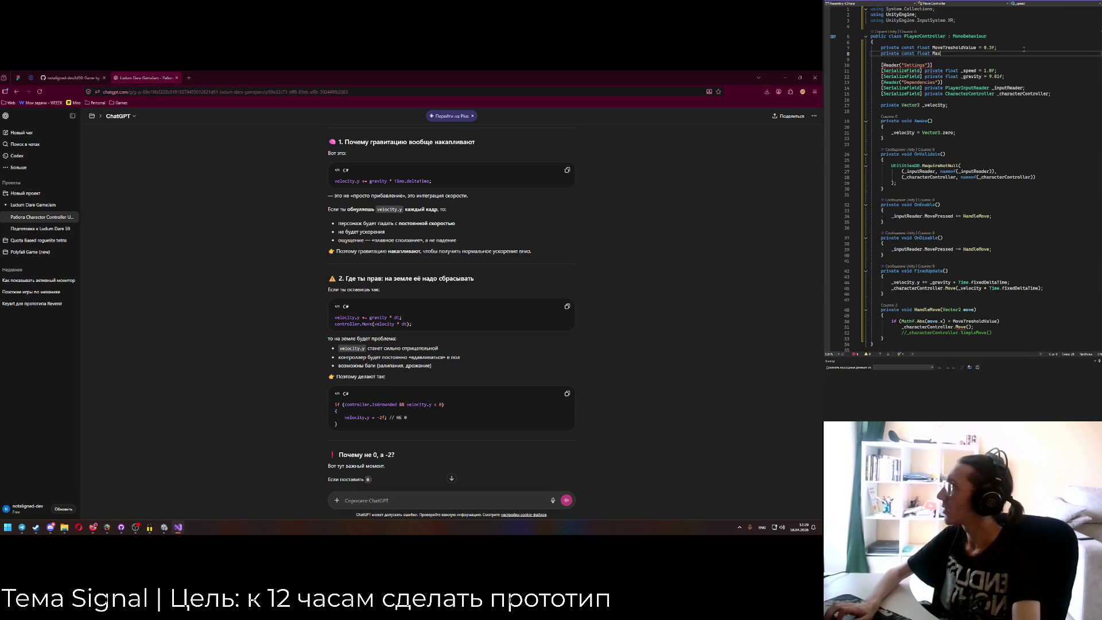
{"action": "type", "text": "imumGravityStacke"}
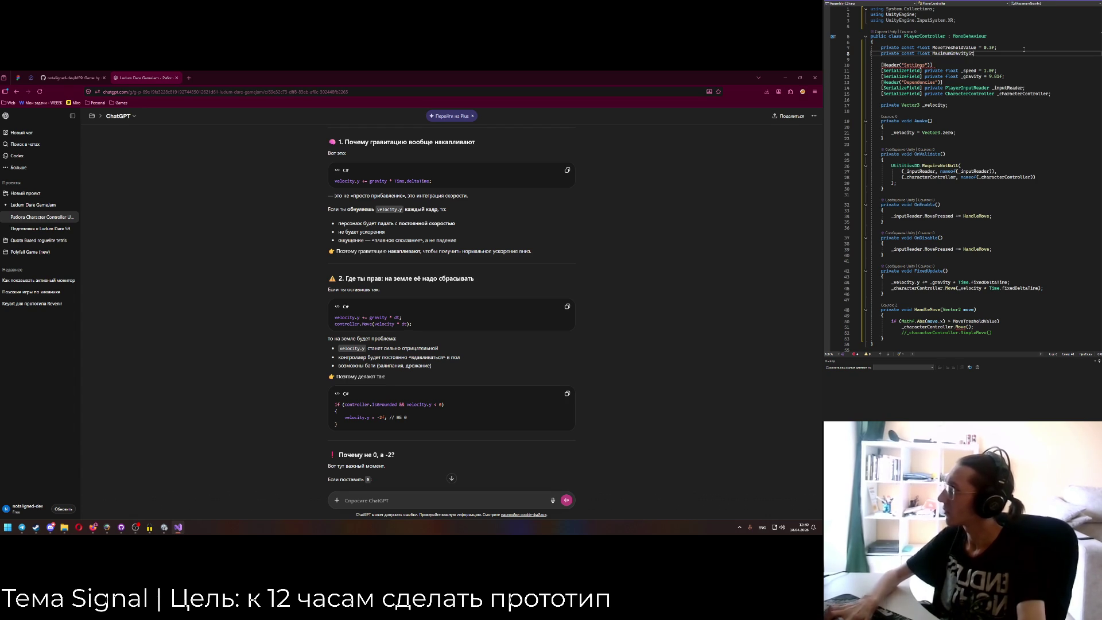
{"action": "type", "text": "dValue = "}
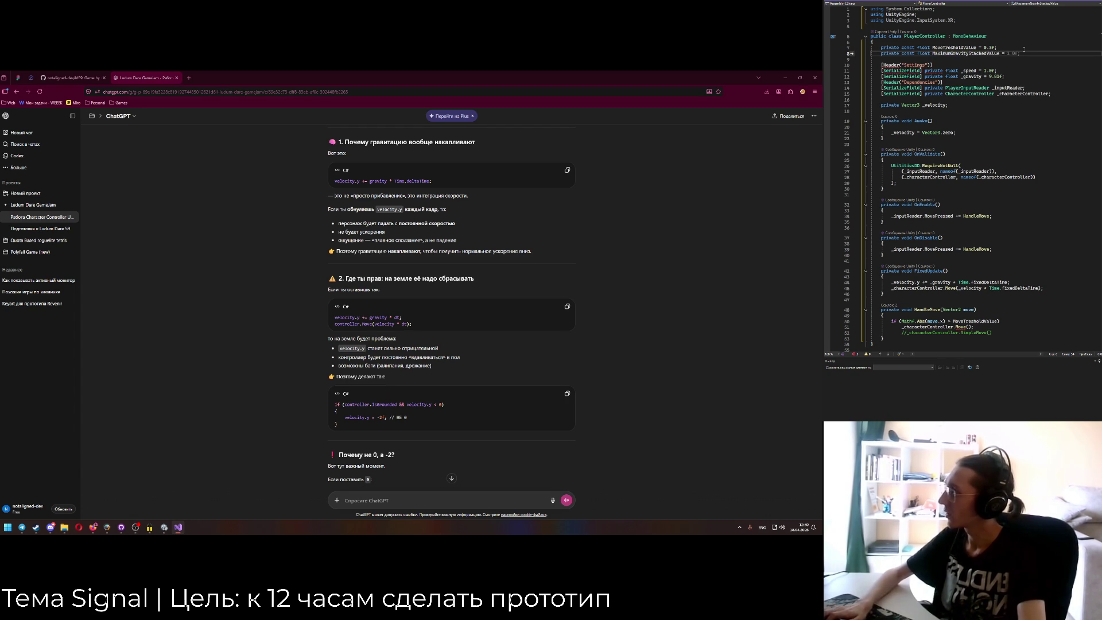
{"action": "type", "text": "20f;"}
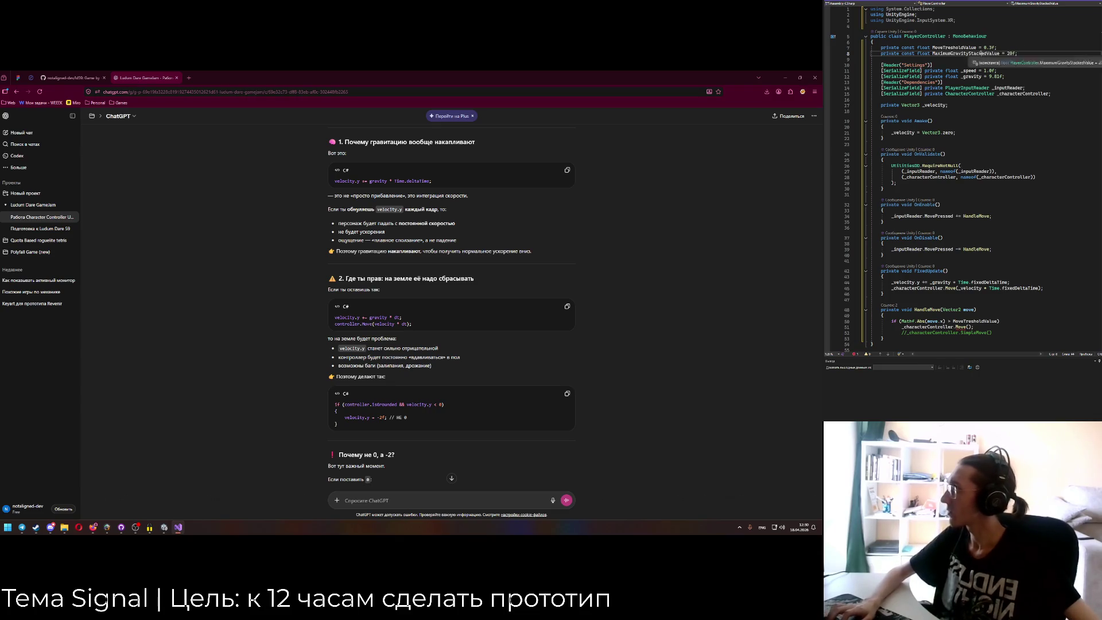
{"action": "scroll", "coordinate": [980, 134], "scroll_direction": "down", "scroll_amount": 5}
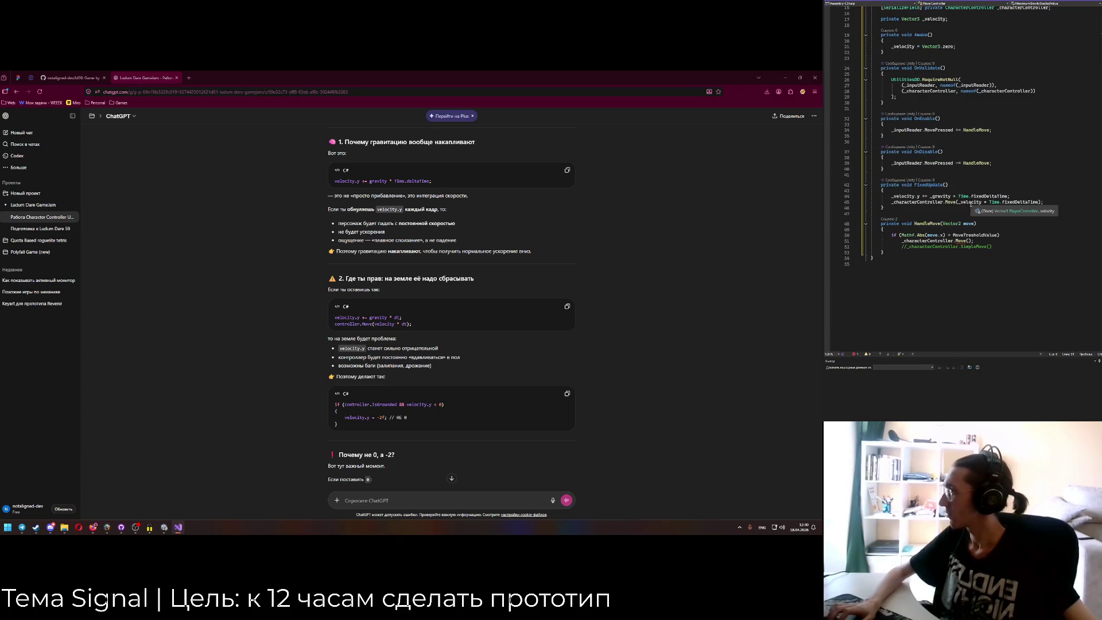
Undo a trial edit of the _gravity line and select the Move call's velocity argument.
{"action": "left_click", "coordinate": [938, 198]}
{"action": "key", "text": "BackSpace"}
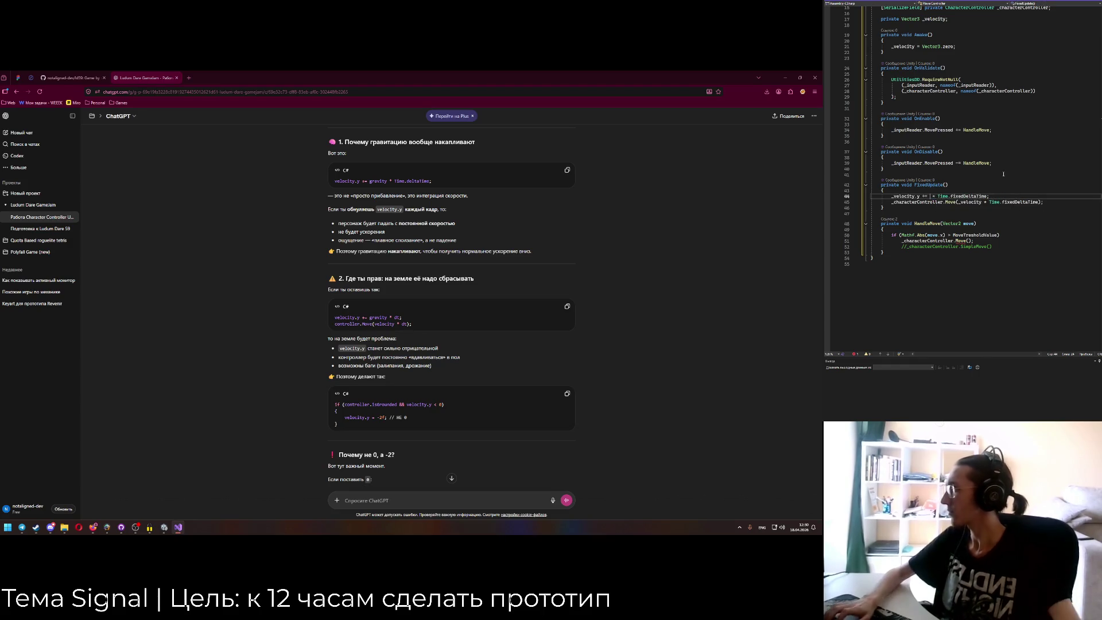
{"action": "type", "text": "Mat"}
{"action": "key", "text": "ctrl+z"}
{"action": "key", "text": "ctrl+z"}
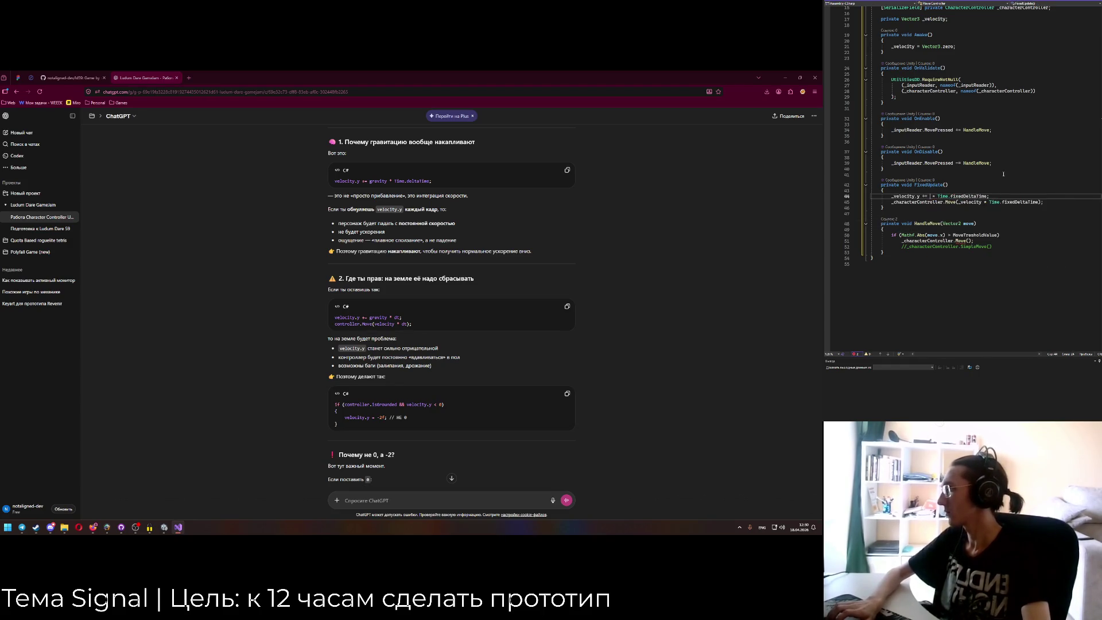
{"action": "key", "text": "Right"}
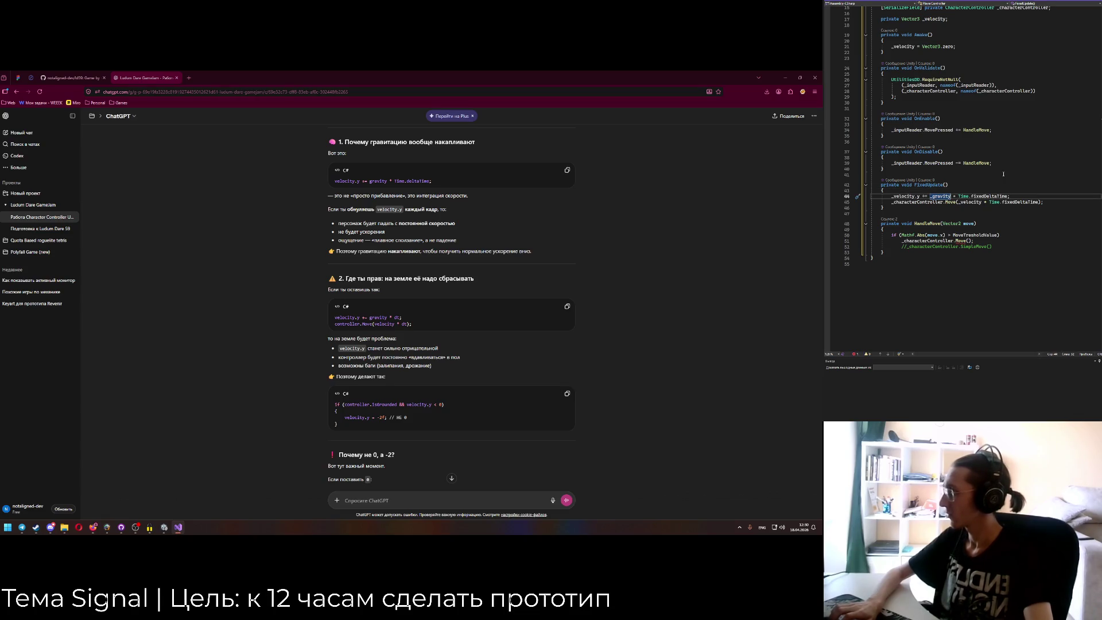
{"action": "key", "text": "Right"}
{"action": "key", "text": "ctrl+shift+Left"}
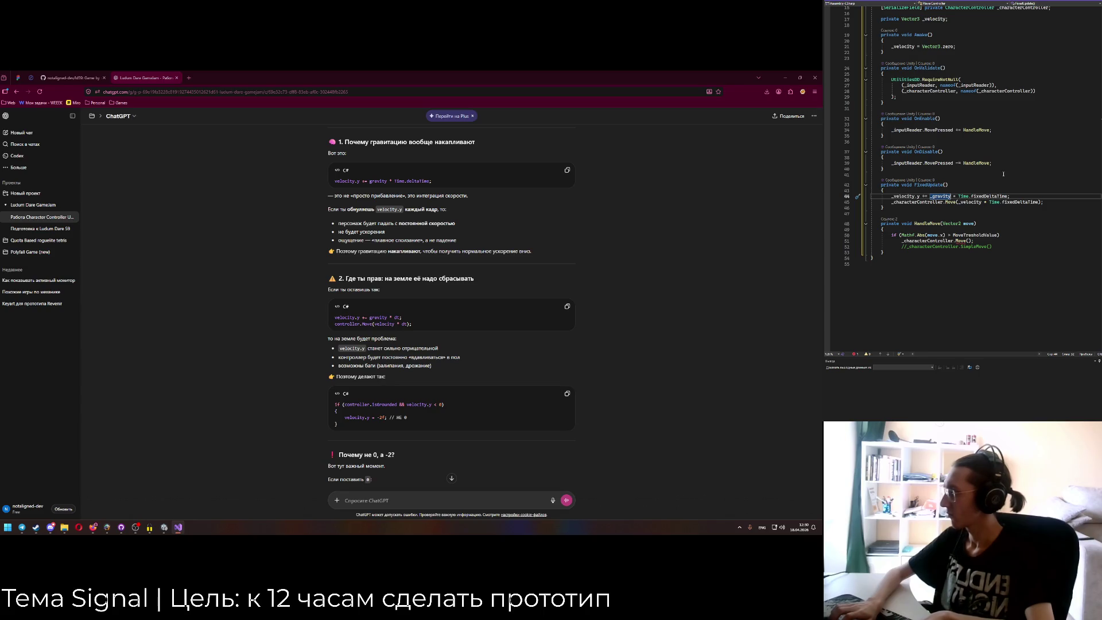
{"action": "key", "text": "Down"}
{"action": "key", "text": "ctrl+Right"}
{"action": "key", "text": "ctrl+Right"}
{"action": "key", "text": "ctrl+Right"}
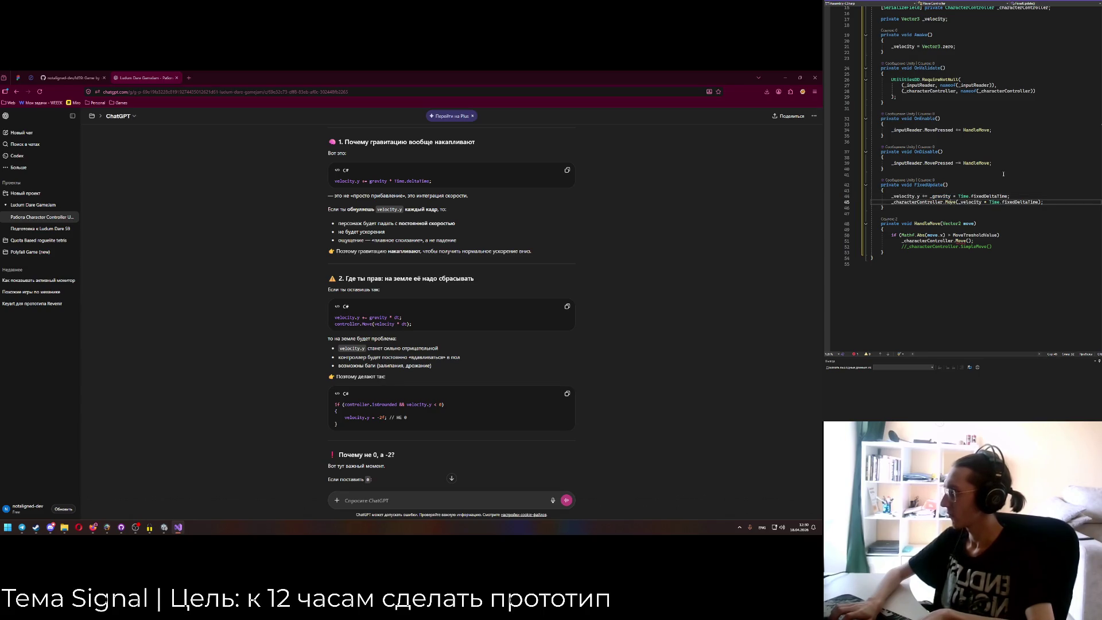
{"action": "key", "text": "ctrl+shift+Right"}
{"action": "key", "text": "ctrl+shift+Right"}
{"action": "key", "text": "ctrl+shift+Right"}
{"action": "key", "text": "ctrl+c"}
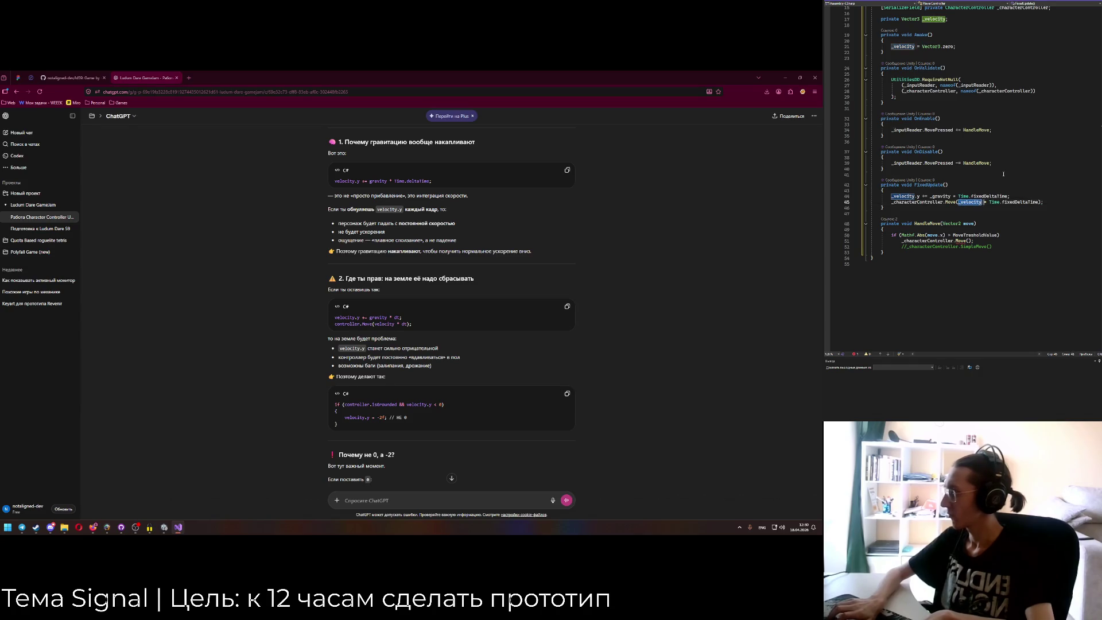
Wrap the Move argument in Mathf.Min against MaximumGravityStackedValue.
{"action": "type", "text": "Mathf.Min"}
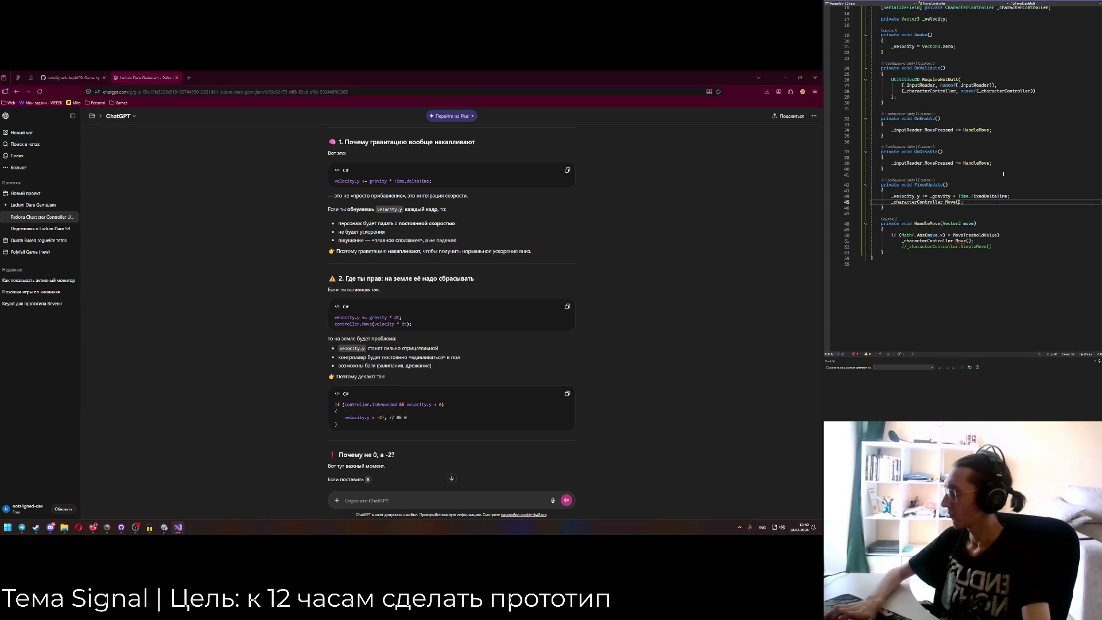
{"action": "type", "text": "("}
{"action": "key", "text": "ctrl+v"}
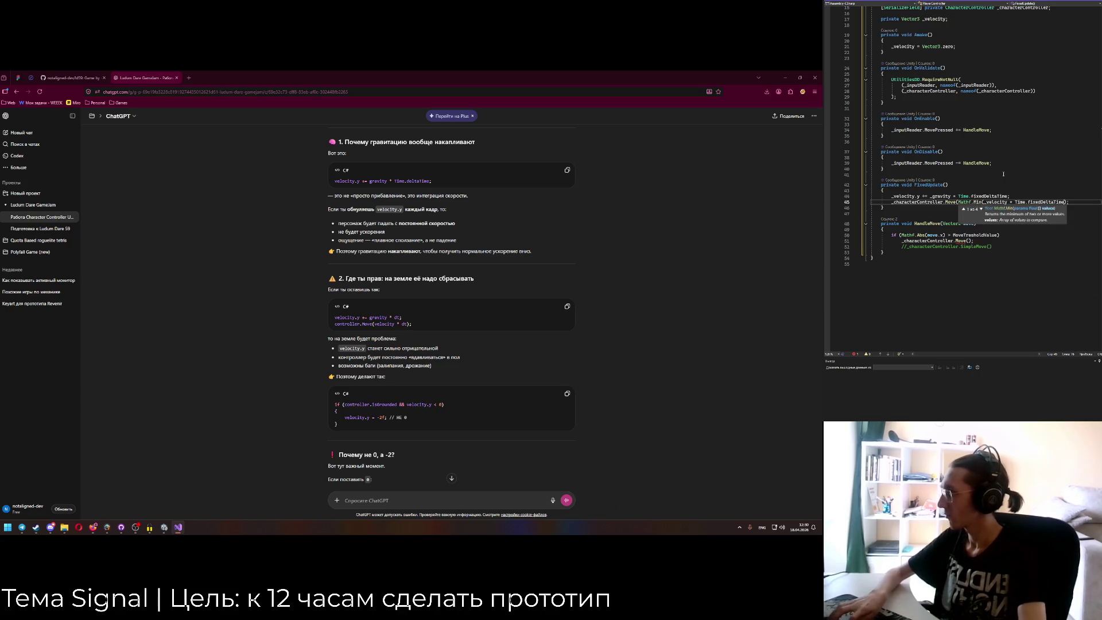
{"action": "type", "text": ", "}
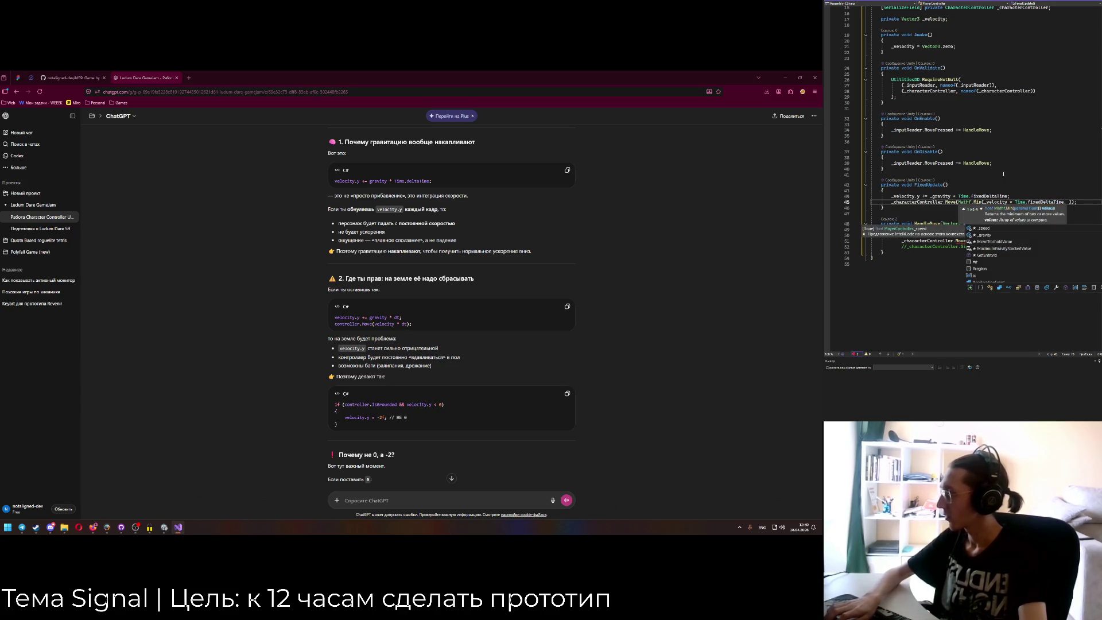
{"action": "type", "text": "_"}
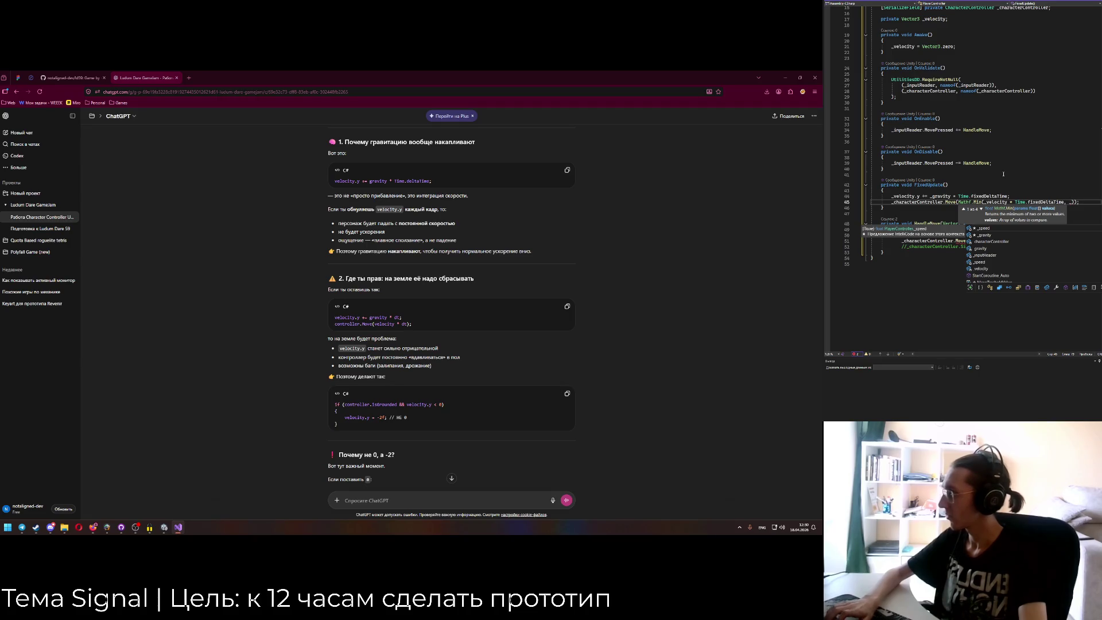
{"action": "type", "text": "Gra"}
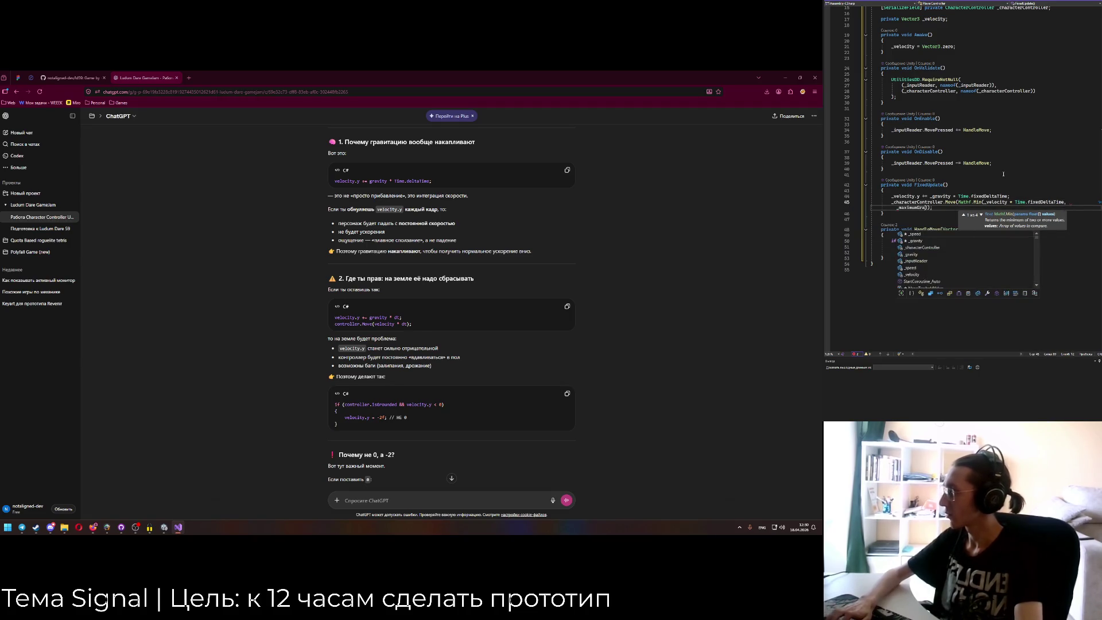
{"action": "key", "text": "BackSpace"}
{"action": "key", "text": "BackSpace"}
{"action": "key", "text": "BackSpace"}
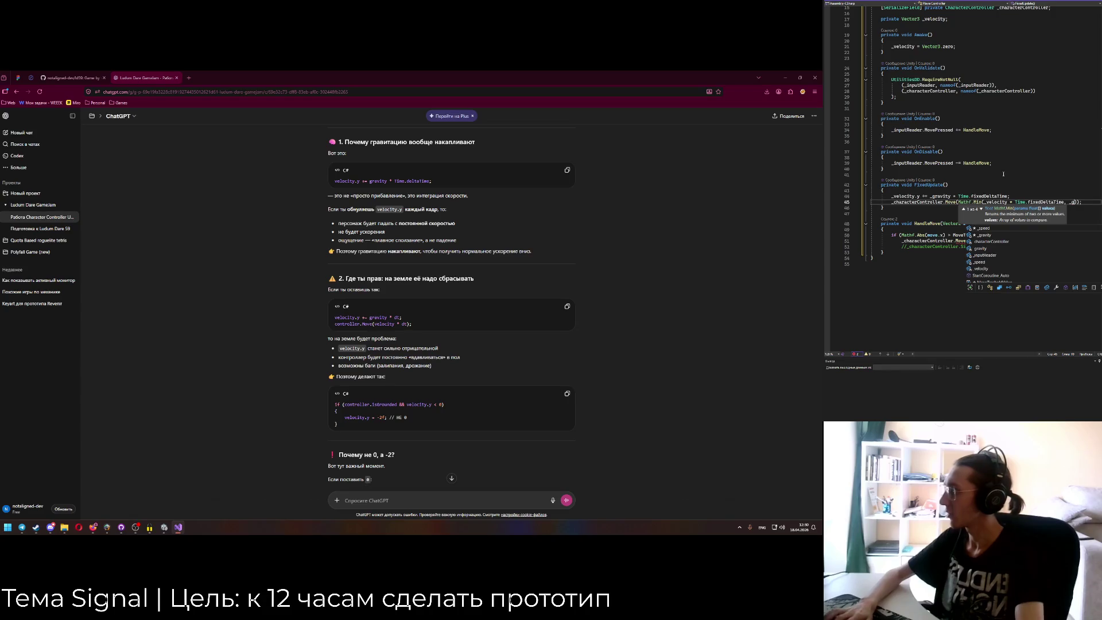
{"action": "type", "text": "gravity"}
{"action": "scroll", "coordinate": [1004, 174], "scroll_direction": "up", "scroll_amount": 5}
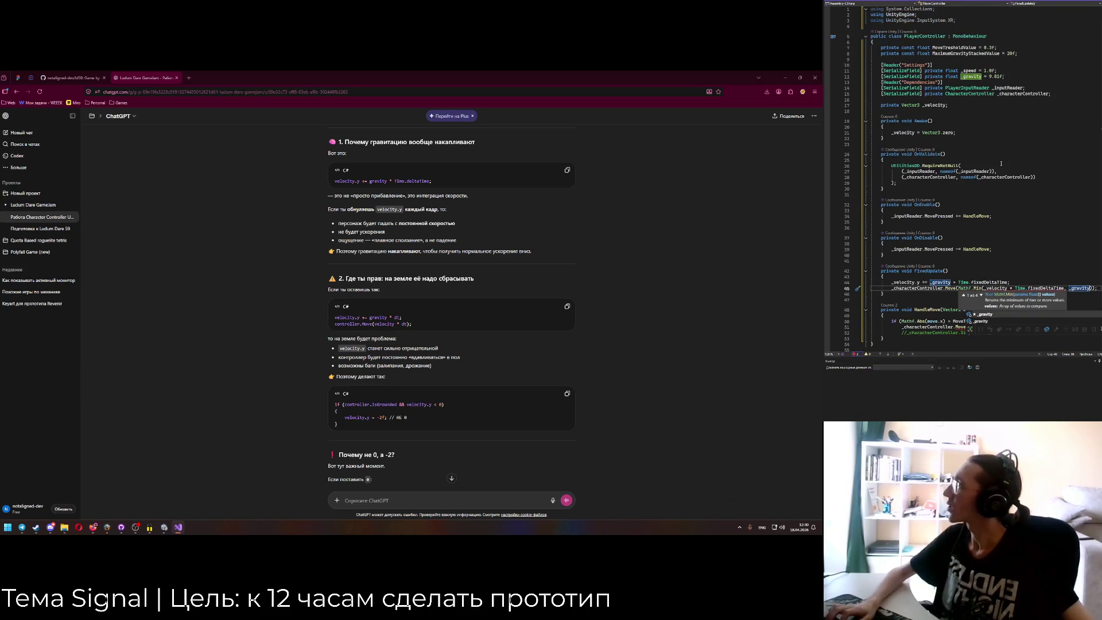
{"action": "scroll", "coordinate": [1001, 163], "scroll_direction": "down", "scroll_amount": 5}
{"action": "key", "text": "BackSpace"}
{"action": "key", "text": "BackSpace"}
{"action": "key", "text": "BackSpace"}
{"action": "type", "text": "Gravity"}
{"action": "key", "text": "Tab"}
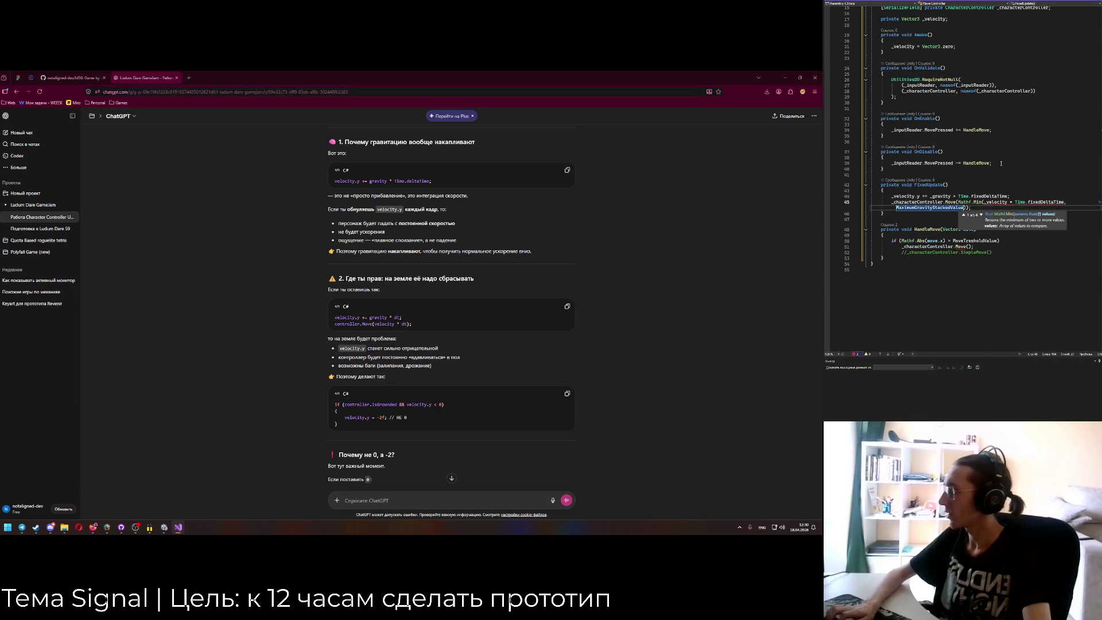
{"action": "type", "text": "* "}
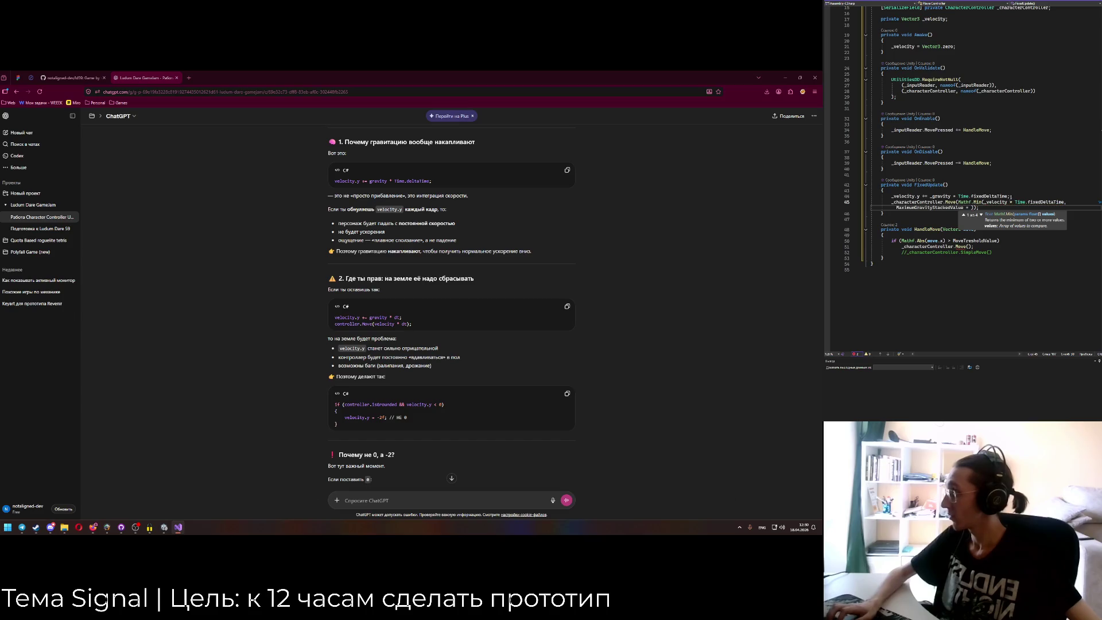
{"action": "type", "text": "2"}
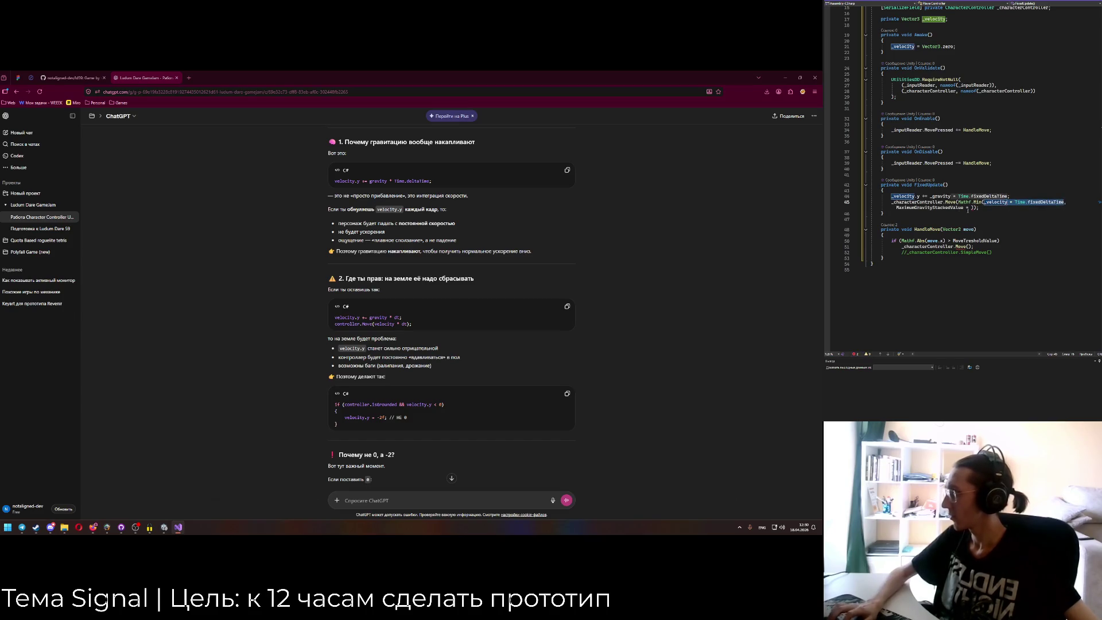
{"action": "type", "text": "*Time.fixedDeltaTime)"}
Delete the stray minus before Time.fixedDeltaTime and select the second fixedDeltaTime multiplier.
{"action": "left_click", "coordinate": [999, 215]}
{"action": "left_click", "coordinate": [974, 207]}
{"action": "key", "text": "BackSpace"}
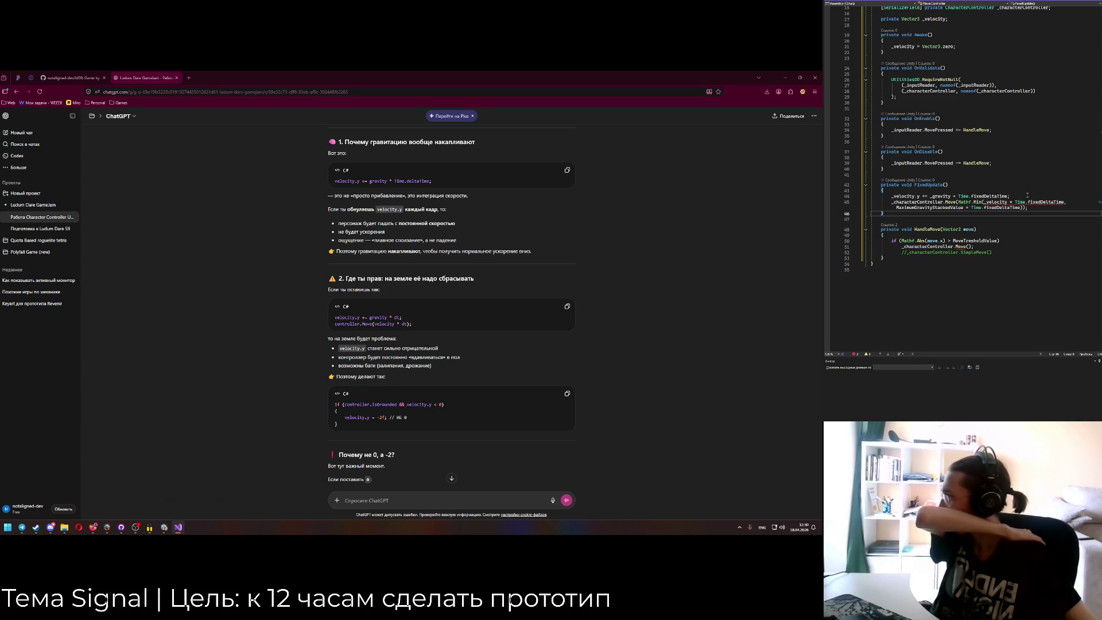
{"action": "left_click", "coordinate": [996, 202]}
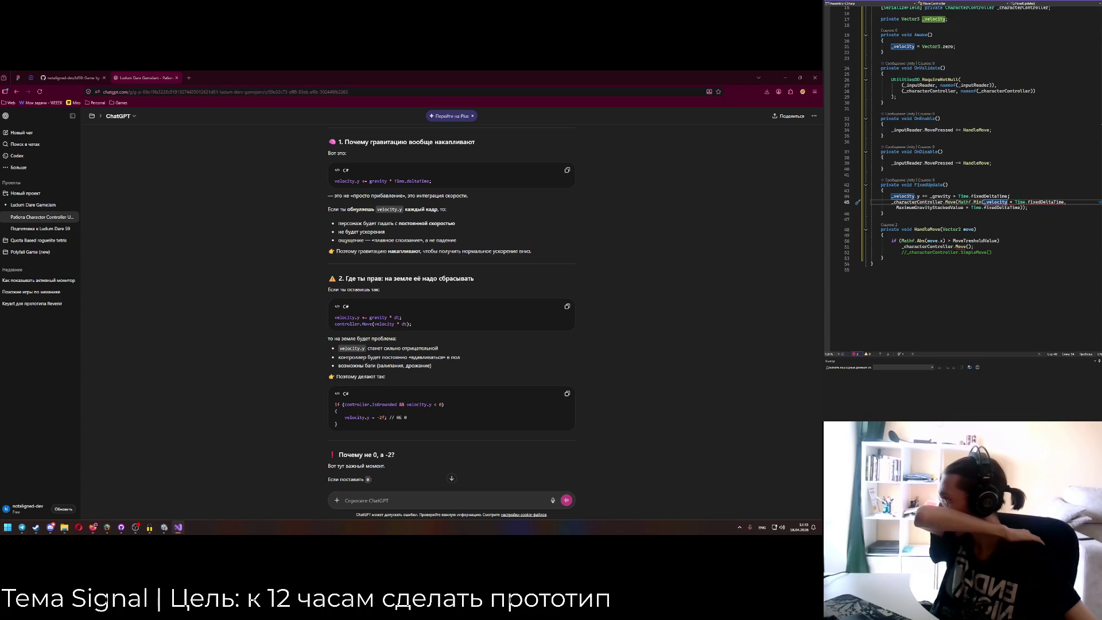
{"action": "left_click_drag", "start_coordinate": [964, 208], "coordinate": [1026, 208]}
Strip the old MaximumGravityStackedValue multiplier and the Mathf.Min wrapper from the Move call.
{"action": "key", "text": "Delete"}
{"action": "key", "text": "ctrl+BackSpace"}
{"action": "key", "text": "ctrl+BackSpace"}
{"action": "type", "text": "_gra"}
{"action": "key", "text": "BackSpace"}
{"action": "key", "text": "BackSpace"}
{"action": "key", "text": "BackSpace"}
{"action": "type", "text": "maximumG"}
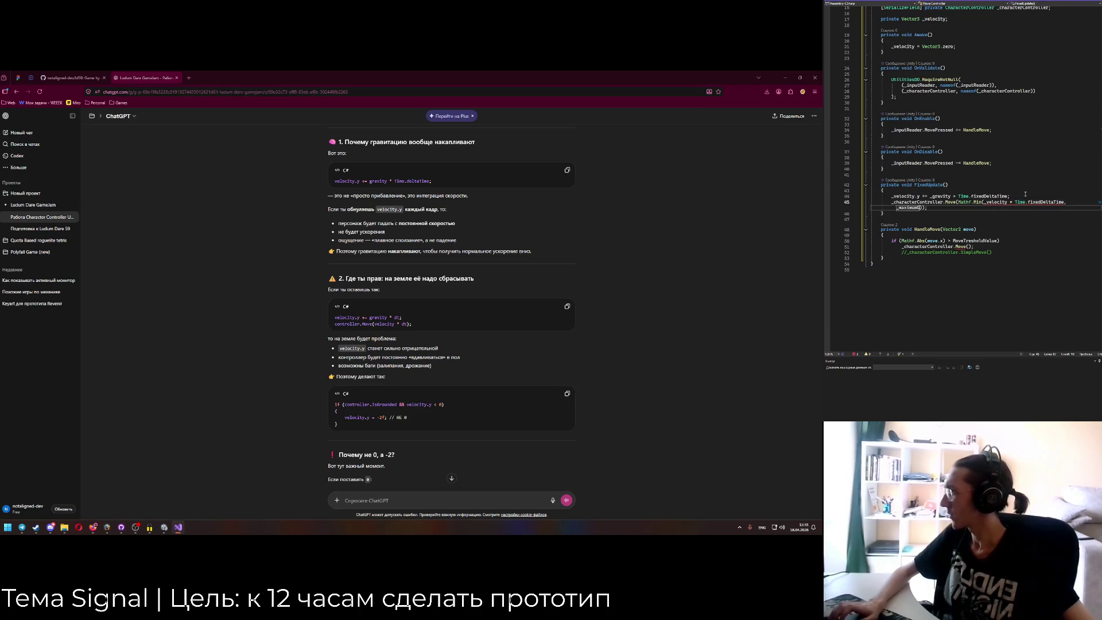
{"action": "key", "text": "ctrl+BackSpace"}
{"action": "key", "text": "ctrl+BackSpace"}
{"action": "key", "text": "ctrl+BackSpace"}
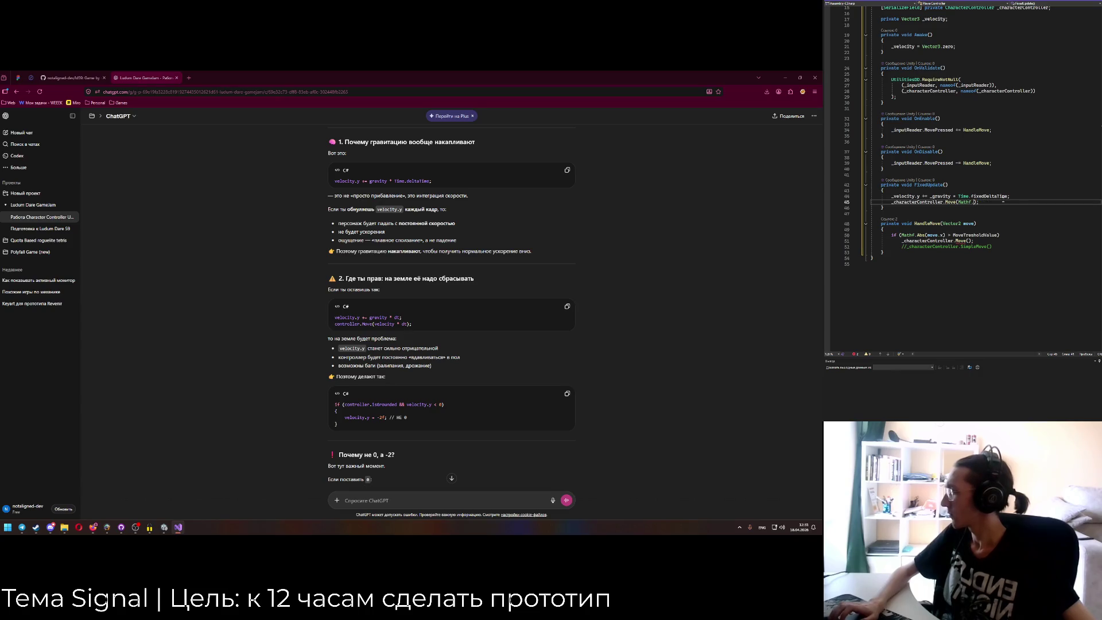
{"action": "type", "text": "_velocity * Time.fixedDeltaTime"}
Try wrapping line 44's gravity increment in Mathf.Min with pasted arguments, then undo back to the original.
{"action": "left_click_drag", "start_coordinate": [930, 197], "coordinate": [1006, 196]}
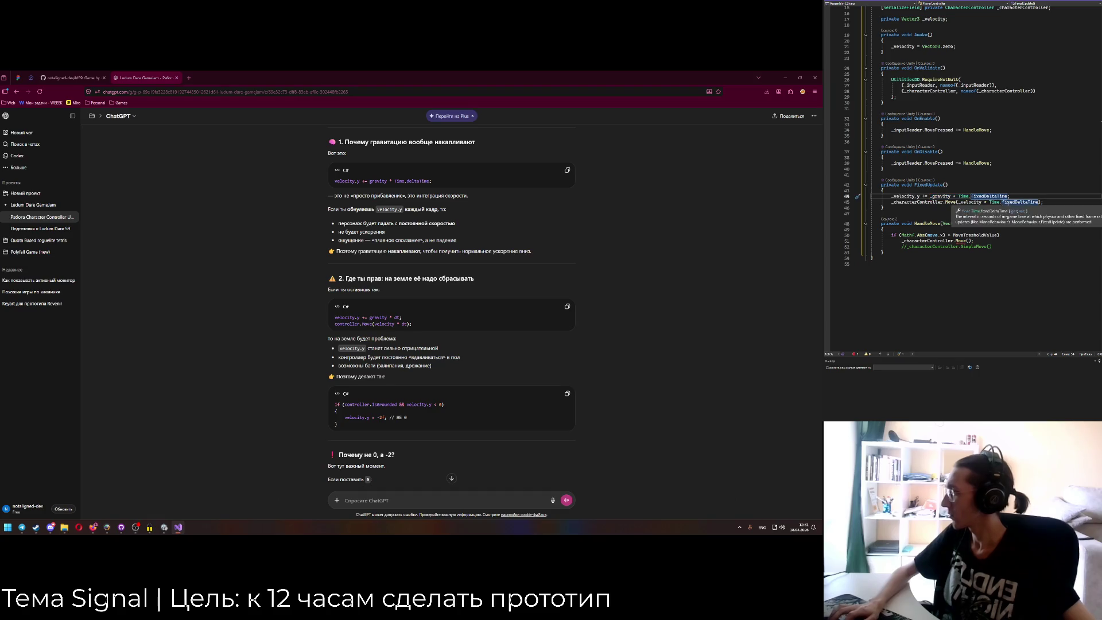
{"action": "type", "text": "Mathf."}
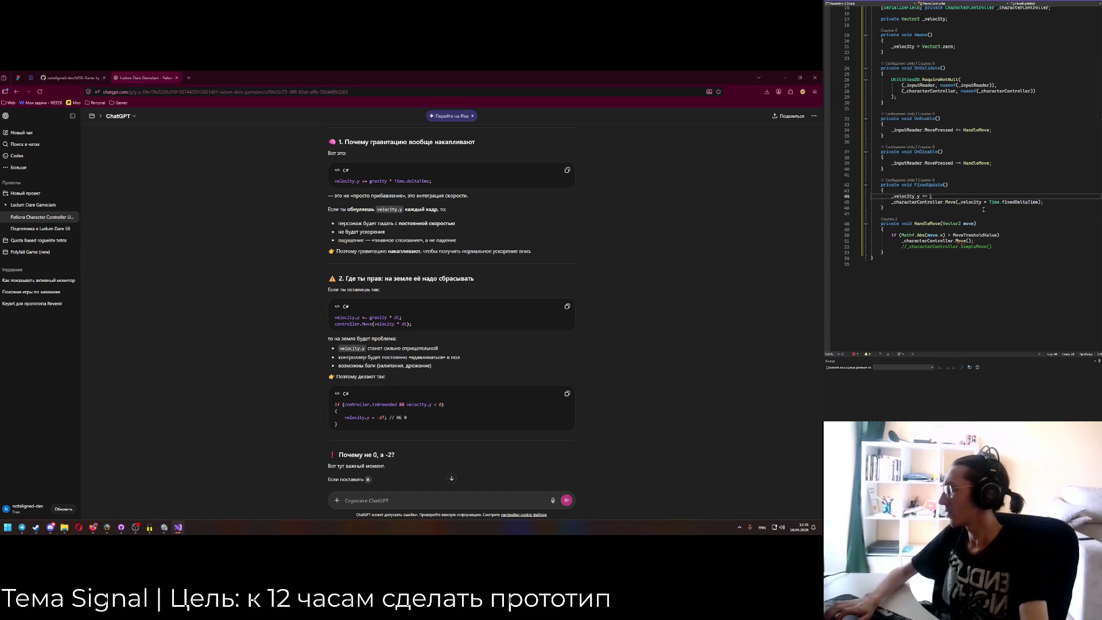
{"action": "type", "text": "Min("}
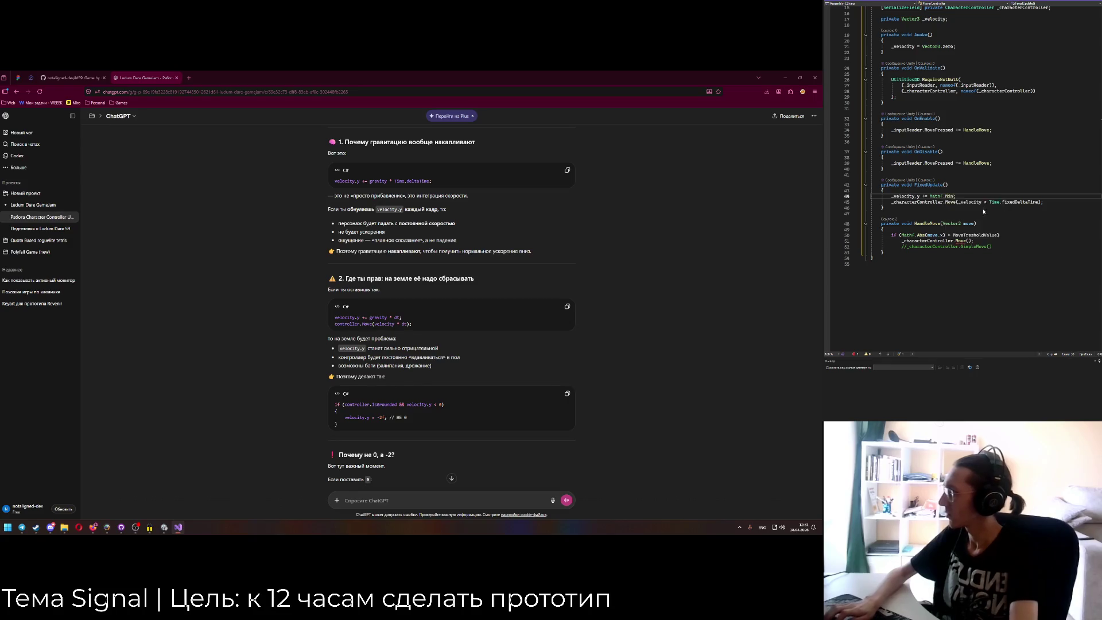
{"action": "type", "text": "_gravity * Time.fixedDeltaTime"}
{"action": "type", "text": ","}
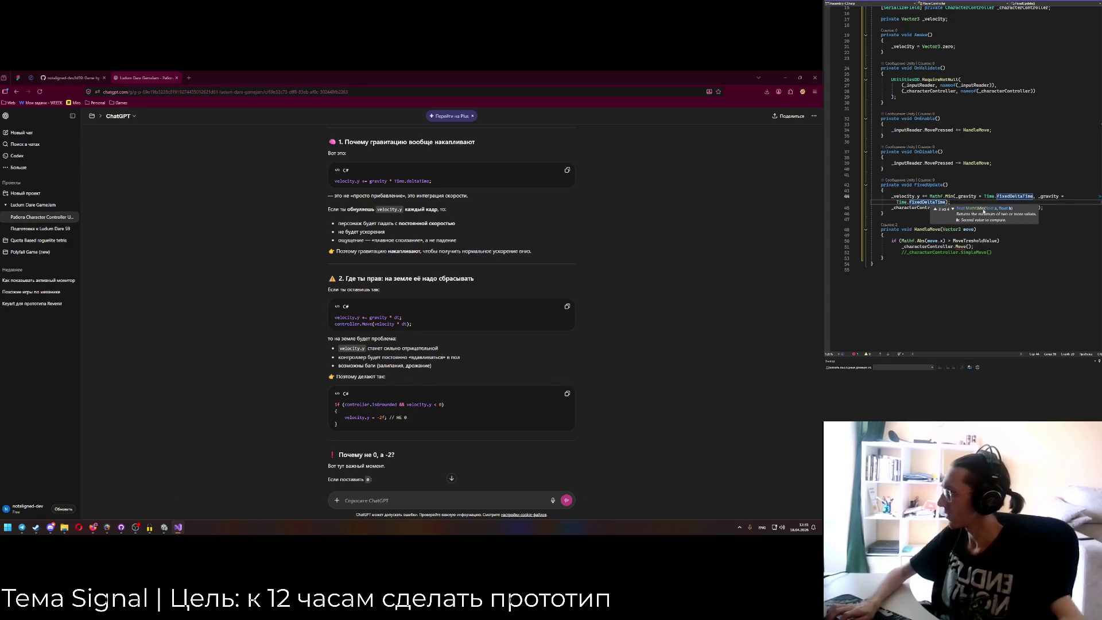
{"action": "key", "text": "ctrl+v"}
{"action": "mouse_move", "coordinate": [1053, 199]}
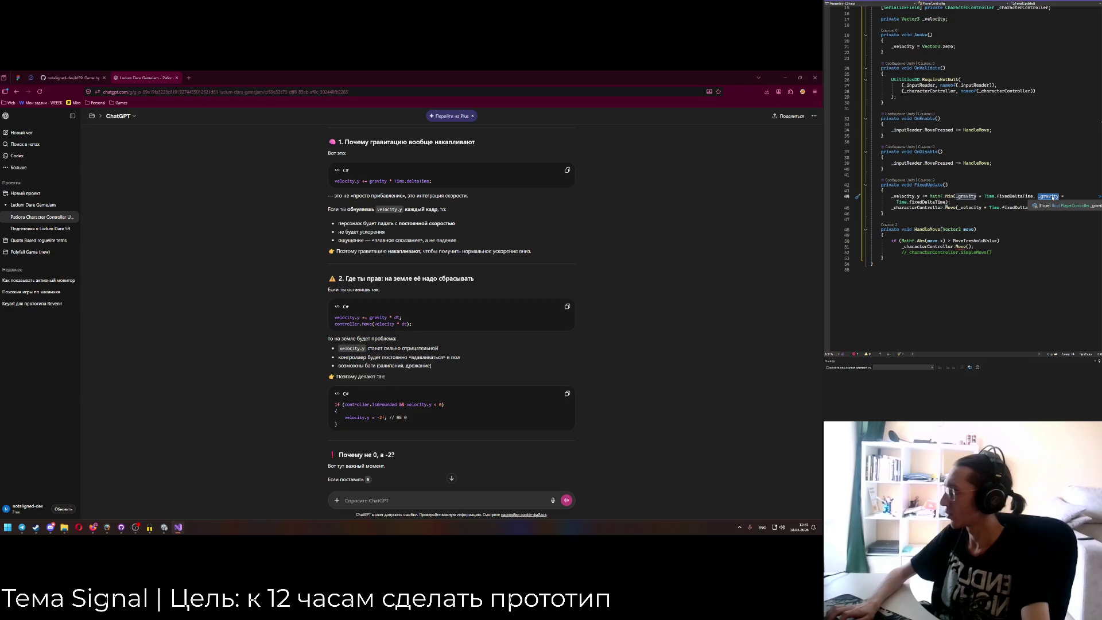
{"action": "key", "text": "ctrl+z"}
{"action": "key", "text": "ctrl+z"}
{"action": "key", "text": "ctrl+z"}
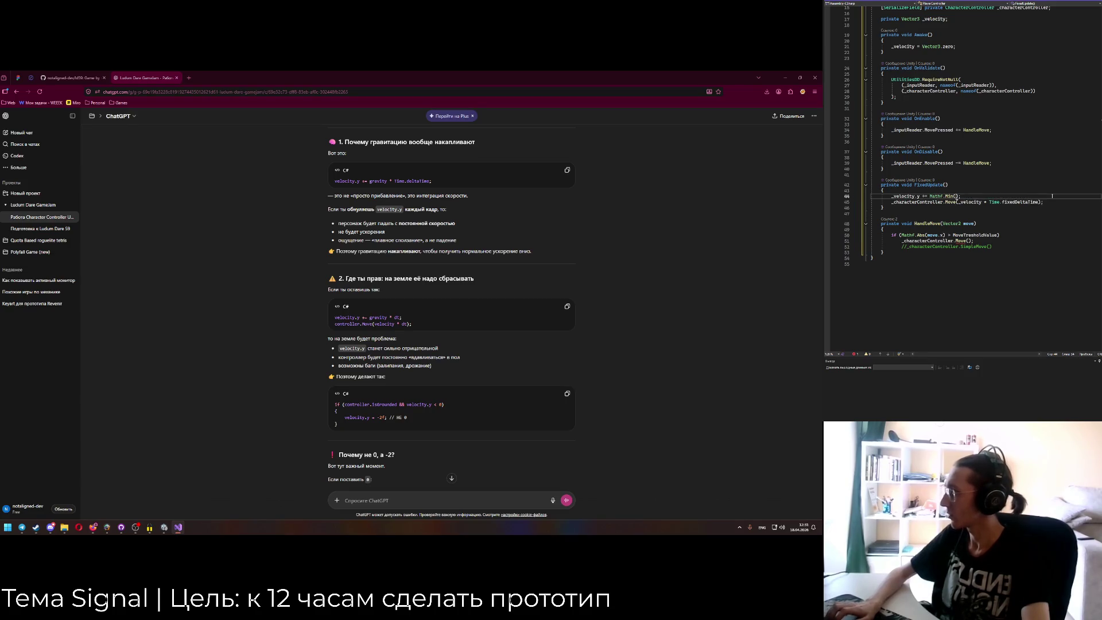
{"action": "key", "text": "ctrl+z"}
{"action": "key", "text": "ctrl+z"}
{"action": "key", "text": "ctrl+z"}
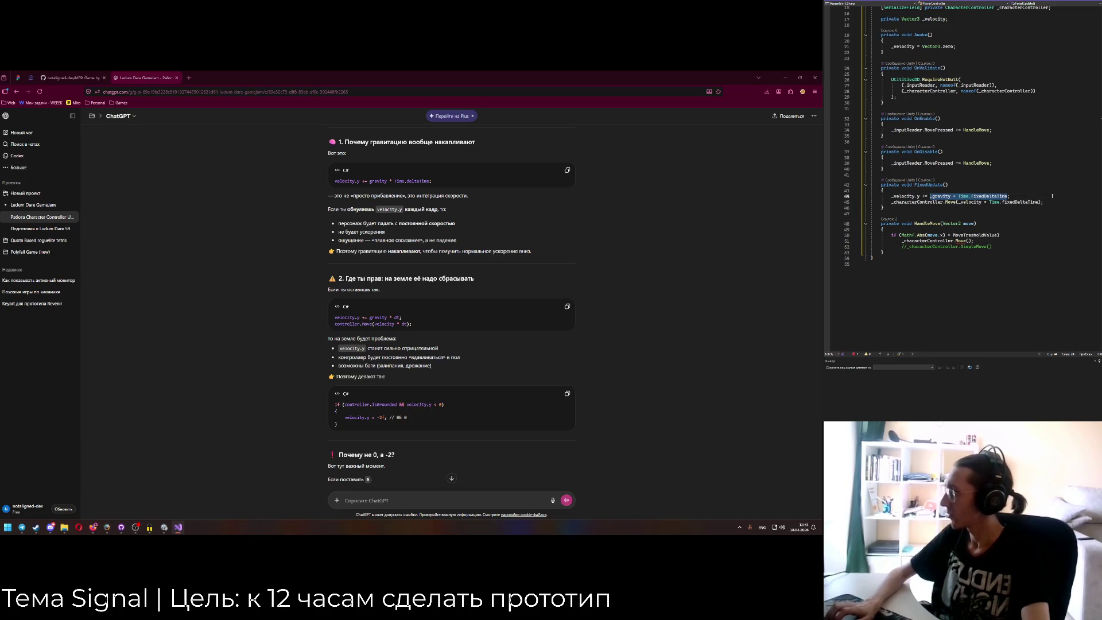
{"action": "key", "text": "ctrl+z"}
{"action": "key", "text": "ctrl+z"}
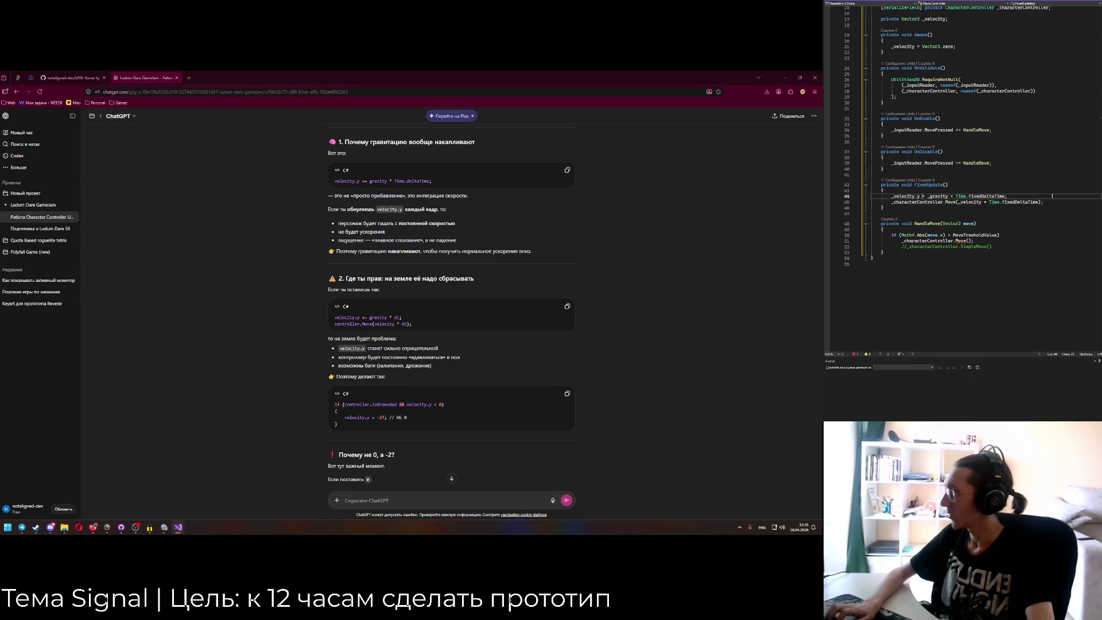
Write _velocity.y = Mathf.Min(_velocity.y + gravity, MaximumGravityStackedValue * Time.fixedDeltaTime) on line 44.
{"action": "type", "text": "_veloc"}
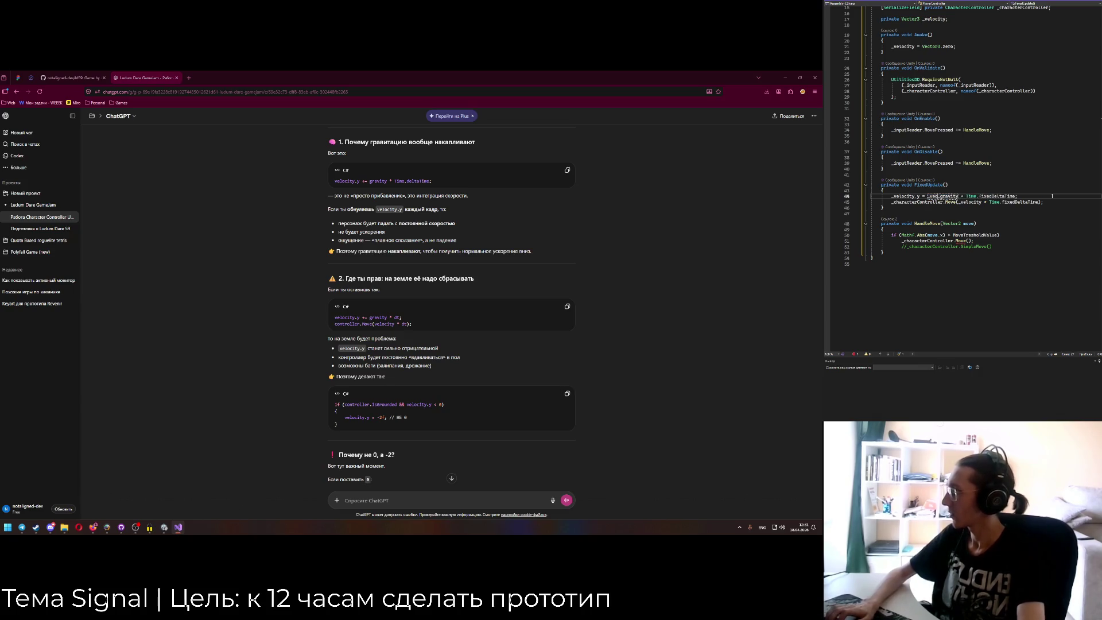
{"action": "type", "text": "ity.y +"}
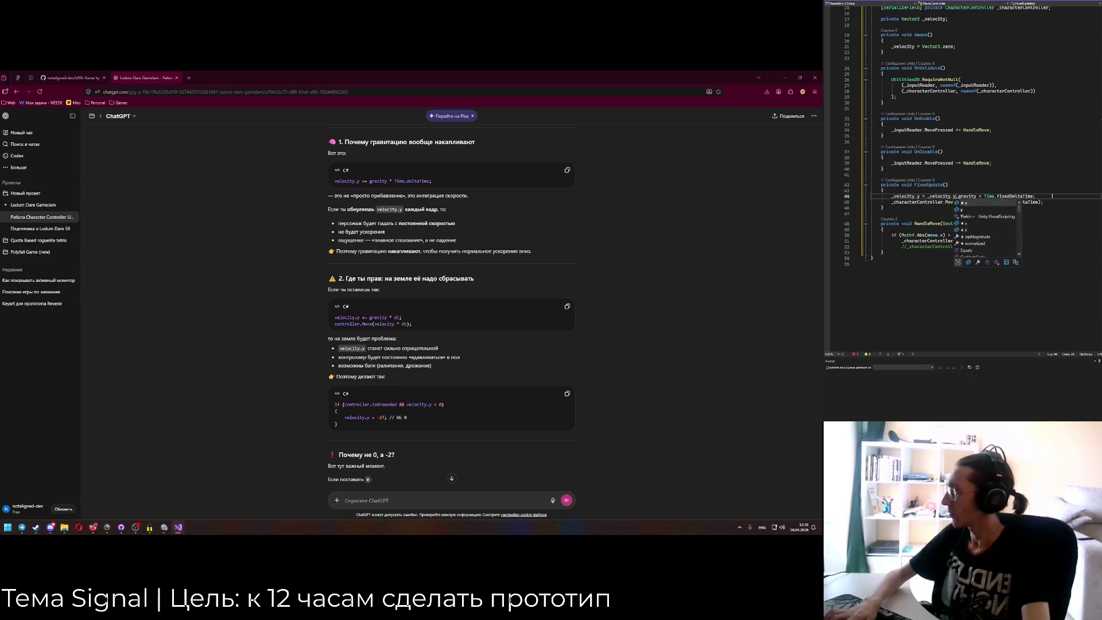
{"action": "left_click", "coordinate": [1043, 196]}
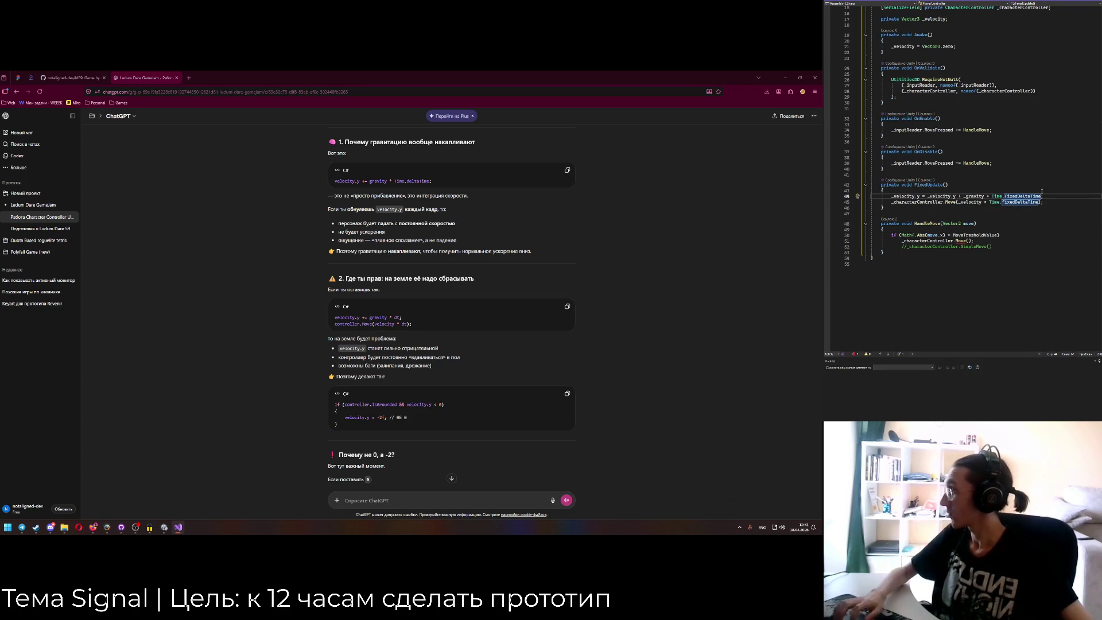
{"action": "left_click", "coordinate": [928, 196]}
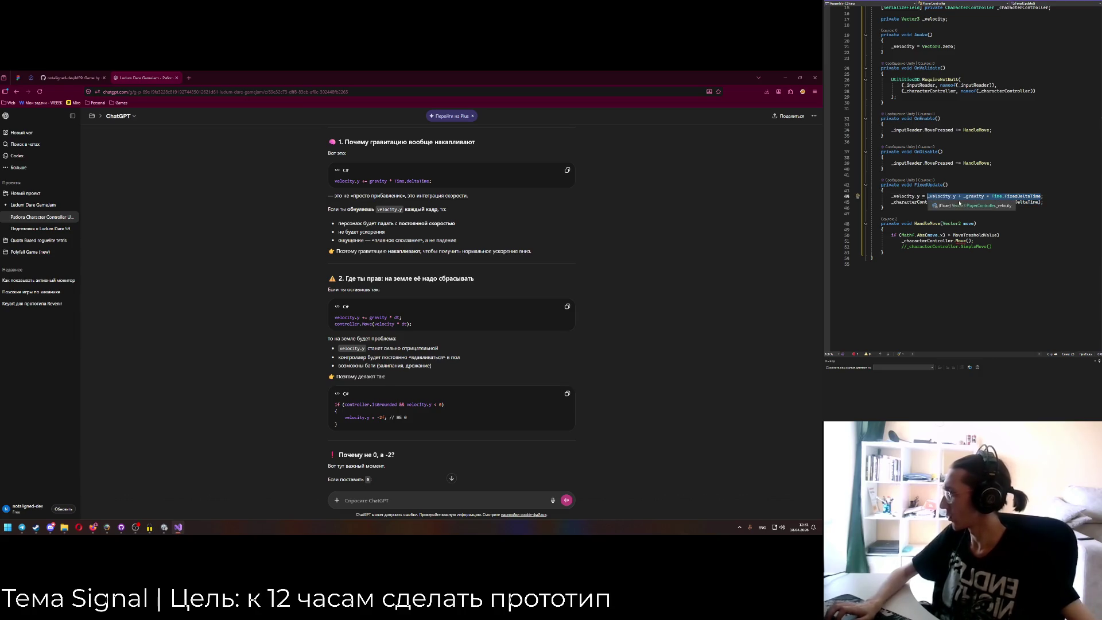
{"action": "type", "text": "Mathf.Min("}
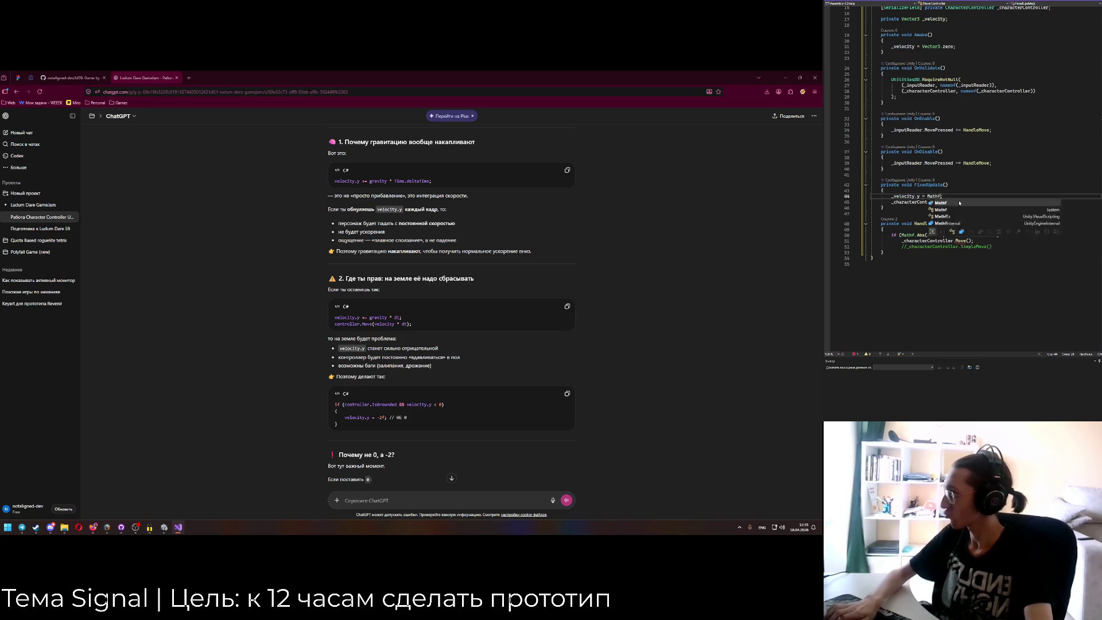
{"action": "type", "text": ", "}
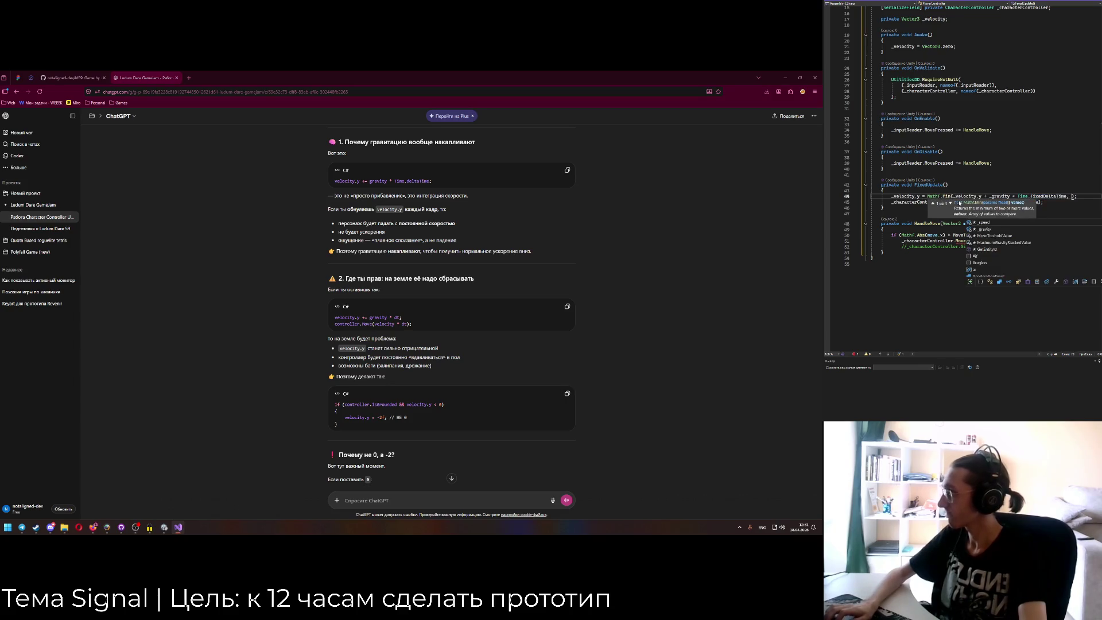
{"action": "type", "text": "GravSta"}
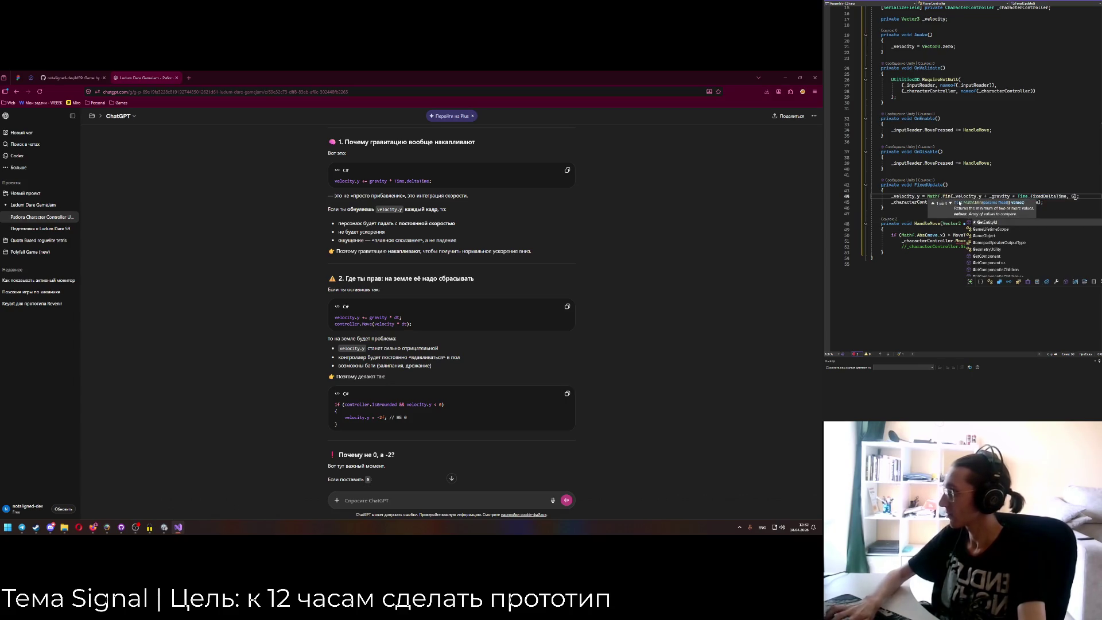
{"action": "key", "text": "Tab"}
{"action": "type", "text": "* Ti"}
{"action": "key", "text": "Tab"}
{"action": "type", "text": ".fix"}
{"action": "key", "text": "Tab"}
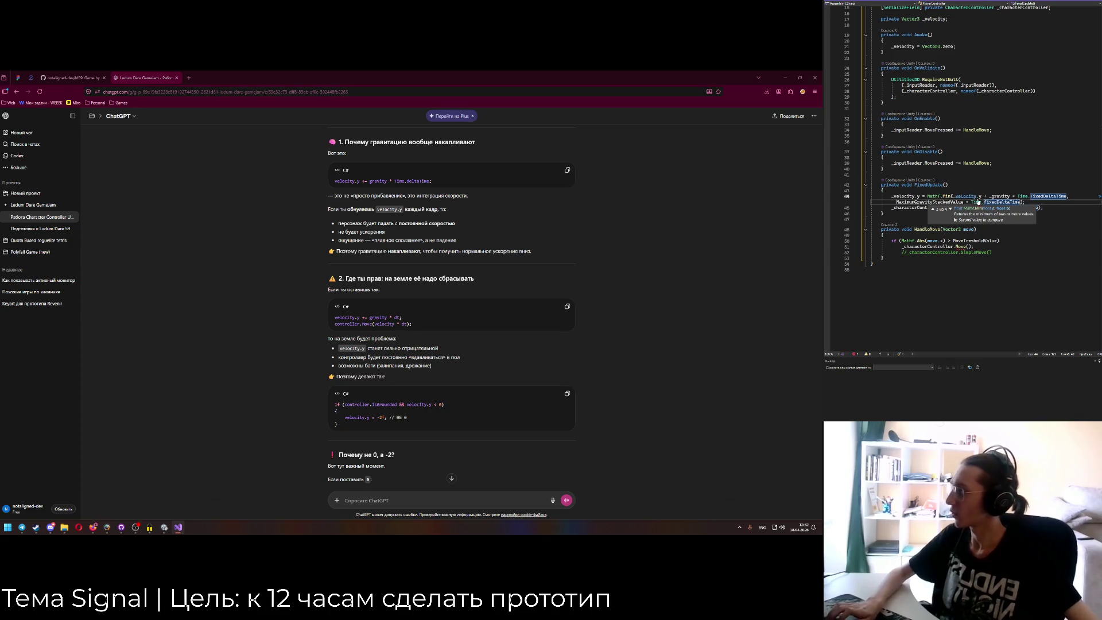
{"action": "type", "text": ");"}
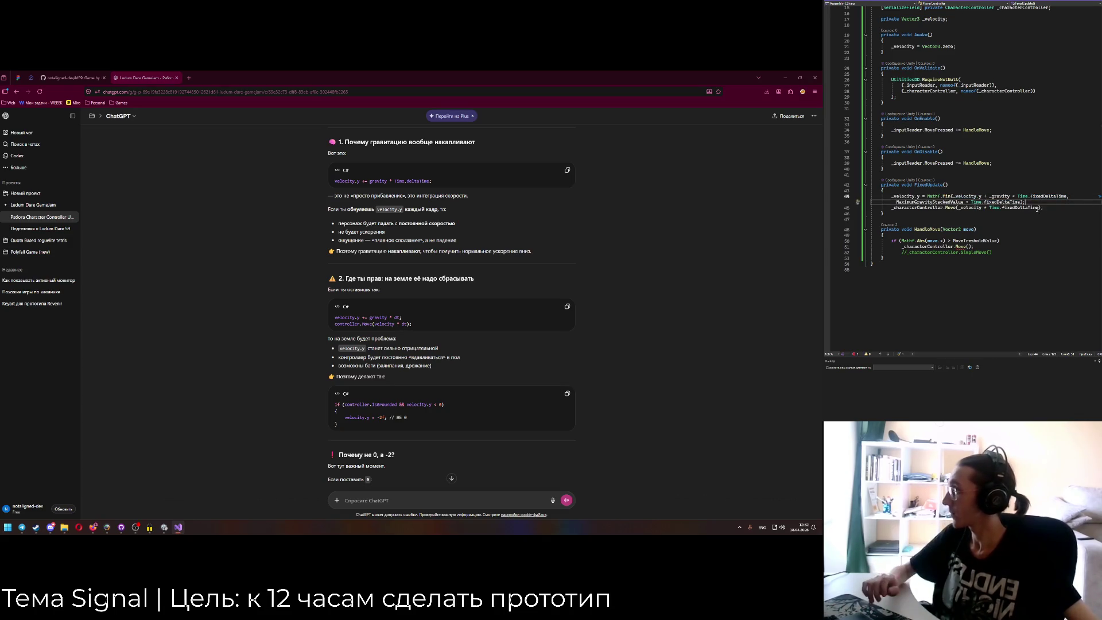
Delete ' * Time.fixedDeltaTime' after MaximumGravityStackedValue in the Mathf.Min cap.
{"action": "key", "text": "Down"}
{"action": "key", "text": "Down"}
{"action": "key", "text": "Down"}
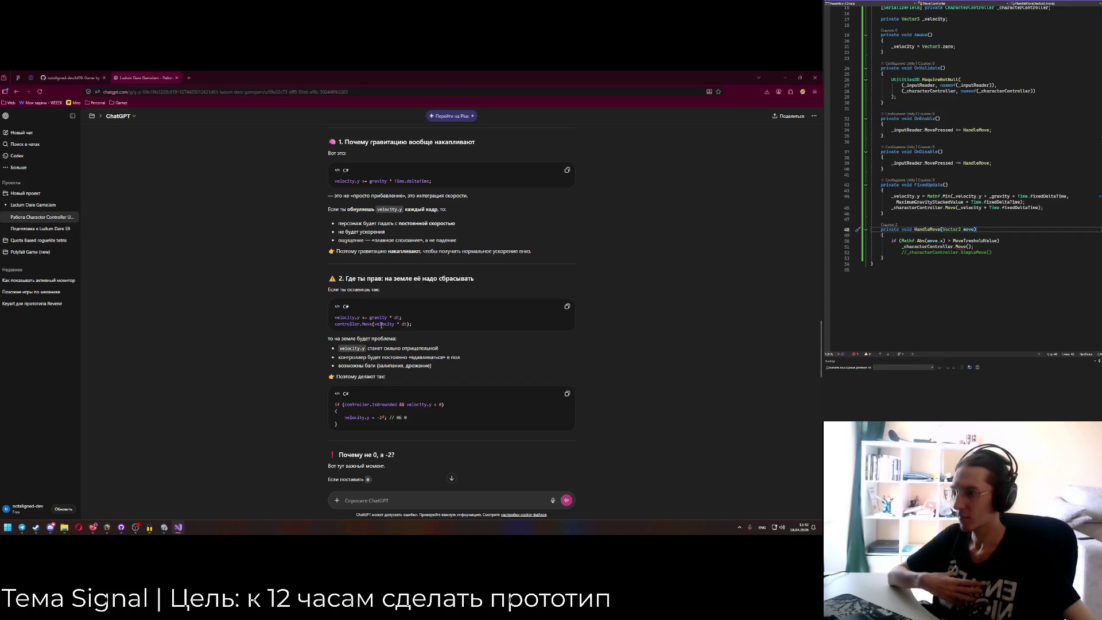
{"action": "mouse_move", "coordinate": [976, 197]}
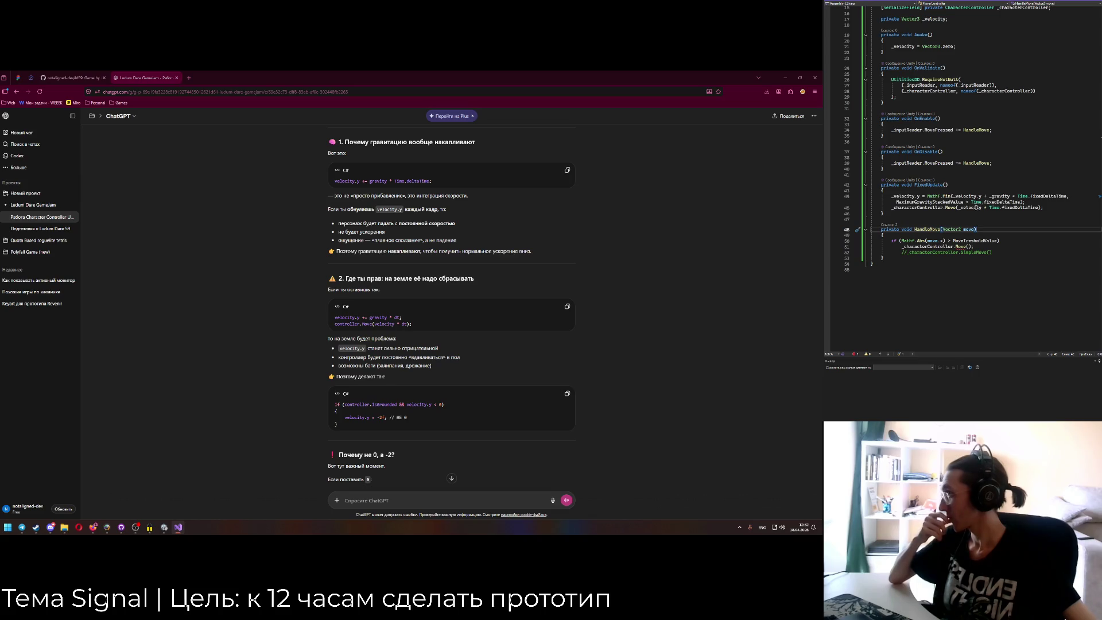
{"action": "left_click_drag", "start_coordinate": [966, 202], "coordinate": [1025, 202]}
{"action": "key", "text": "BackSpace"}
{"action": "left_click", "coordinate": [963, 216]}
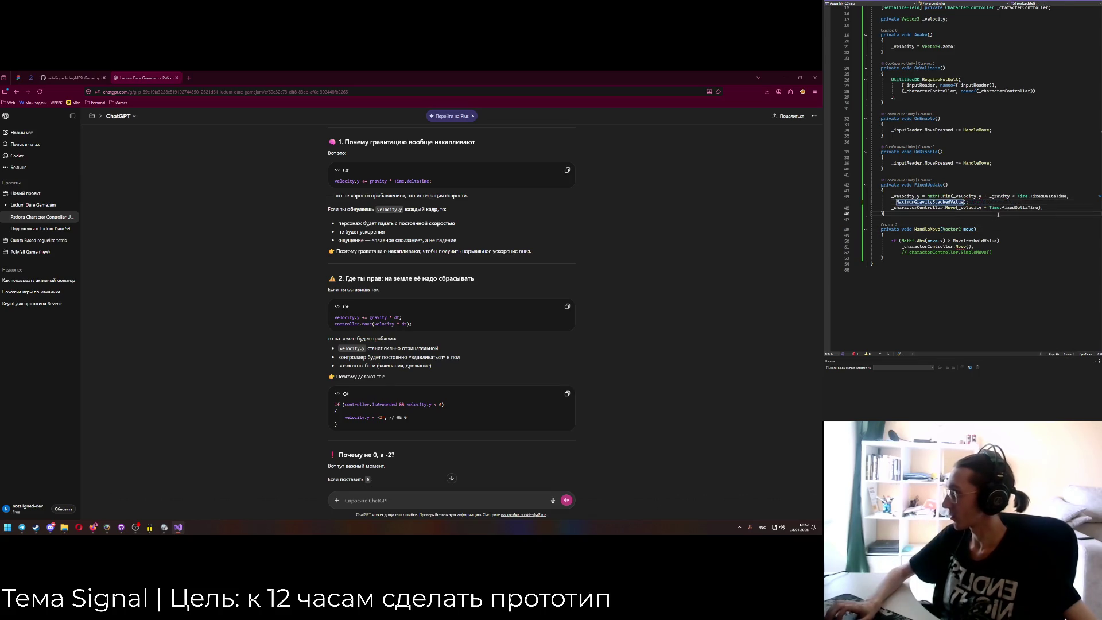
Copy the isGrounded code block from the ChatGPT answer, which sets velocity.y = -2f.
{"action": "mouse_move", "coordinate": [929, 204]}
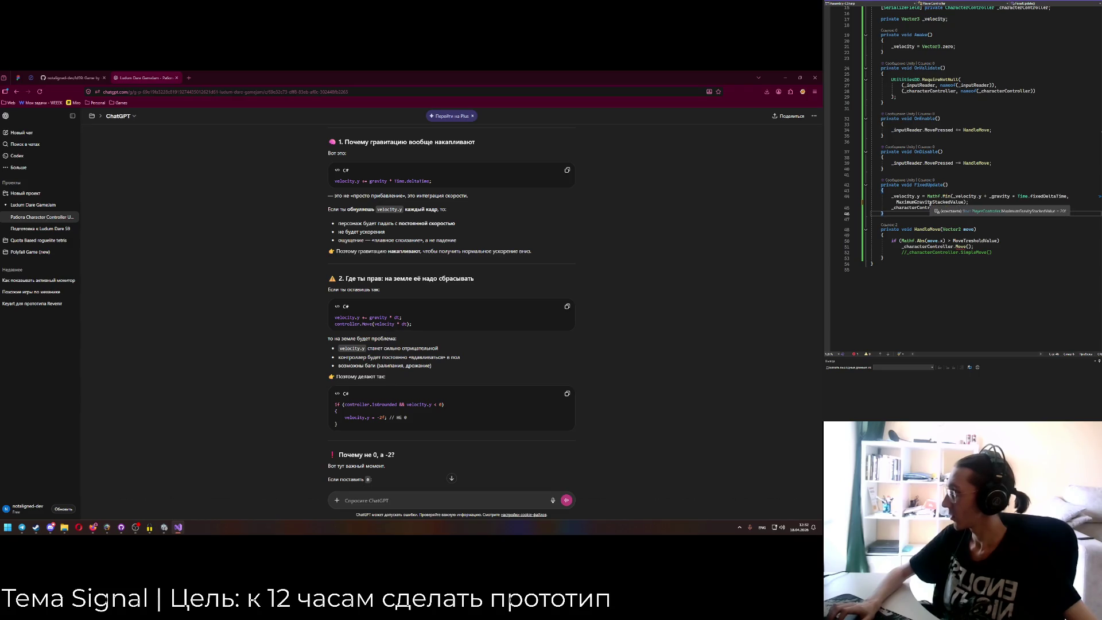
{"action": "left_click", "coordinate": [1009, 204]}
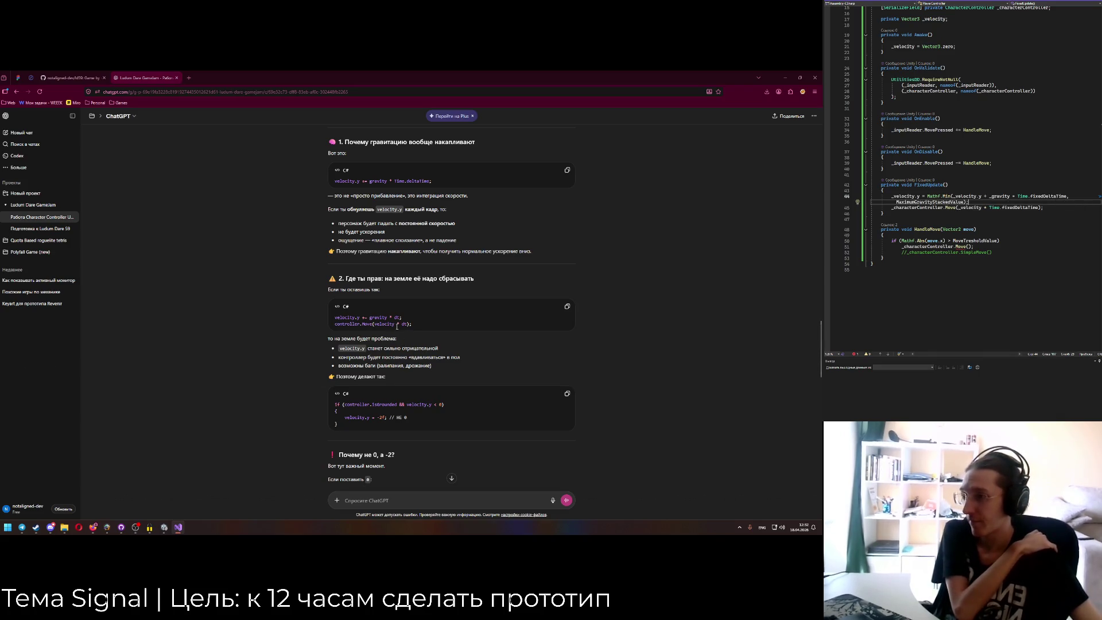
{"action": "scroll", "coordinate": [397, 326], "scroll_direction": "down", "scroll_amount": 2}
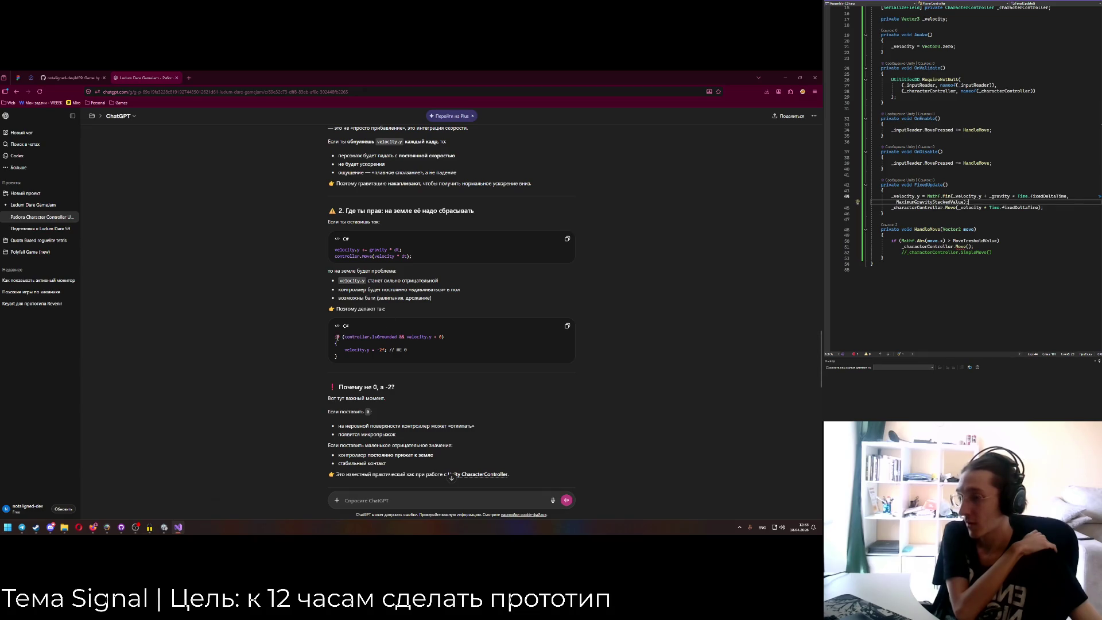
{"action": "mouse_move", "coordinate": [337, 337]}
{"action": "left_mouse_down"}
{"action": "mouse_move", "coordinate": [445, 339]}
{"action": "mouse_move", "coordinate": [327, 325]}
{"action": "mouse_move", "coordinate": [347, 356]}
{"action": "left_mouse_up"}
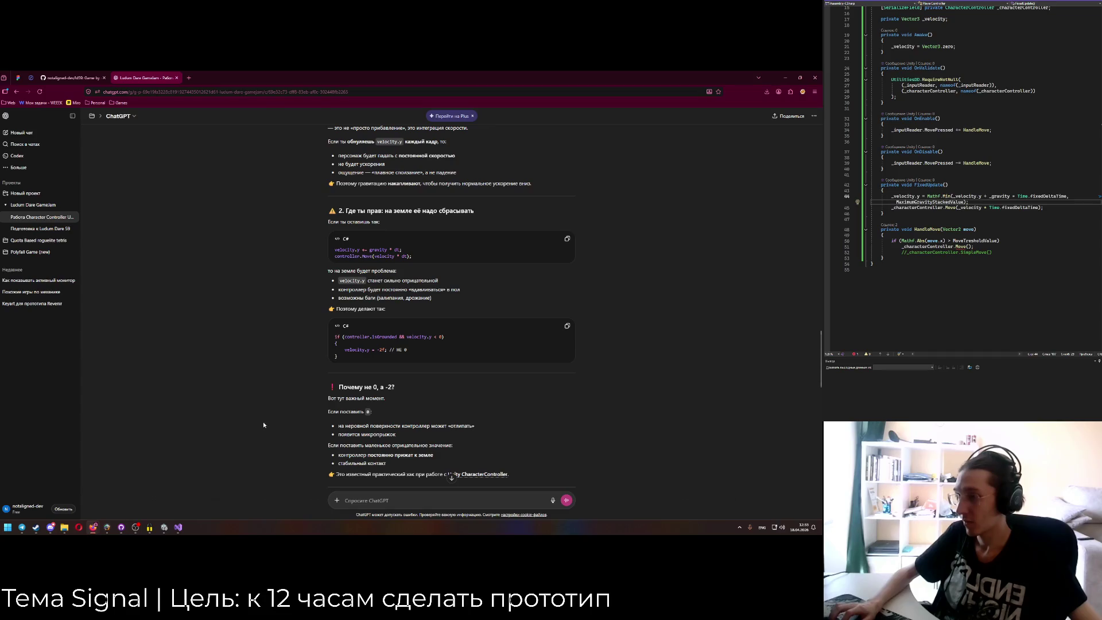
{"action": "left_click", "coordinate": [178, 528]}
Paste the isGrounded check into HandleMove, renaming controller to _characterController and velocity to _velocity.
{"action": "left_click", "coordinate": [164, 526]}
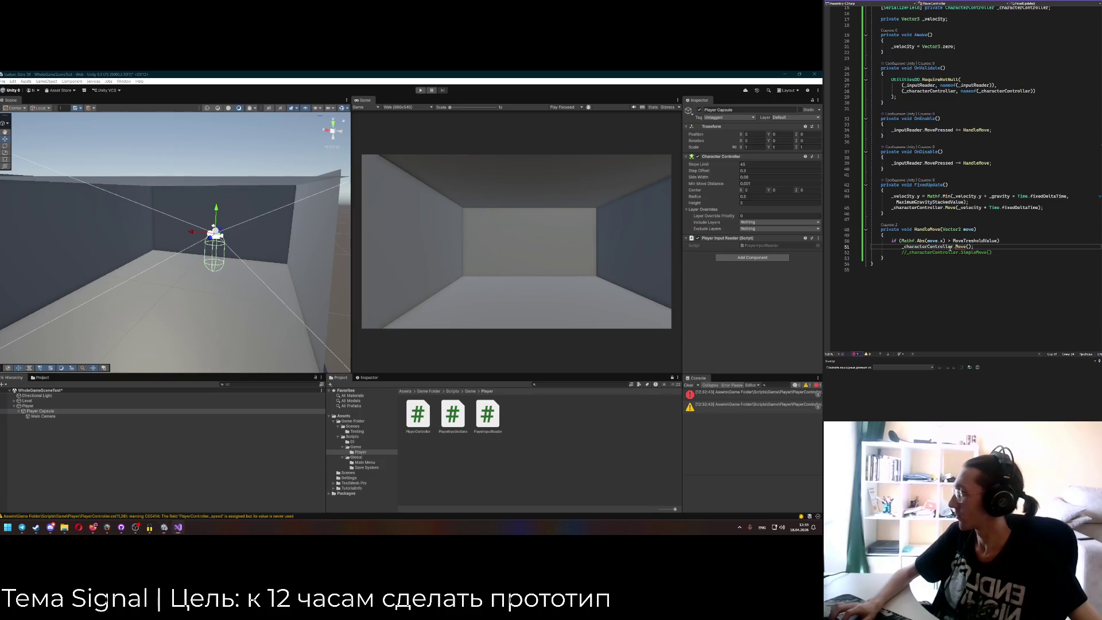
{"action": "key", "text": "ctrl+v"}
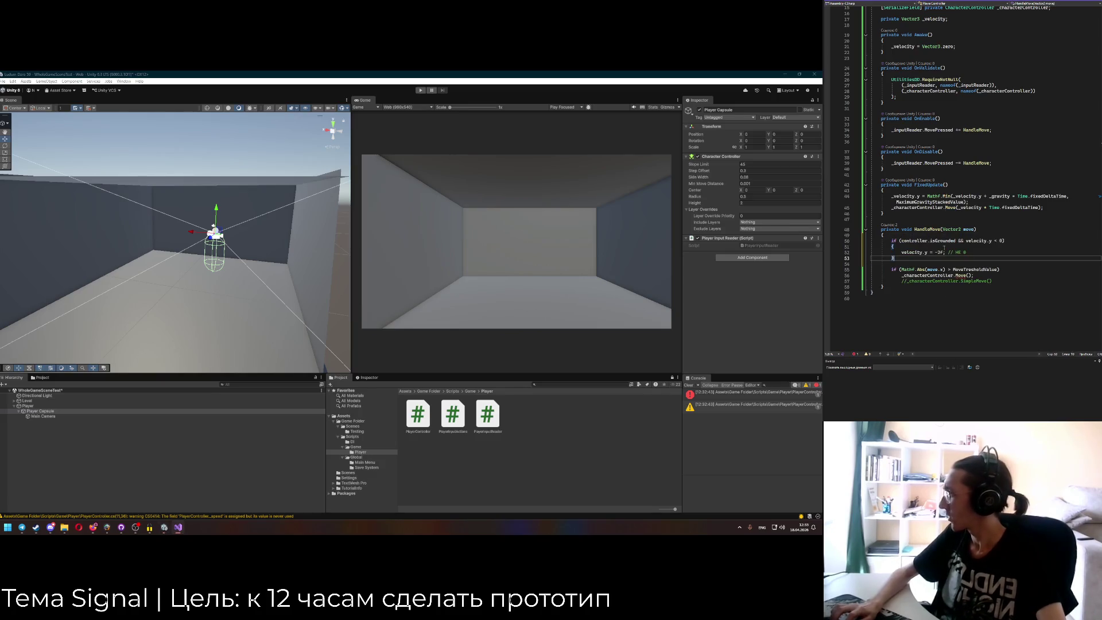
{"action": "double_click", "coordinate": [922, 276]}
{"action": "key", "text": "ctrl+c"}
{"action": "double_click", "coordinate": [914, 240]}
{"action": "key", "text": "ctrl+v"}
{"action": "key", "text": "Down"}
{"action": "mouse_move", "coordinate": [998, 242]}
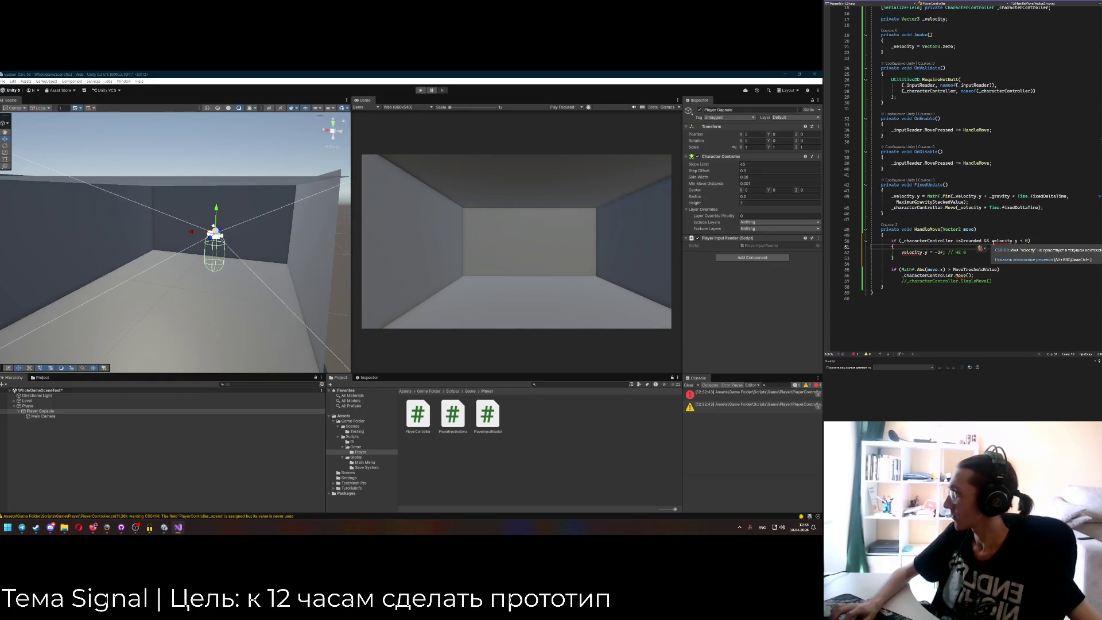
{"action": "left_click", "coordinate": [992, 241]}
{"action": "type", "text": "_"}
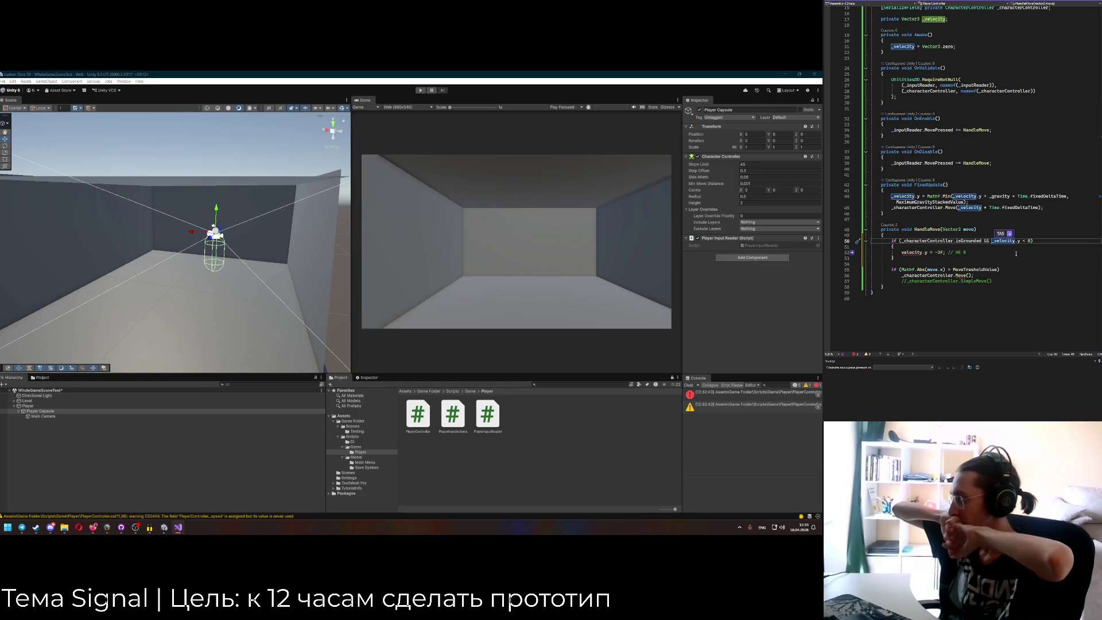
{"action": "scroll", "coordinate": [1020, 51], "scroll_direction": "up", "scroll_amount": 5}
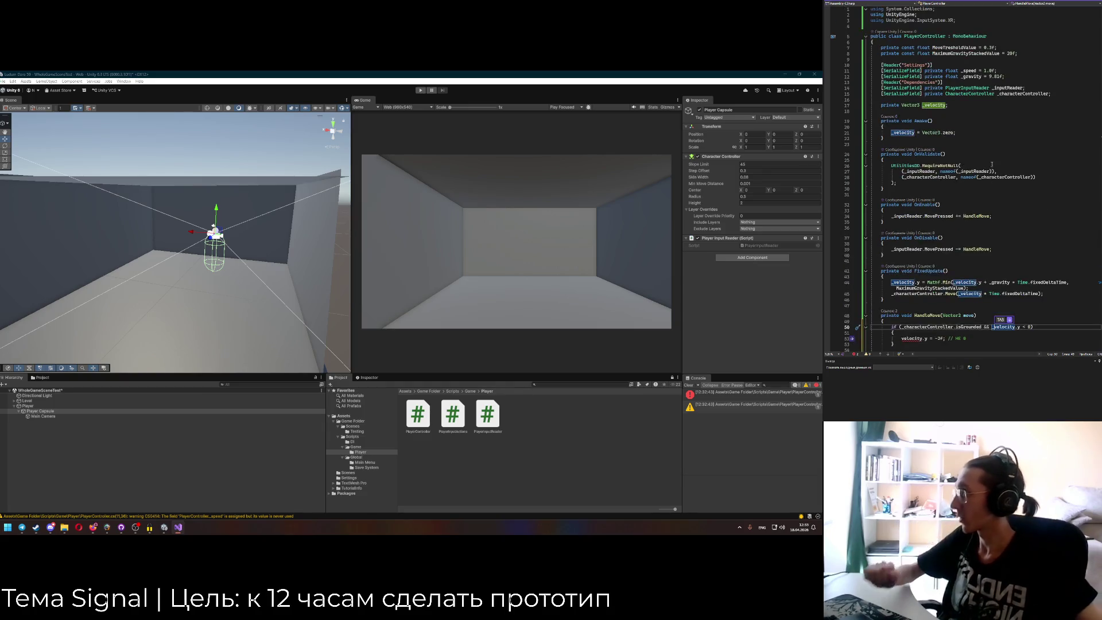
Add 'private const float GroundedVelocityY = 2f;' below MaximumGravityStackedValue.
{"action": "left_click", "coordinate": [1020, 51]}
{"action": "key", "text": "Return"}
{"action": "type", "text": "pr"}
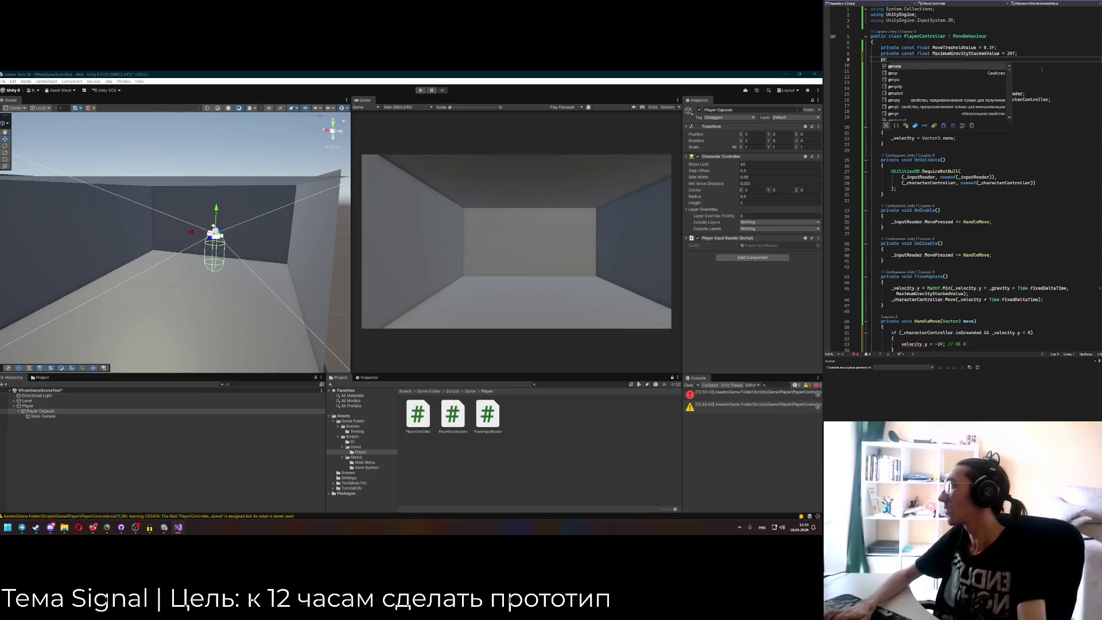
{"action": "type", "text": "ivate const float "}
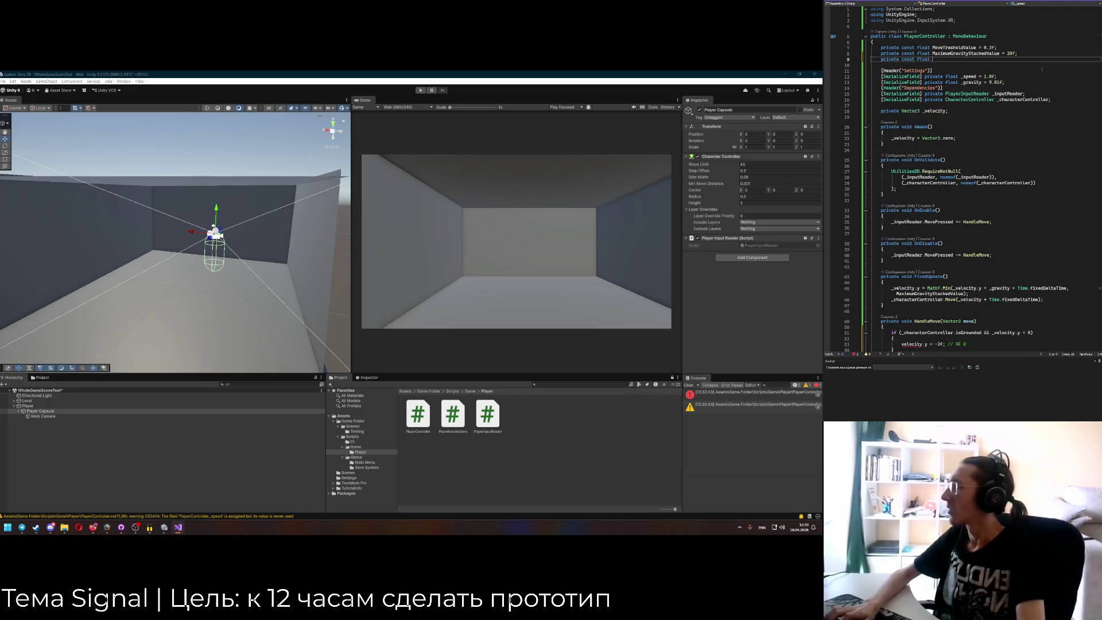
{"action": "type", "text": "VelocityY"}
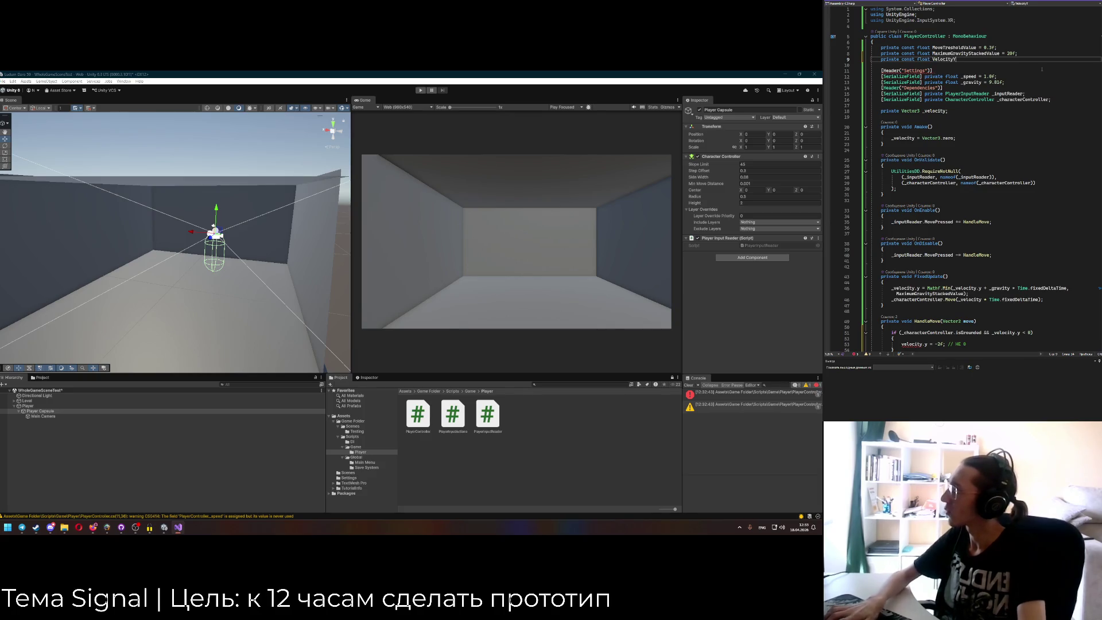
{"action": "type", "text": "On"}
{"action": "key", "text": "BackSpace"}
{"action": "key", "text": "BackSpace"}
{"action": "key", "text": "ctrl+Left"}
{"action": "type", "text": "Grounde"}
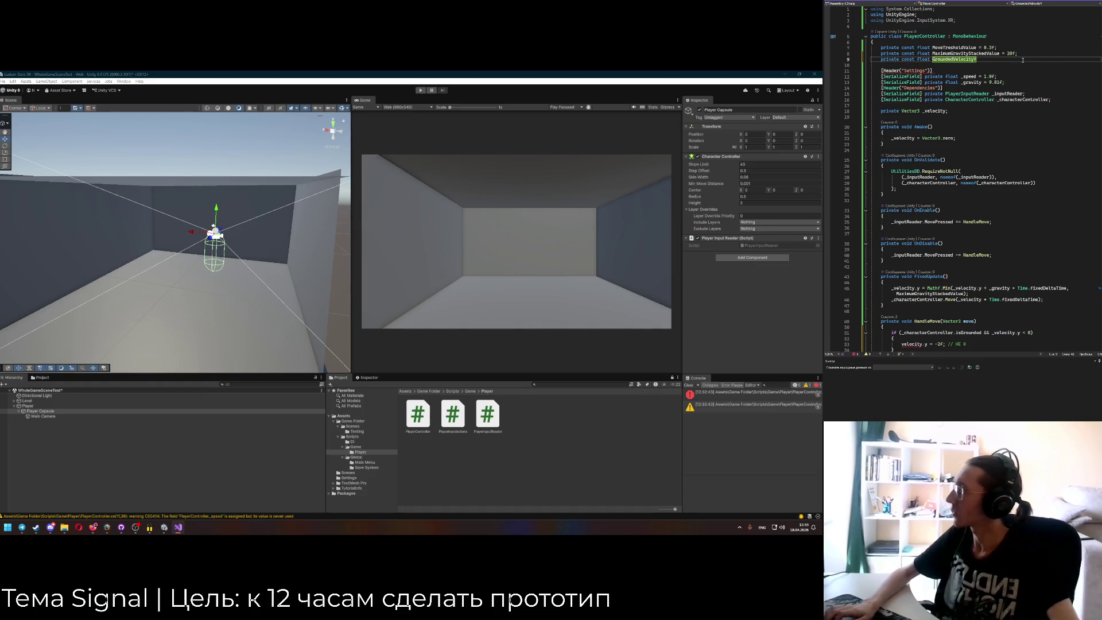
{"action": "type", "text": "= 2f;"}
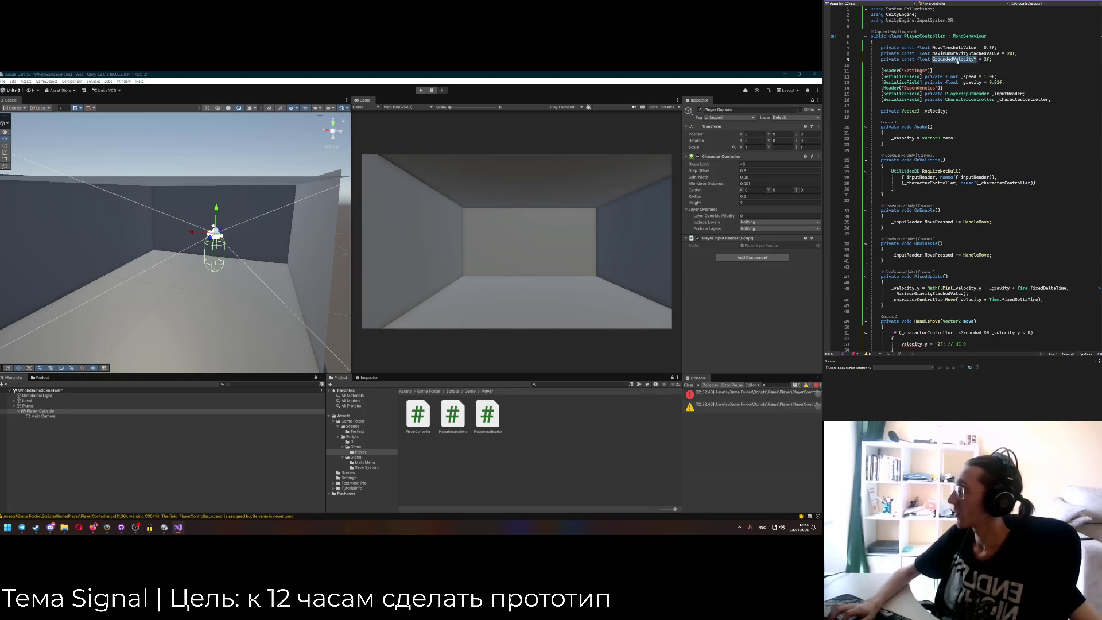
{"action": "scroll", "coordinate": [937, 214], "scroll_direction": "down", "scroll_amount": 7}
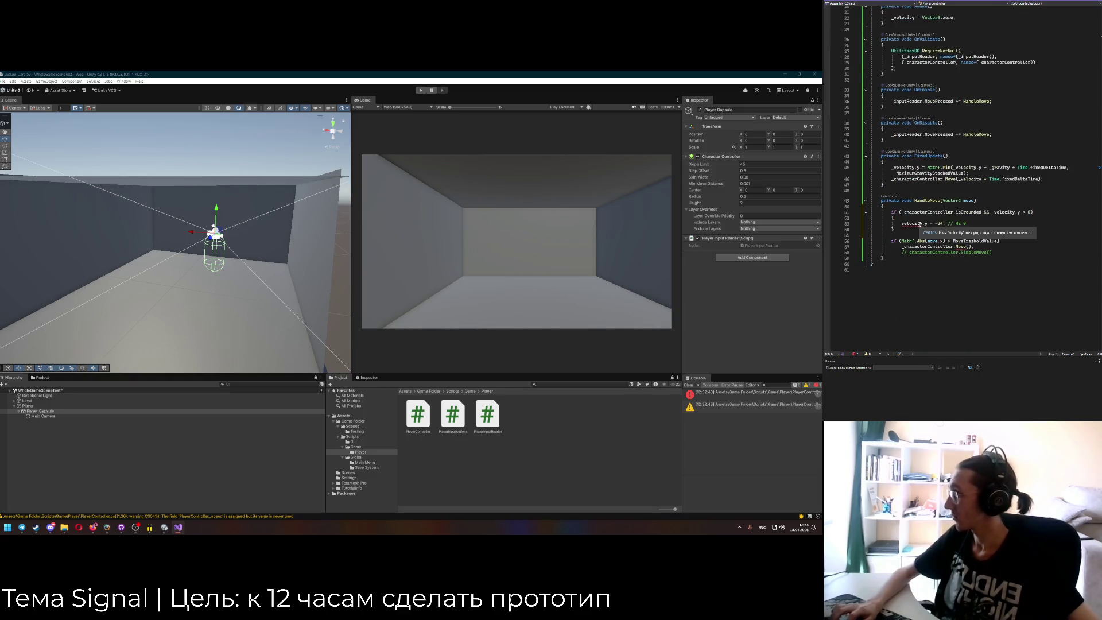
Make the grounded check assign _velocity.y = GroundedVelocityY instead of -2f, and remove its braces.
{"action": "left_click", "coordinate": [902, 223]}
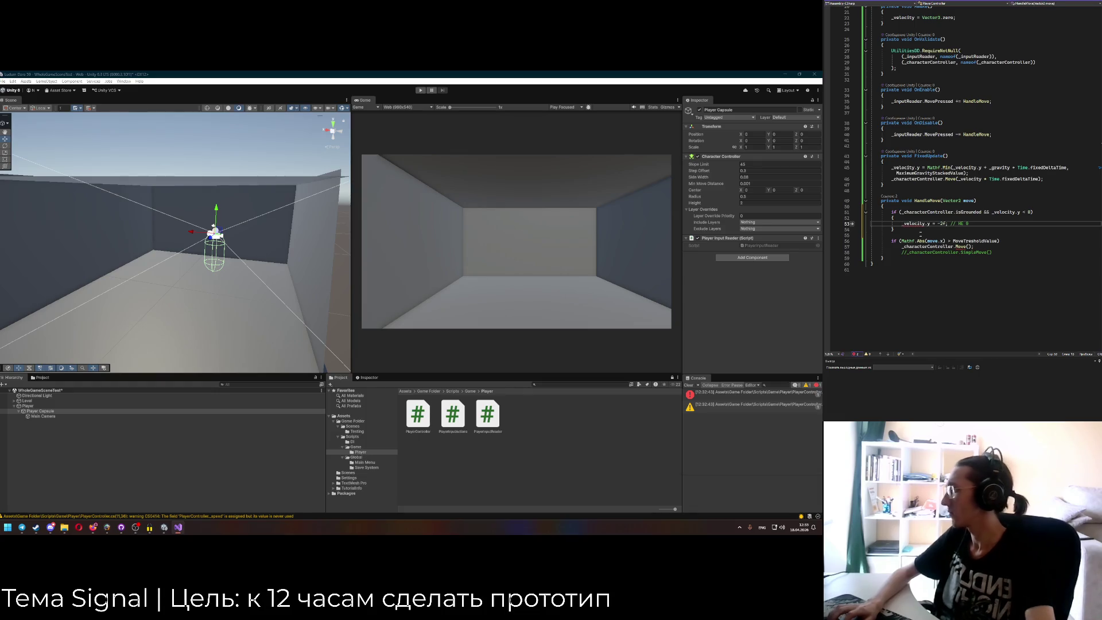
{"action": "type", "text": "_"}
{"action": "double_click", "coordinate": [943, 224]}
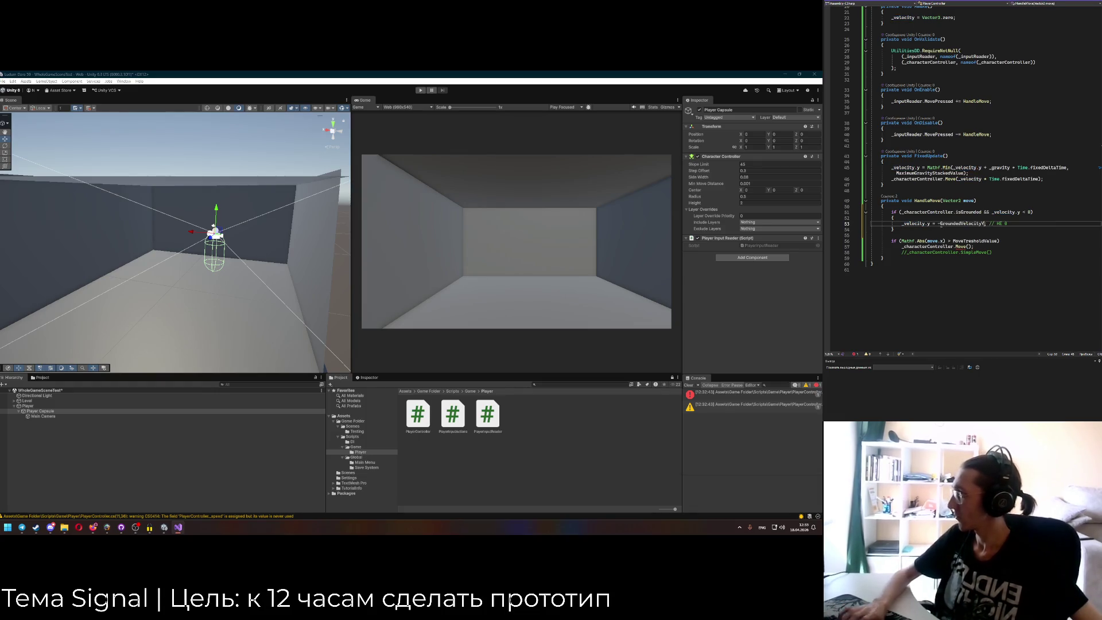
{"action": "type", "text": "GroundedVelocityY"}
{"action": "left_click", "coordinate": [1002, 252]}
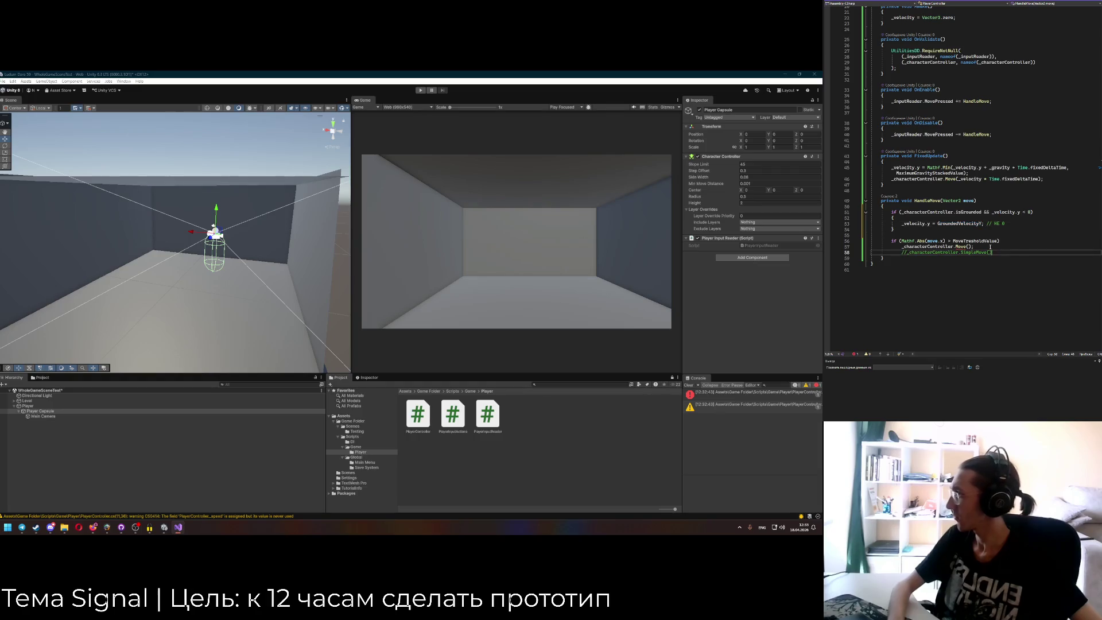
{"action": "left_click", "coordinate": [992, 227]}
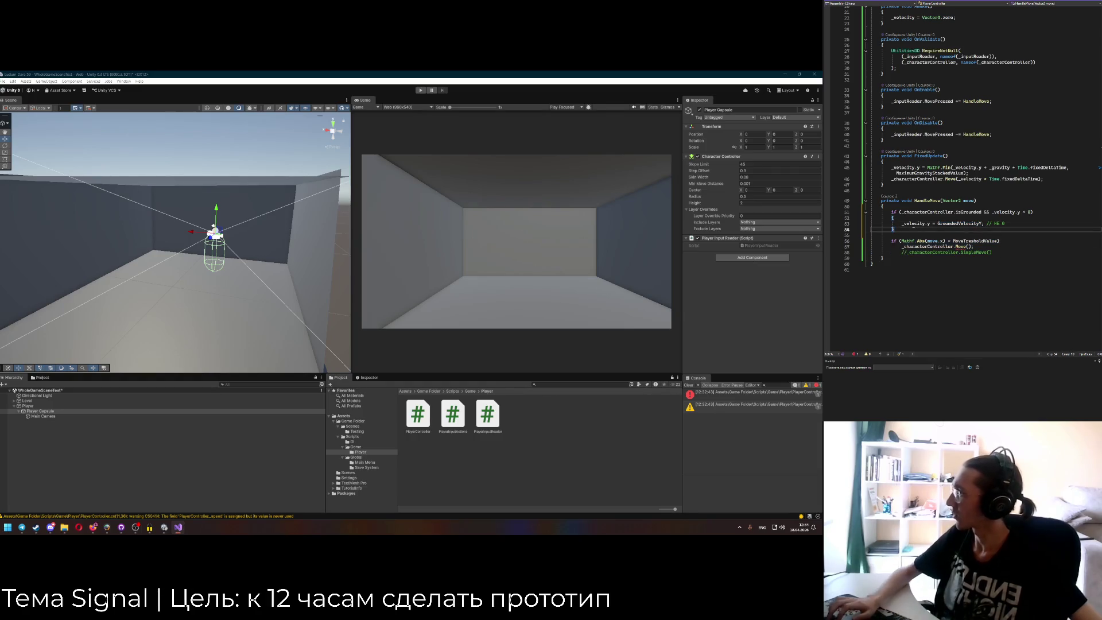
{"action": "key", "text": "BackSpace"}
{"action": "key", "text": "BackSpace"}
{"action": "key", "text": "BackSpace"}
{"action": "left_click", "coordinate": [920, 218]}
{"action": "key", "text": "BackSpace"}
{"action": "key", "text": "BackSpace"}
{"action": "key", "text": "BackSpace"}
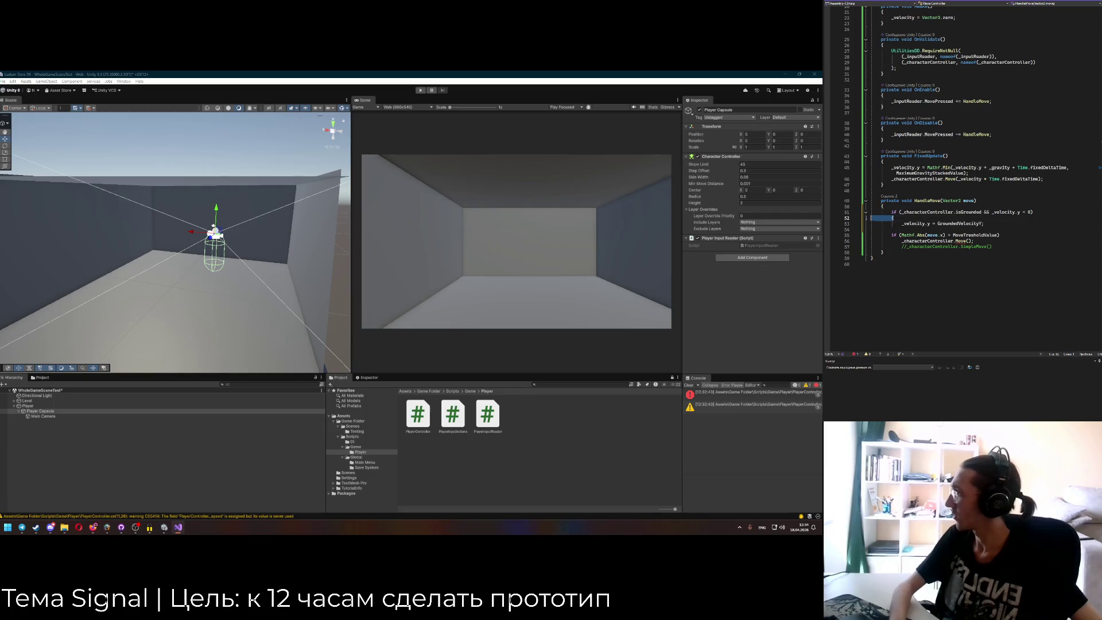
Move the grounded check out of HandleMove and into FixedUpdate.
{"action": "key", "text": "shift+Down"}
{"action": "key", "text": "shift+Down"}
{"action": "key", "text": "Delete"}
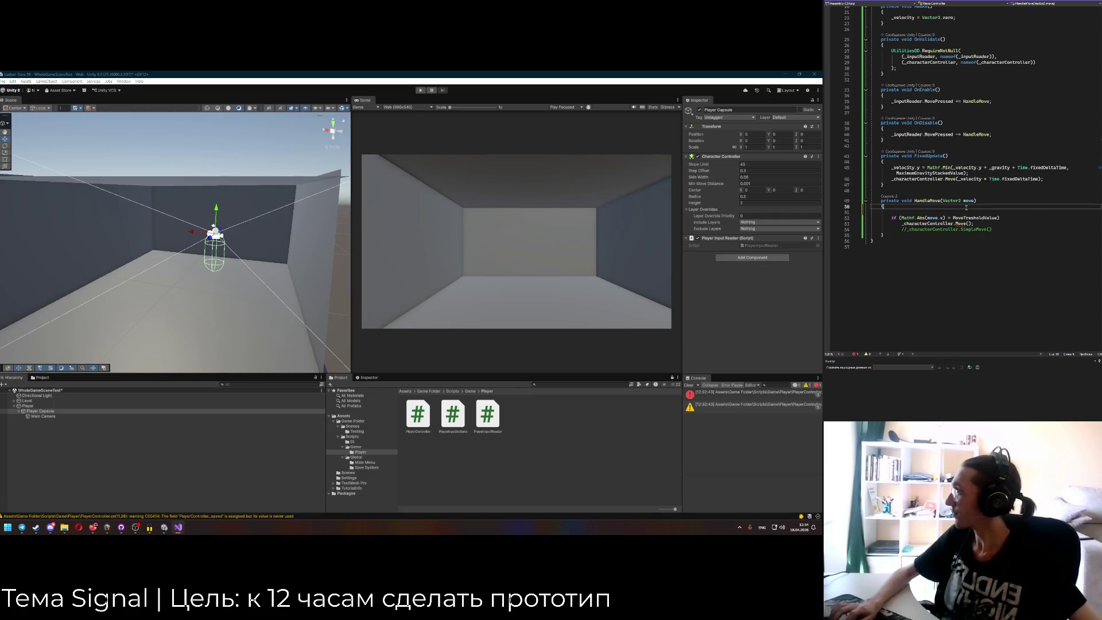
{"action": "left_click", "coordinate": [1057, 178]}
{"action": "key", "text": "Return"}
{"action": "key", "text": "ctrl+v"}
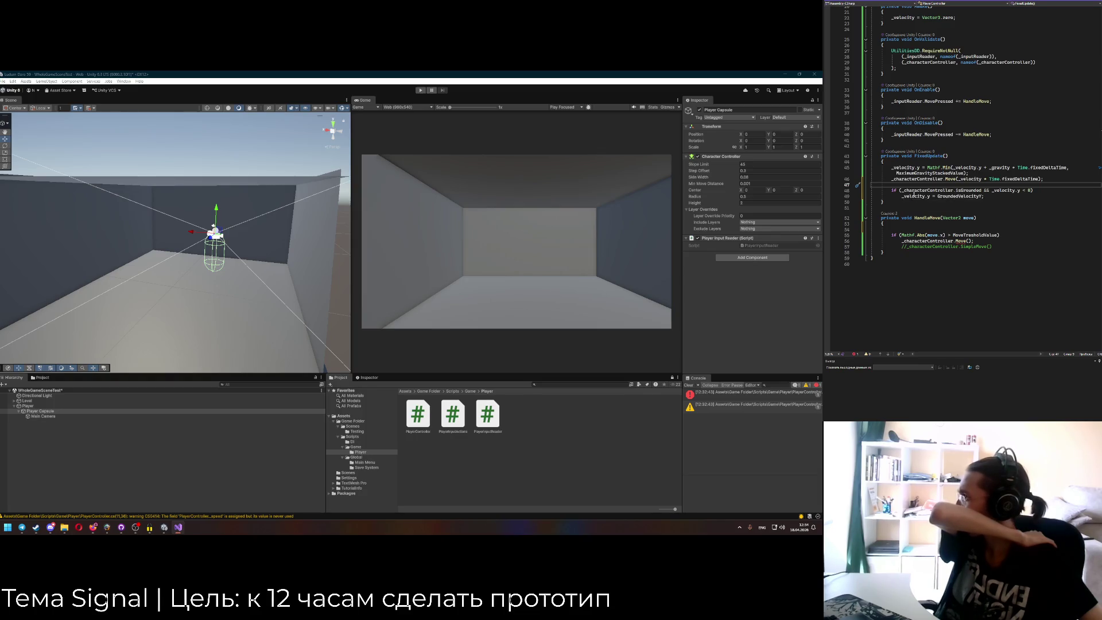
Cut the Mathf.Min gravity statement after abandoning braces around the GroundedVelocityY assignment.
{"action": "left_click_drag", "start_coordinate": [992, 196], "coordinate": [901, 196]}
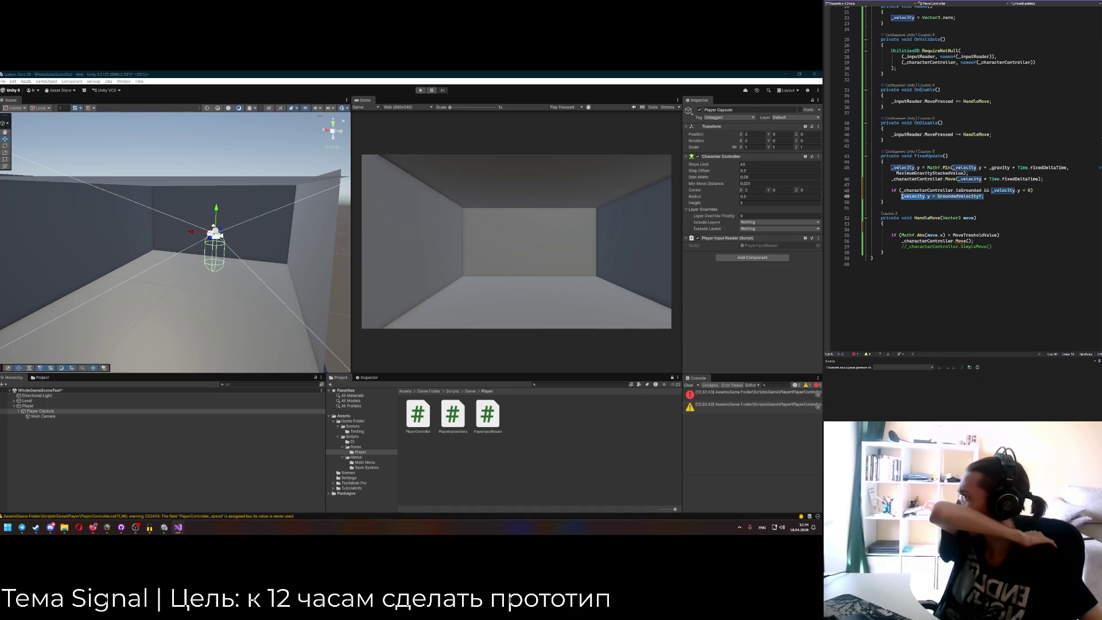
{"action": "type", "text": "{"}
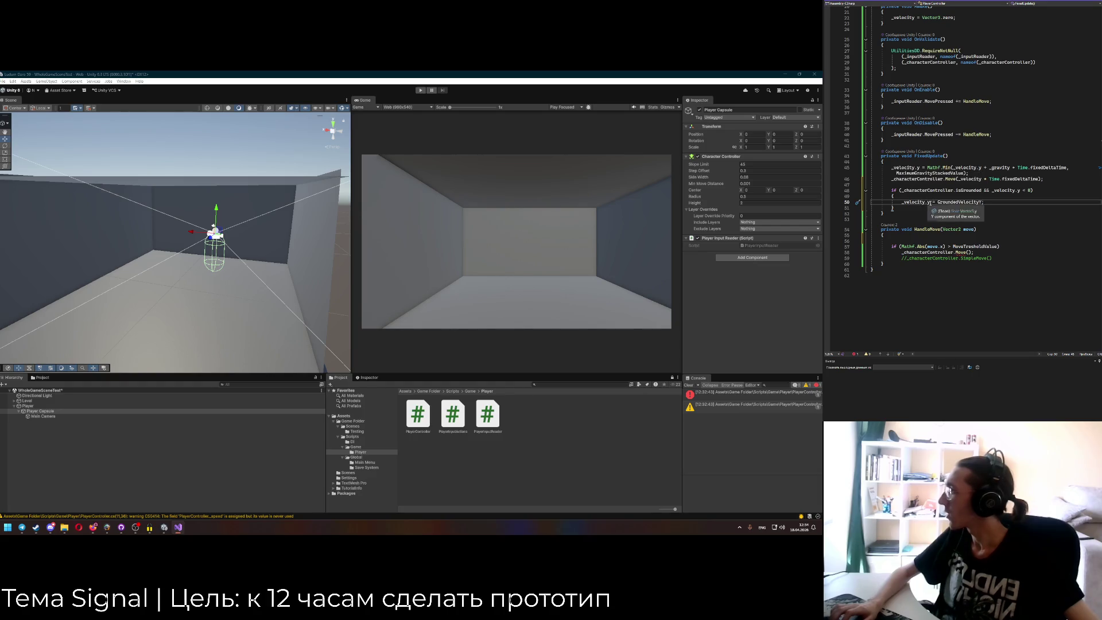
{"action": "key", "text": "Down"}
{"action": "key", "text": "ctrl+z"}
{"action": "key", "text": "ctrl+z"}
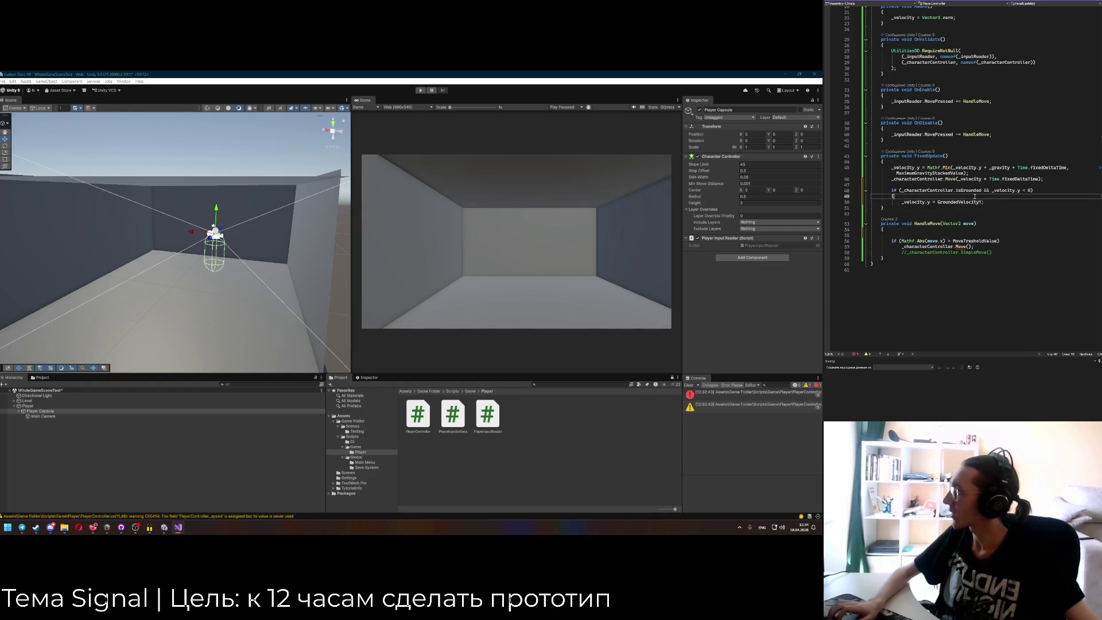
{"action": "key", "text": "ctrl+z"}
{"action": "key", "text": "ctrl+z"}
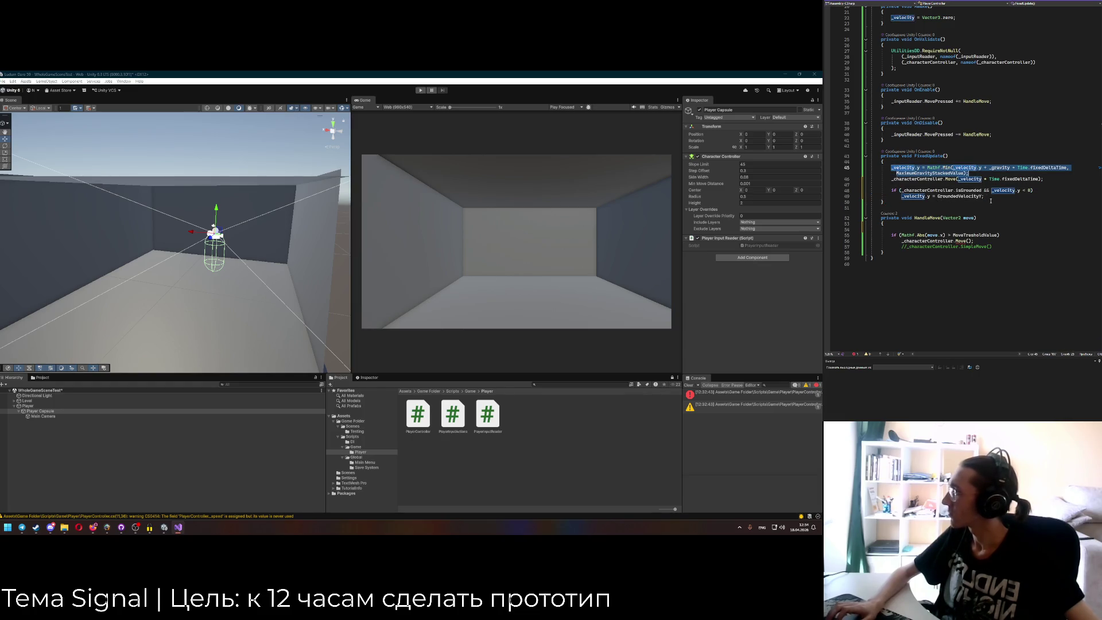
{"action": "key", "text": "ctrl+x"}
Add an else branch after the grounded check holding the Mathf.Min gravity statement.
{"action": "key", "text": "Down"}
{"action": "key", "text": "Down"}
{"action": "key", "text": "Down"}
{"action": "key", "text": "End"}
{"action": "key", "text": "Return"}
{"action": "type", "text": "else"}
{"action": "key", "text": "Return"}
{"action": "key", "text": "ctrl+v"}
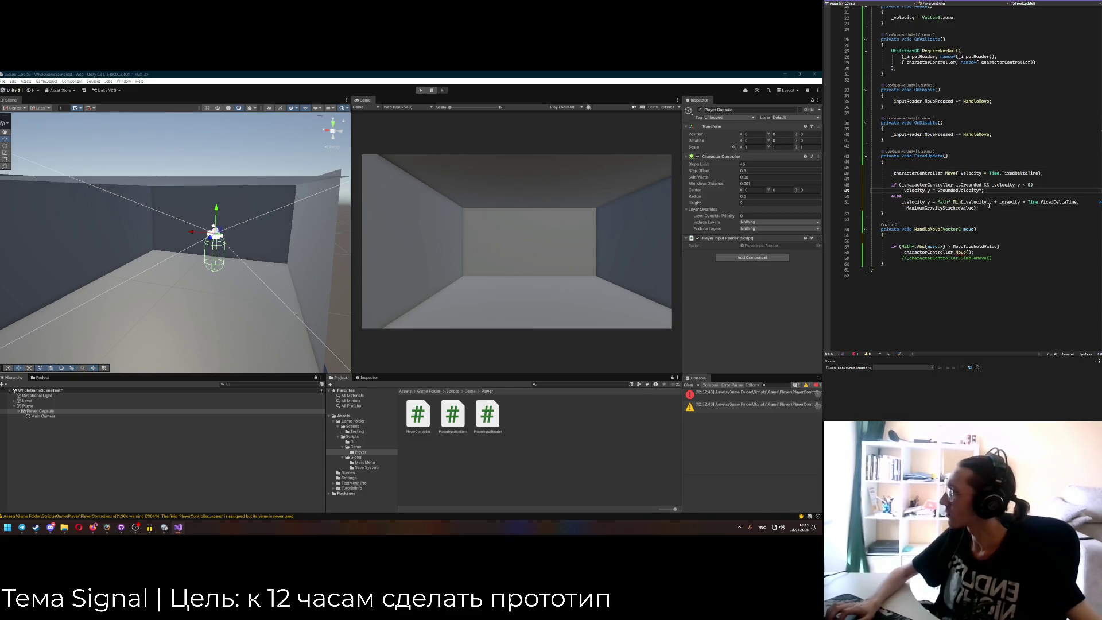
{"action": "key", "text": "Return"}
{"action": "key", "text": "Return"}
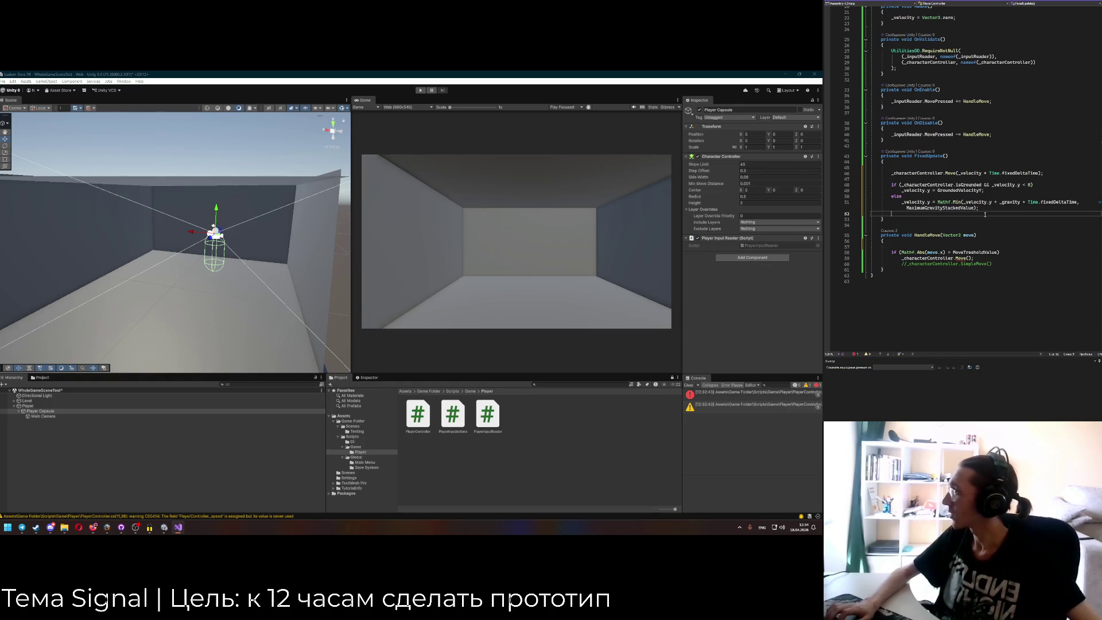
Move the _characterController.Move call to the end of FixedUpdate and clear leftover blank lines.
{"action": "left_click", "coordinate": [934, 190]}
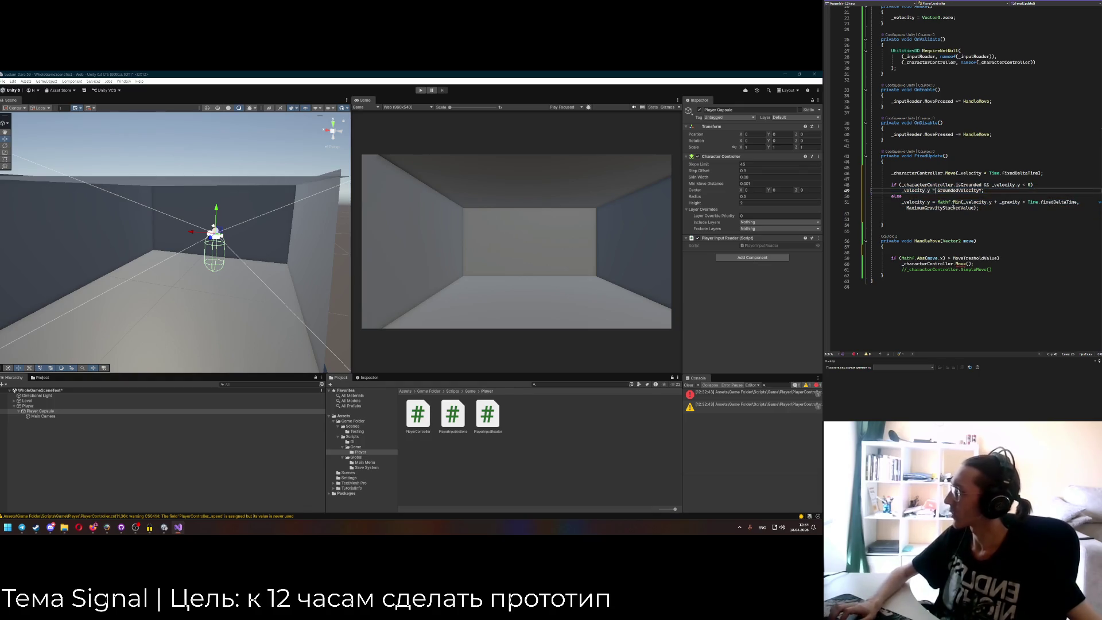
{"action": "left_click_drag", "start_coordinate": [894, 173], "coordinate": [1043, 173]}
{"action": "key", "text": "ctrl+x"}
{"action": "left_click", "coordinate": [912, 220]}
{"action": "key", "text": "ctrl+v"}
{"action": "key", "text": "Up"}
{"action": "key", "text": "Up"}
{"action": "key", "text": "Up"}
{"action": "key", "text": "BackSpace"}
{"action": "key", "text": "BackSpace"}
{"action": "key", "text": "BackSpace"}
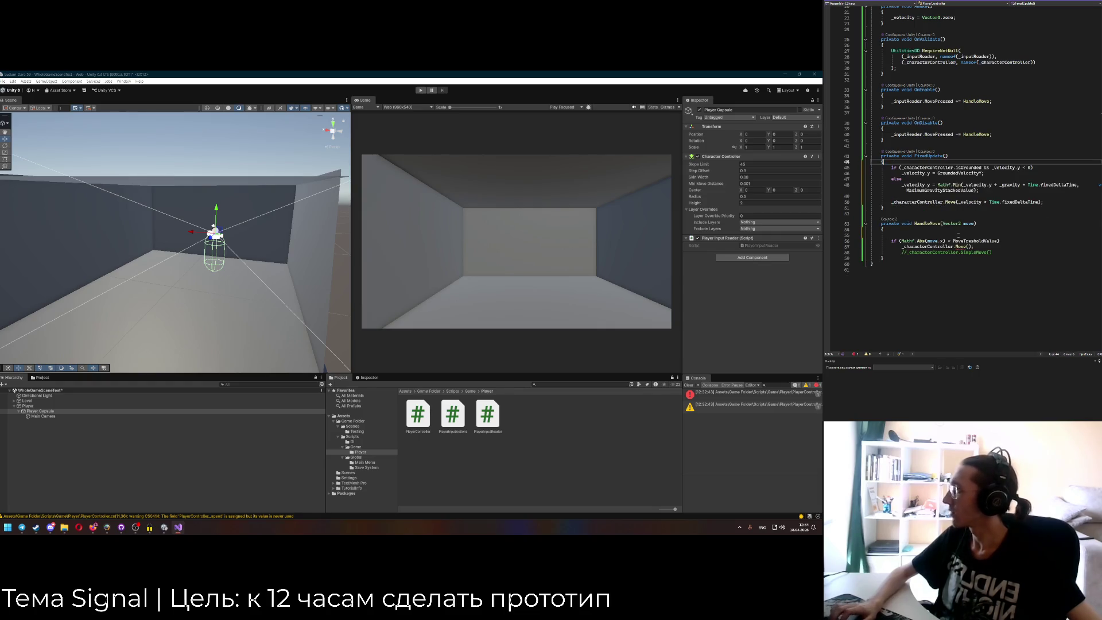
Delete the Move call and the commented SimpleMove line from HandleMove.
{"action": "scroll", "coordinate": [959, 242], "scroll_direction": "down", "scroll_amount": 1}
{"action": "left_click", "coordinate": [955, 229]}
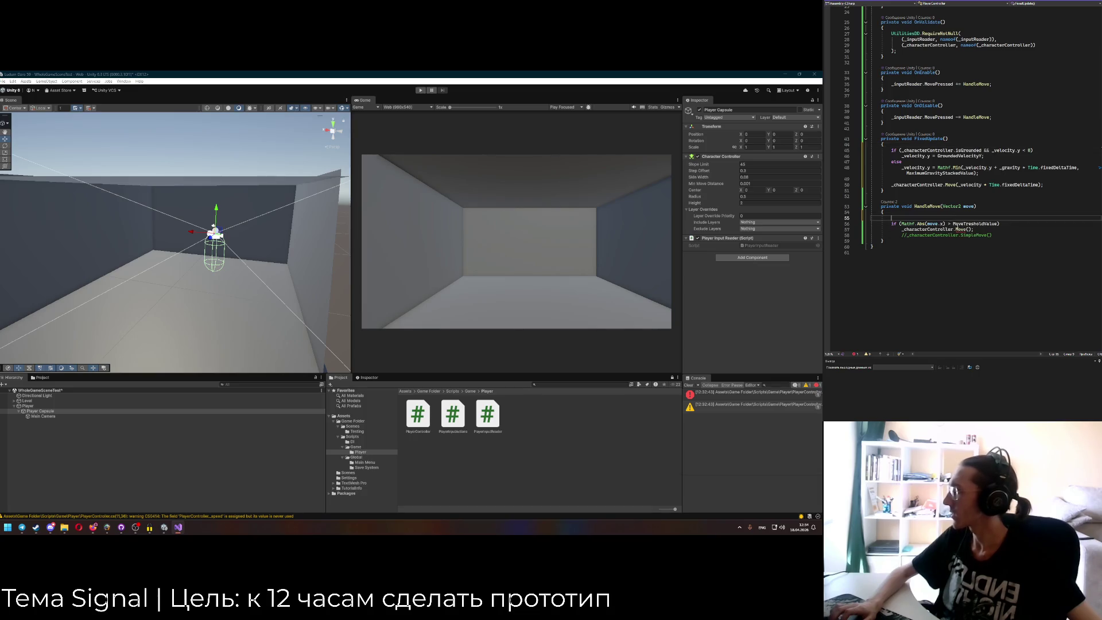
{"action": "key", "text": "ctrl+x"}
{"action": "left_click", "coordinate": [1005, 229]}
{"action": "key", "text": "shift+Home"}
{"action": "key", "text": "BackSpace"}
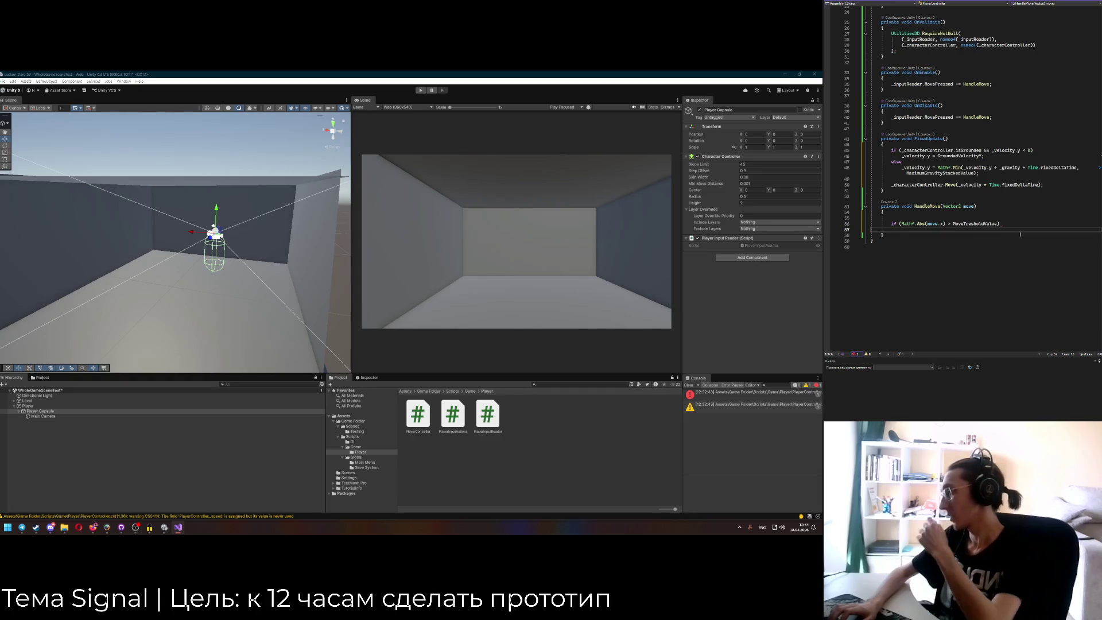
{"action": "mouse_move", "coordinate": [247, 287]}
{"action": "left_mouse_down"}
{"action": "mouse_move", "coordinate": [254, 326]}
{"action": "mouse_move", "coordinate": [264, 316]}
{"action": "left_mouse_up"}
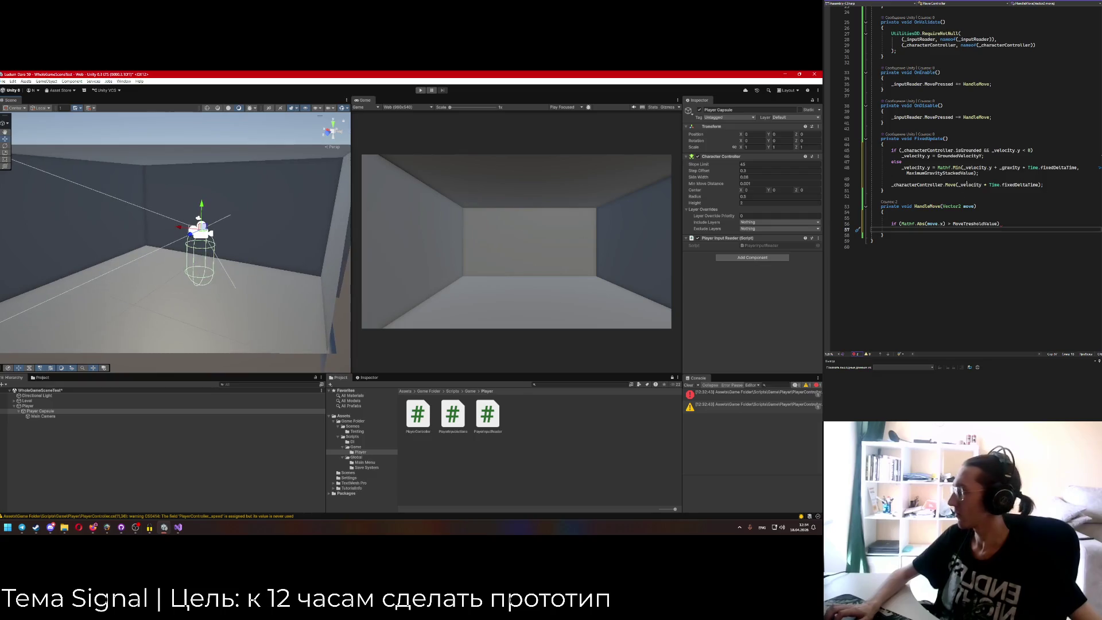
Remove the unused System.Collections and InputSystem.XR using lines.
{"action": "left_click", "coordinate": [936, 230]}
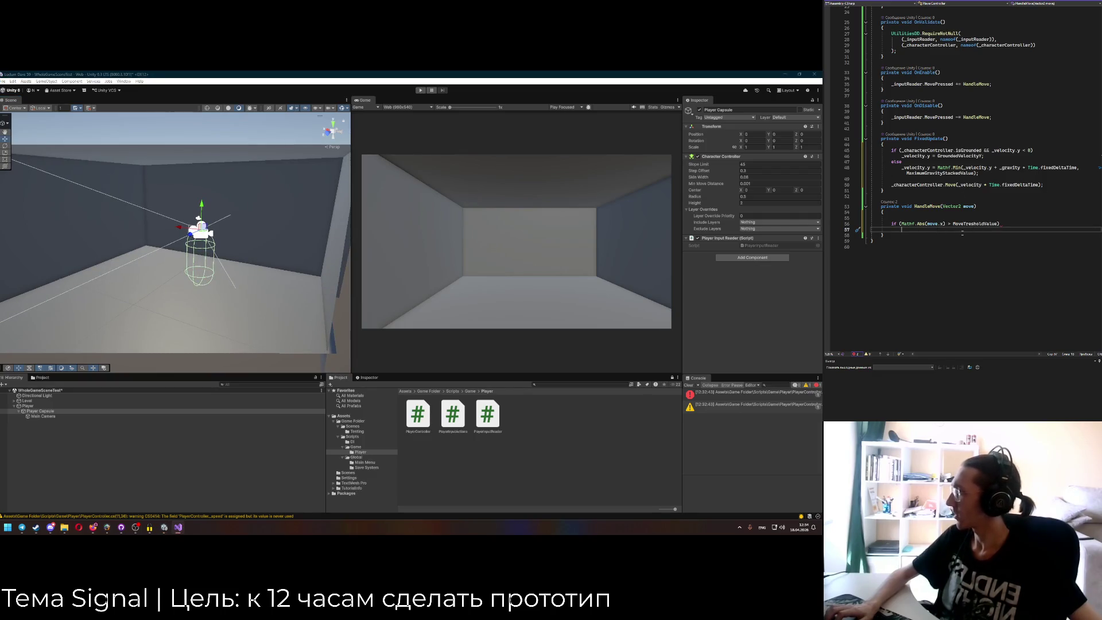
{"action": "scroll", "coordinate": [959, 144], "scroll_direction": "up", "scroll_amount": 8}
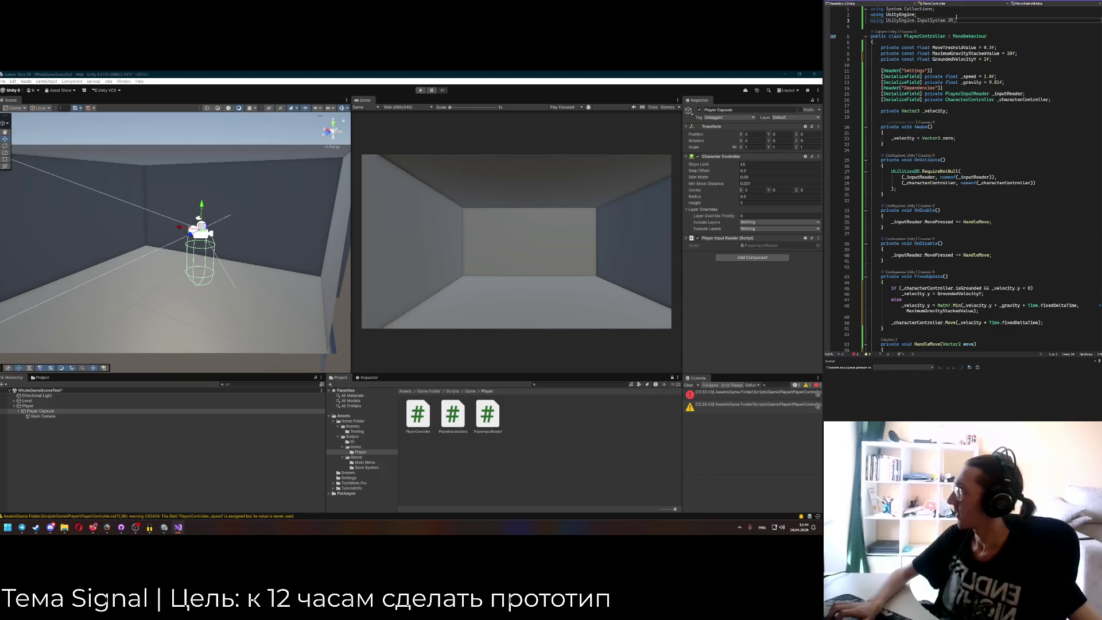
{"action": "key", "text": "ctrl+x"}
{"action": "key", "text": "Up"}
{"action": "key", "text": "Up"}
{"action": "key", "text": "ctrl+x"}
{"action": "scroll", "coordinate": [951, 71], "scroll_direction": "down", "scroll_amount": 7}
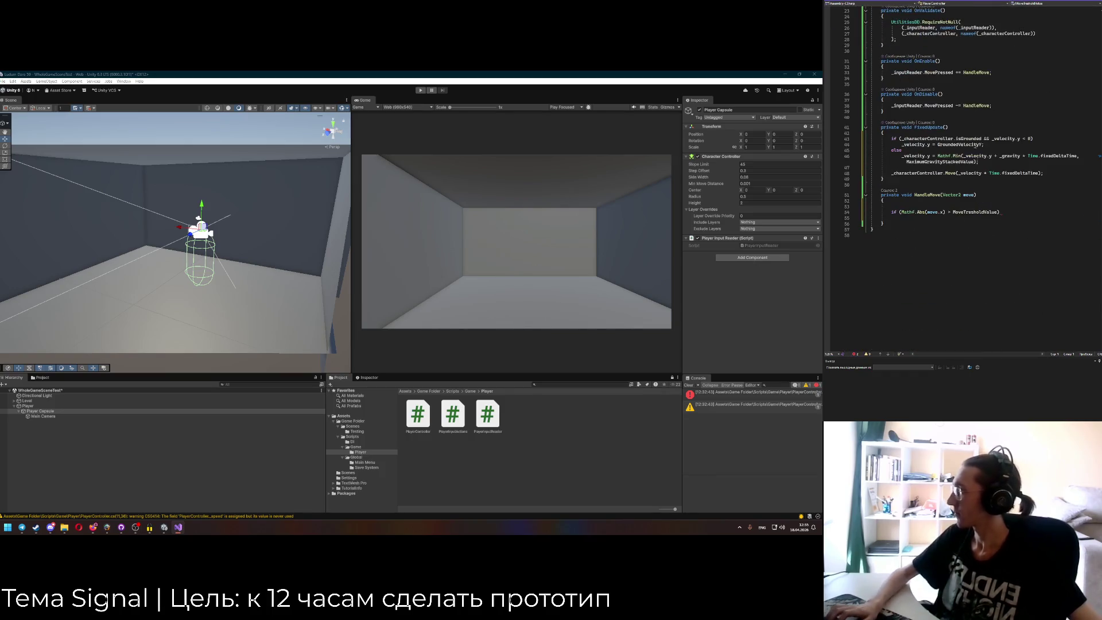
Tidy HandleMove's blank lines, opening an empty indented line under the MoveTresholdValue check.
{"action": "left_click", "coordinate": [957, 213]}
{"action": "key", "text": "Up"}
{"action": "key", "text": "BackSpace"}
{"action": "key", "text": "Down"}
{"action": "key", "text": "End"}
{"action": "key", "text": "Return"}
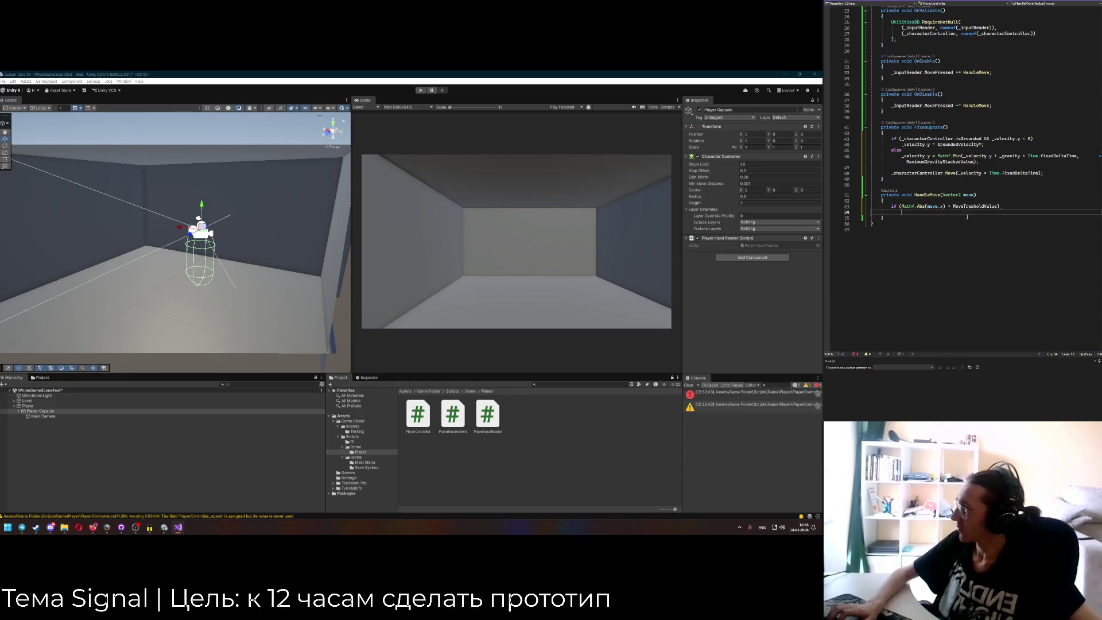
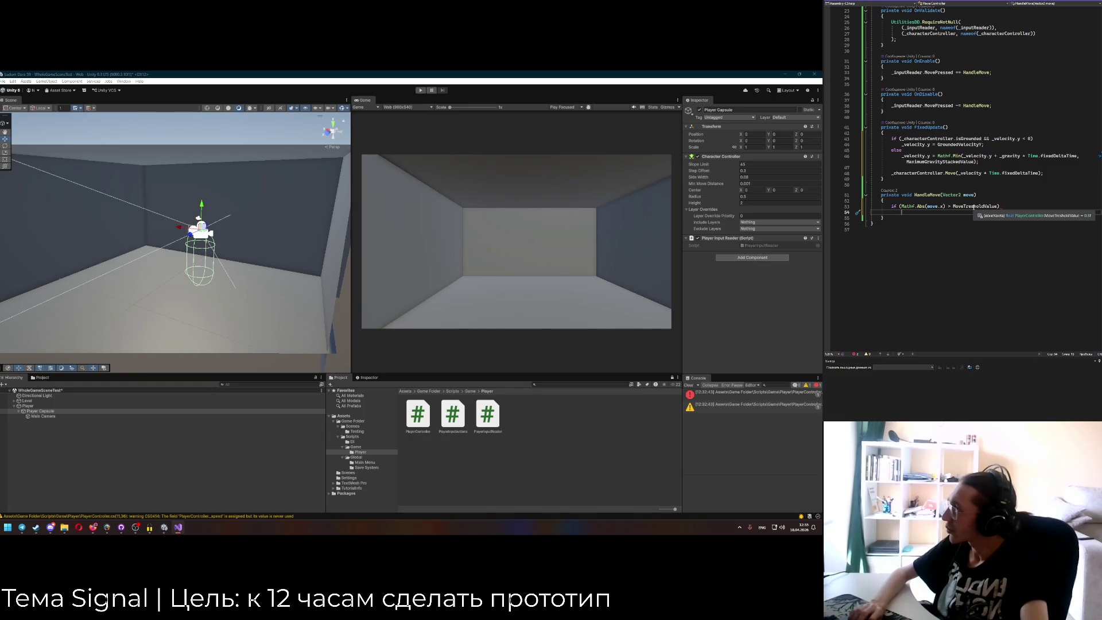
Complete the x-axis line as _velocity.x = _speed * Time.fixedDeltaTime.
{"action": "type", "text": "_ve"}
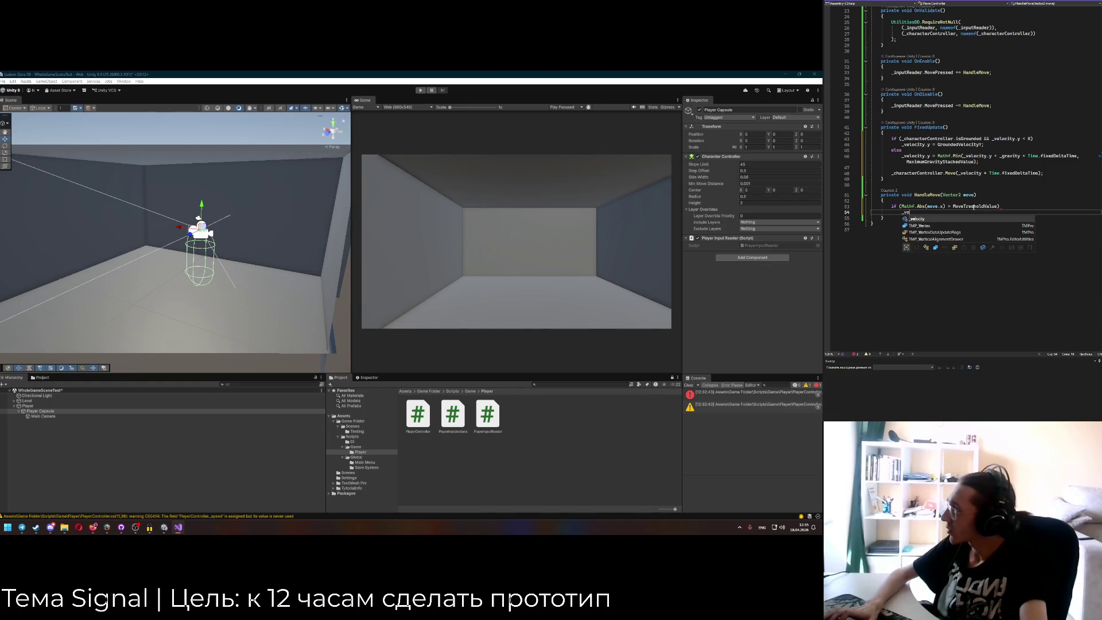
{"action": "type", "text": "locity."}
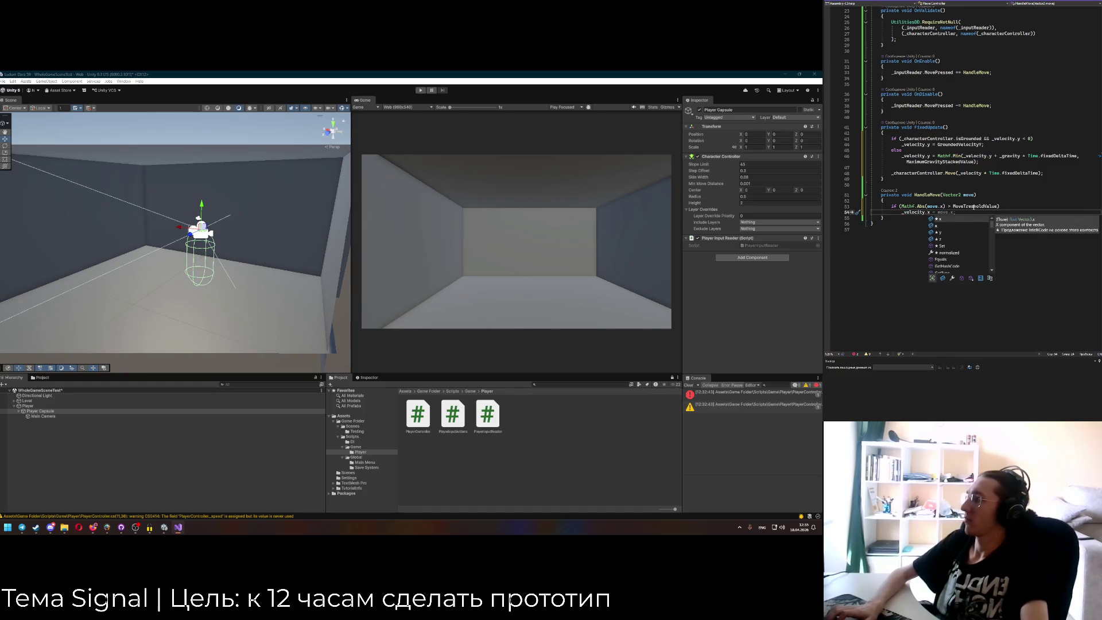
{"action": "key", "text": "Tab"}
{"action": "key", "text": "Tab"}
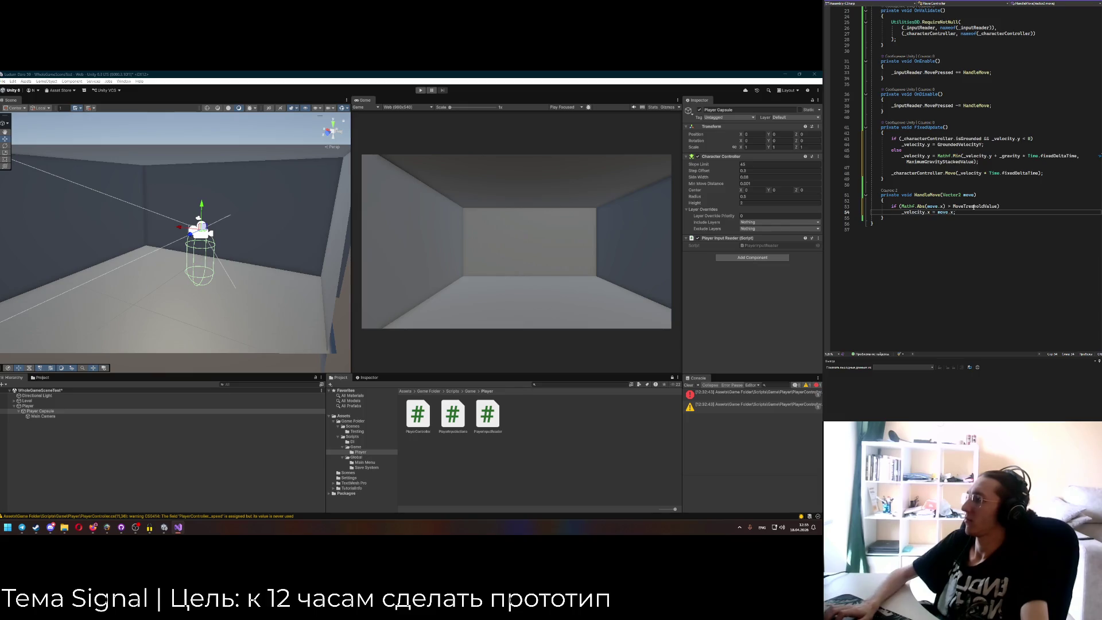
{"action": "key", "text": "End"}
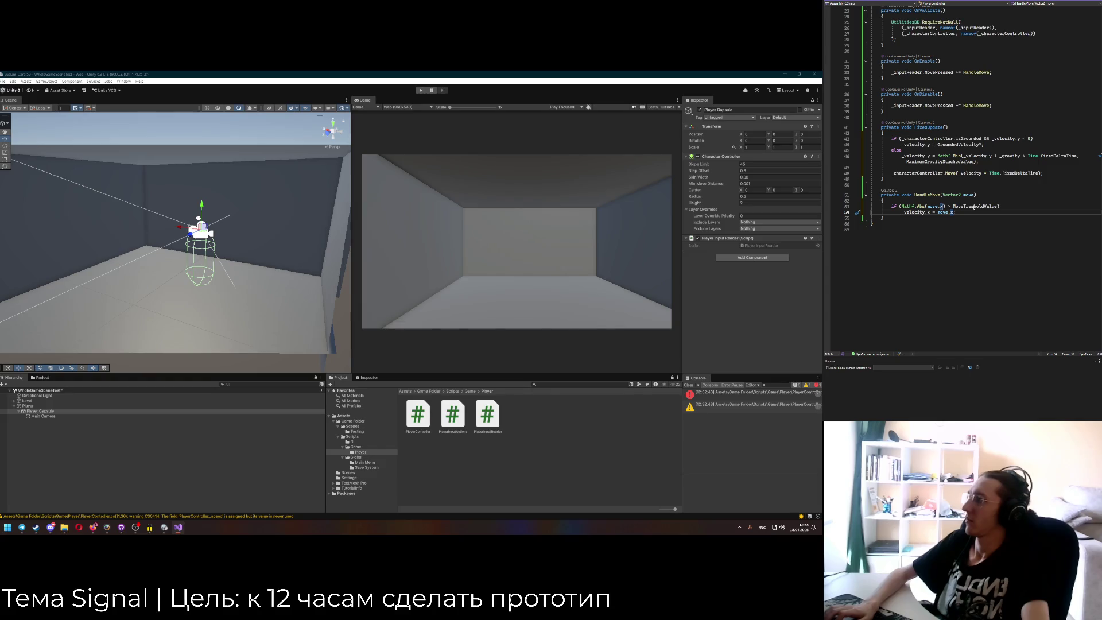
{"action": "key", "text": "BackSpace"}
{"action": "key", "text": "BackSpace"}
{"action": "key", "text": "BackSpace"}
{"action": "type", "text": "_speed."}
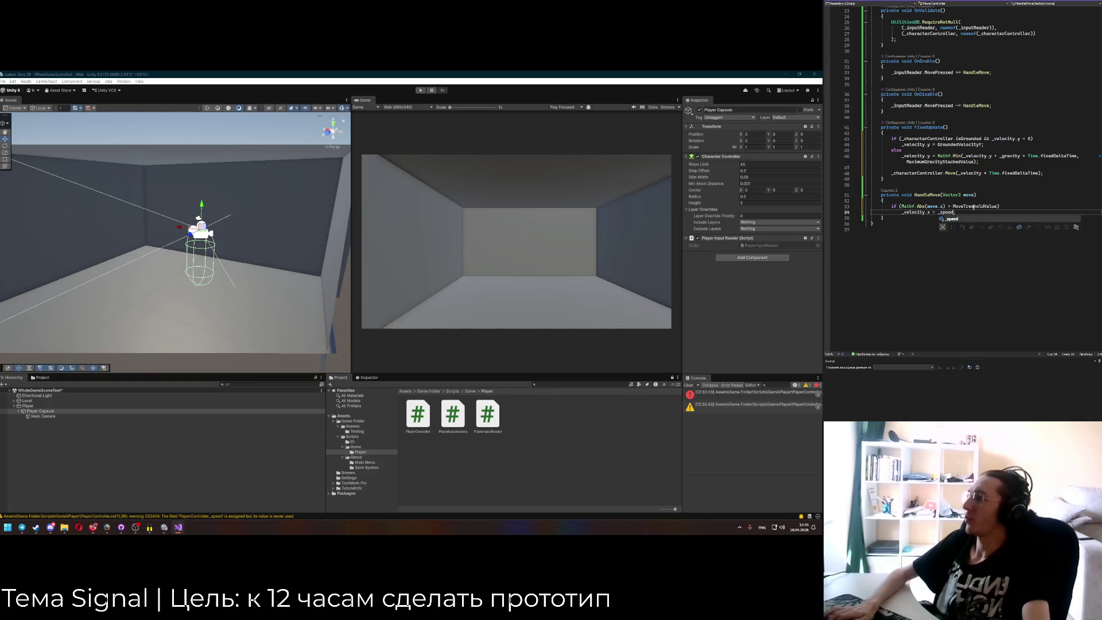
{"action": "key", "text": "BackSpace"}
{"action": "type", "text": "* Time"}
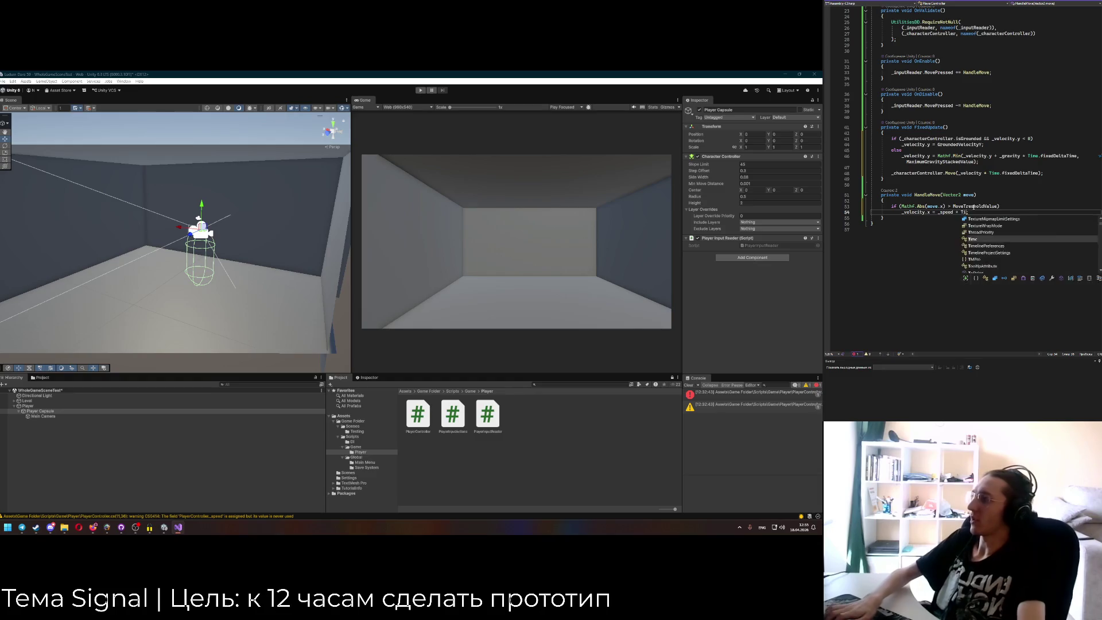
{"action": "type", "text": ";"}
{"action": "type", "text": ".fixedDeltaTime"}
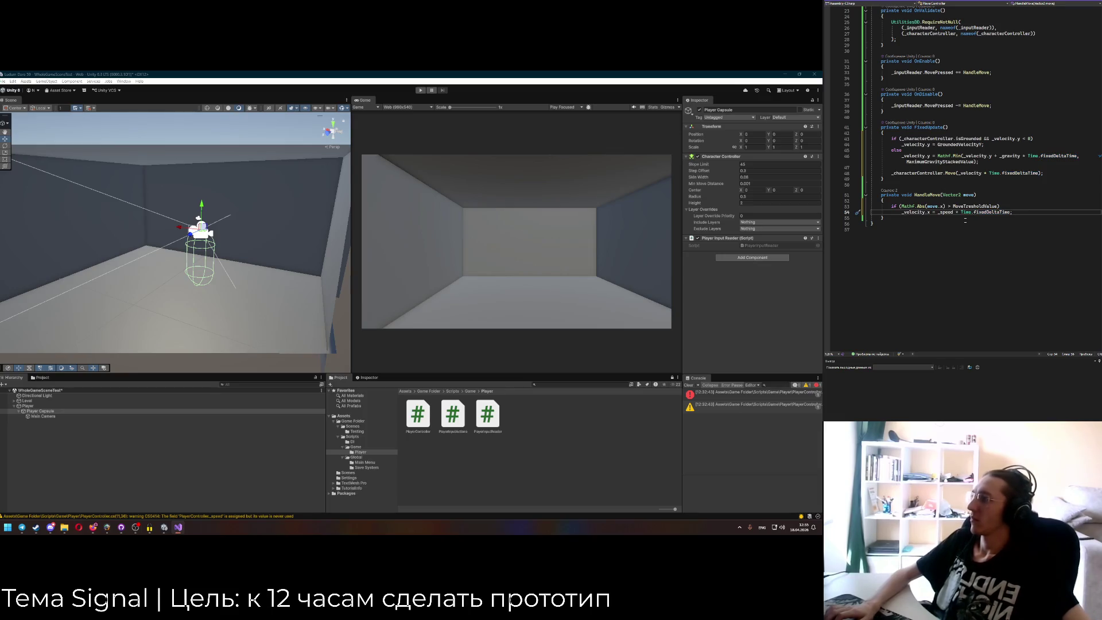
Duplicate the x-axis check and change both x references in the copy to y.
{"action": "key", "text": "shift+Up"}
{"action": "key", "text": "shift+Up"}
{"action": "key", "text": "ctrl+d"}
{"action": "key", "text": "Up"}
{"action": "key", "text": "Home"}
{"action": "key", "text": "Return"}
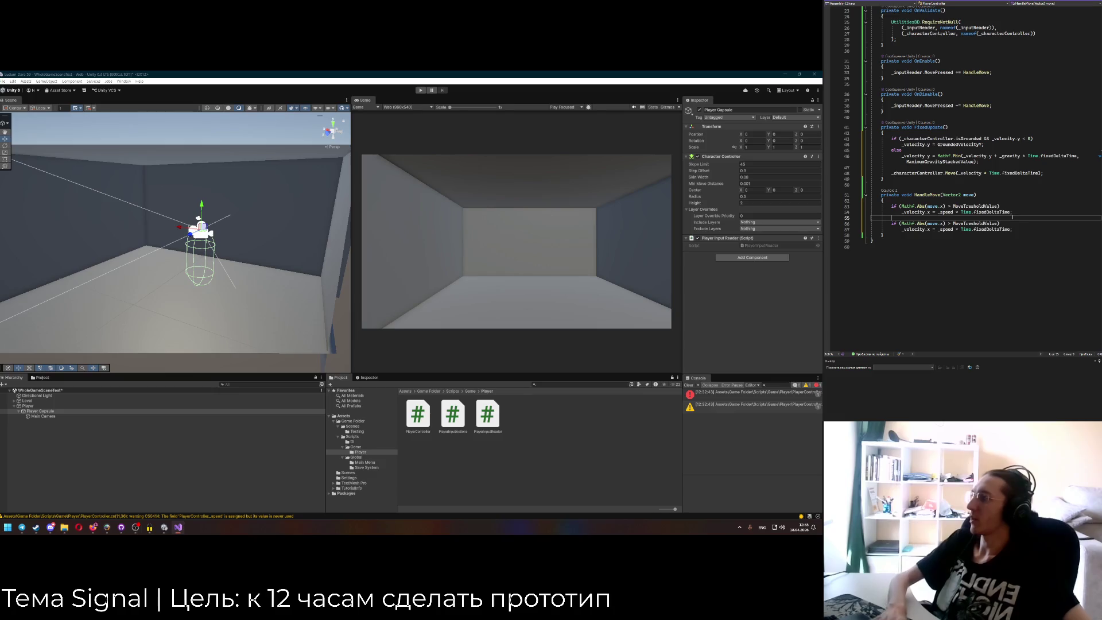
{"action": "double_click", "coordinate": [942, 224]}
{"action": "type", "text": "y"}
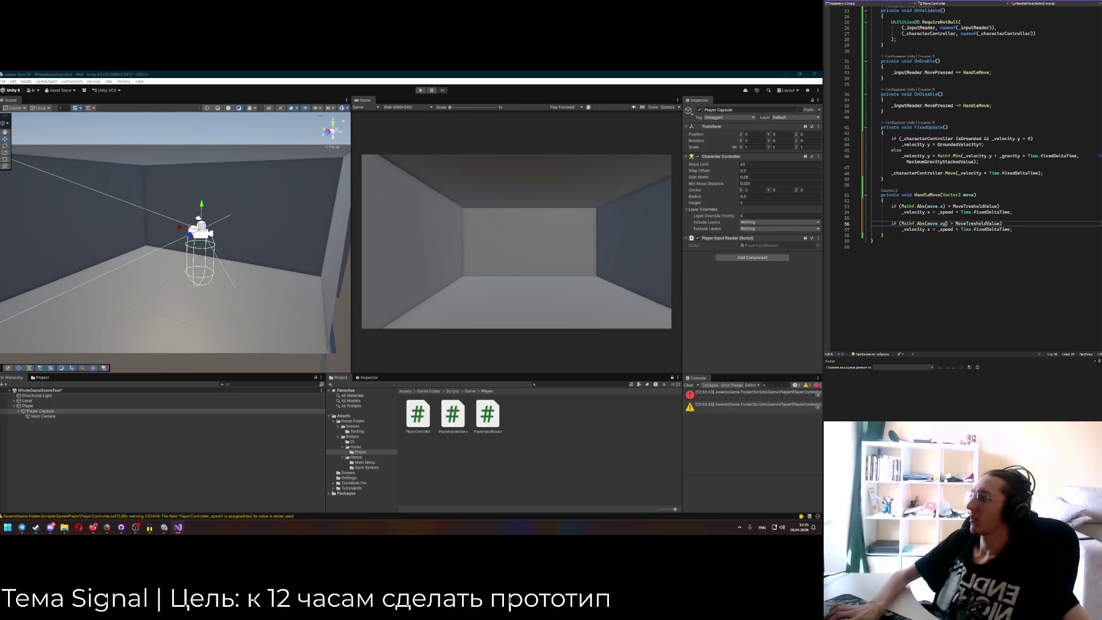
{"action": "double_click", "coordinate": [928, 230]}
{"action": "type", "text": "y"}
{"action": "key", "text": "Escape"}
{"action": "left_click", "coordinate": [952, 230]}
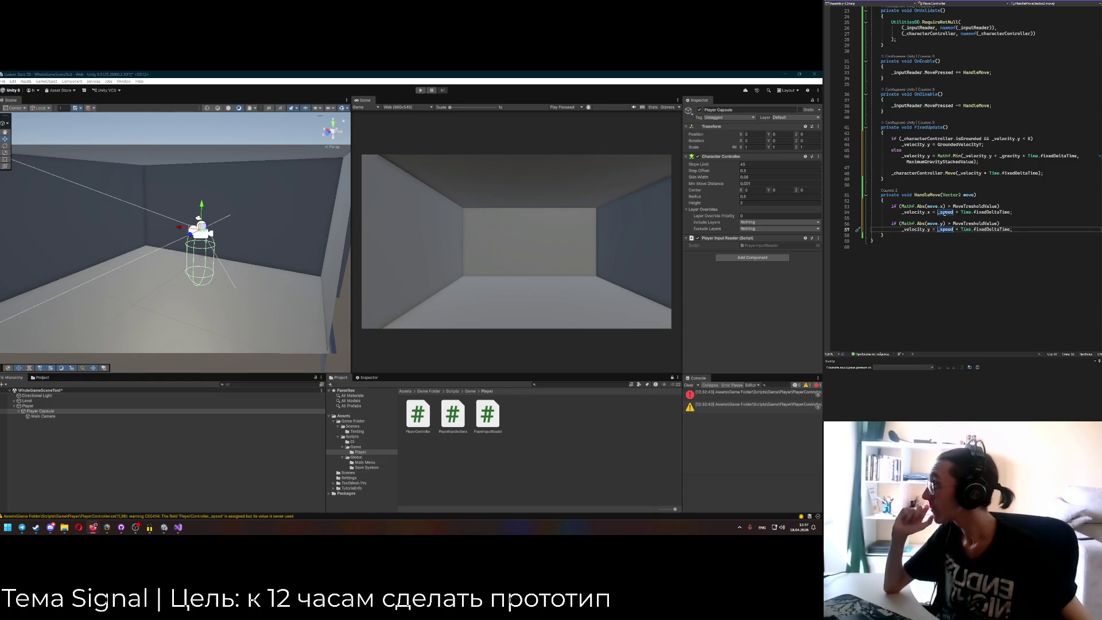
Change the HandleMove parameter type from Vector to Vector2, then review the axis checks.
{"action": "mouse_move", "coordinate": [943, 206]}
{"action": "left_click", "coordinate": [959, 195]}
{"action": "type", "text": "2"}
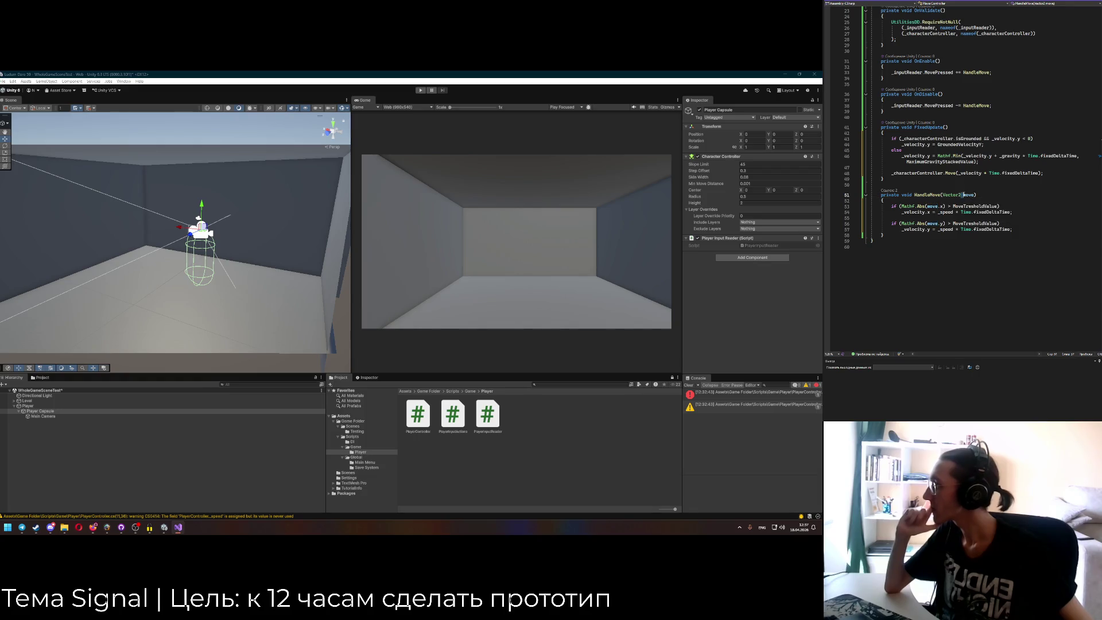
{"action": "left_click", "coordinate": [955, 223]}
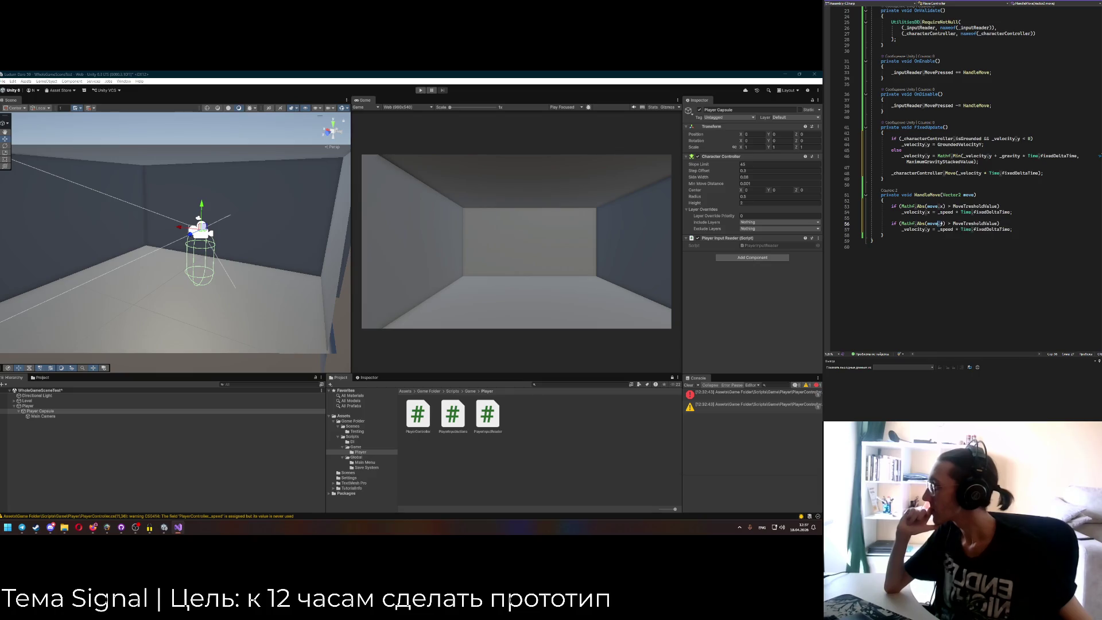
{"action": "left_click", "coordinate": [953, 206]}
{"action": "left_click", "coordinate": [940, 229]}
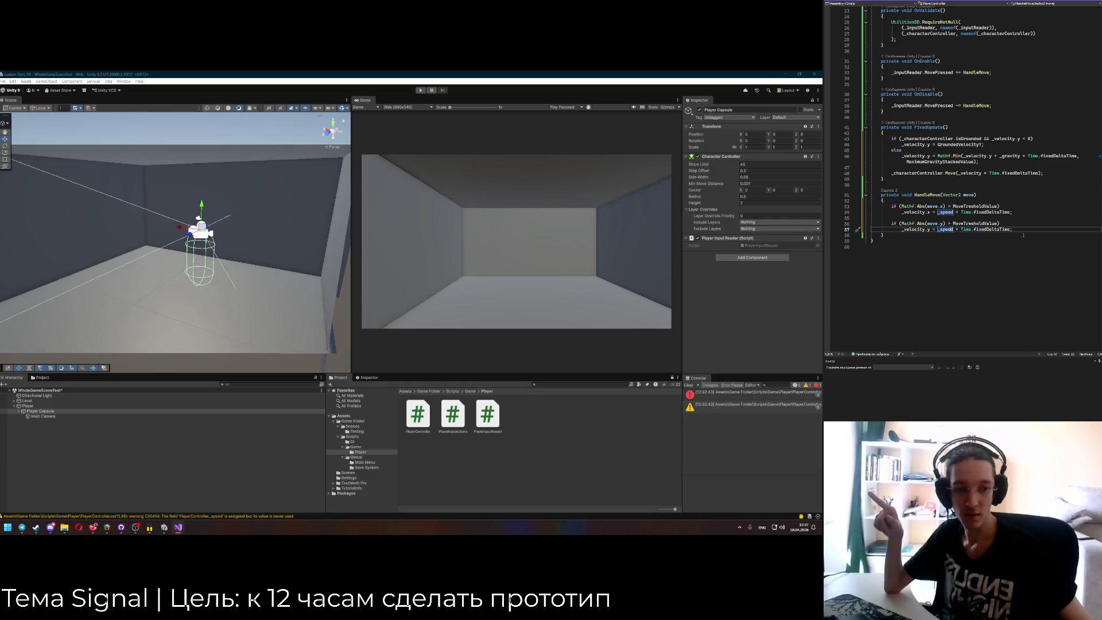
{"action": "left_click", "coordinate": [1003, 208]}
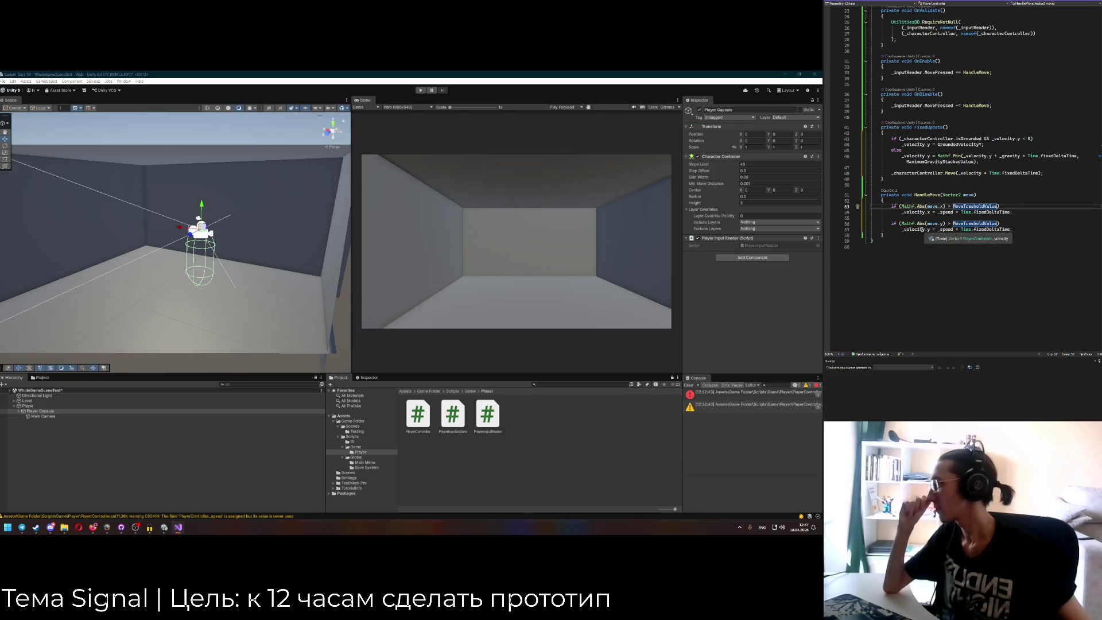
{"action": "scroll", "coordinate": [943, 209], "scroll_direction": "up", "scroll_amount": 2}
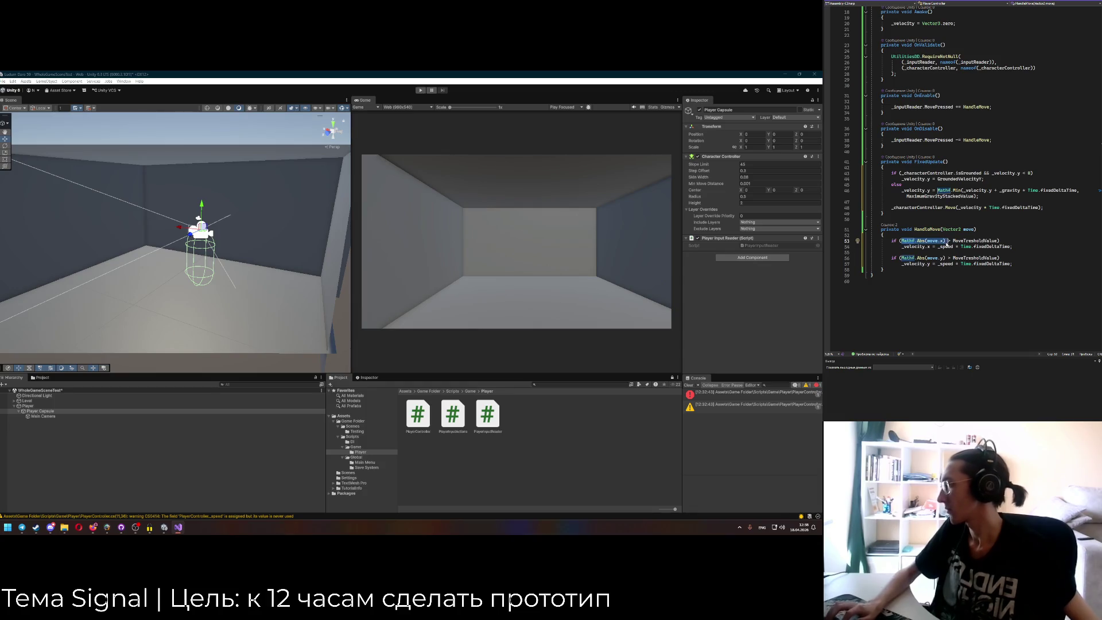
{"action": "left_click", "coordinate": [944, 236]}
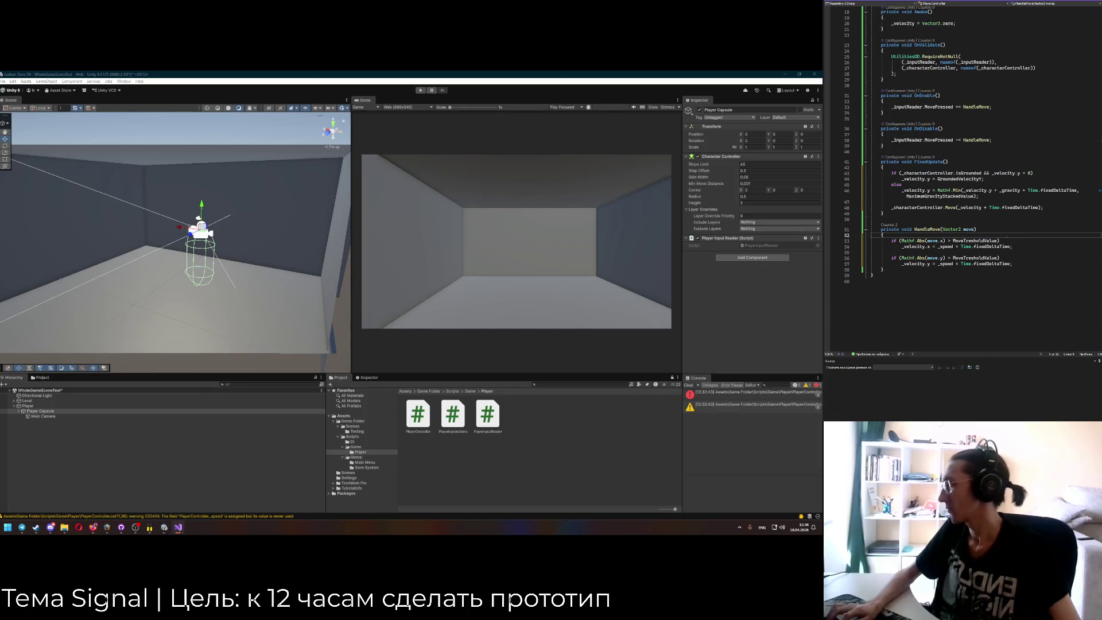
Add a new if testing Mathf.Abs(move.x) && Mathf.Abs(move.y) above the axis checks.
{"action": "key", "text": "Return"}
{"action": "key", "text": "Return"}
{"action": "key", "text": "Return"}
{"action": "key", "text": "Up"}
{"action": "key", "text": "Up"}
{"action": "type", "text": "if (Mathf.Abs(move.x) +"}
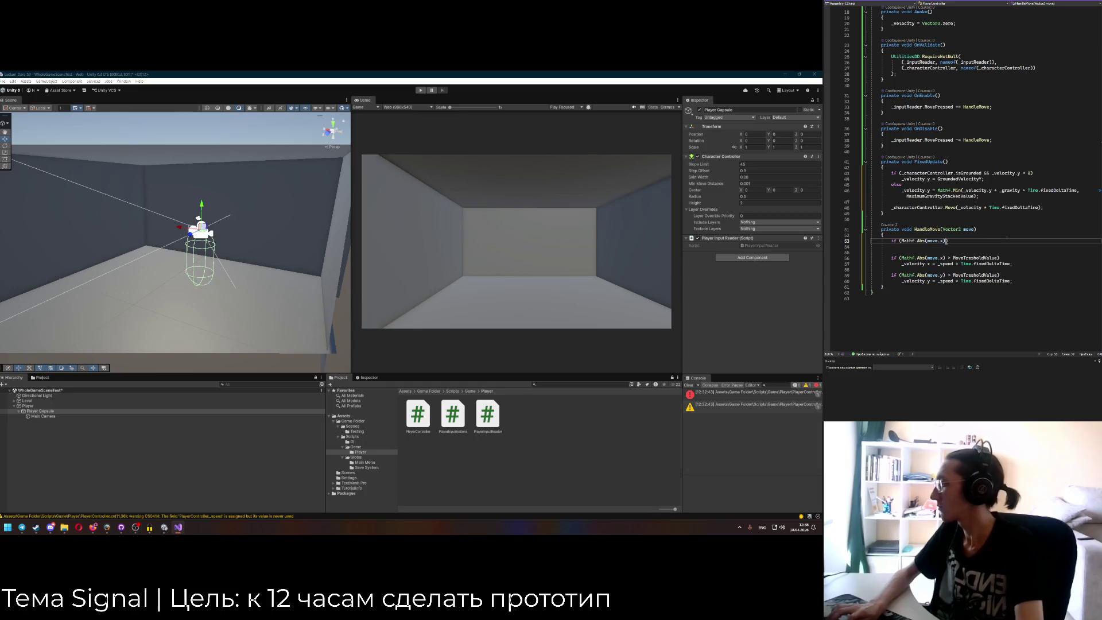
{"action": "key", "text": "BackSpace"}
{"action": "type", "text": "y"}
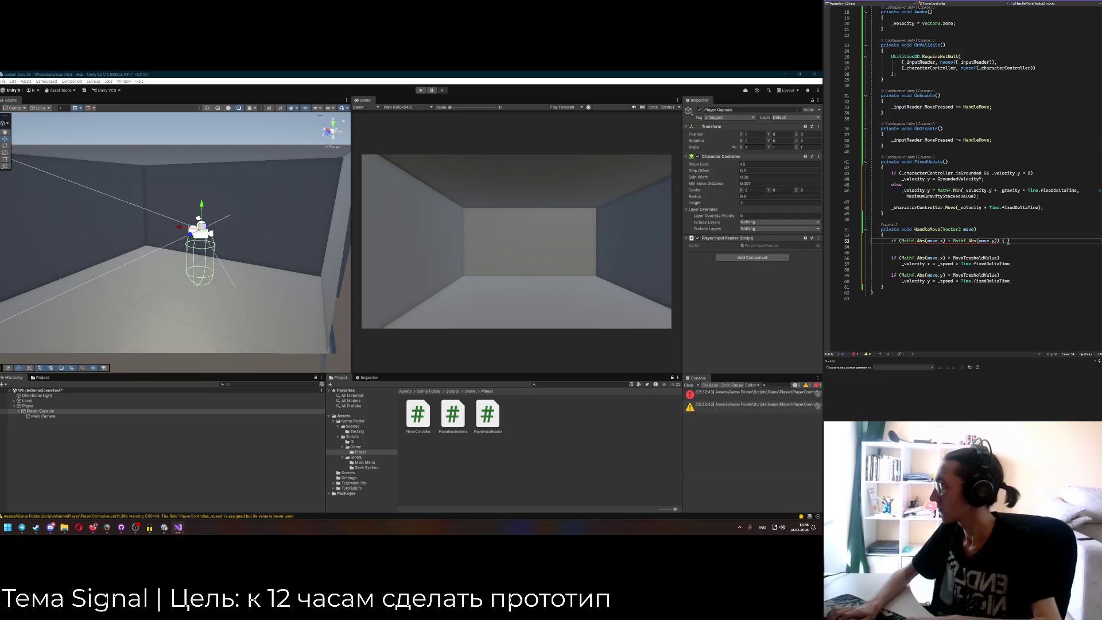
{"action": "key", "text": "Return"}
{"action": "double_click", "coordinate": [949, 240]}
{"action": "type", "text": "&&"}
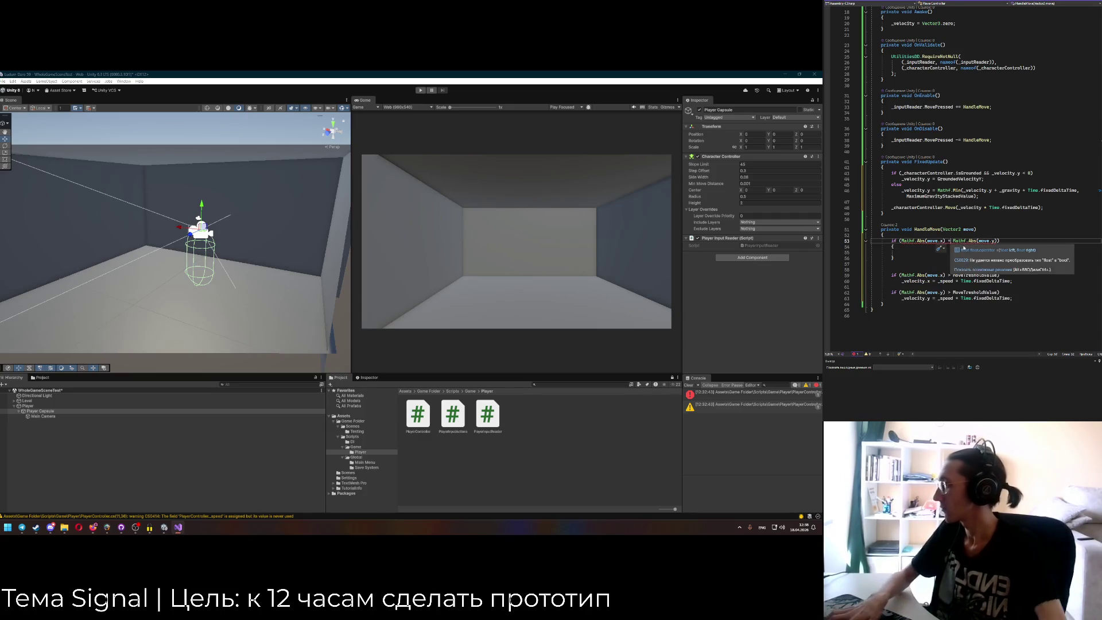
{"action": "left_click", "coordinate": [952, 251]}
Add the > MoveTresholdValue comparison to both the x and y terms of the new check.
{"action": "left_click", "coordinate": [944, 241]}
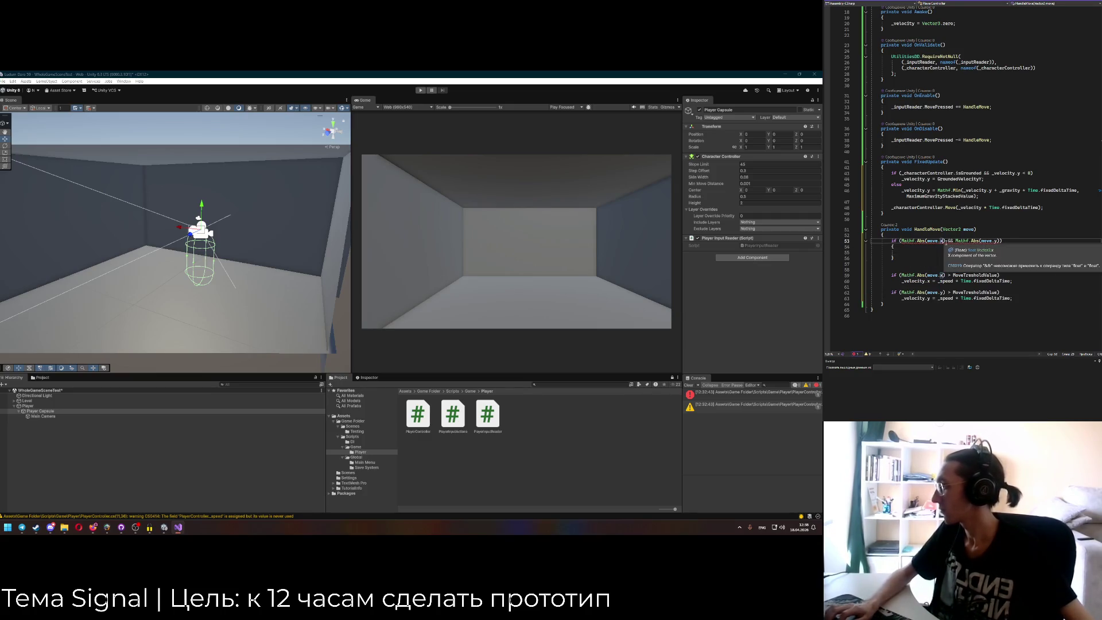
{"action": "left_click_drag", "start_coordinate": [947, 275], "coordinate": [998, 276]}
{"action": "key", "text": "ctrl+c"}
{"action": "left_click", "coordinate": [946, 241]}
{"action": "key", "text": "ctrl+v"}
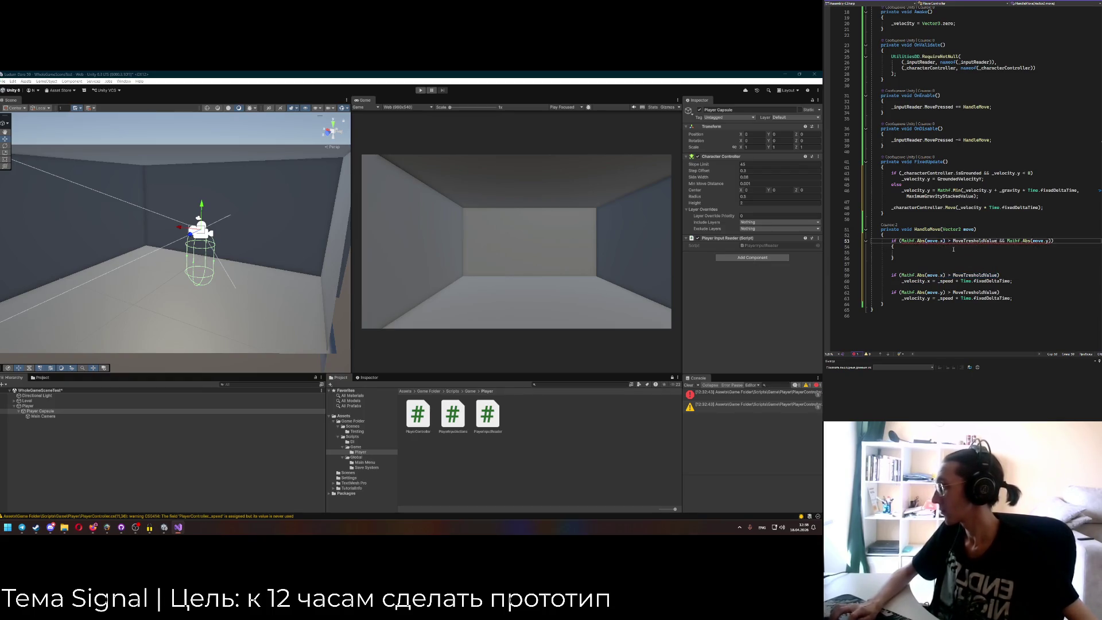
{"action": "key", "text": "ctrl+v"}
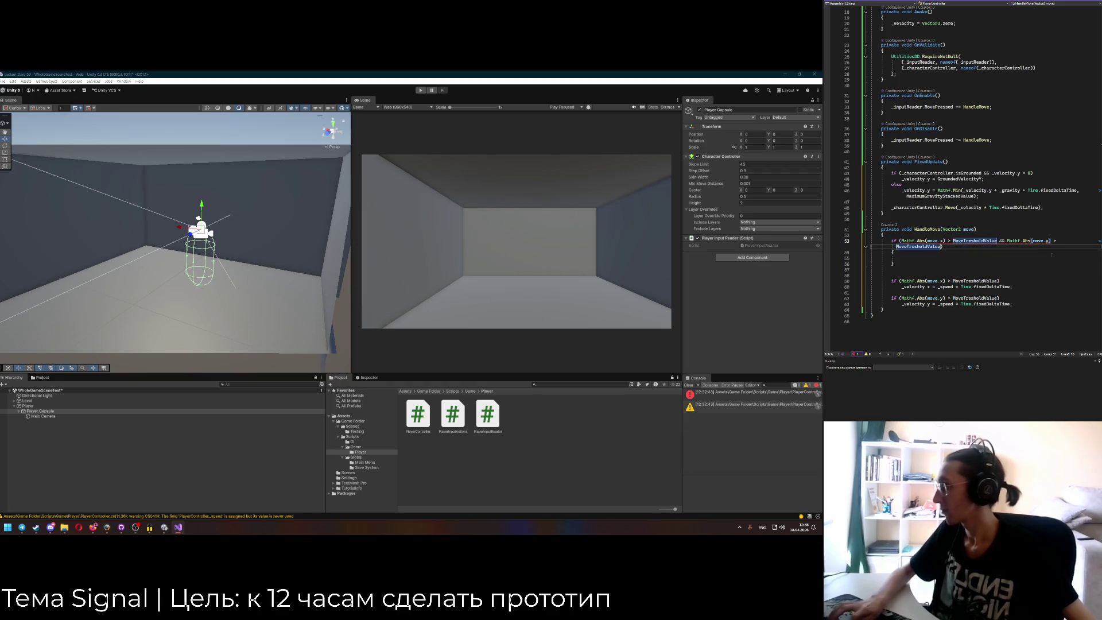
{"action": "left_click", "coordinate": [1026, 253]}
{"action": "left_click", "coordinate": [958, 257]}
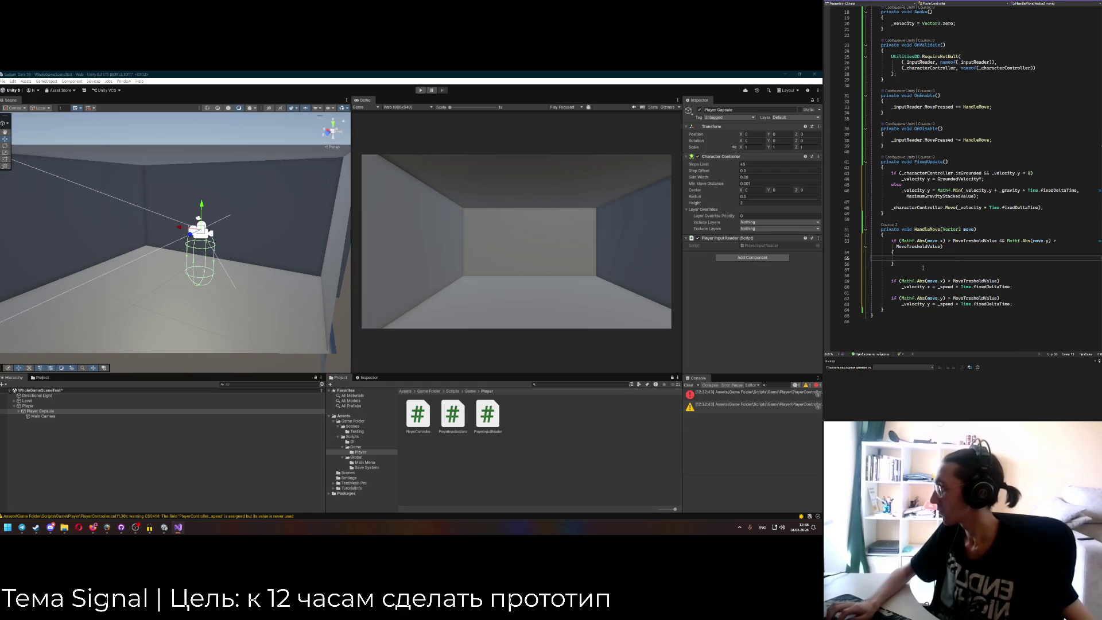
Add an empty else block after the combined both-axes check.
{"action": "left_click", "coordinate": [975, 265]}
{"action": "key", "text": "Return"}
{"action": "type", "text": "else"}
{"action": "key", "text": "Return"}
{"action": "type", "text": "{"}
{"action": "key", "text": "Return"}
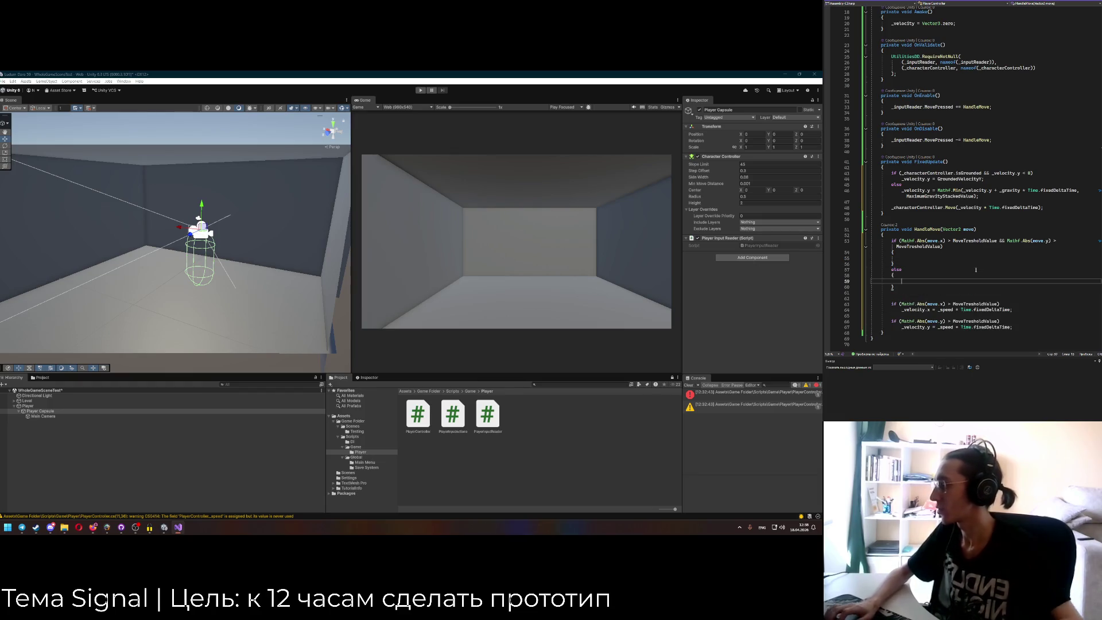
Cut the two single-axis checks into the else block and remove leftover blank lines.
{"action": "left_click_drag", "start_coordinate": [1013, 327], "coordinate": [891, 303]}
{"action": "key", "text": "ctrl+x"}
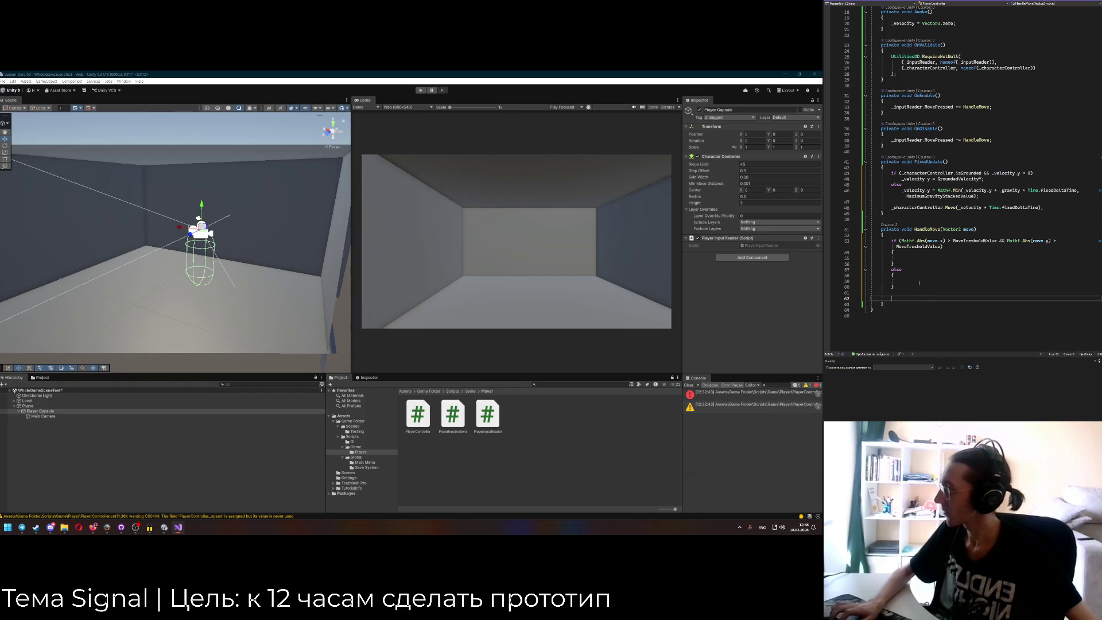
{"action": "left_click", "coordinate": [895, 281]}
{"action": "key", "text": "ctrl+v"}
{"action": "key", "text": "Delete"}
{"action": "left_click_drag", "start_coordinate": [894, 310], "coordinate": [916, 317]}
{"action": "key", "text": "Delete"}
{"action": "left_click", "coordinate": [928, 259]}
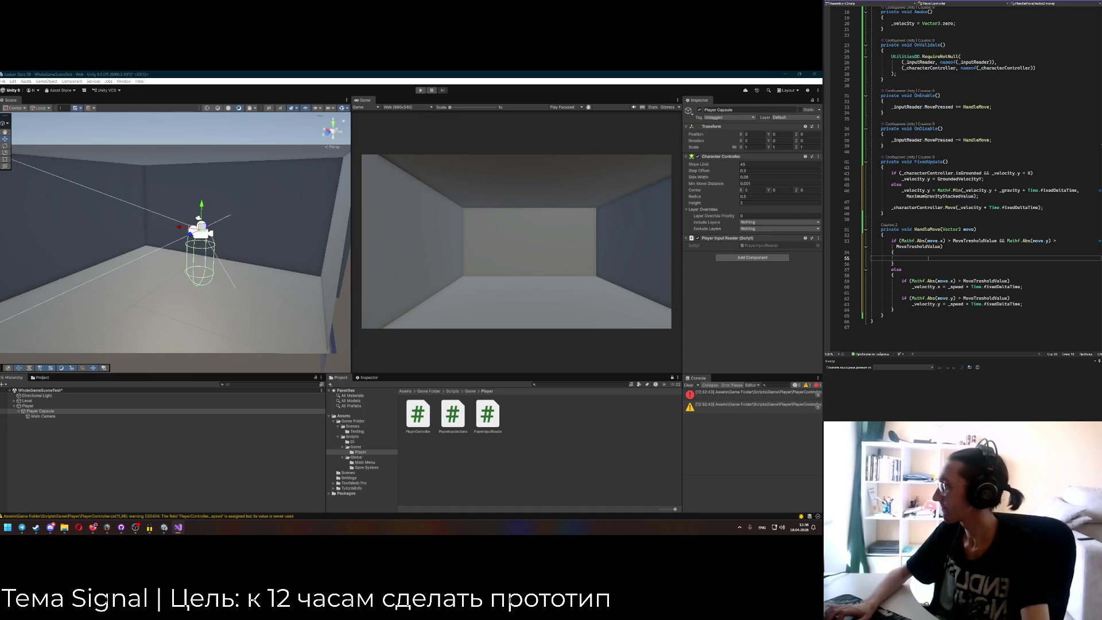
{"action": "left_click", "coordinate": [936, 286]}
Copy the x and y velocity assignments into the combined check's empty body.
{"action": "left_click_drag", "start_coordinate": [936, 286], "coordinate": [979, 286]}
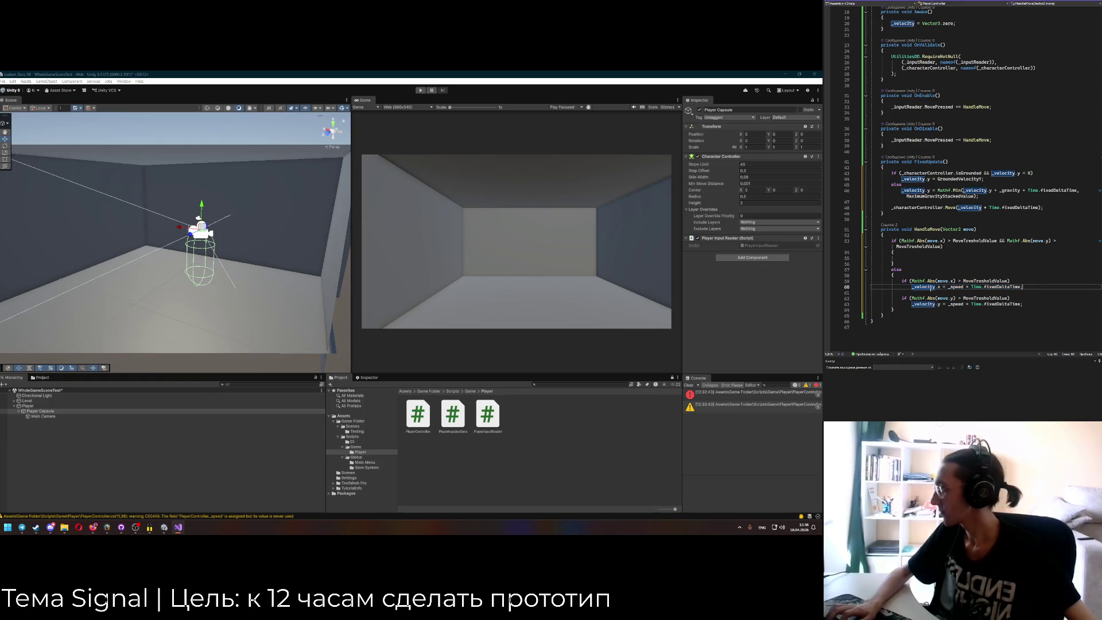
{"action": "left_click_drag", "start_coordinate": [910, 286], "coordinate": [1013, 283]}
{"action": "key", "text": "ctrl+c"}
{"action": "left_click", "coordinate": [925, 258]}
{"action": "key", "text": "ctrl+v"}
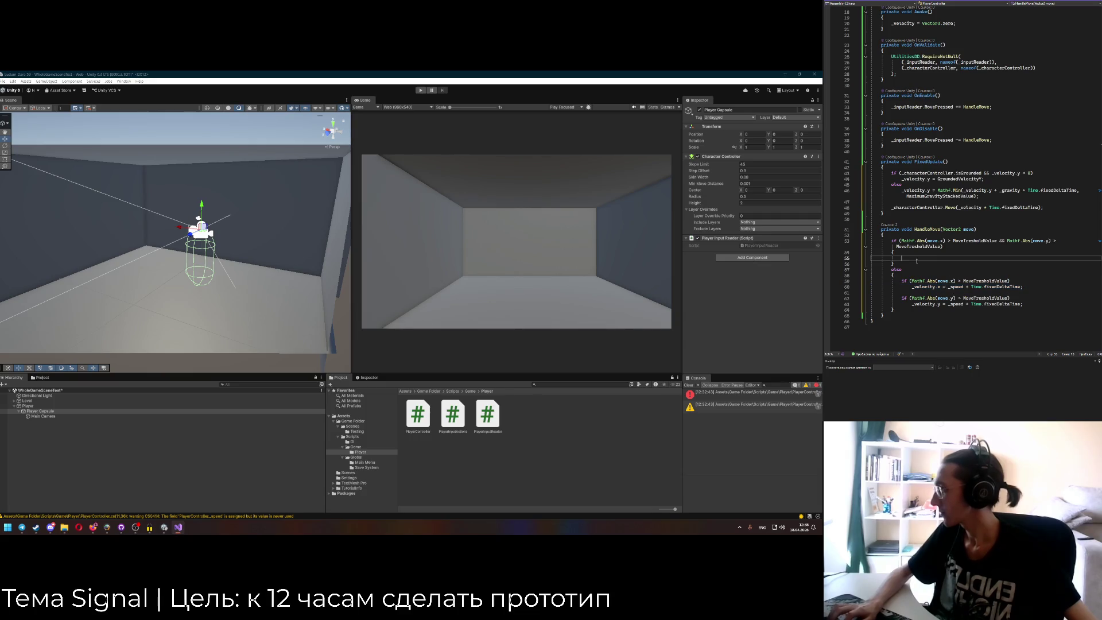
{"action": "left_click_drag", "start_coordinate": [912, 304], "coordinate": [1023, 304]}
{"action": "key", "text": "ctrl+c"}
{"action": "left_click", "coordinate": [1018, 258]}
{"action": "key", "text": "Return"}
{"action": "key", "text": "ctrl+v"}
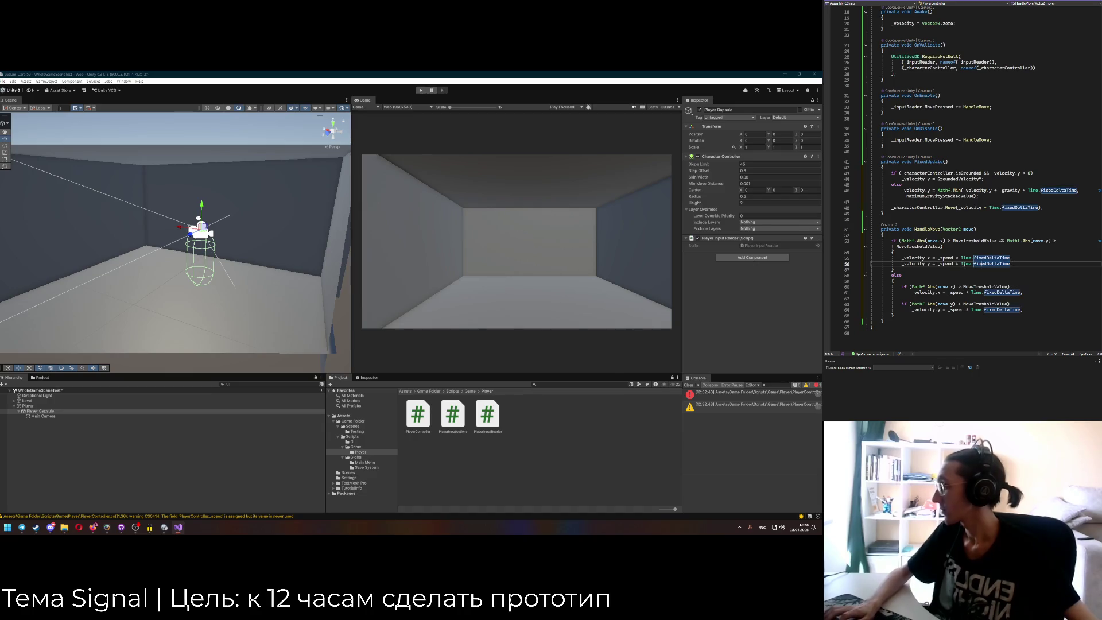
Replace _speed with Mathf.Sqrt(_speed) in both diagonal velocity assignments.
{"action": "left_click", "coordinate": [954, 259]}
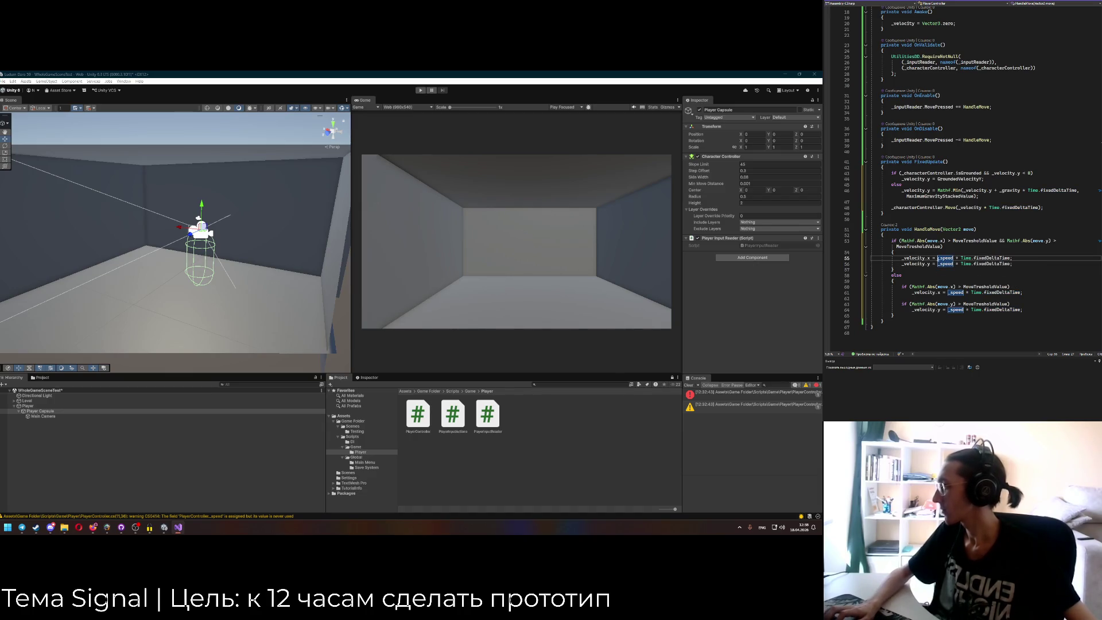
{"action": "type", "text": "MoMath"}
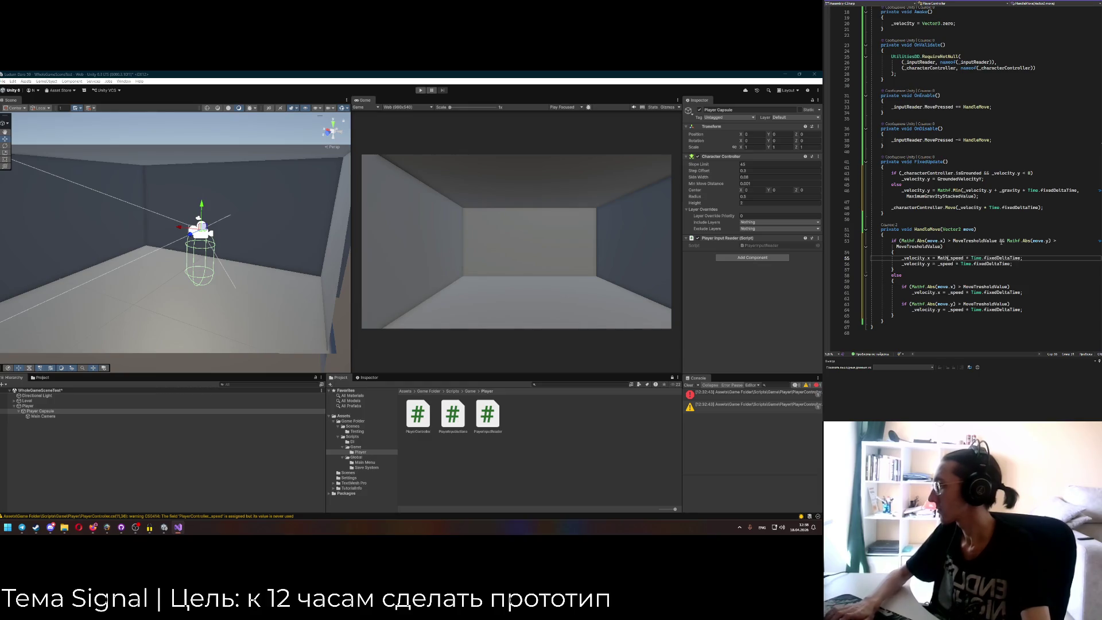
{"action": "type", "text": "f.Sqrt"}
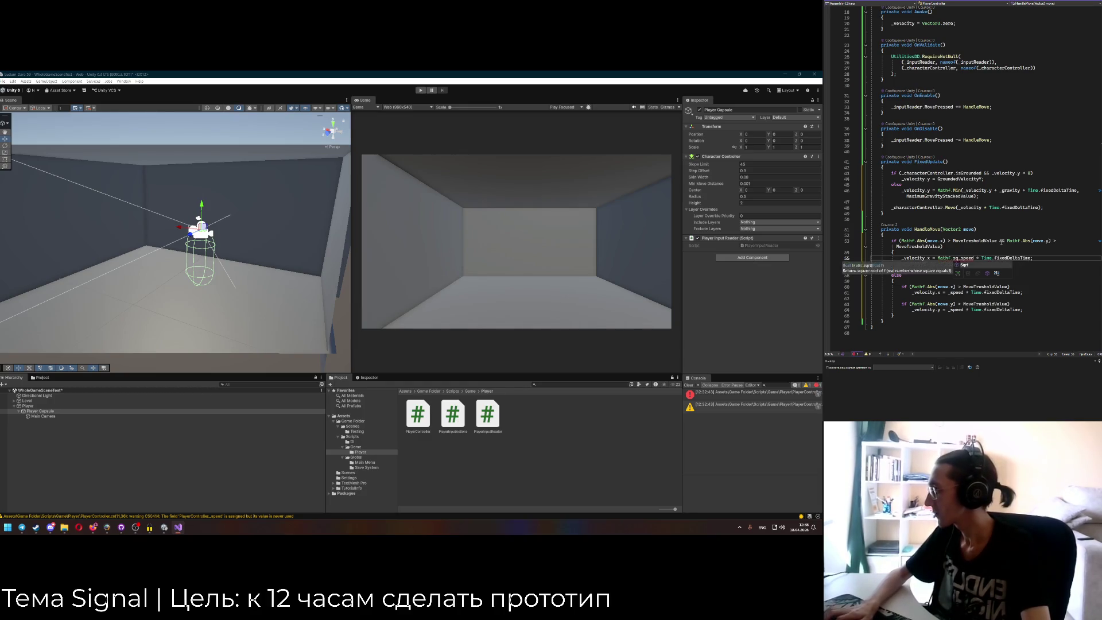
{"action": "type", "text": "(_speed"}
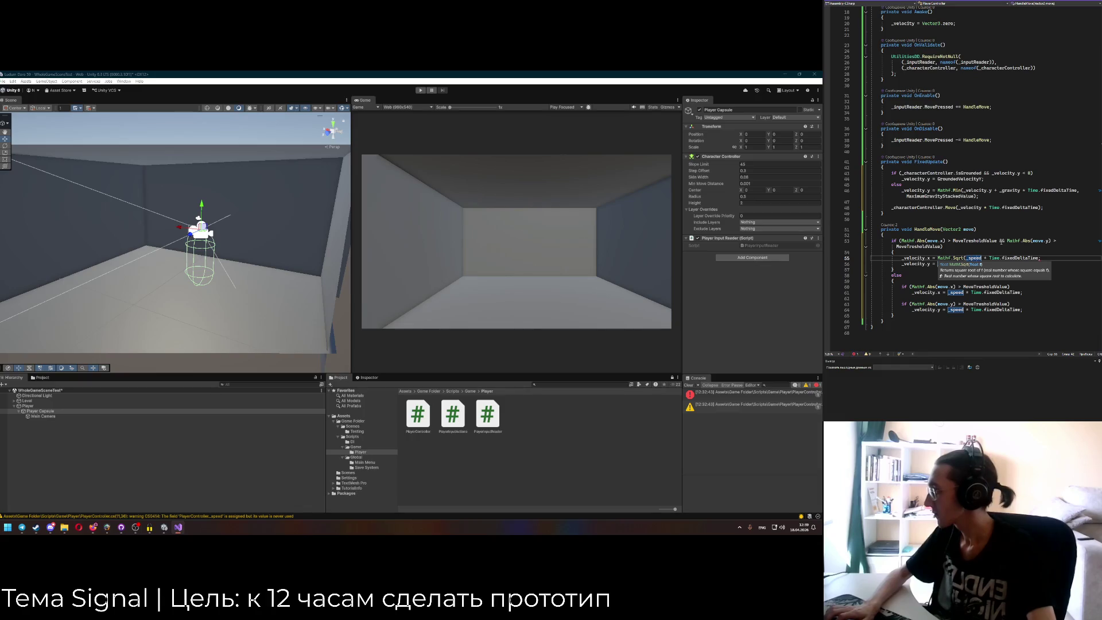
{"action": "type", "text": ")"}
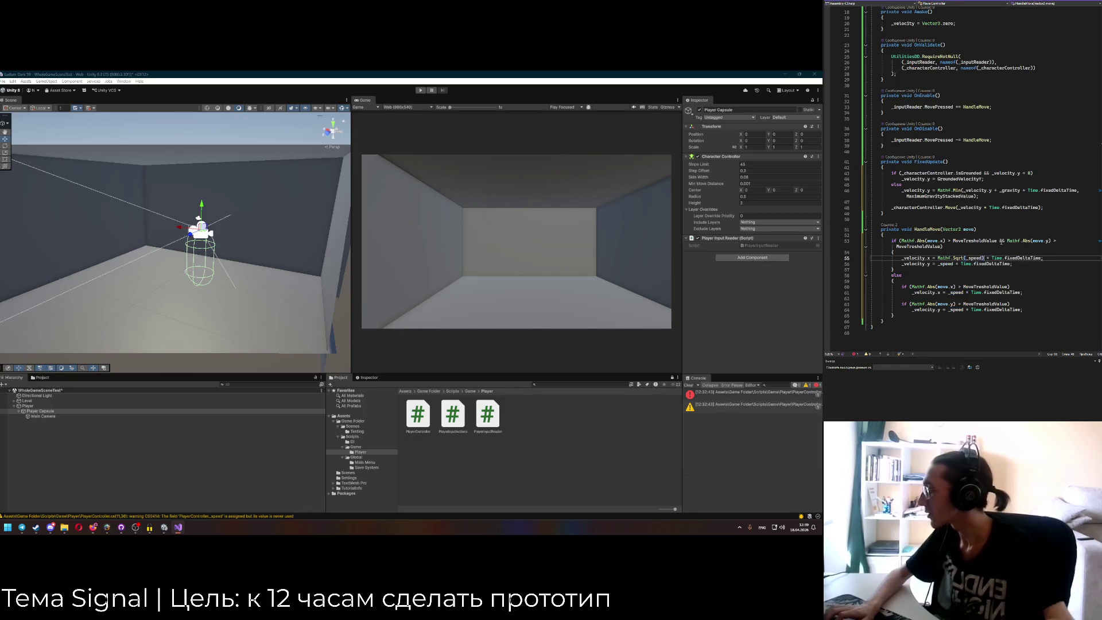
{"action": "left_click_drag", "start_coordinate": [937, 258], "coordinate": [984, 257]}
{"action": "key", "text": "ctrl+c"}
{"action": "double_click", "coordinate": [946, 263]}
{"action": "key", "text": "ctrl+v"}
{"action": "key", "text": "Down"}
{"action": "key", "text": "Down"}
{"action": "left_click", "coordinate": [958, 267]}
Highlight every use of _velocity in the script to review how it is applied.
{"action": "scroll", "coordinate": [958, 268], "scroll_direction": "up", "scroll_amount": 3}
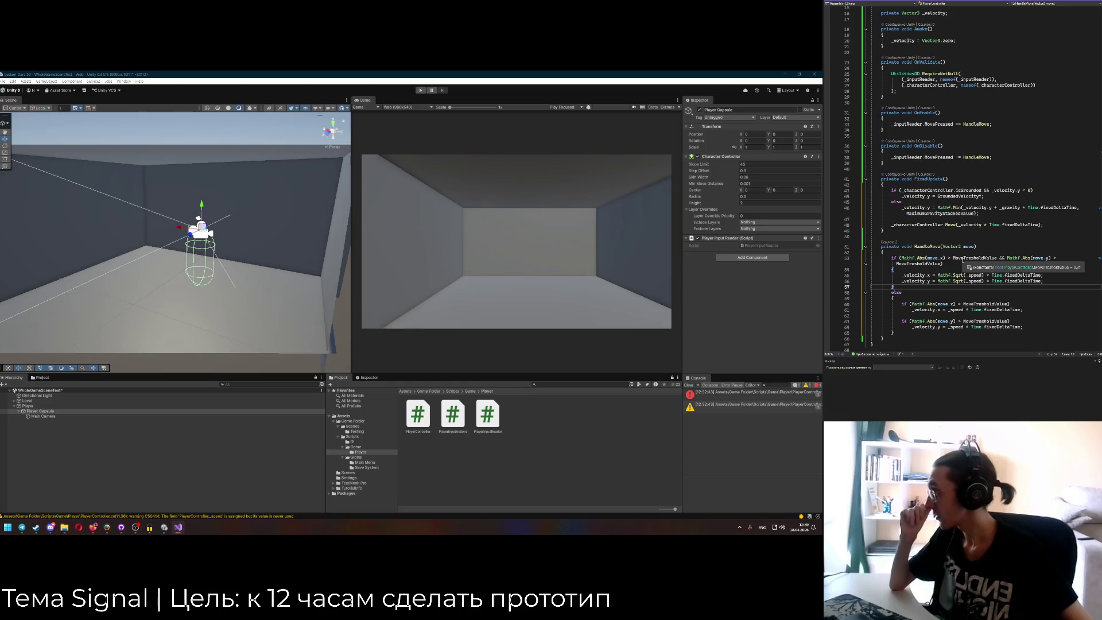
{"action": "scroll", "coordinate": [962, 265], "scroll_direction": "up", "scroll_amount": 1}
{"action": "scroll", "coordinate": [962, 265], "scroll_direction": "up", "scroll_amount": 2}
{"action": "double_click", "coordinate": [934, 99]}
{"action": "scroll", "coordinate": [958, 187], "scroll_direction": "down", "scroll_amount": 3}
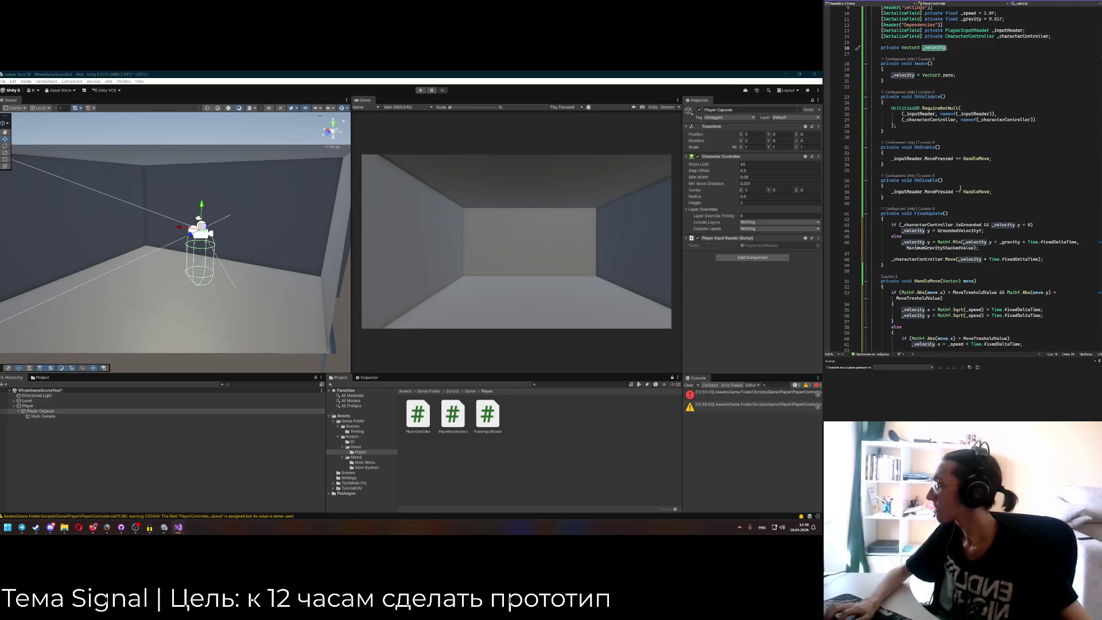
{"action": "scroll", "coordinate": [960, 187], "scroll_direction": "down", "scroll_amount": 2}
{"action": "left_click", "coordinate": [1041, 226]}
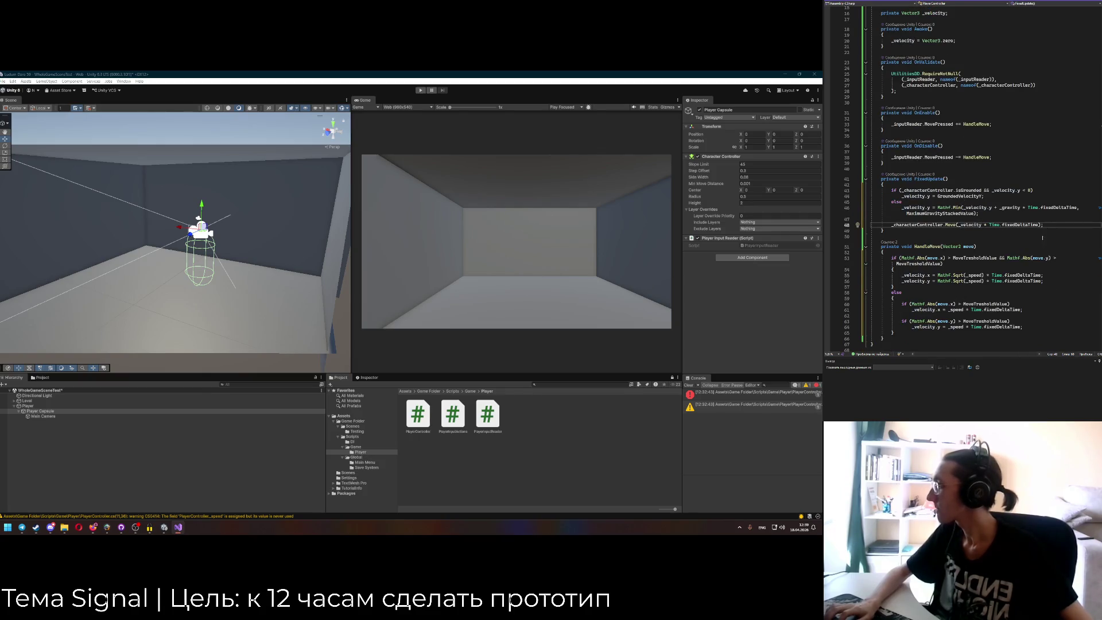
Add _velocity = Vector3.zero; on the line after the _characterController.Move call.
{"action": "key", "text": "Return"}
{"action": "type", "text": "_velocity ="}
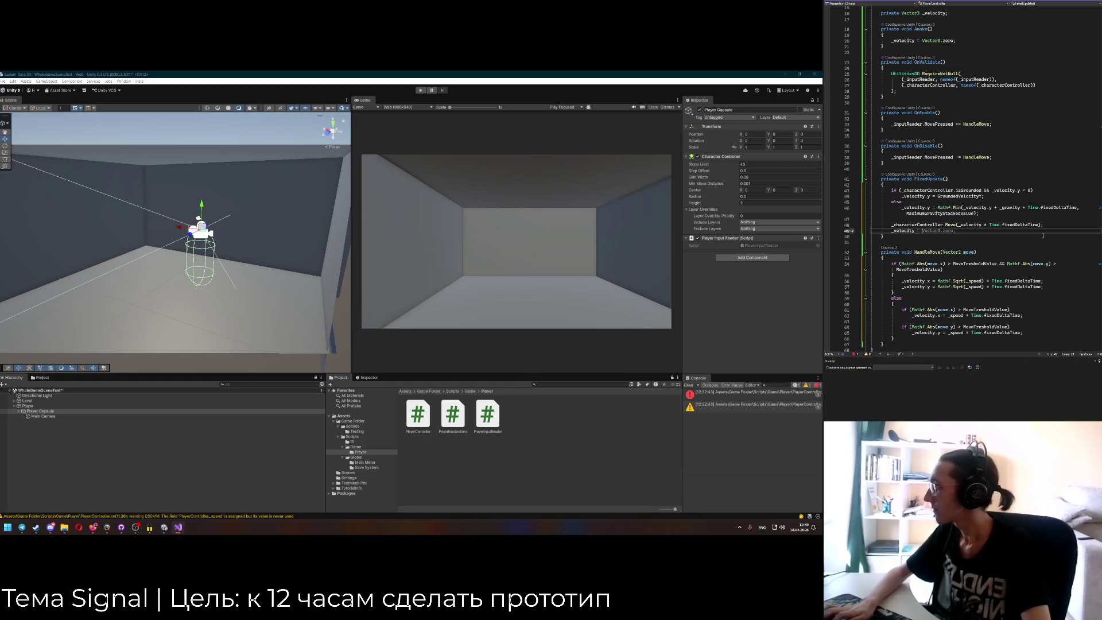
{"action": "key", "text": "Tab"}
{"action": "type", "text": ";"}
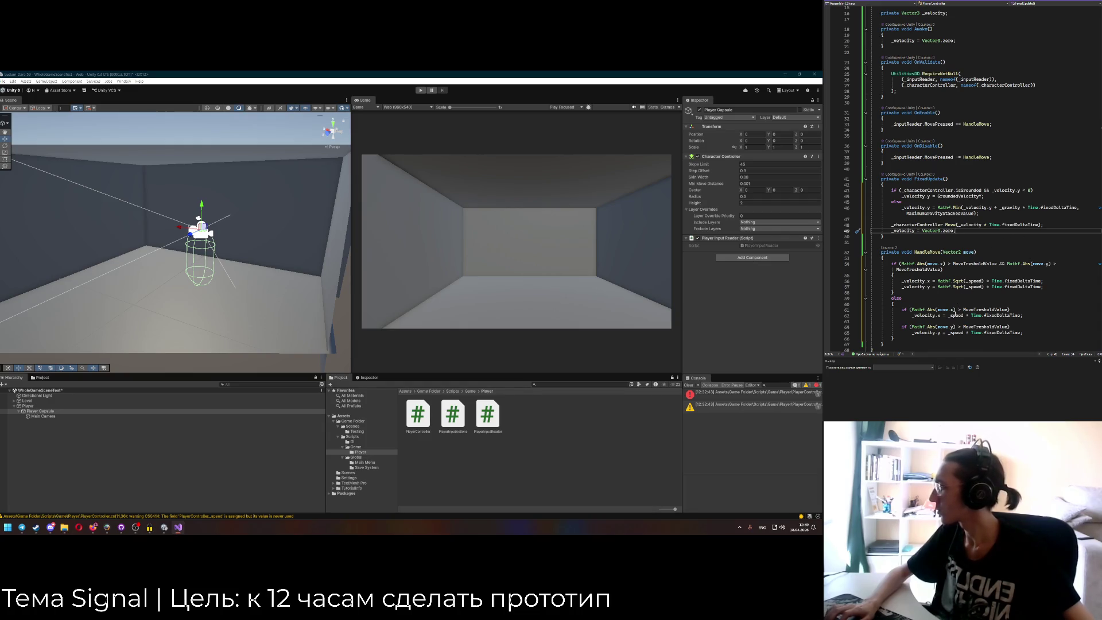
{"action": "mouse_move", "coordinate": [277, 317]}
{"action": "left_mouse_down"}
{"action": "mouse_move", "coordinate": [229, 264]}
{"action": "mouse_move", "coordinate": [91, 246]}
{"action": "mouse_move", "coordinate": [112, 254]}
{"action": "left_mouse_up"}
{"action": "key", "text": "f"}
{"action": "mouse_move", "coordinate": [185, 253]}
{"action": "left_mouse_down"}
{"action": "mouse_move", "coordinate": [197, 254]}
{"action": "mouse_move", "coordinate": [159, 254]}
{"action": "left_mouse_up"}
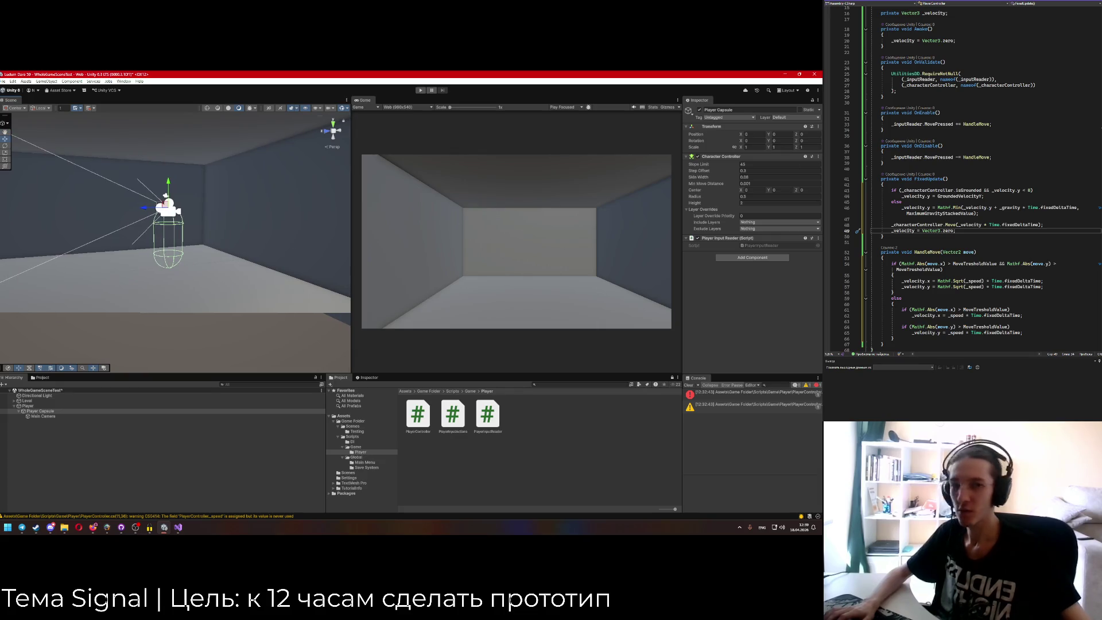
{"action": "key", "text": "alt+Tab"}
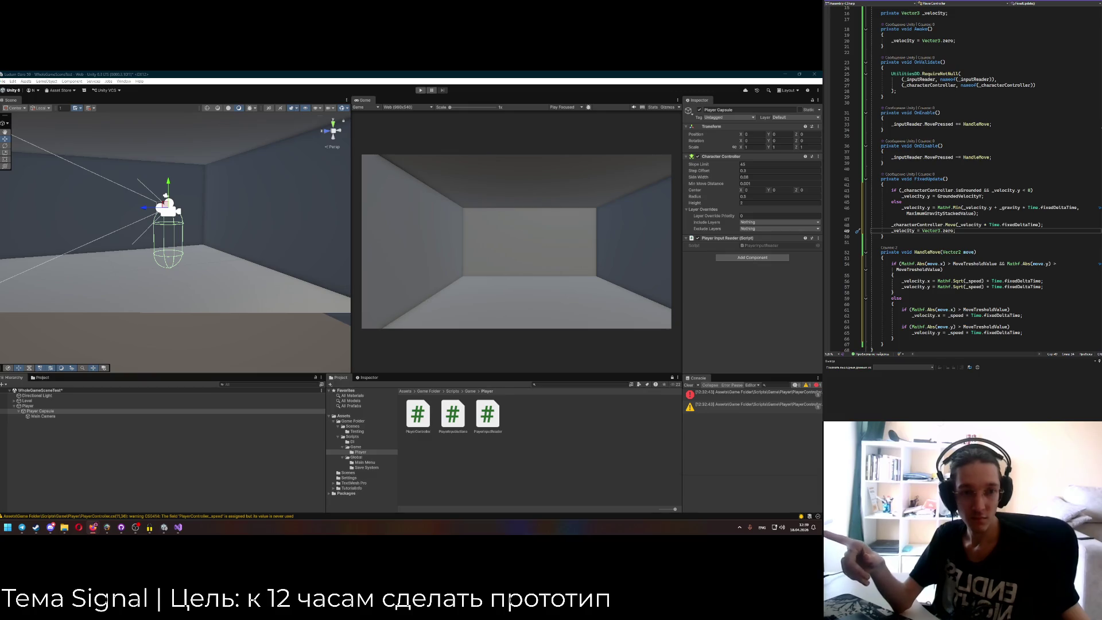
{"action": "left_click_drag", "start_coordinate": [247, 246], "coordinate": [196, 238]}
{"action": "scroll", "coordinate": [970, 230], "scroll_direction": "down", "scroll_amount": 2}
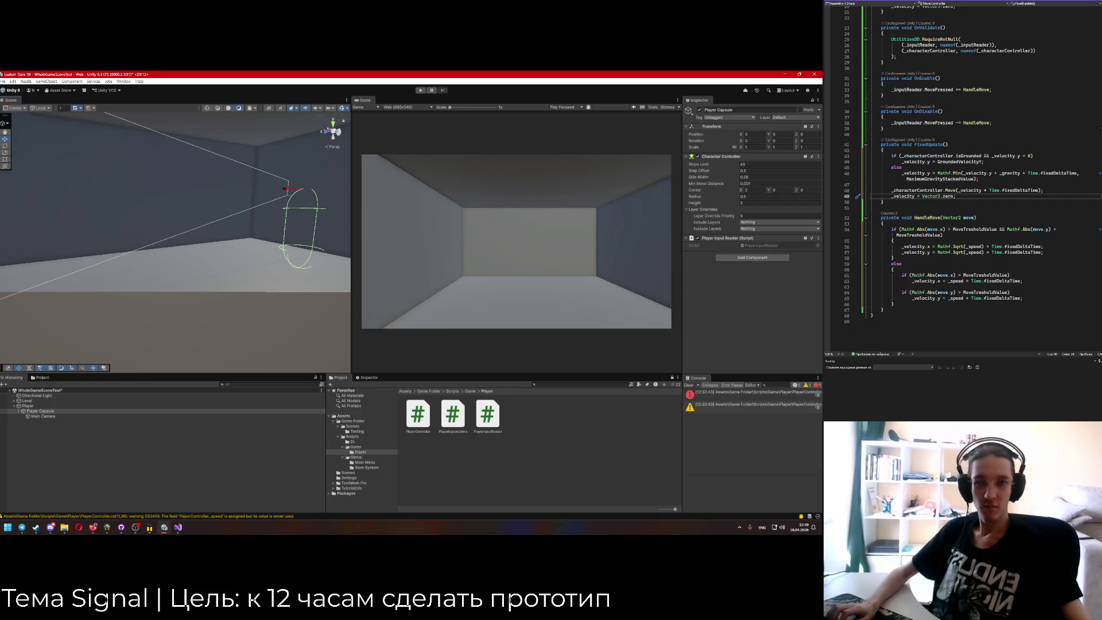
{"action": "left_click_drag", "start_coordinate": [270, 229], "coordinate": [253, 236]}
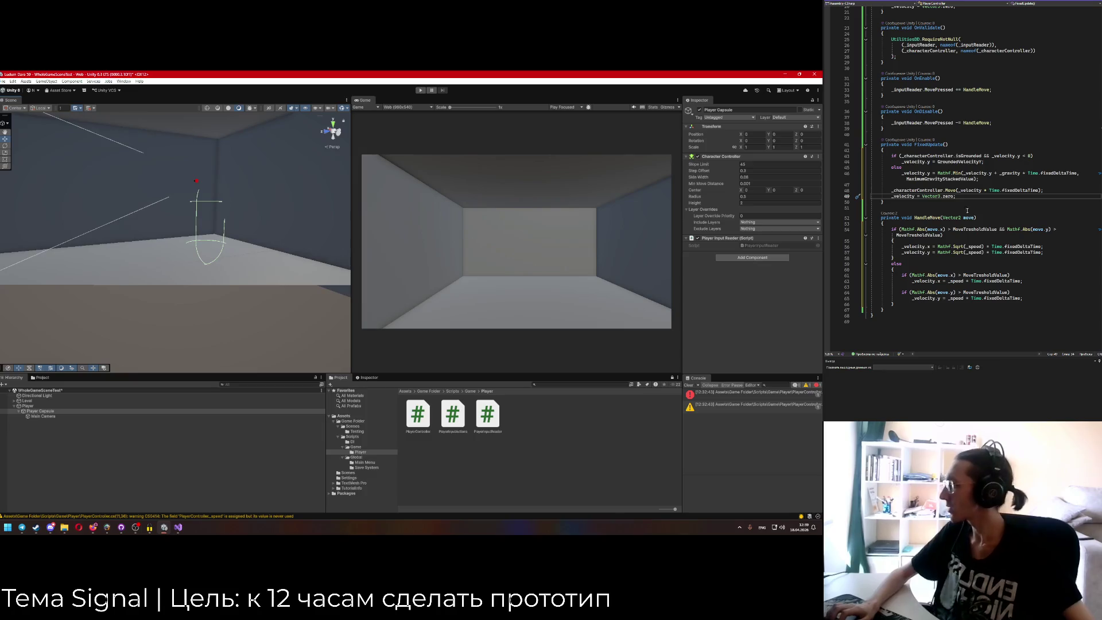
Change the _velocity.y assignments in both HandleMove branches to _velocity.z.
{"action": "left_click", "coordinate": [928, 253]}
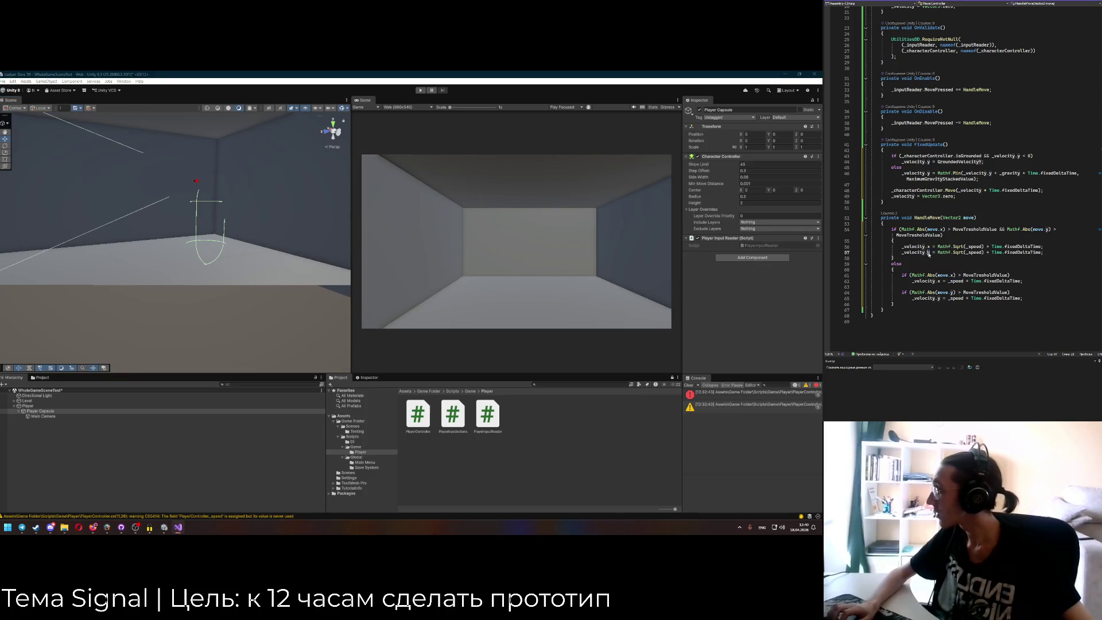
{"action": "scroll", "coordinate": [955, 210], "scroll_direction": "up", "scroll_amount": 2}
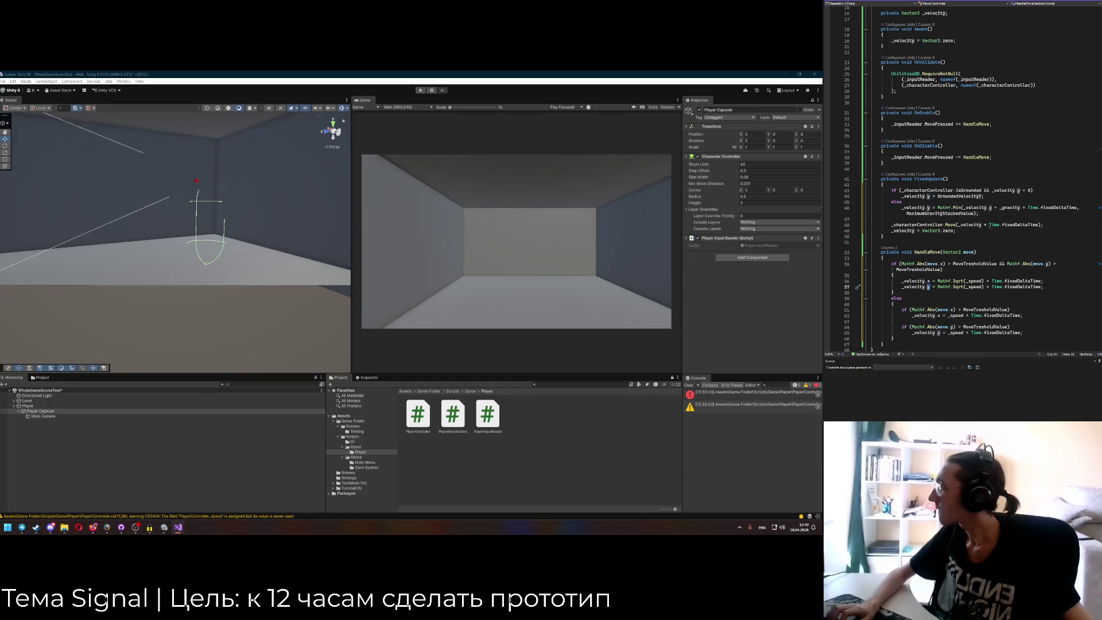
{"action": "type", "text": "z"}
{"action": "scroll", "coordinate": [970, 241], "scroll_direction": "down", "scroll_amount": 1}
{"action": "left_click", "coordinate": [923, 274]}
{"action": "scroll", "coordinate": [924, 274], "scroll_direction": "down", "scroll_amount": 2}
{"action": "double_click", "coordinate": [925, 281]}
{"action": "type", "text": "z"}
{"action": "left_click", "coordinate": [939, 264]}
{"action": "double_click", "coordinate": [939, 265]}
{"action": "type", "text": "z"}
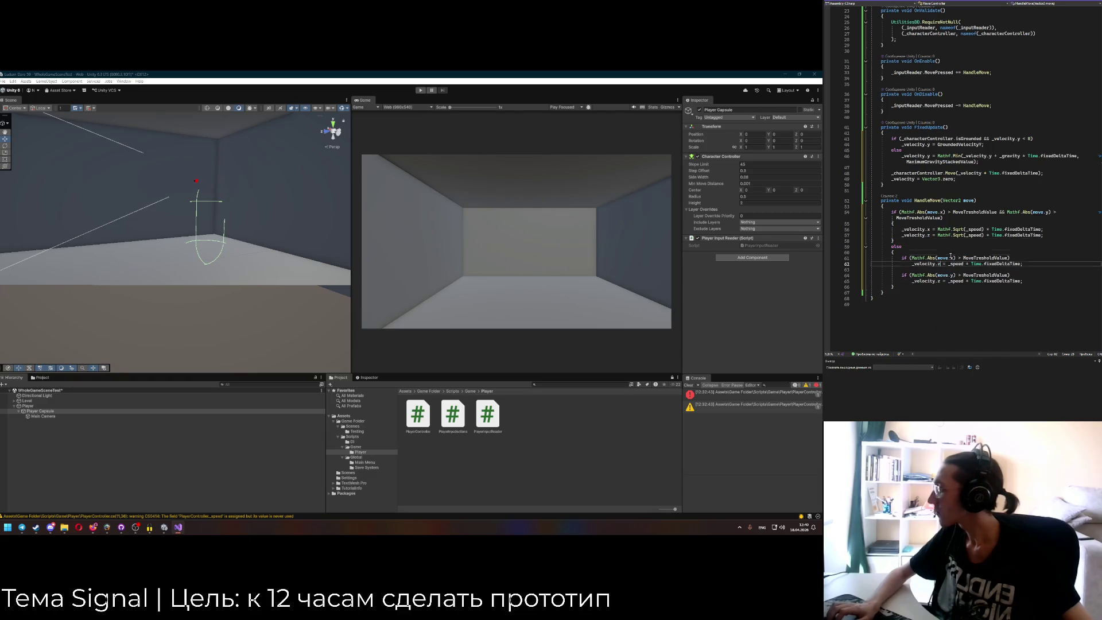
{"action": "scroll", "coordinate": [960, 261], "scroll_direction": "up", "scroll_amount": 3}
Save PlayerController.cs and return to Unity so it recompiles.
{"action": "key", "text": "ctrl+s"}
{"action": "scroll", "coordinate": [960, 261], "scroll_direction": "up", "scroll_amount": 5}
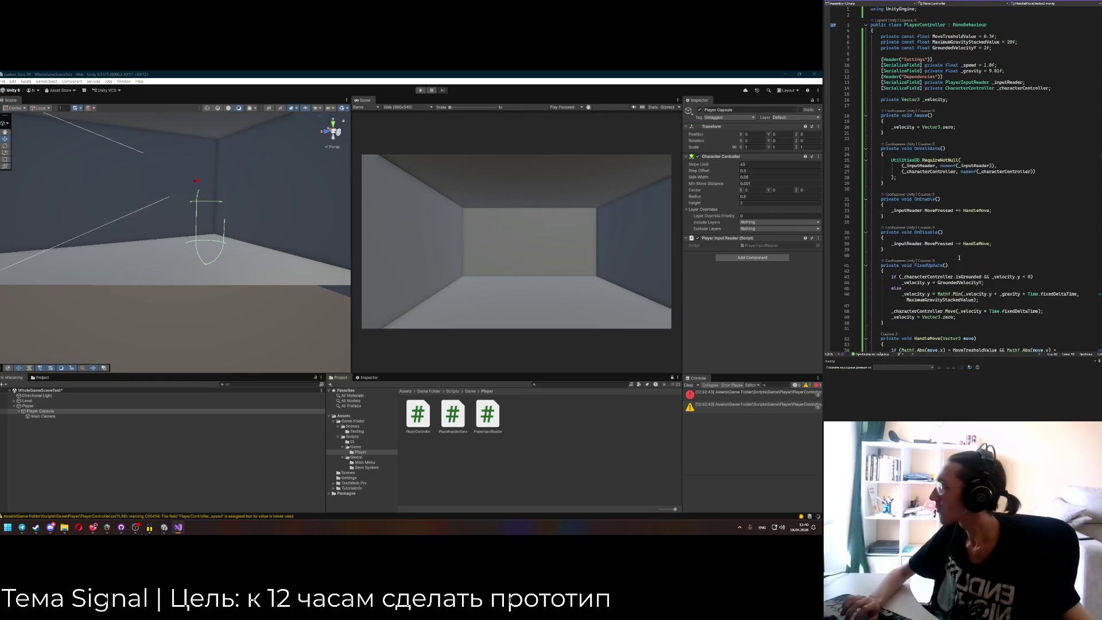
{"action": "left_click", "coordinate": [387, 271]}
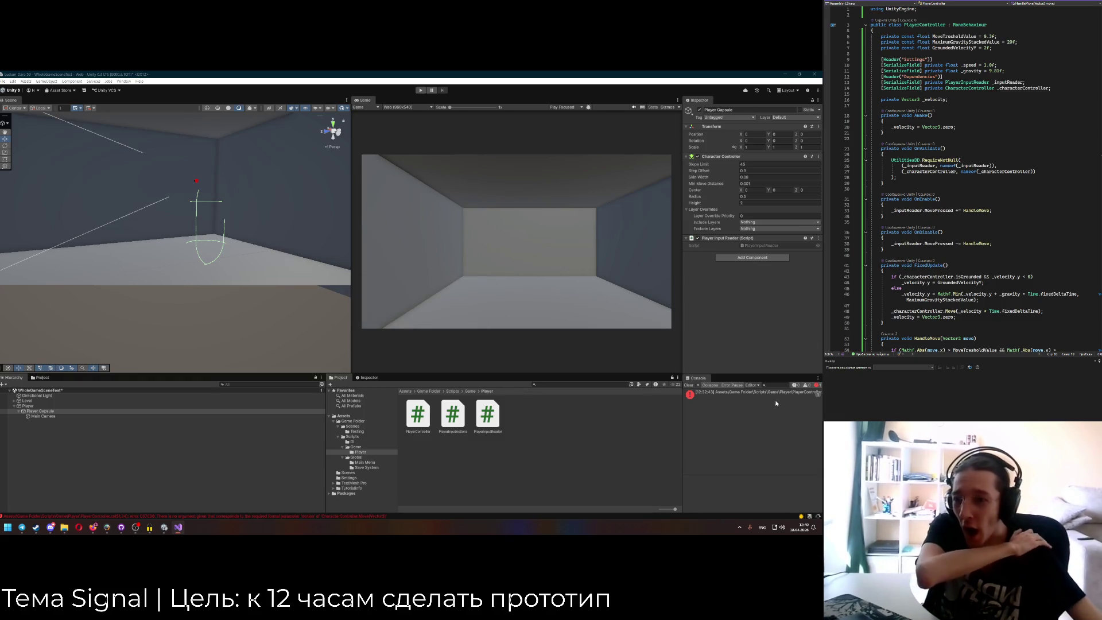
Add Player Controller to the Player Capsule, assigning its Player Input Reader and Character Controller.
{"action": "left_click", "coordinate": [735, 258]}
{"action": "type", "text": "P"}
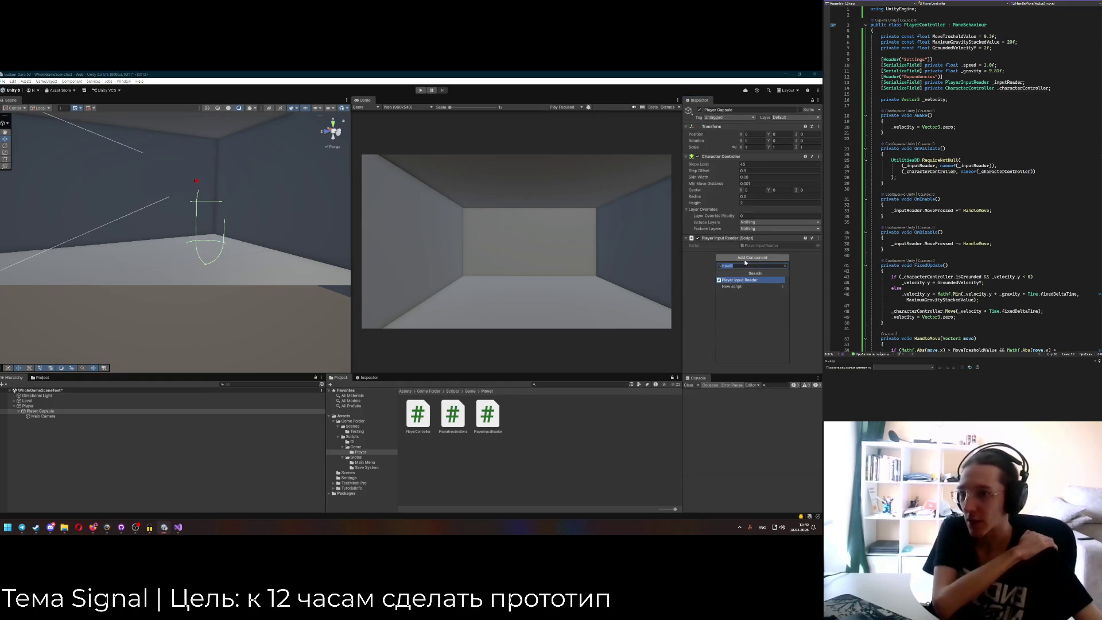
{"action": "type", "text": "layer c"}
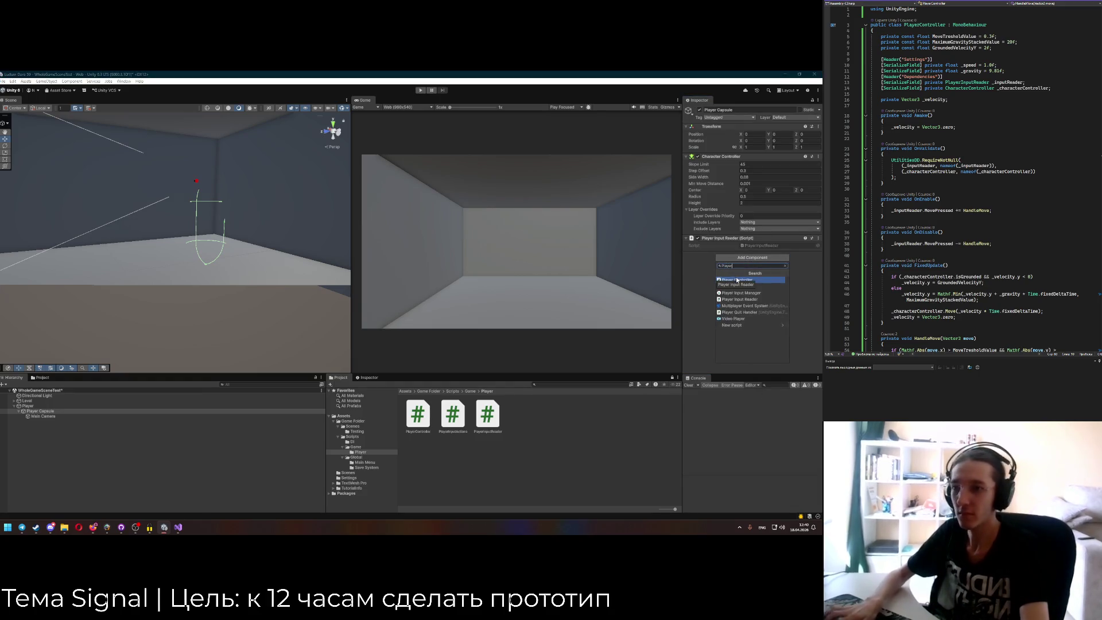
{"action": "key", "text": "Return"}
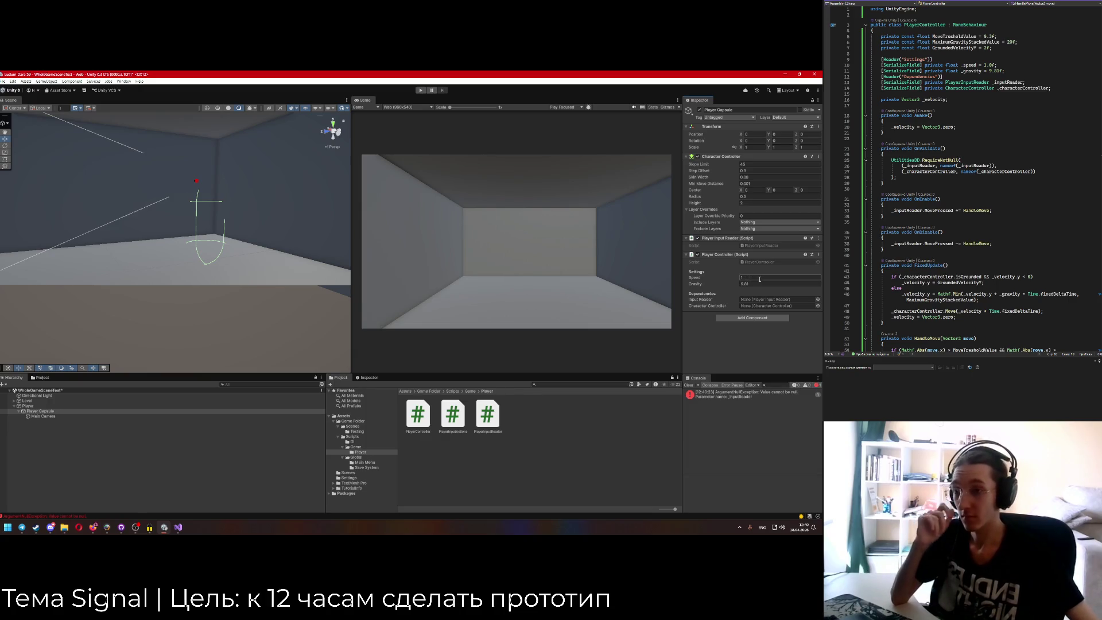
{"action": "left_click_drag", "start_coordinate": [717, 244], "coordinate": [752, 301]}
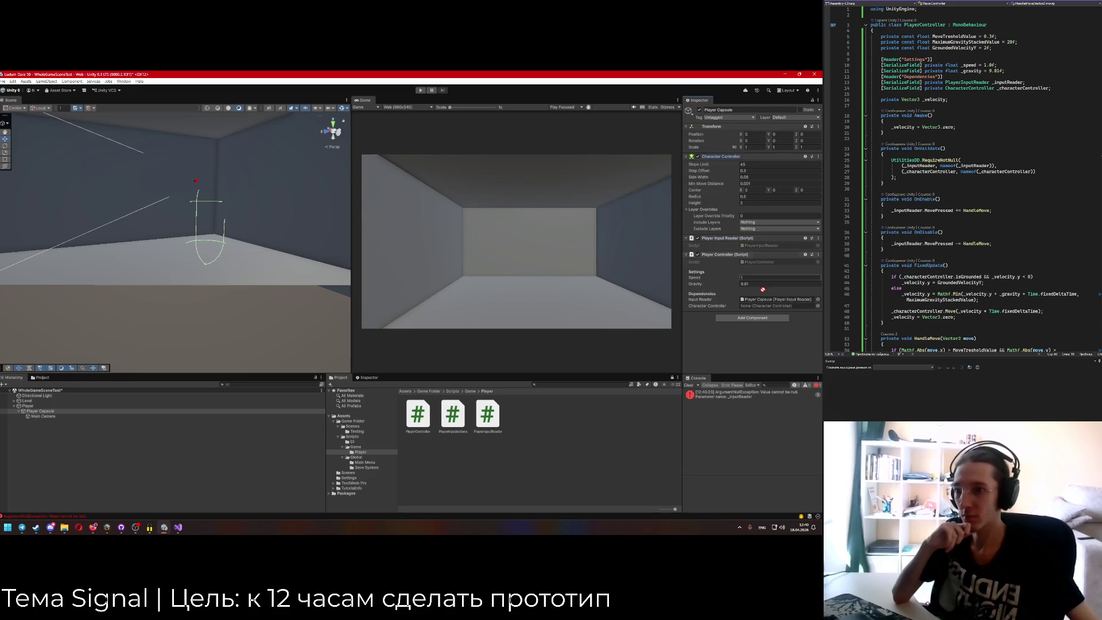
{"action": "left_click_drag", "start_coordinate": [716, 158], "coordinate": [756, 309]}
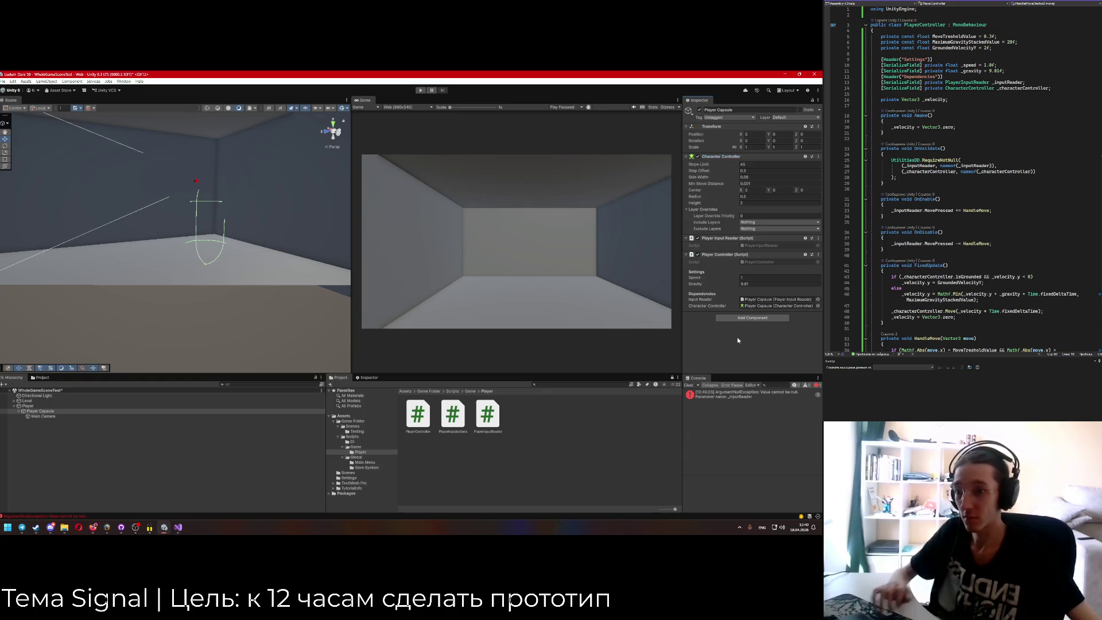
{"action": "left_click", "coordinate": [688, 385]}
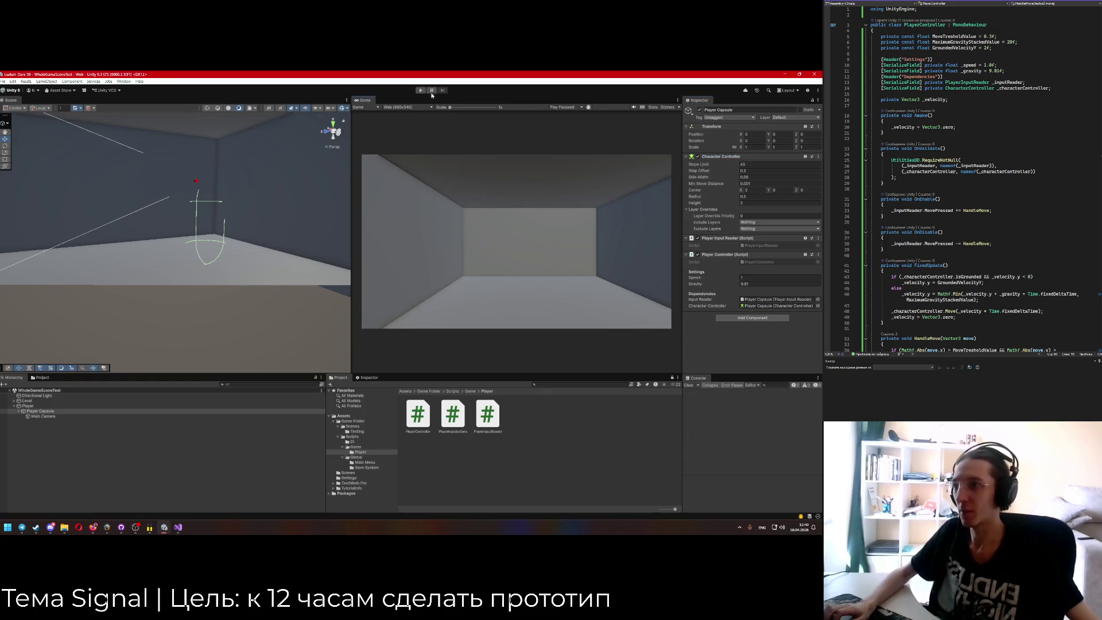
Enter Play mode, walk the capsule with WASD, and orbit the Scene view around it.
{"action": "key", "text": "ctrl+p"}
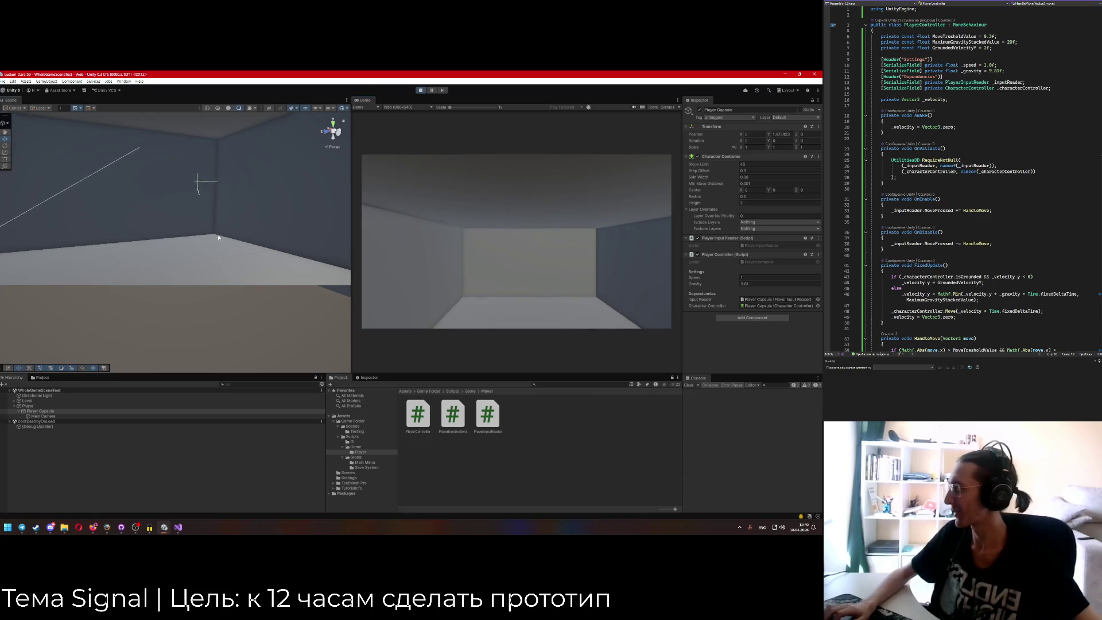
{"action": "left_click_drag", "start_coordinate": [274, 240], "coordinate": [249, 223]}
{"action": "key", "text": "f"}
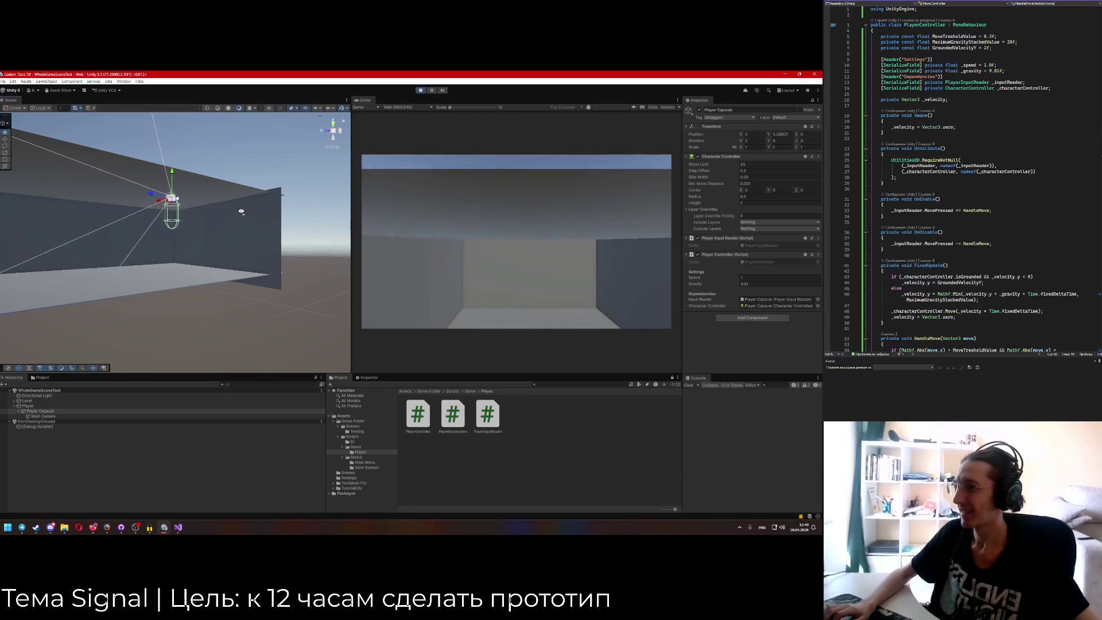
{"action": "mouse_move", "coordinate": [241, 212]}
{"action": "left_mouse_down"}
{"action": "mouse_move", "coordinate": [164, 197]}
{"action": "mouse_move", "coordinate": [264, 199]}
{"action": "left_mouse_up"}
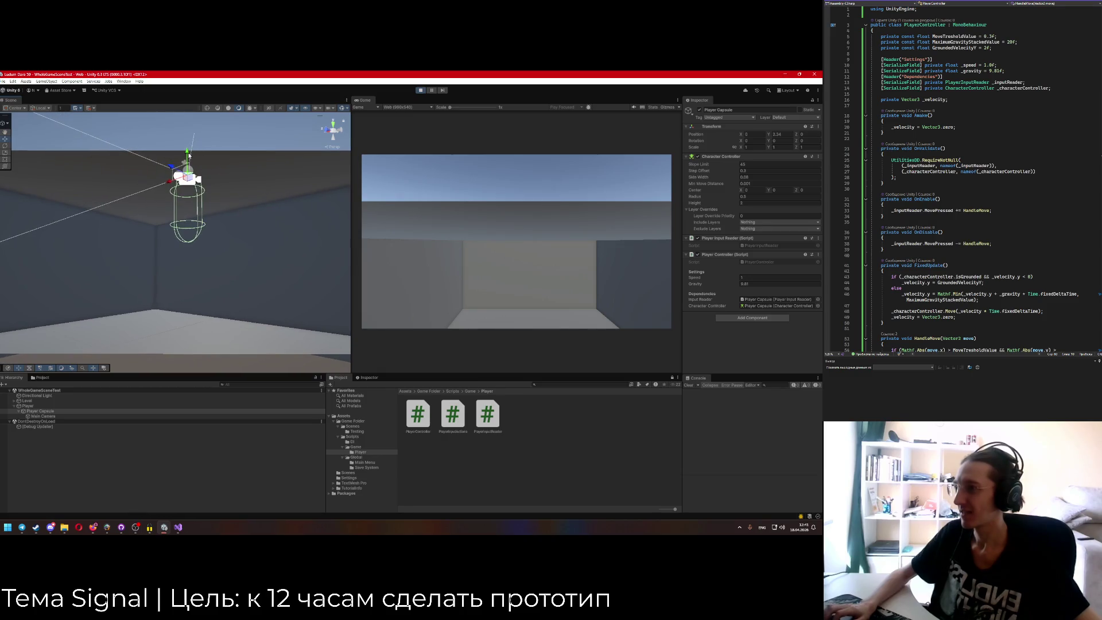
{"action": "left_click", "coordinate": [46, 416]}
{"action": "left_click_drag", "start_coordinate": [187, 156], "coordinate": [187, 161]}
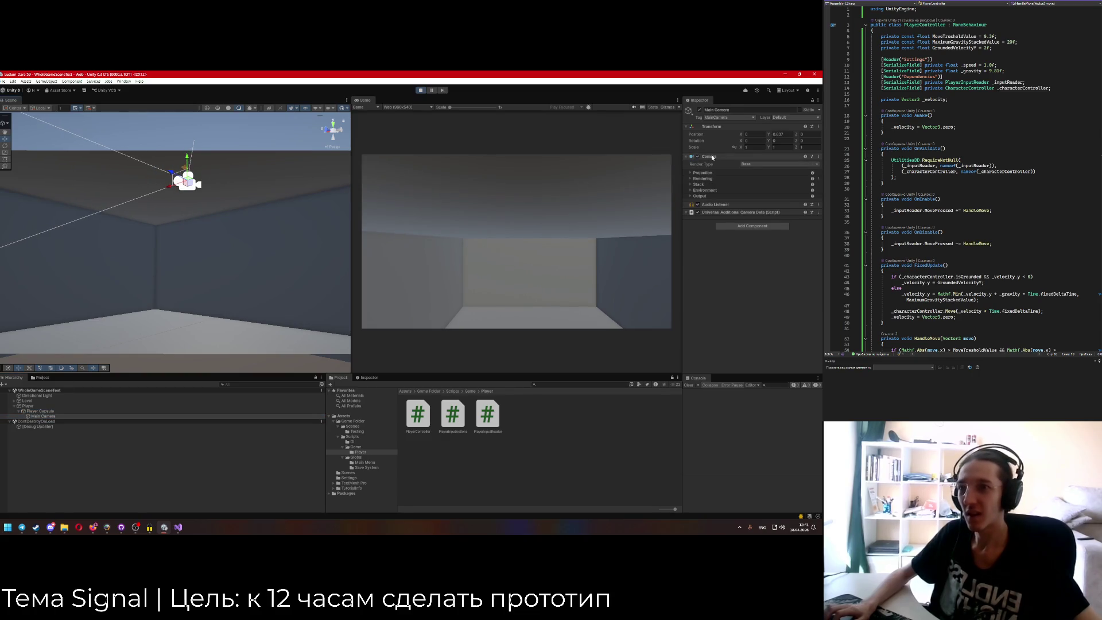
Set the Main Camera's Position Y to 0.85 and exit Play mode.
{"action": "left_click", "coordinate": [779, 134]}
{"action": "type", "text": "0.85"}
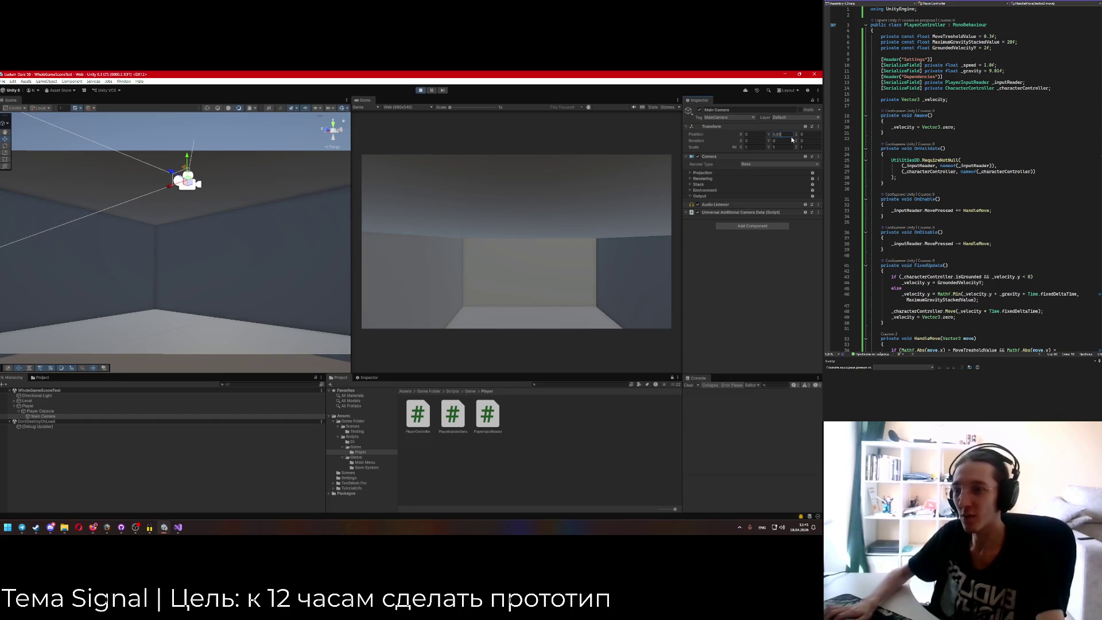
{"action": "left_click", "coordinate": [421, 90]}
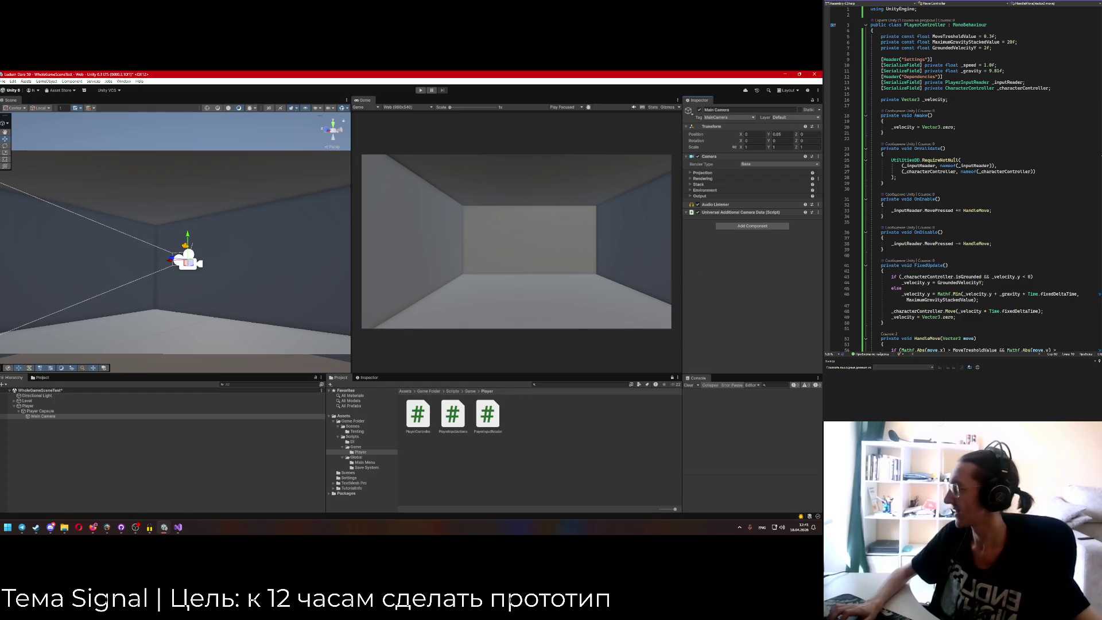
{"action": "scroll", "coordinate": [972, 220], "scroll_direction": "down", "scroll_amount": 3}
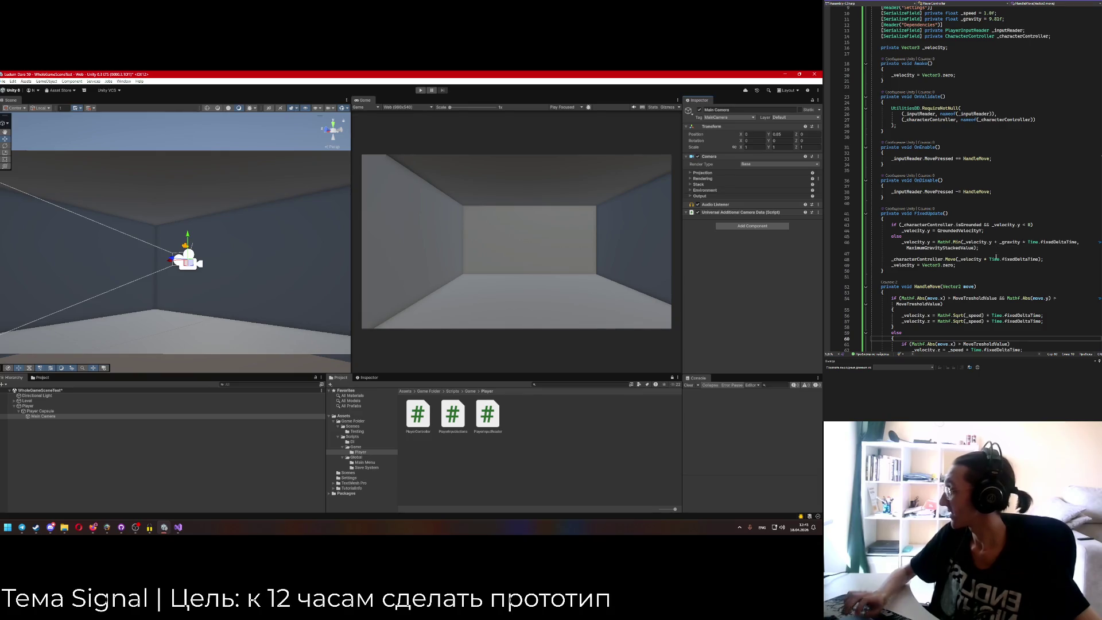
Insert '-1 *' before Mathf.Min in the _velocity.y gravity line on line 46.
{"action": "scroll", "coordinate": [950, 237], "scroll_direction": "down", "scroll_amount": 2}
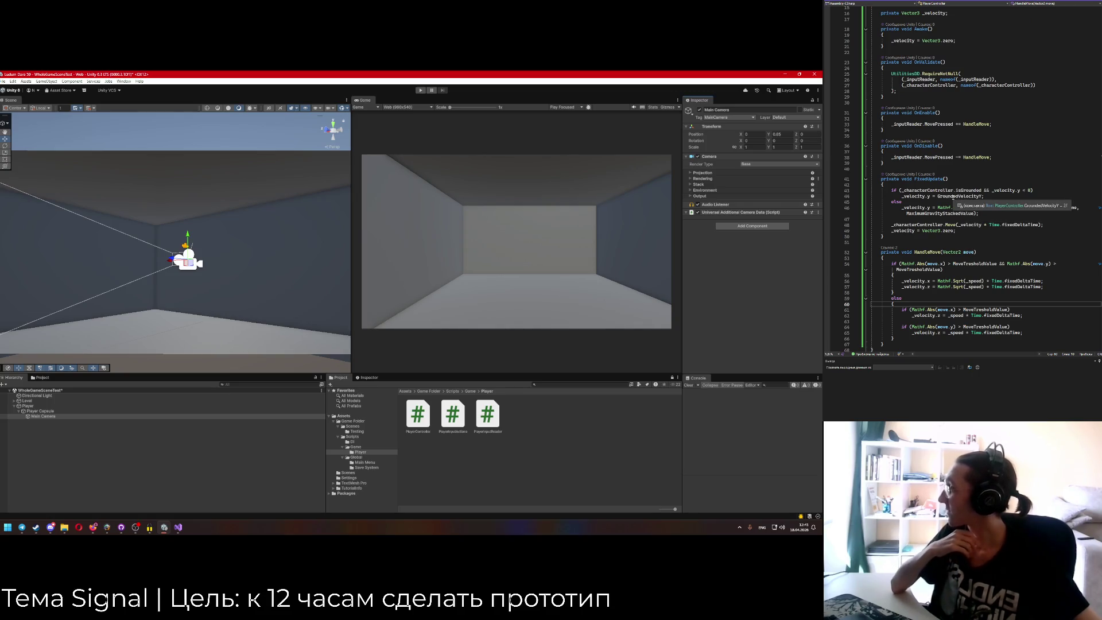
{"action": "scroll", "coordinate": [953, 199], "scroll_direction": "up", "scroll_amount": 5}
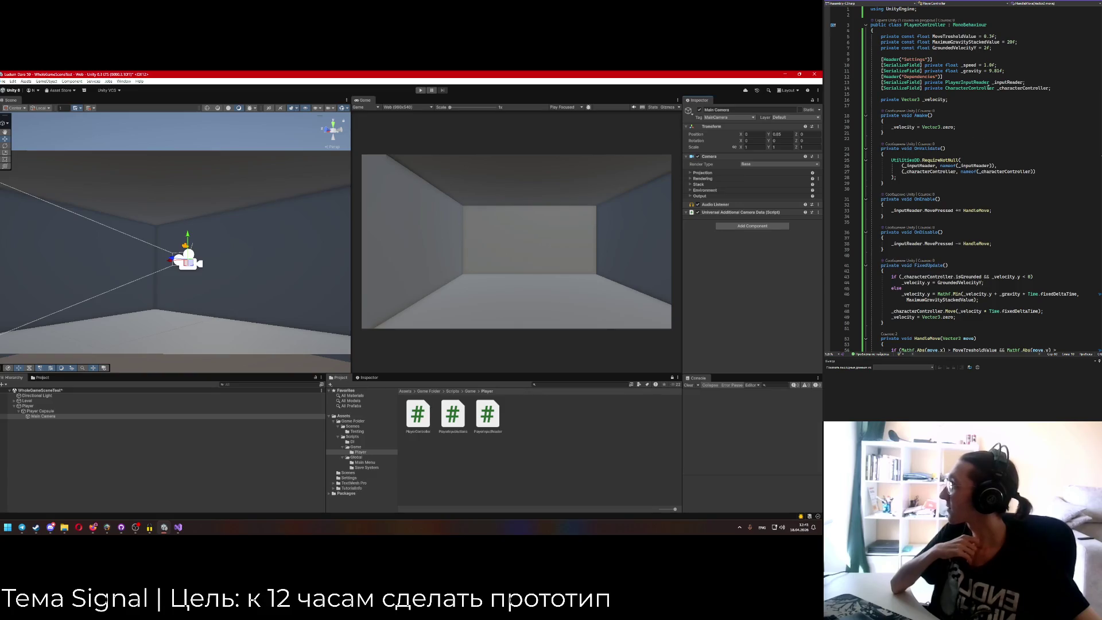
{"action": "left_click", "coordinate": [985, 48]}
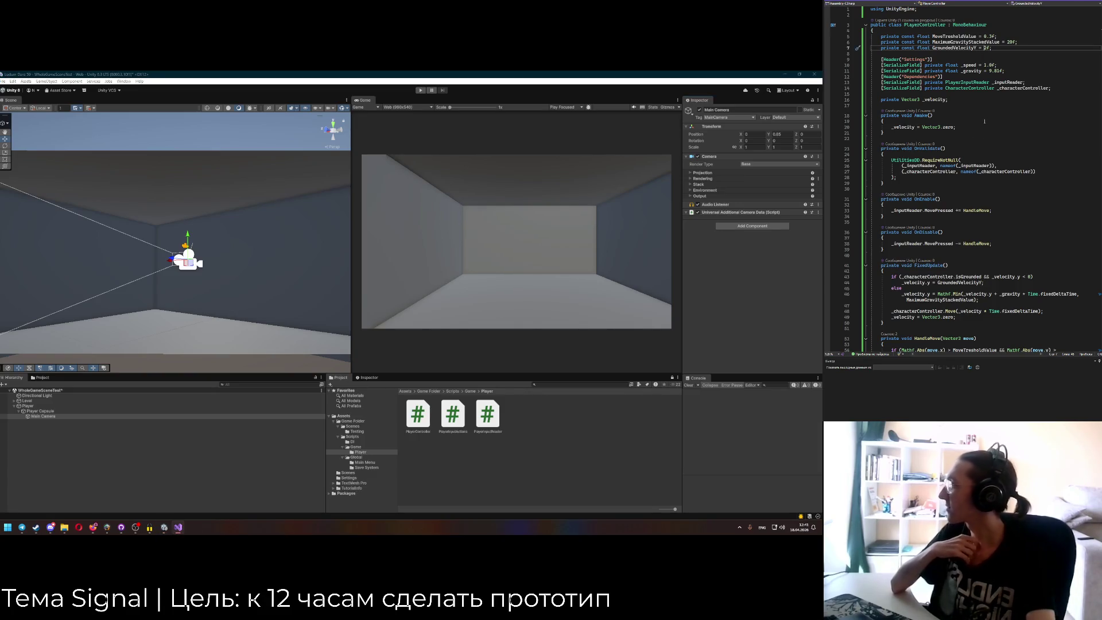
{"action": "type", "text": "-"}
{"action": "scroll", "coordinate": [985, 121], "scroll_direction": "down", "scroll_amount": 4}
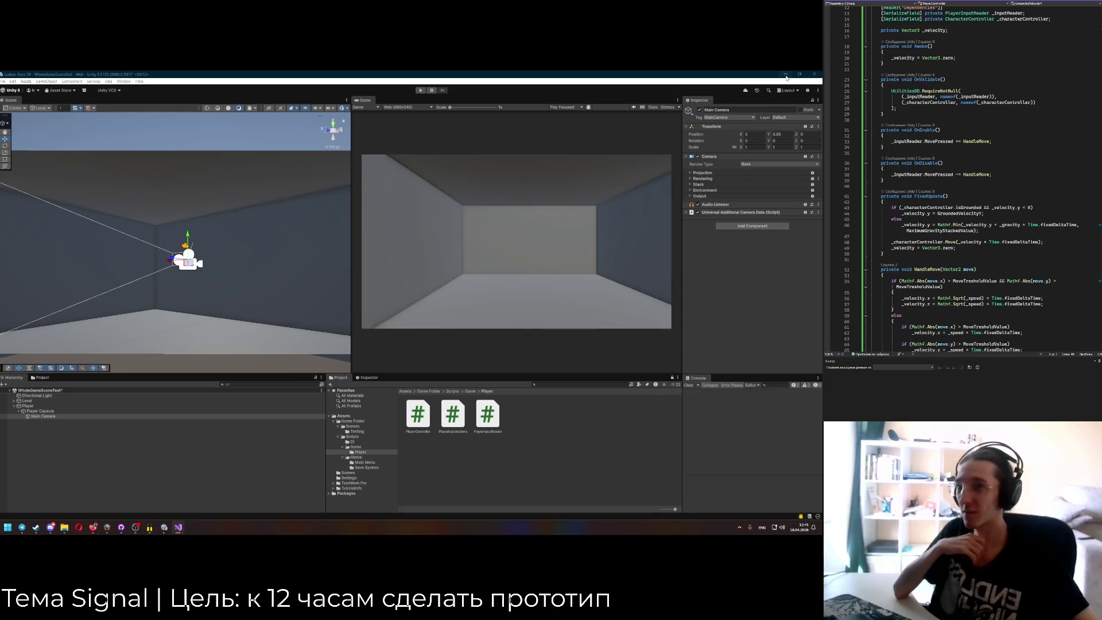
{"action": "key", "text": "alt+Tab"}
{"action": "key", "text": "alt+Tab"}
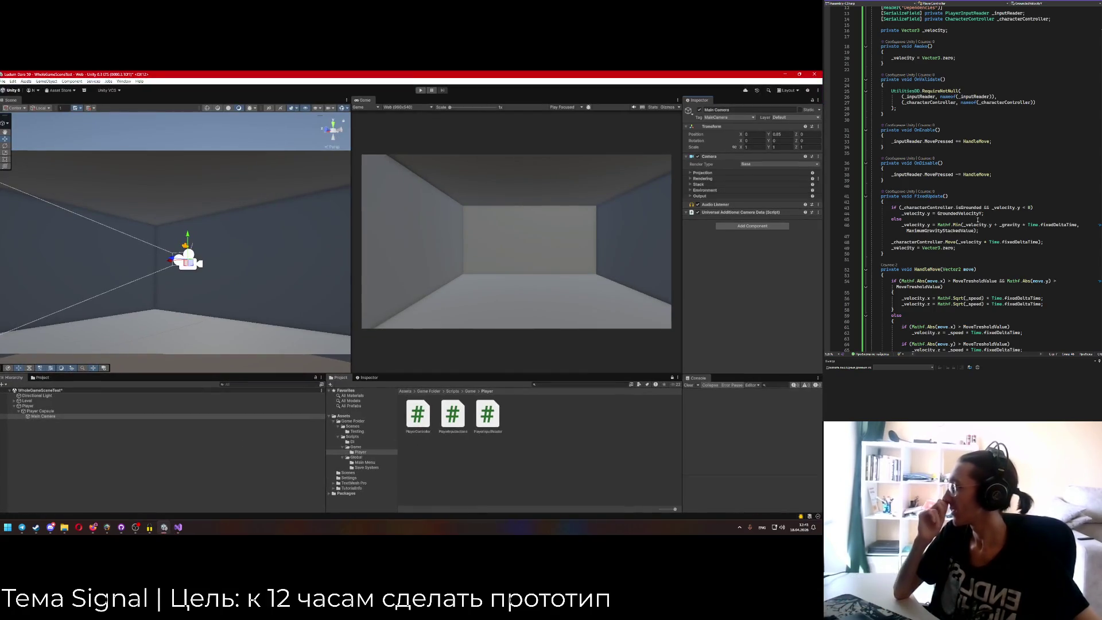
{"action": "scroll", "coordinate": [978, 220], "scroll_direction": "down", "scroll_amount": 1}
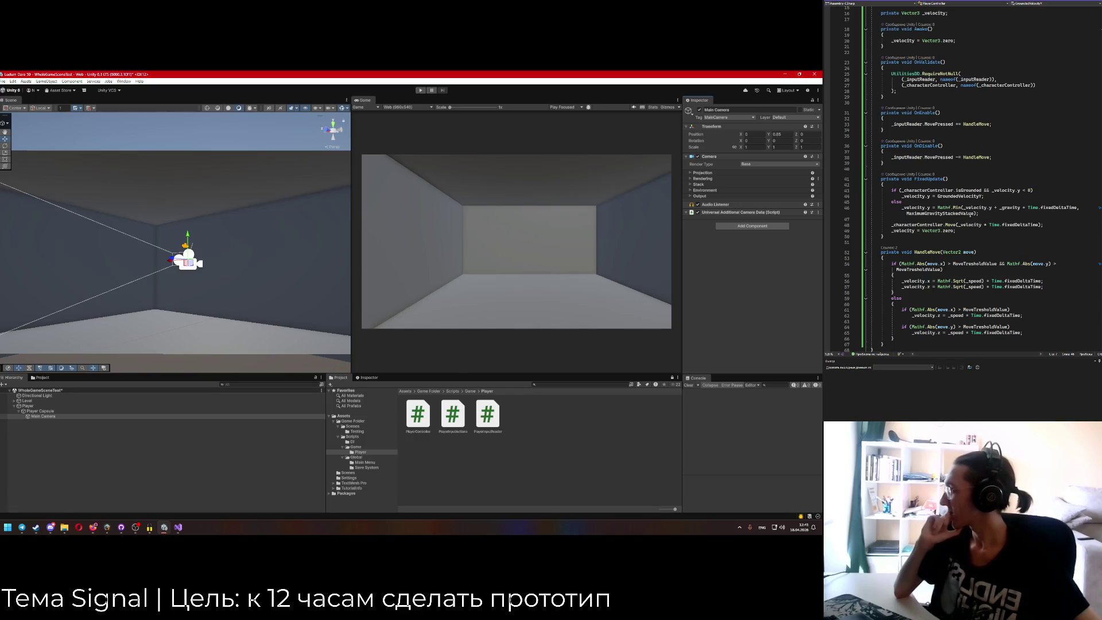
{"action": "left_click", "coordinate": [944, 207]}
{"action": "type", "text": "-1 *"}
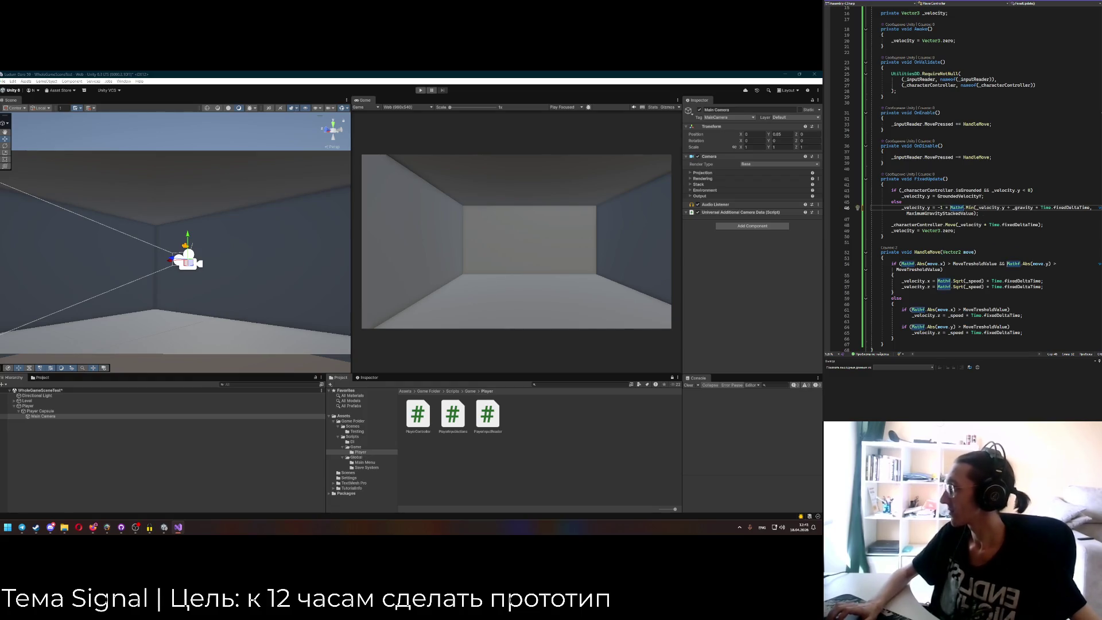
{"action": "left_click", "coordinate": [979, 219]}
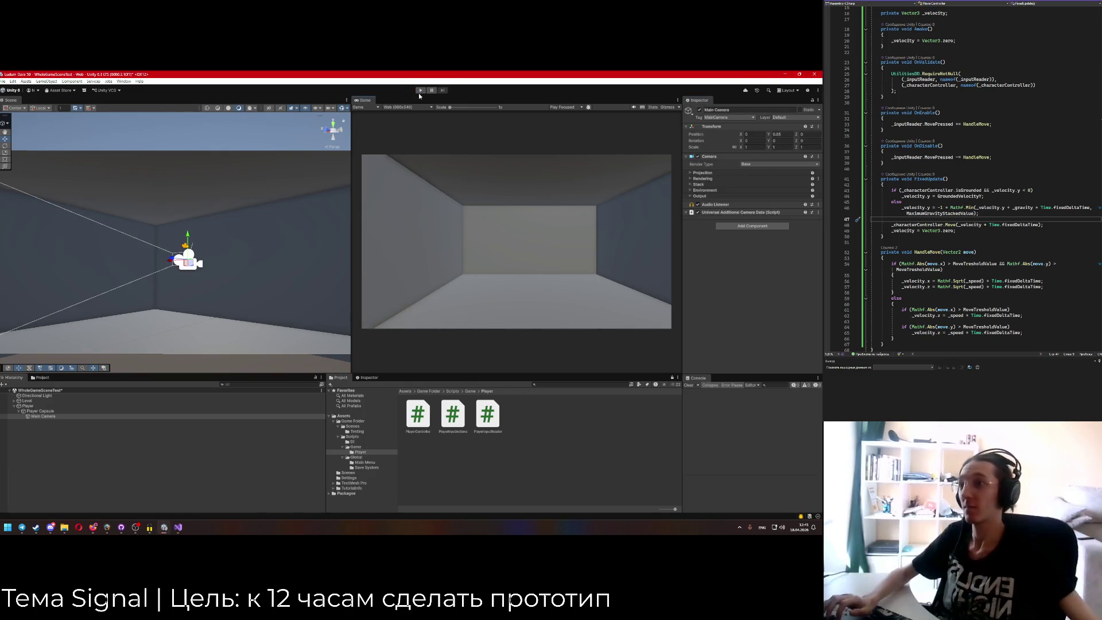
{"action": "key", "text": "ctrl+p"}
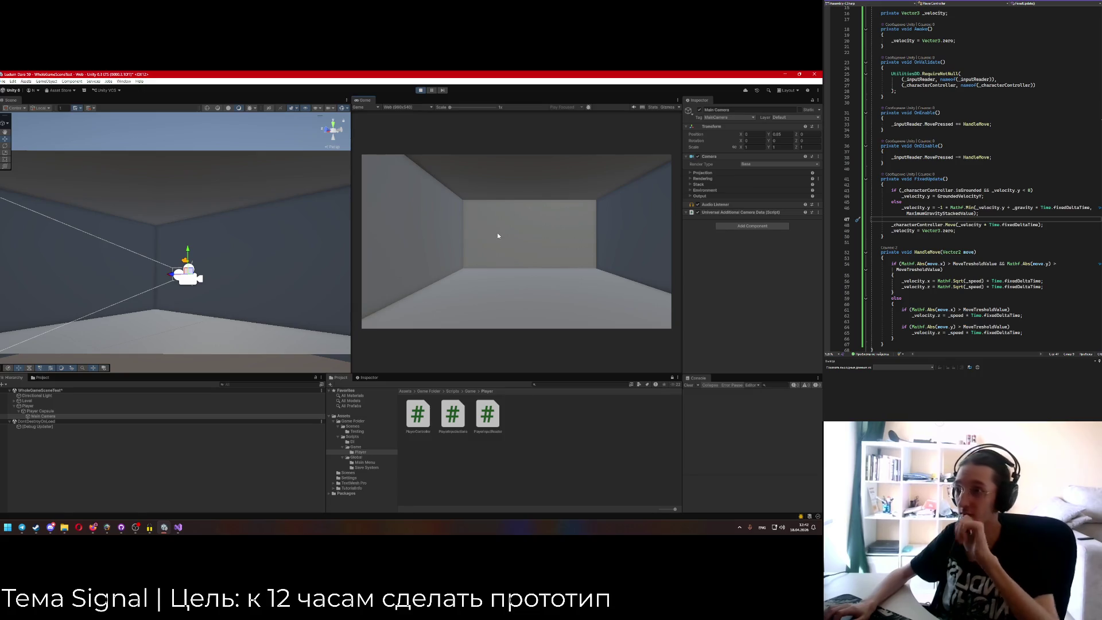
{"action": "left_click_drag", "start_coordinate": [115, 319], "coordinate": [99, 320]}
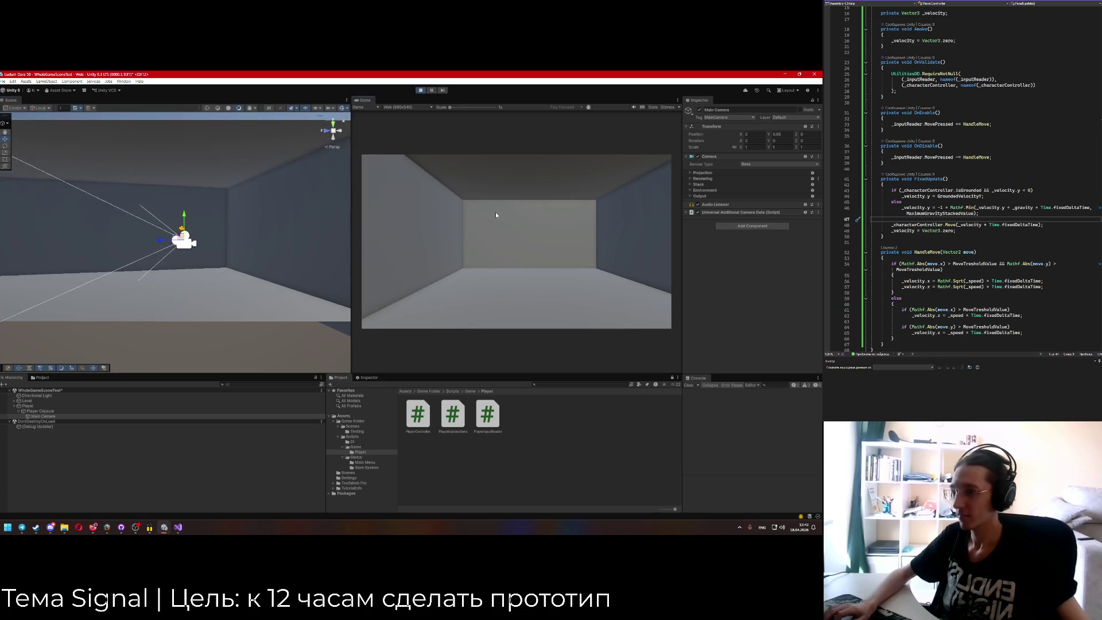
{"action": "left_click", "coordinate": [421, 90]}
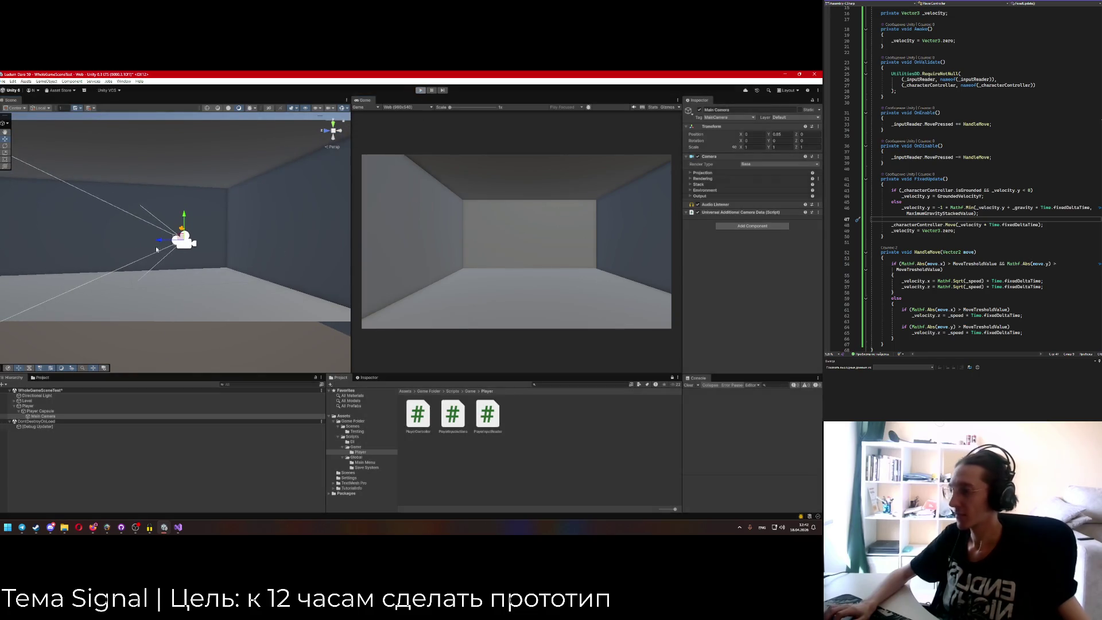
Look up the MovePressed declaration in PlayerInputReader, then return to HandleMove in PlayerController.
{"action": "left_click", "coordinate": [947, 124], "text": "ctrl"}
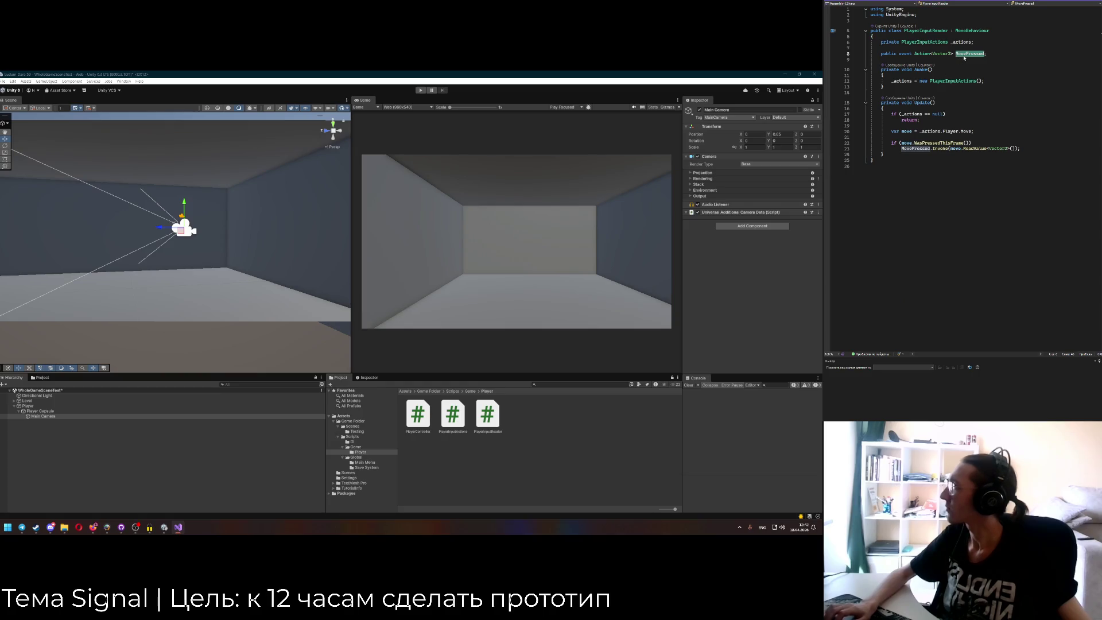
{"action": "left_click", "coordinate": [954, 150]}
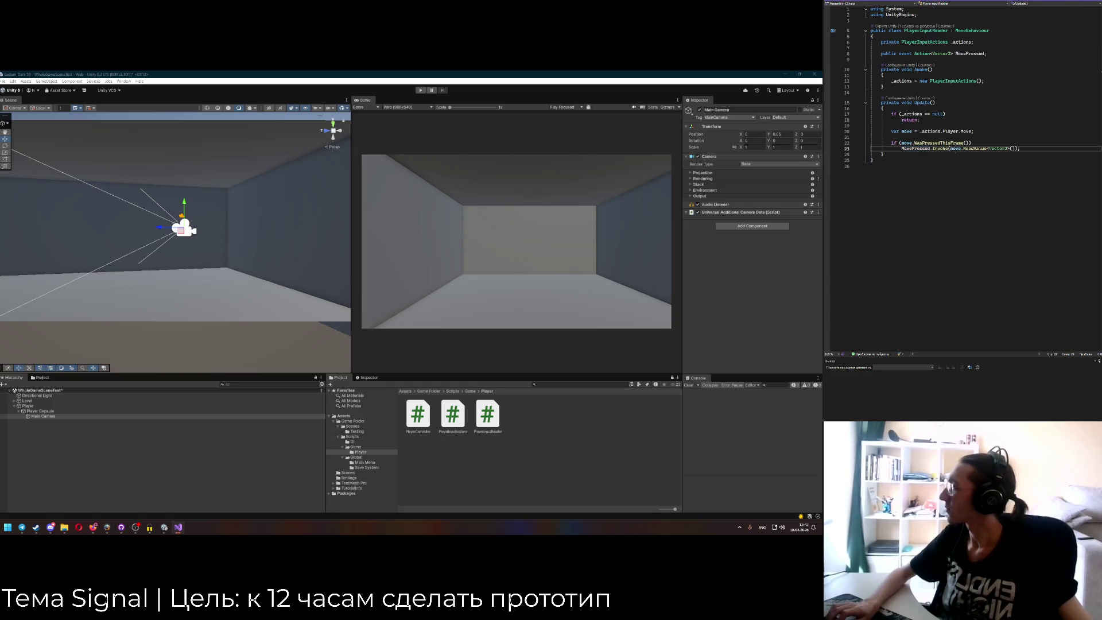
{"action": "key", "text": "ctrl+minus"}
{"action": "double_click", "coordinate": [977, 124]}
{"action": "scroll", "coordinate": [971, 212], "scroll_direction": "down", "scroll_amount": 1}
Insert a UnityEngine.Debug.Log() call at the start of HandleMove and save.
{"action": "left_click", "coordinate": [975, 241]}
{"action": "key", "text": "Return"}
{"action": "key", "text": "Return"}
{"action": "key", "text": "Up"}
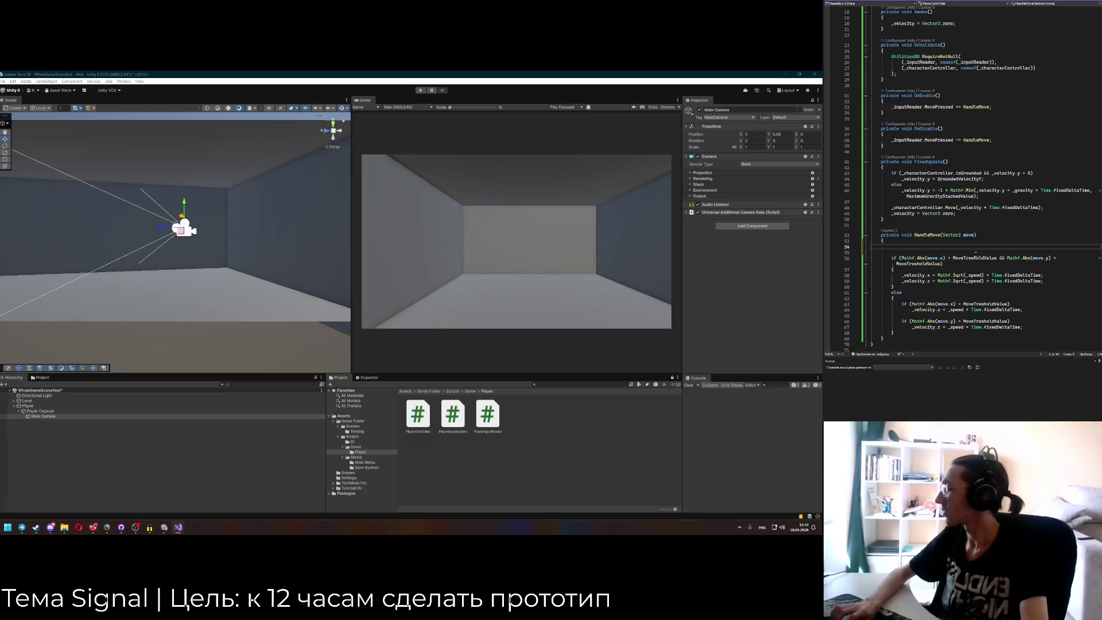
{"action": "type", "text": "private "}
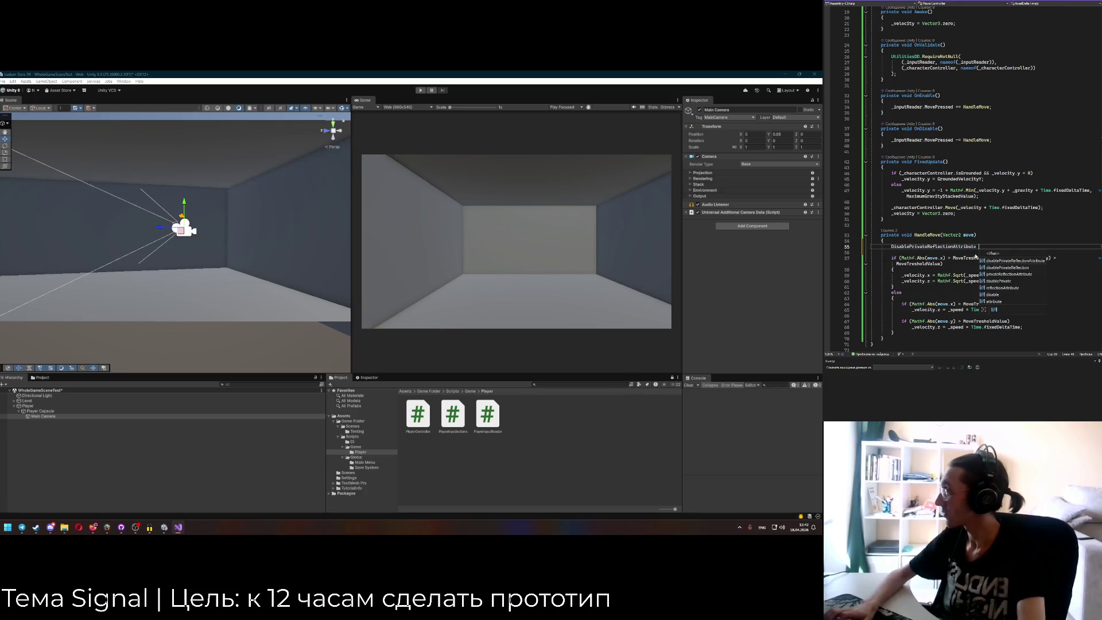
{"action": "type", "text": "Uni"}
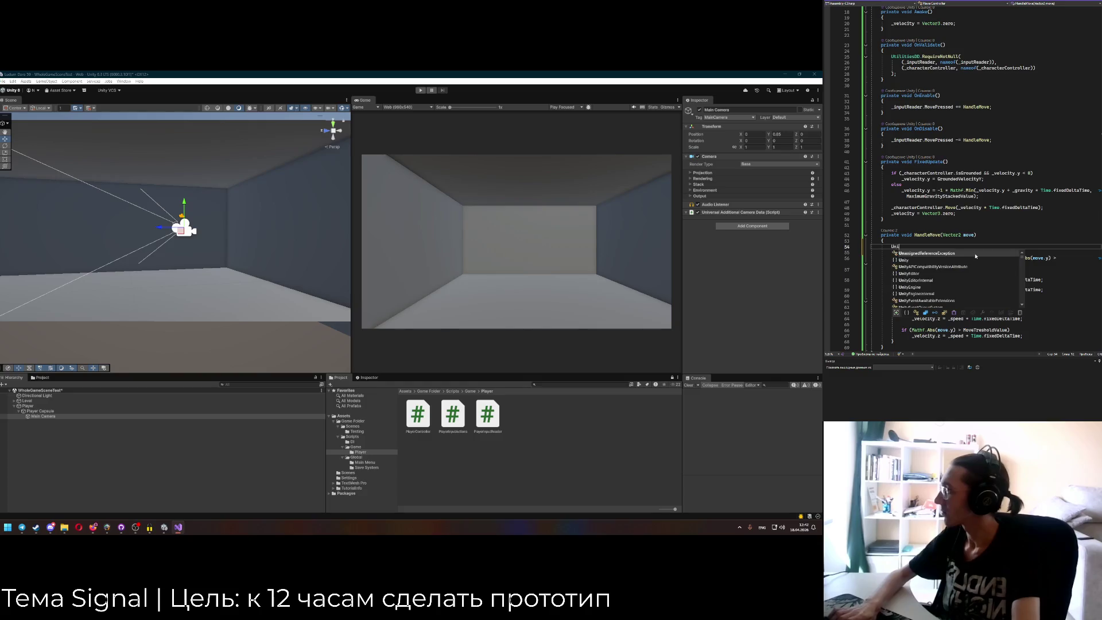
{"action": "type", "text": "tyEngine.Debug>>"}
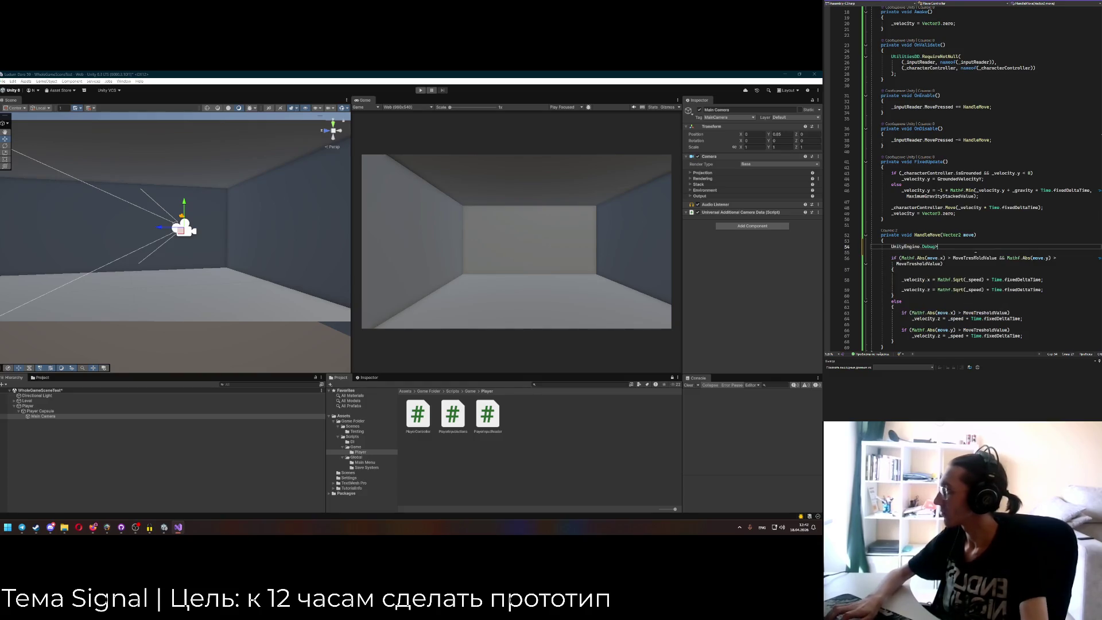
{"action": "type", "text": "Log();"}
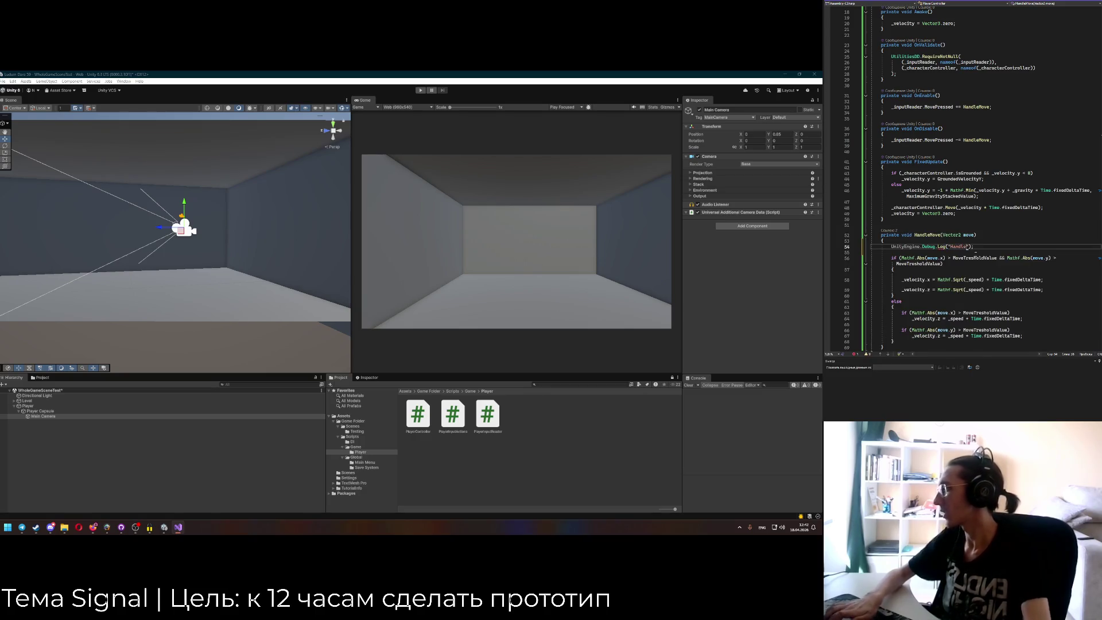
{"action": "key", "text": "ctrl+s"}
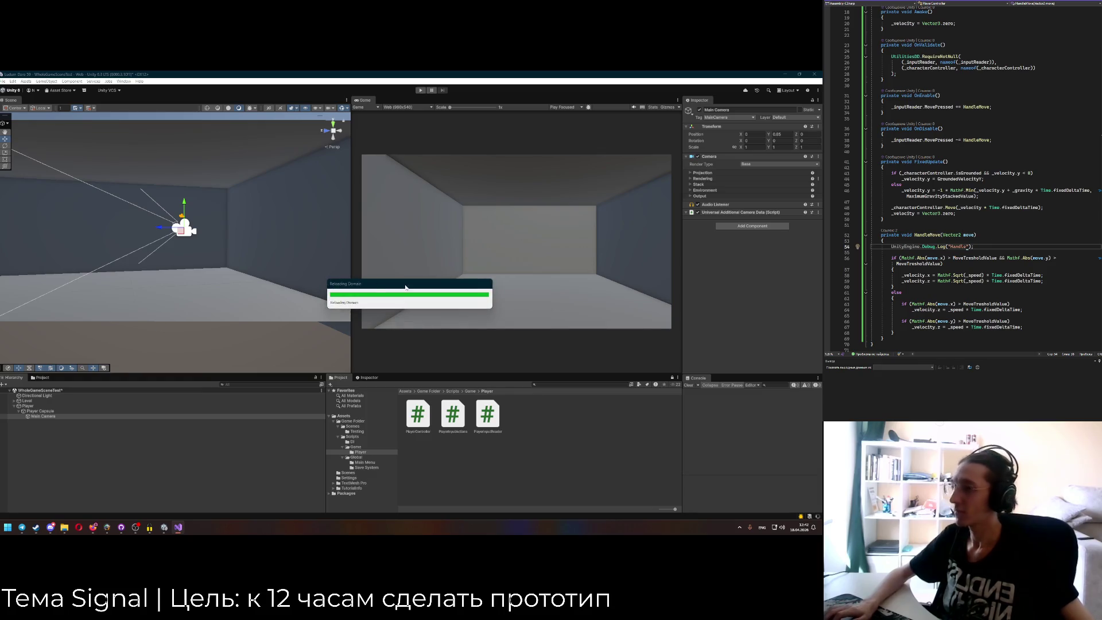
Fill the log message with labelled move.x and move.y values, then start play mode.
{"action": "type", "text": ": {}"}
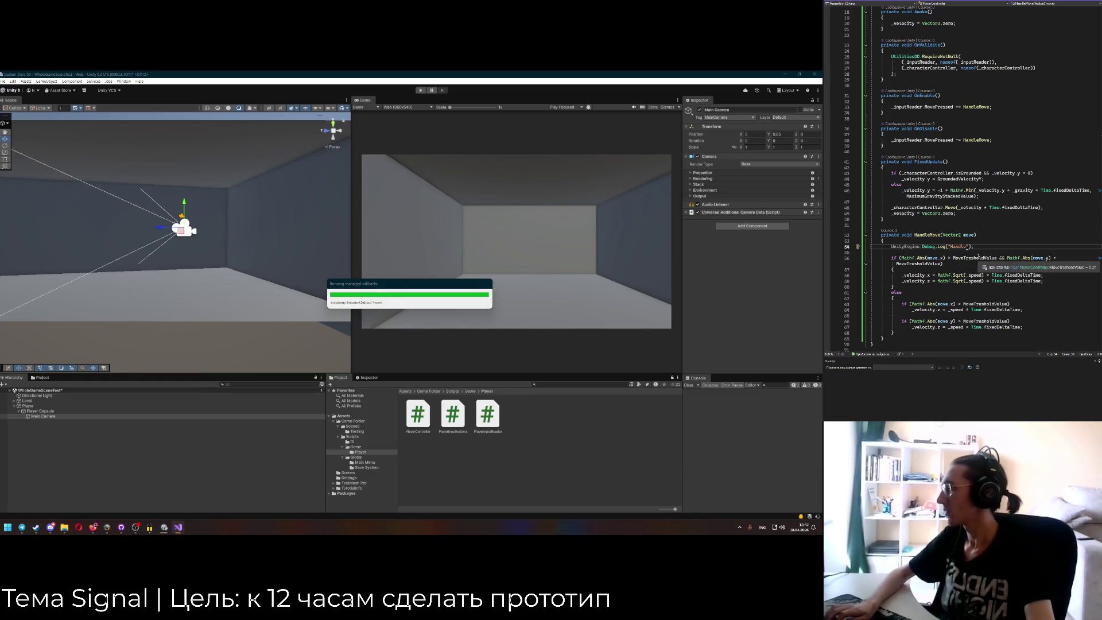
{"action": "key", "text": "Left"}
{"action": "key", "text": "Left"}
{"action": "key", "text": "Left"}
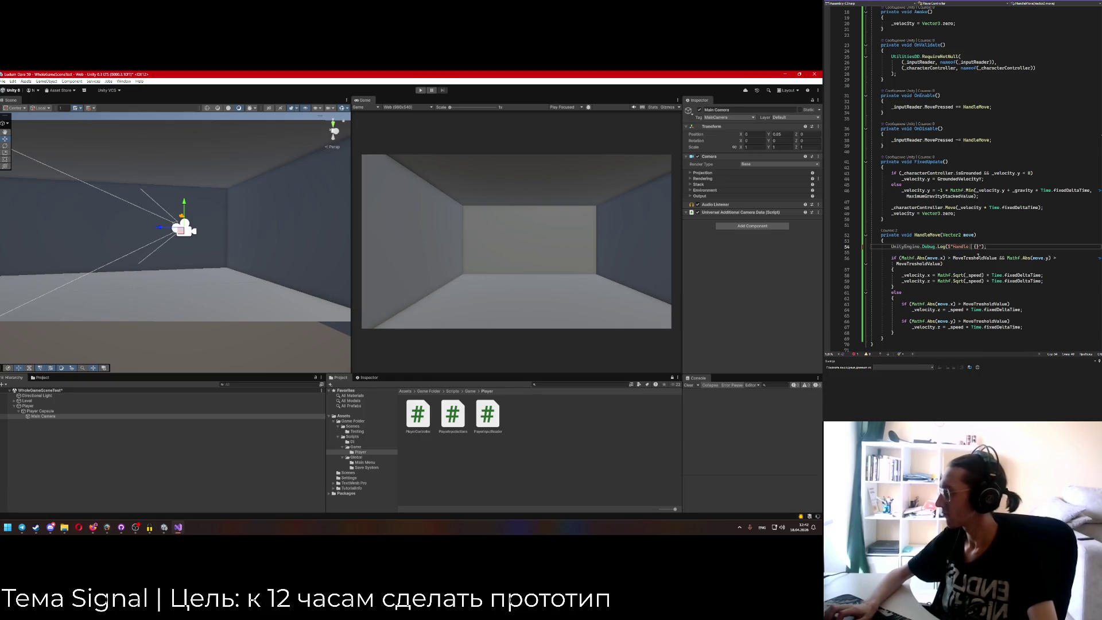
{"action": "key", "text": "Right"}
{"action": "type", "text": "m"}
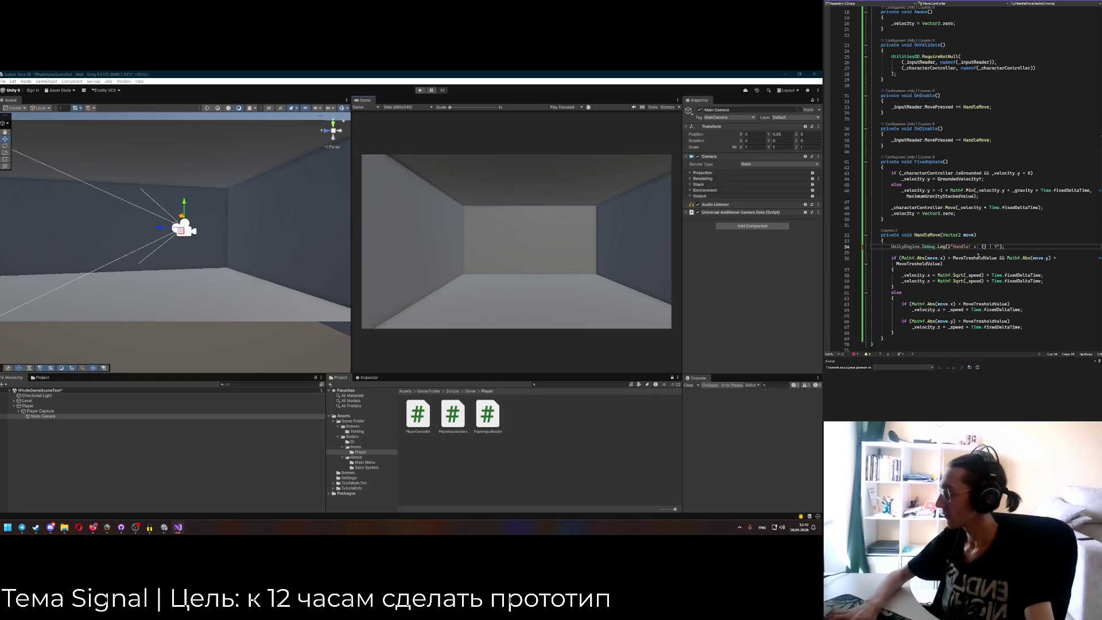
{"action": "type", "text": ":"}
{"action": "left_click_drag", "start_coordinate": [945, 258], "coordinate": [927, 258]}
{"action": "key", "text": "ctrl+c"}
{"action": "left_click", "coordinate": [984, 246]}
{"action": "key", "text": "ctrl+v"}
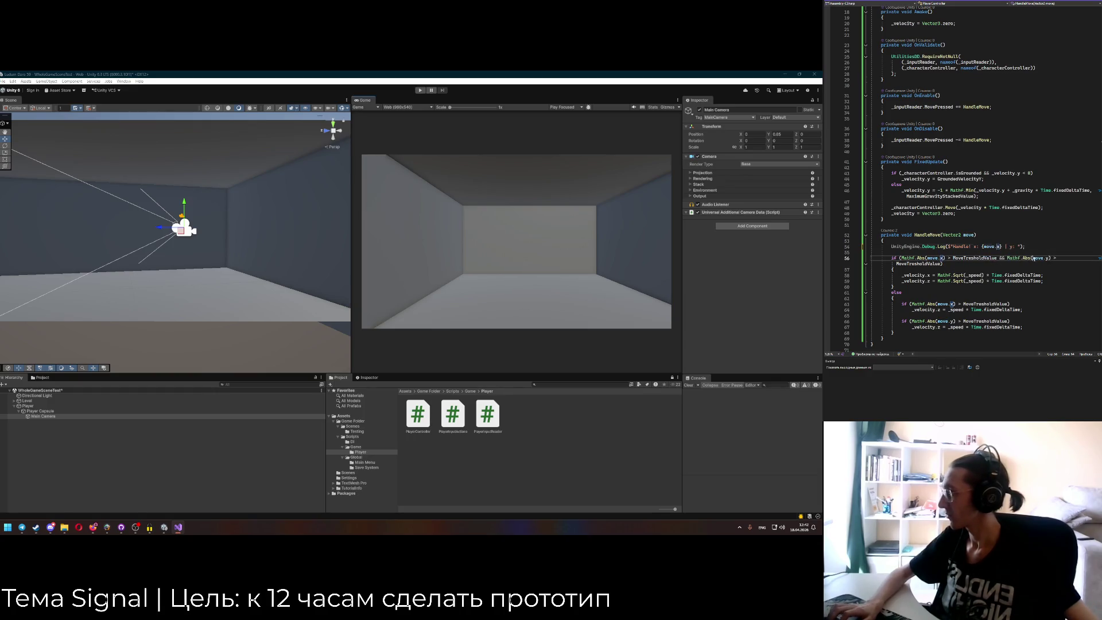
{"action": "left_click", "coordinate": [1019, 247]}
{"action": "type", "text": "{move.y}"}
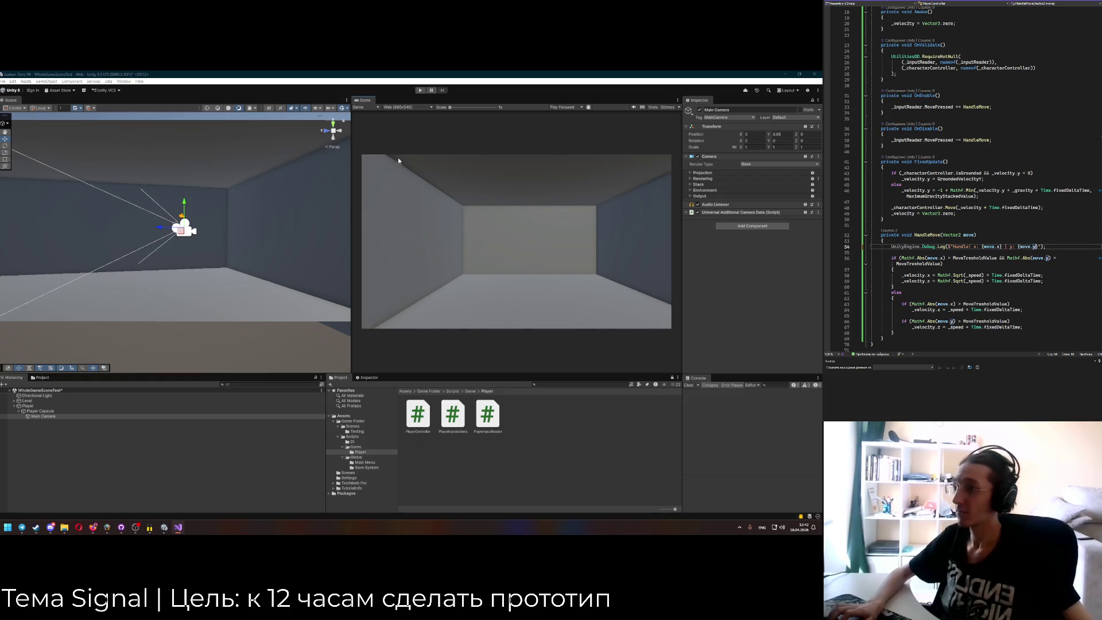
{"action": "left_click", "coordinate": [978, 253]}
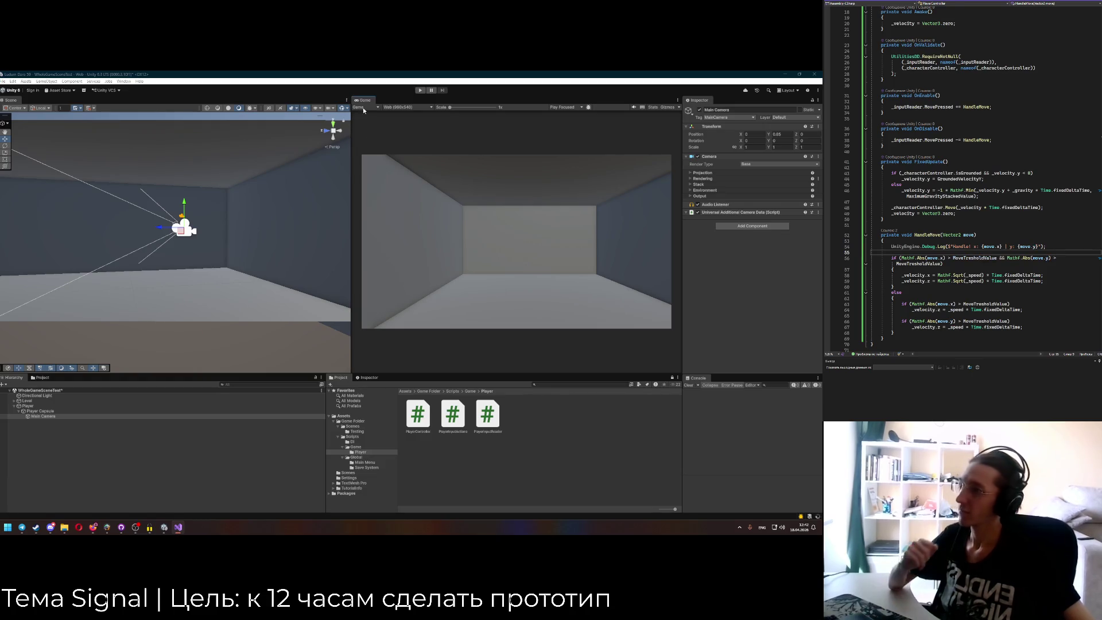
{"action": "left_click", "coordinate": [421, 90]}
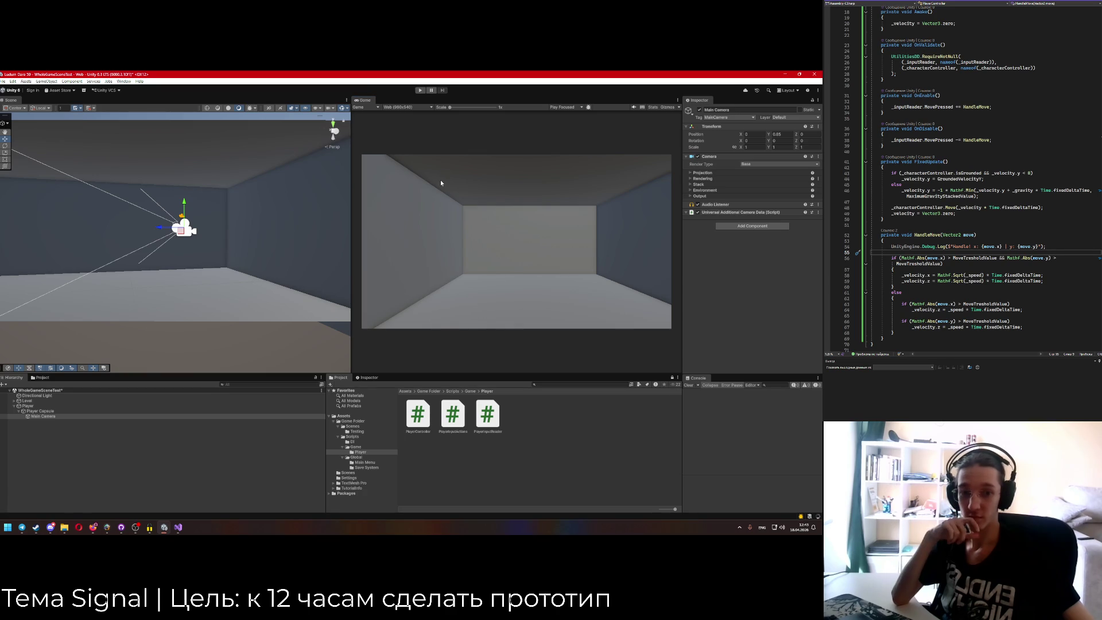
Run a short play-mode test of the corridor scene, selecting Wall 3, then stop with Ctrl+P.
{"action": "left_click", "coordinate": [497, 161]}
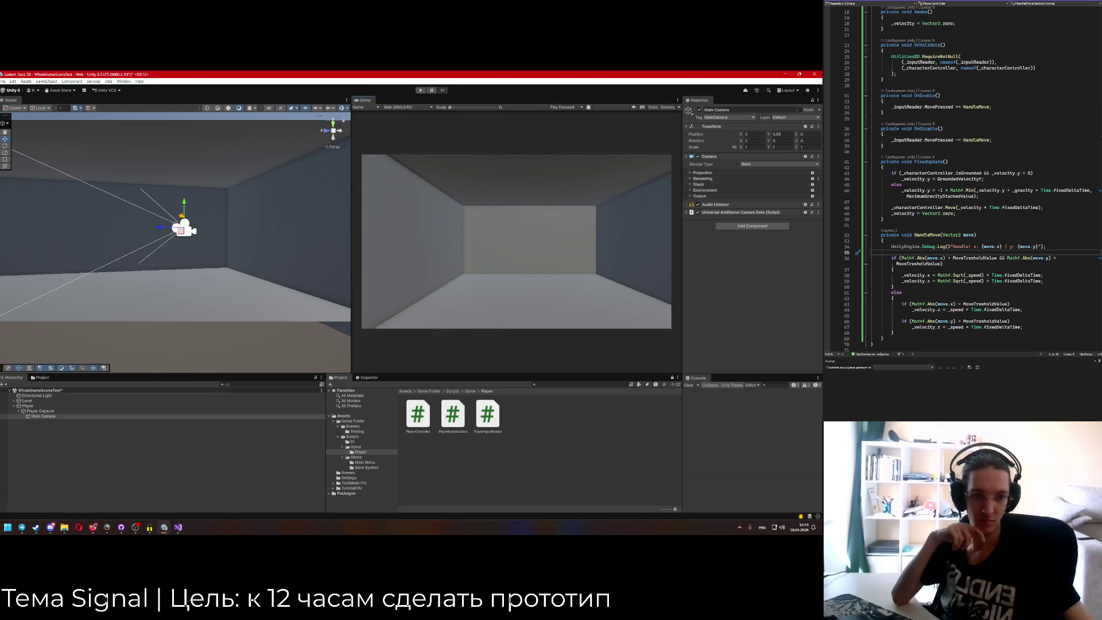
{"action": "key", "text": "alt+Tab"}
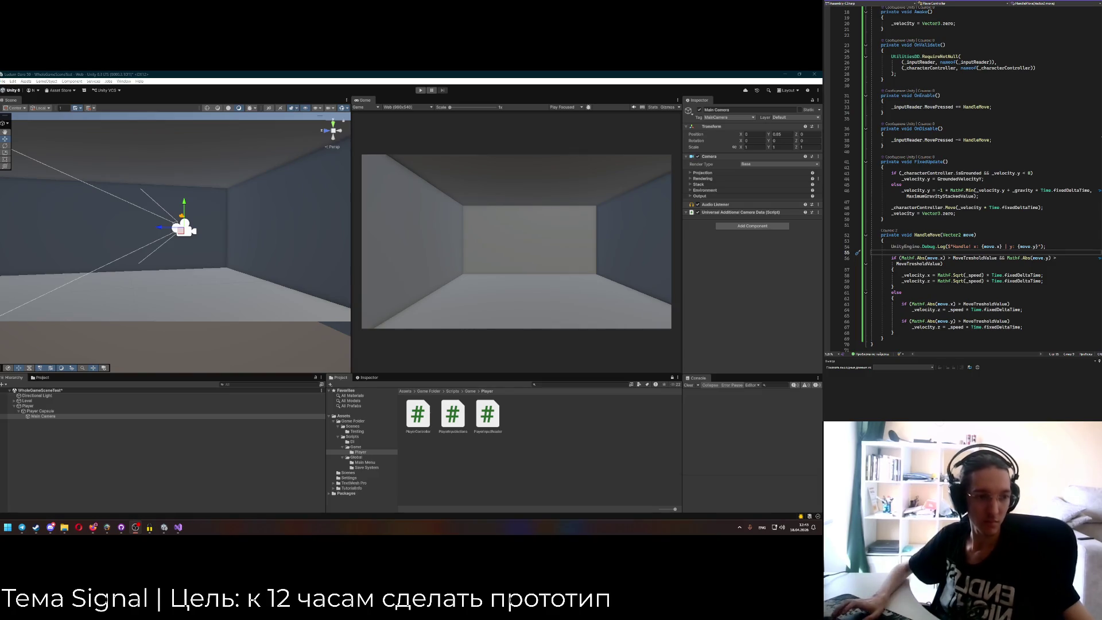
{"action": "key", "text": "alt+Tab"}
{"action": "key", "text": "alt+Tab"}
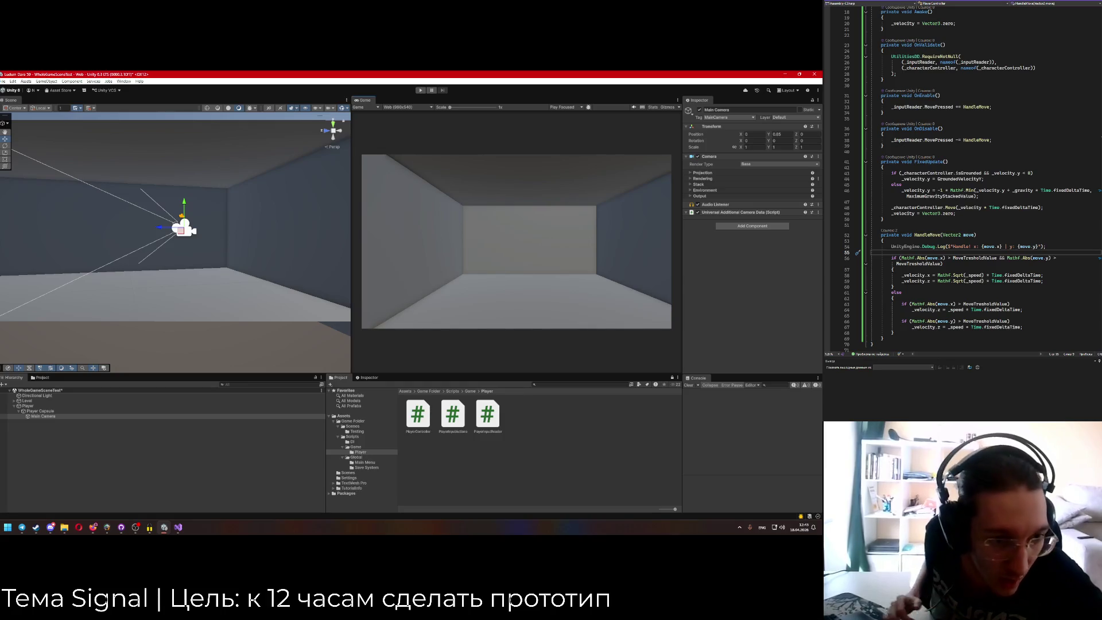
{"action": "key", "text": "alt+Tab"}
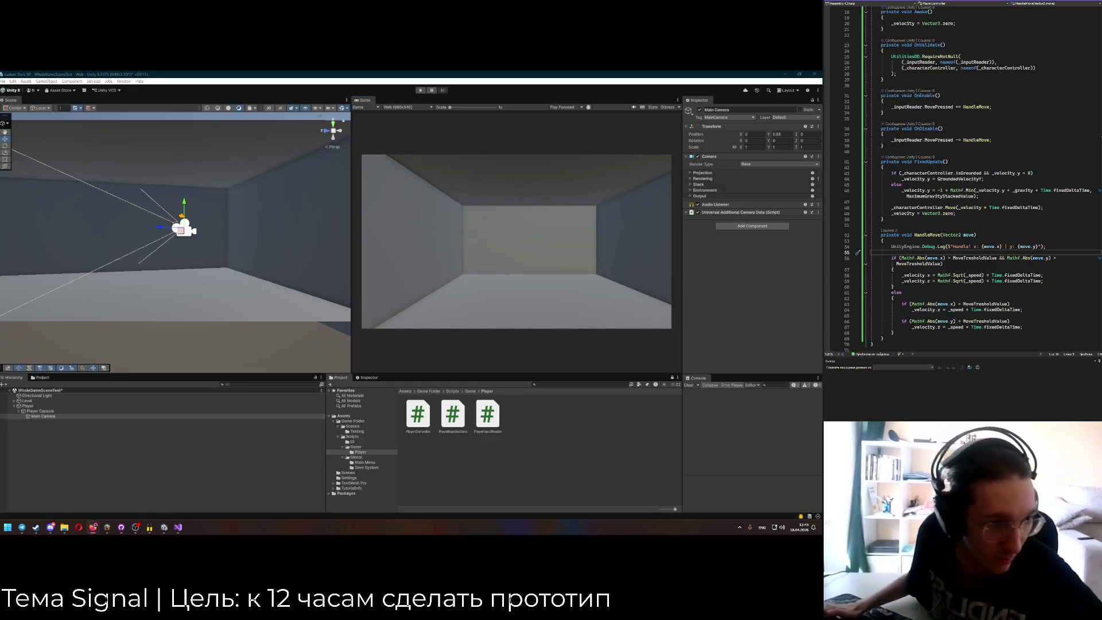
{"action": "left_click", "coordinate": [311, 231]}
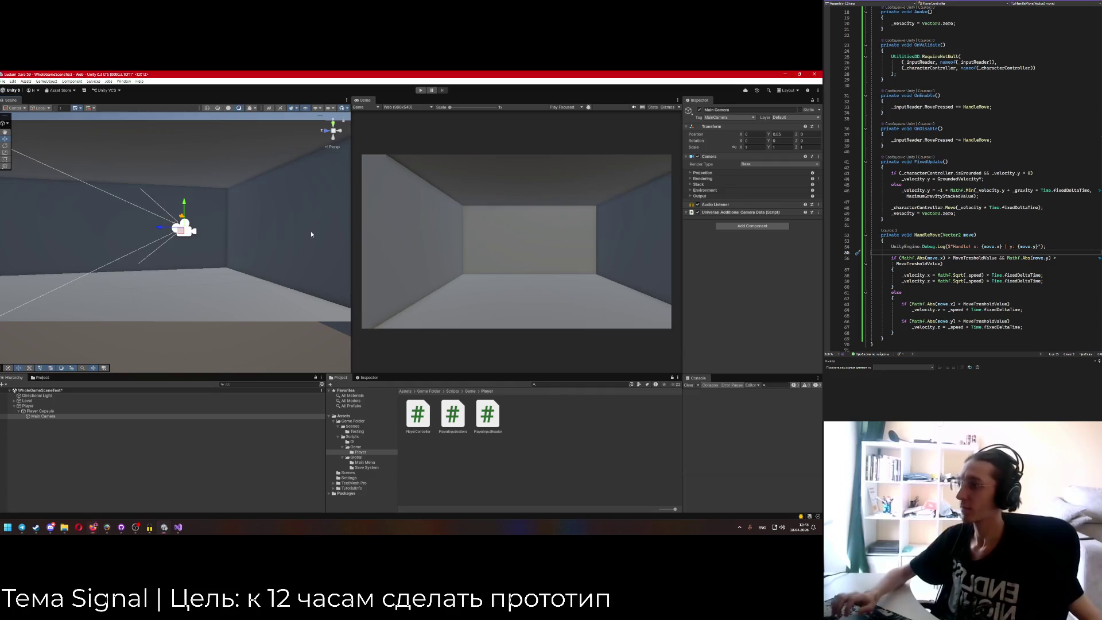
{"action": "left_click", "coordinate": [421, 91]}
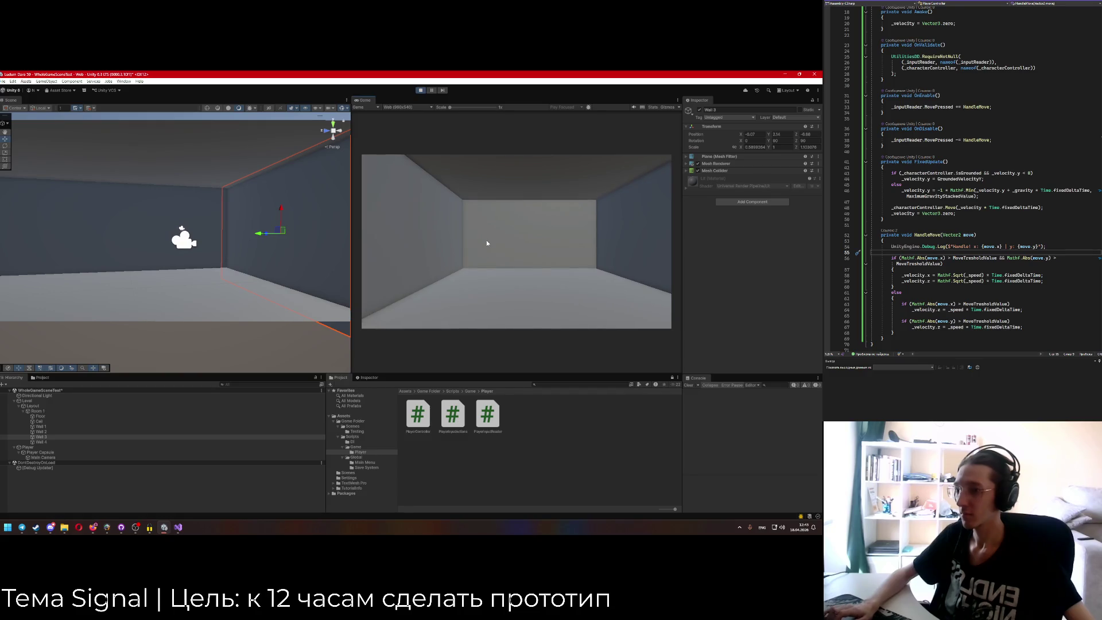
{"action": "key", "text": "ctrl+p"}
{"action": "scroll", "coordinate": [976, 87], "scroll_direction": "up", "scroll_amount": 6}
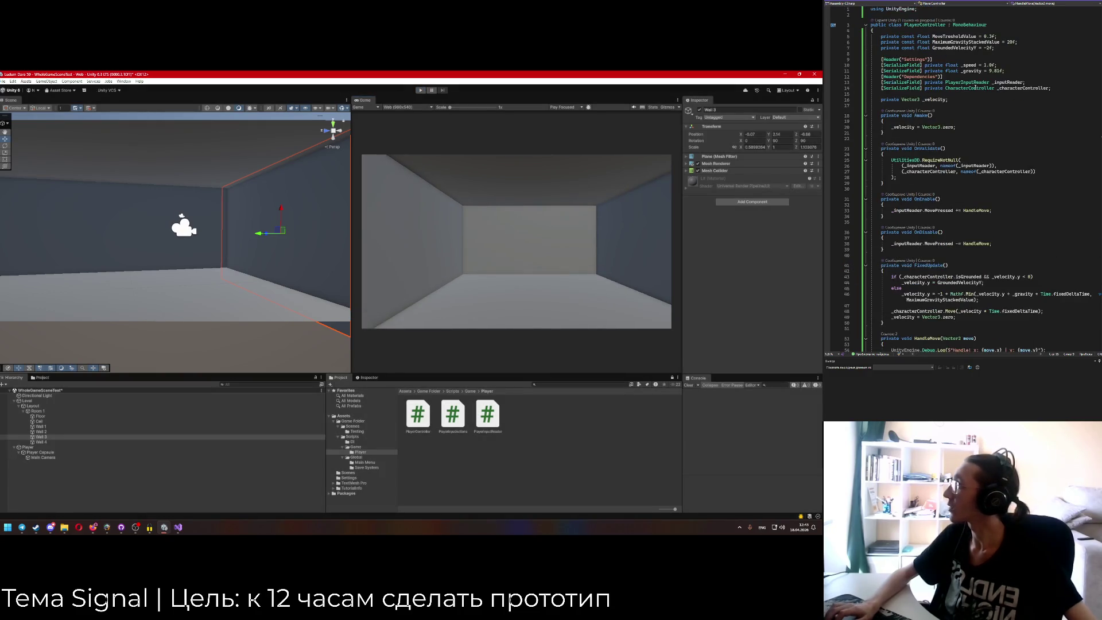
Add Debug.Log("Input reader update") after the early return in PlayerInputReader's Update, then save.
{"action": "left_click", "coordinate": [968, 85], "text": "ctrl"}
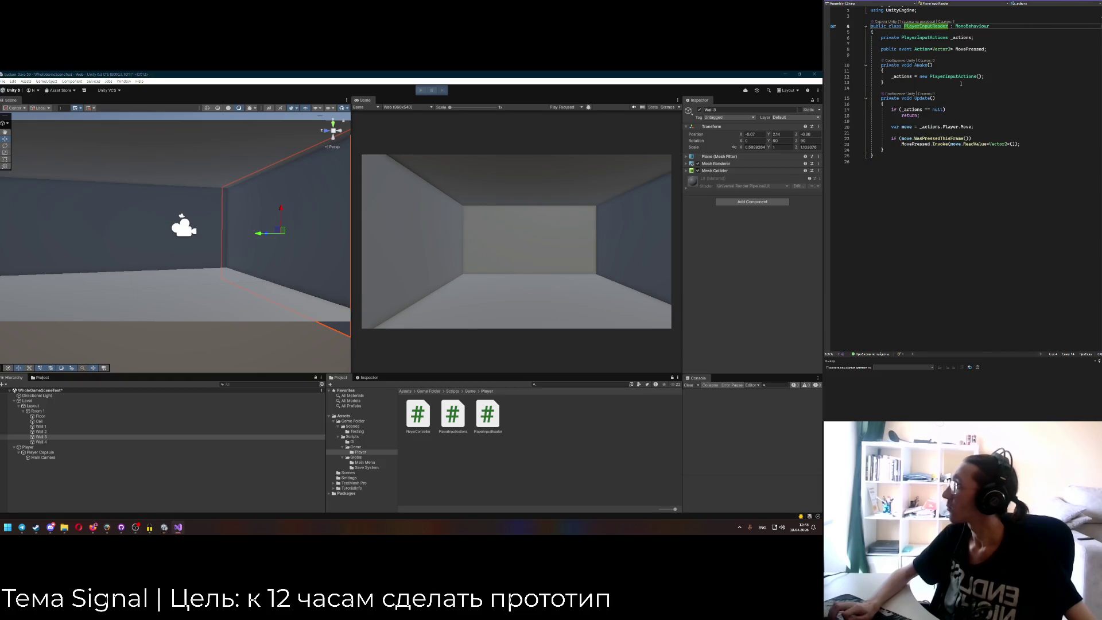
{"action": "left_click", "coordinate": [913, 116]}
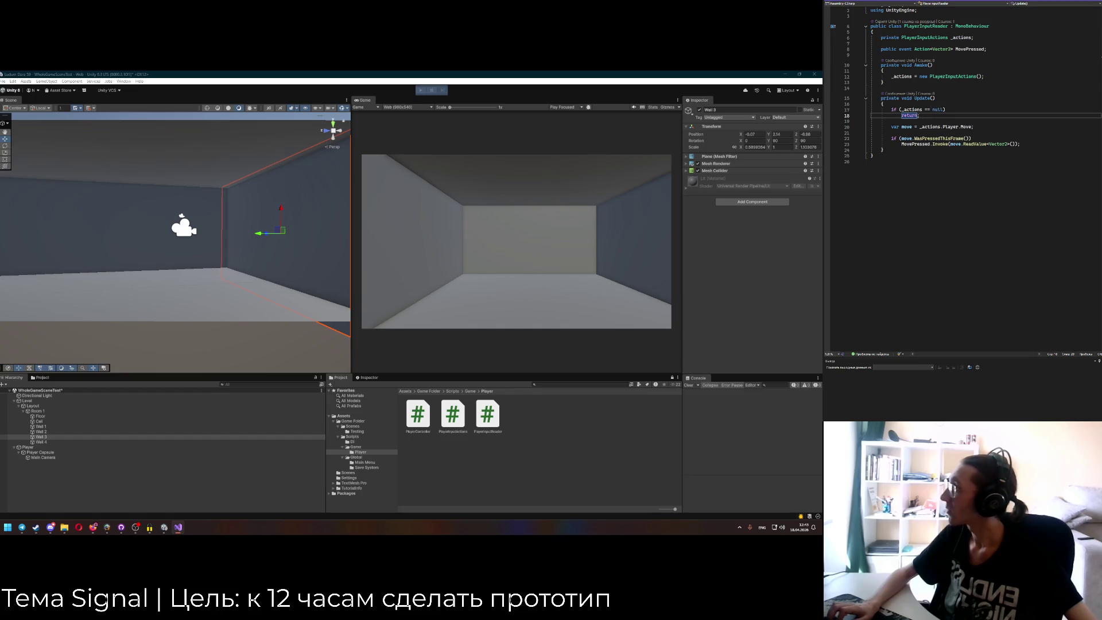
{"action": "left_click", "coordinate": [902, 76]}
{"action": "left_click", "coordinate": [933, 83]}
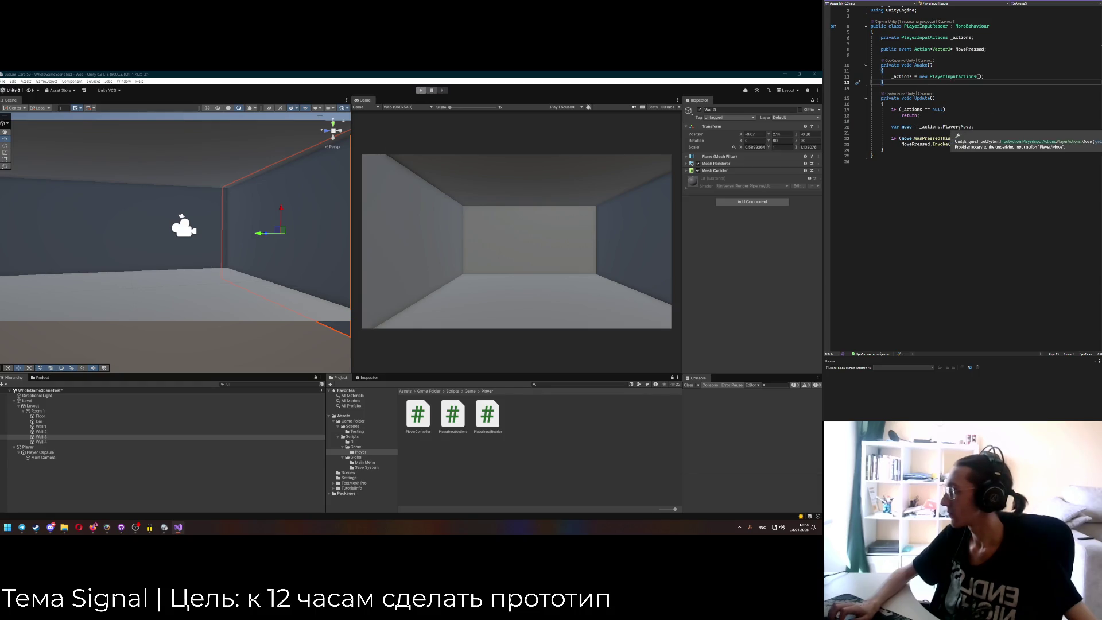
{"action": "key", "text": "Down"}
{"action": "key", "text": "Down"}
{"action": "key", "text": "Down"}
{"action": "key", "text": "Down"}
{"action": "key", "text": "Down"}
{"action": "key", "text": "End"}
{"action": "key", "text": "Return"}
{"action": "key", "text": "Return"}
{"action": "type", "text": "Deb"}
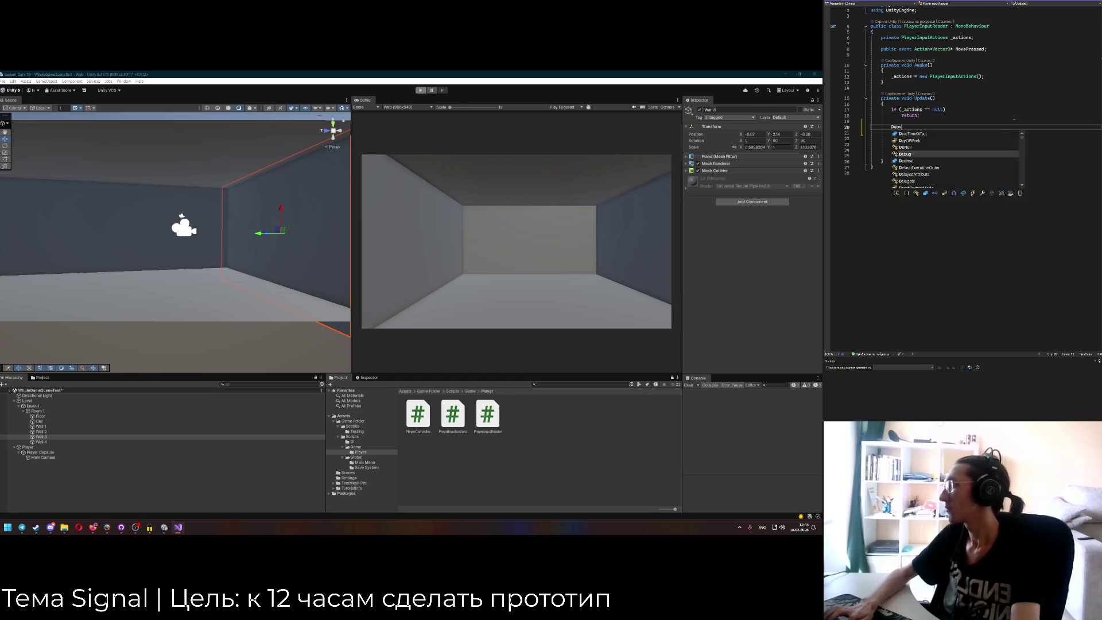
{"action": "type", "text": ".Log"}
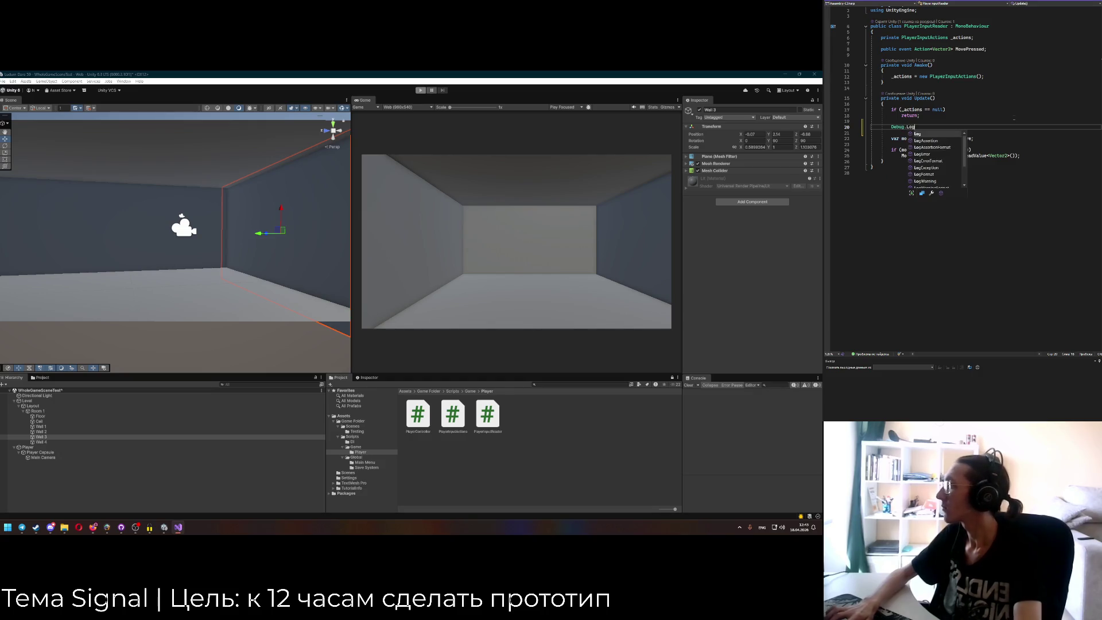
{"action": "type", "text": "();Input read"}
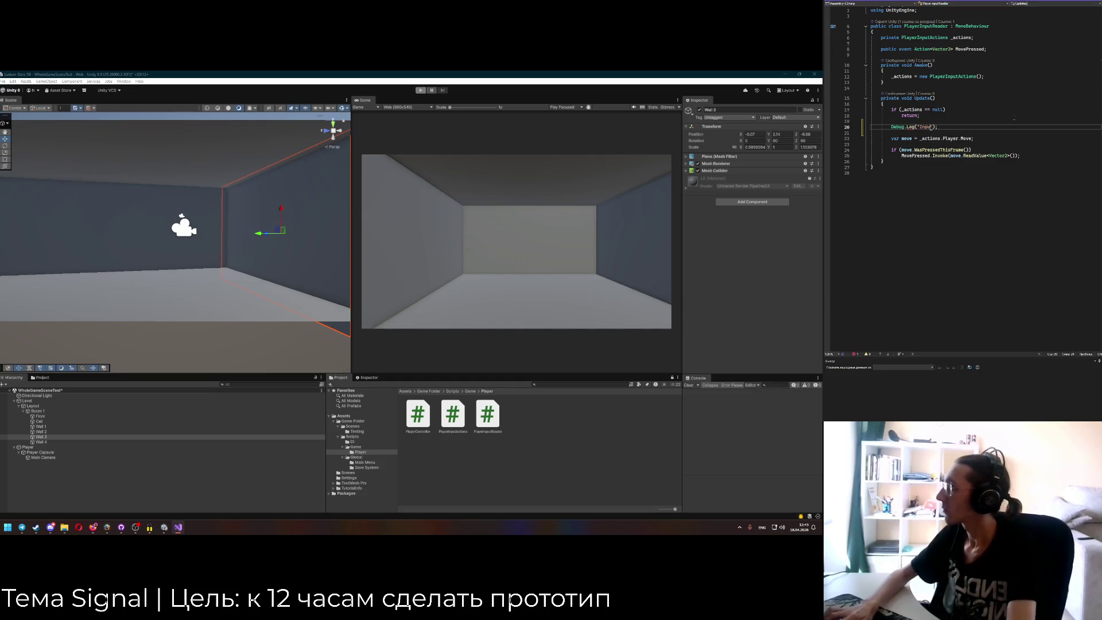
{"action": "type", "text": "update"}
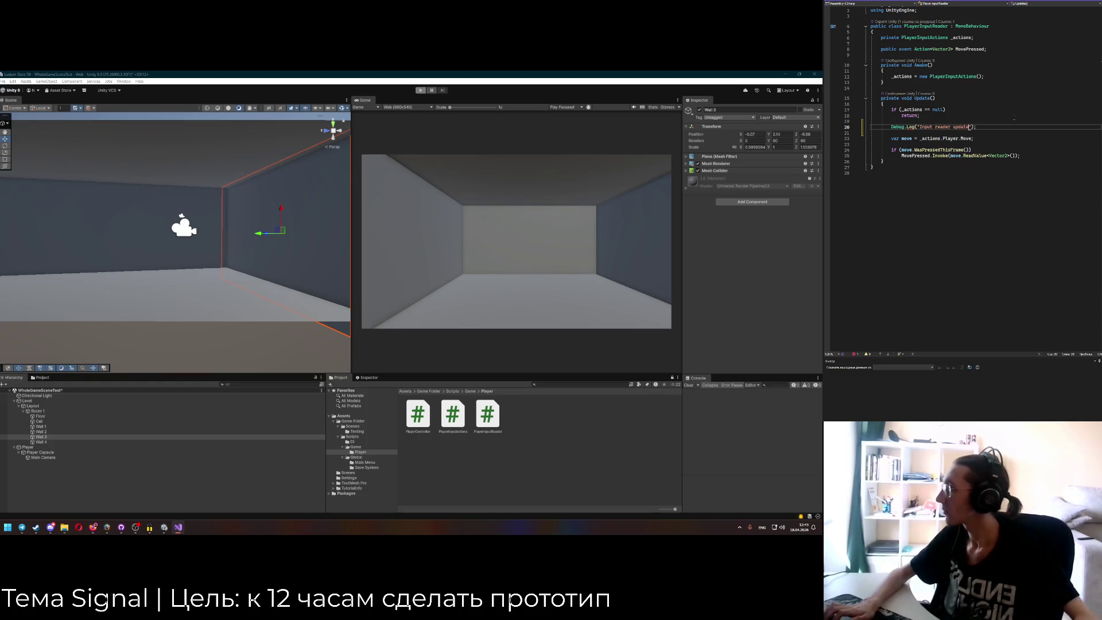
{"action": "left_click", "coordinate": [969, 144]}
{"action": "key", "text": "ctrl+s"}
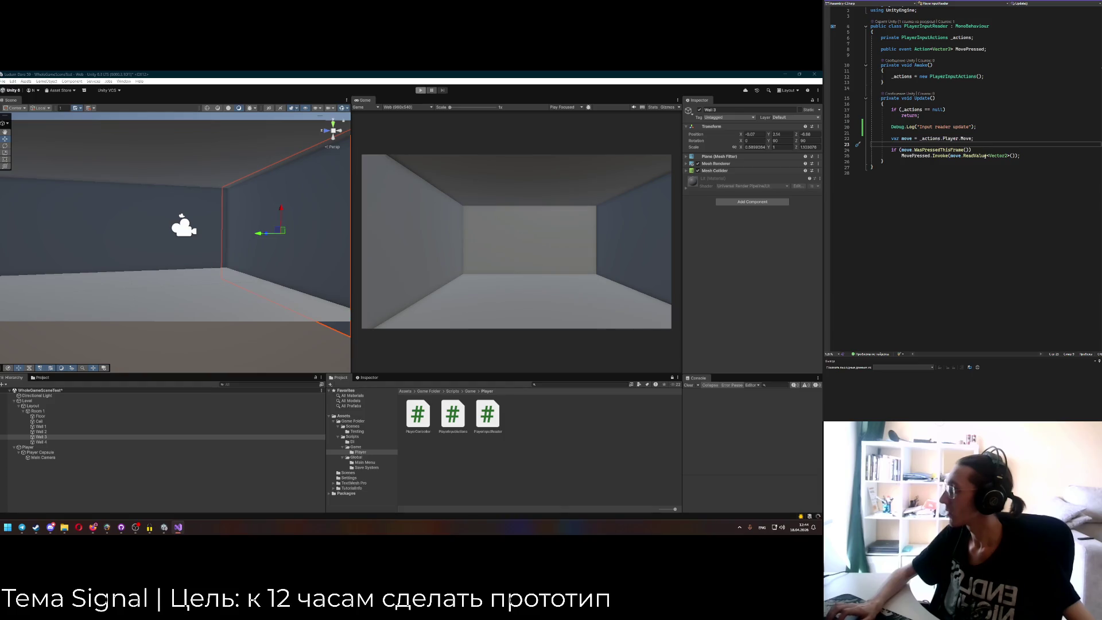
{"action": "left_click", "coordinate": [394, 213]}
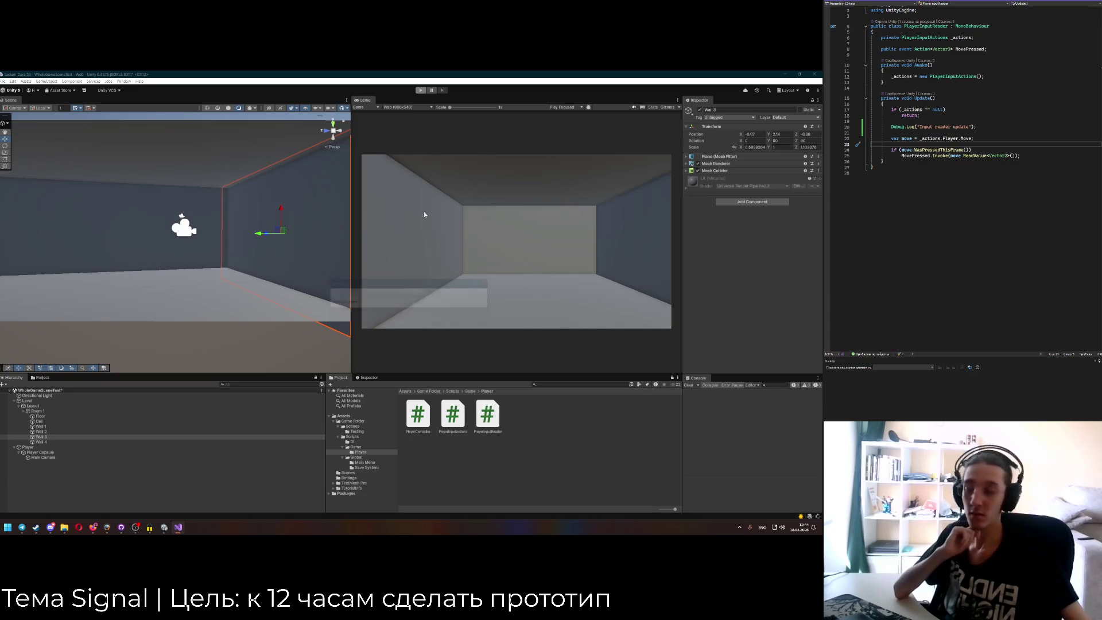
Play briefly to see "Input reader update" in the Console, then stop and select that log line.
{"action": "key", "text": "ctrl+p"}
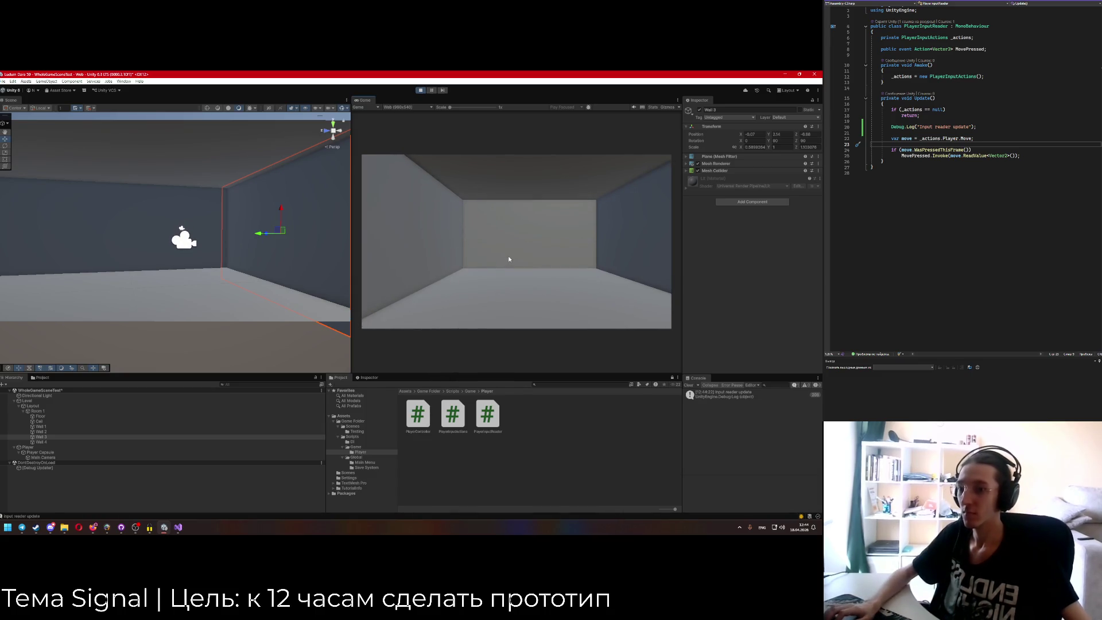
{"action": "key", "text": "ctrl+p"}
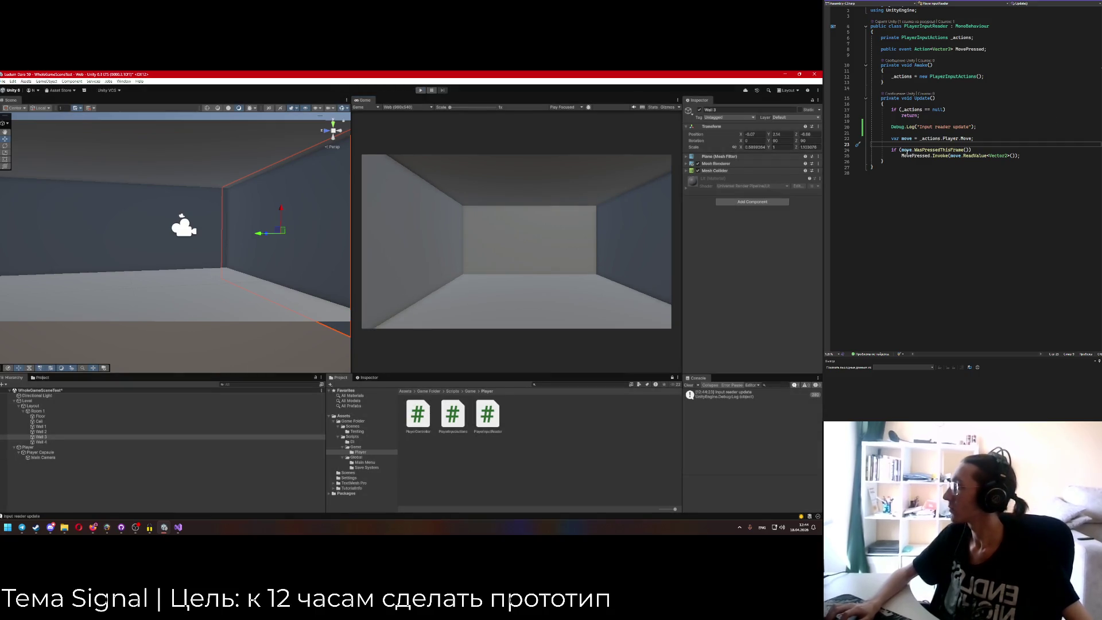
{"action": "left_click", "coordinate": [906, 150]}
{"action": "left_click", "coordinate": [957, 126]}
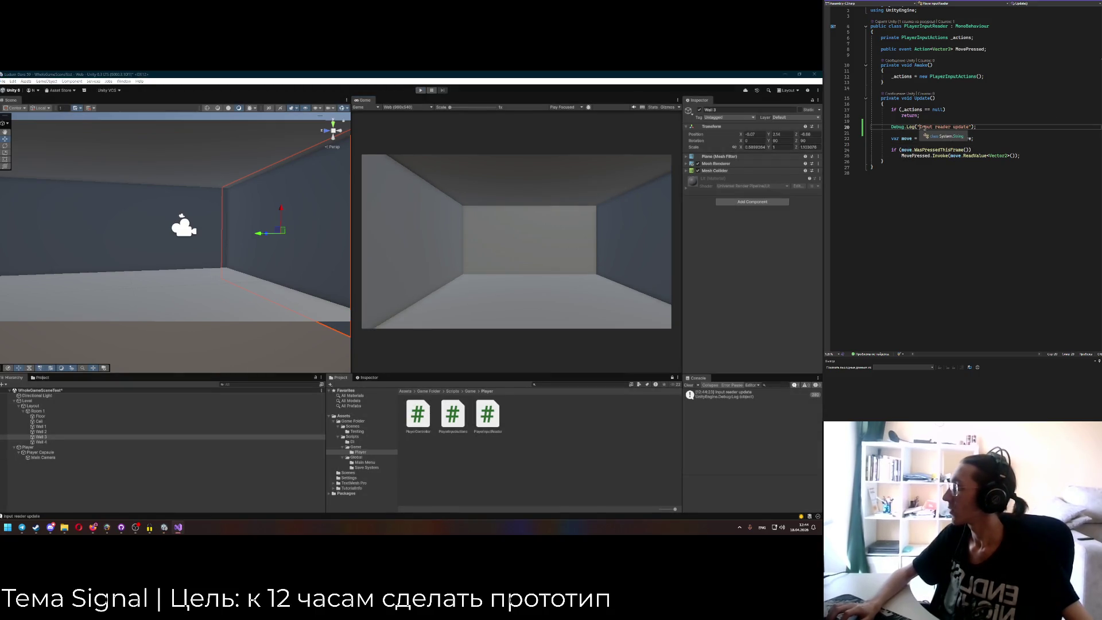
Move the Debug.Log line to just below the MovePressed.Invoke call.
{"action": "key", "text": "shift+Up"}
{"action": "key", "text": "BackSpace"}
{"action": "key", "text": "Delete"}
{"action": "left_click", "coordinate": [980, 132]}
{"action": "key", "text": "End"}
{"action": "key", "text": "Return"}
{"action": "key", "text": "Return"}
{"action": "type", "text": "Debug.Log(\"Input reader update\");"}
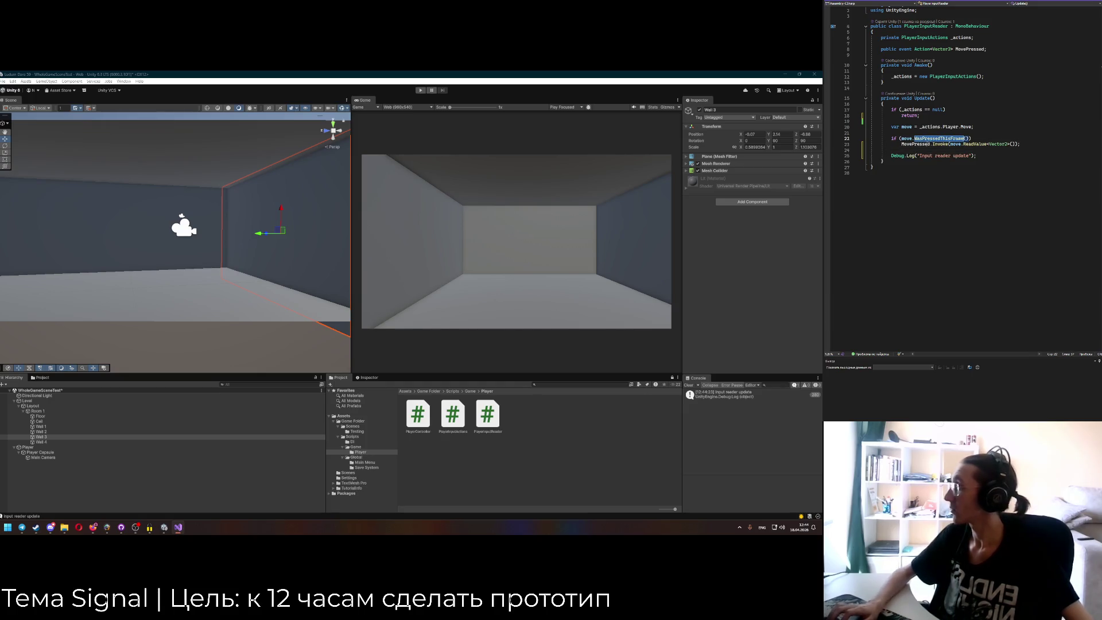
Change the log to an interpolated "Move was pressed: {move.WasPressedThisFrame()} |" message.
{"action": "key", "text": "shift+alt+equal"}
{"action": "key", "text": "shift+alt+equal"}
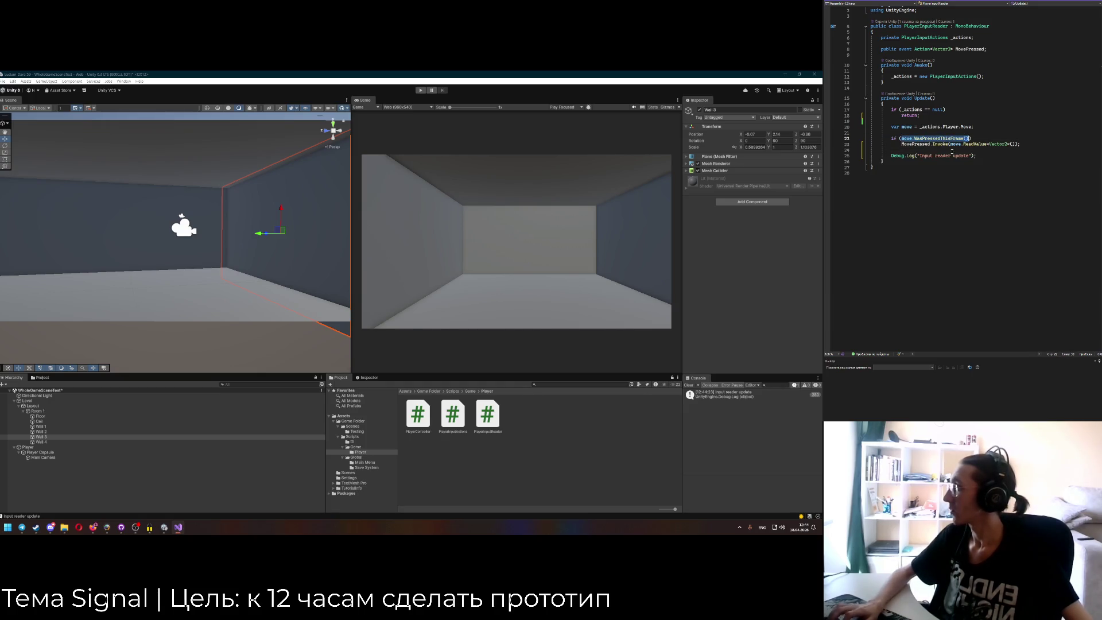
{"action": "left_click_drag", "start_coordinate": [918, 156], "coordinate": [970, 156]}
{"action": "type", "text": "Move"}
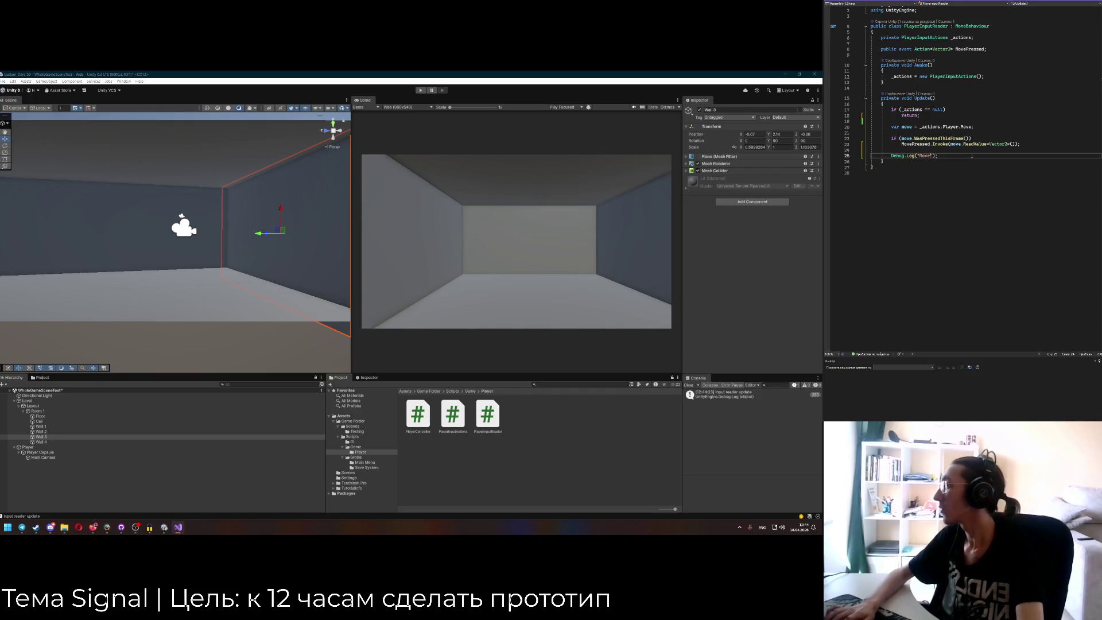
{"action": "type", "text": " was pressed:"}
{"action": "left_click", "coordinate": [917, 155]}
{"action": "type", "text": "$"}
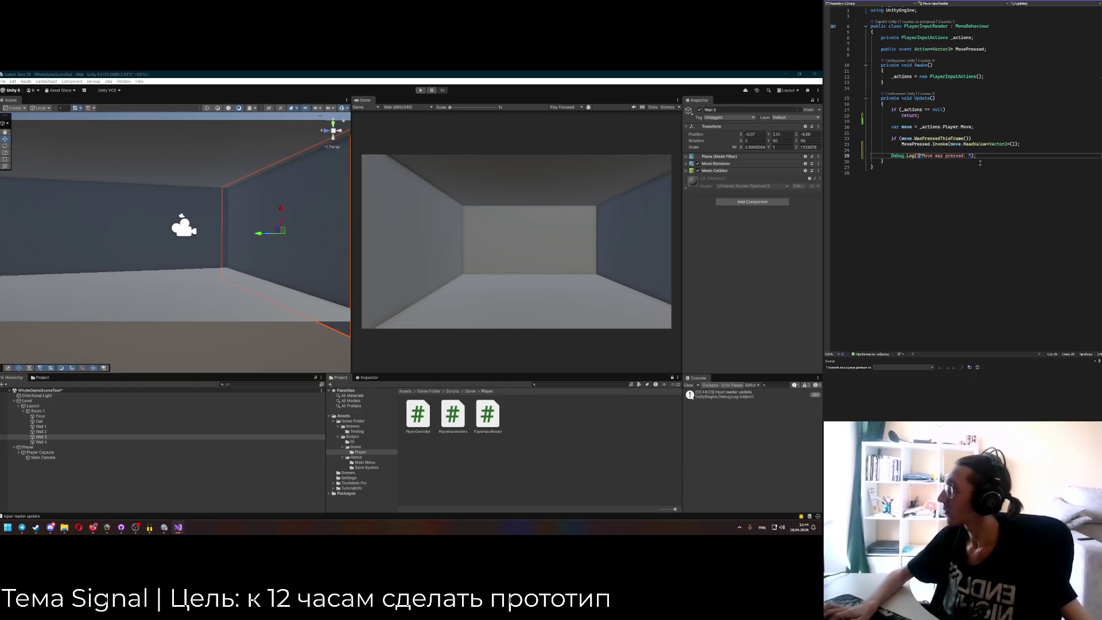
{"action": "key", "text": "End"}
{"action": "key", "text": "Left"}
{"action": "key", "text": "Left"}
{"action": "key", "text": "Left"}
{"action": "type", "text": "{move.WasPressedThisFrame()} |"}
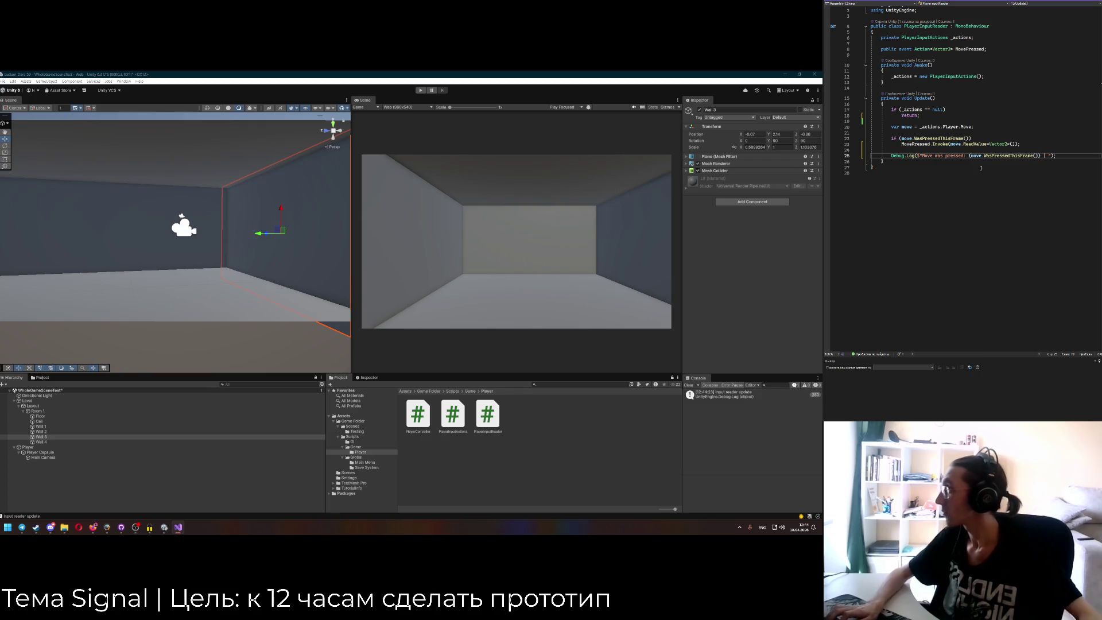
Append the move.ReadValue<Vector2>() value to the end of the log message.
{"action": "left_click_drag", "start_coordinate": [902, 144], "coordinate": [1012, 144]}
{"action": "left_click", "coordinate": [1008, 144]}
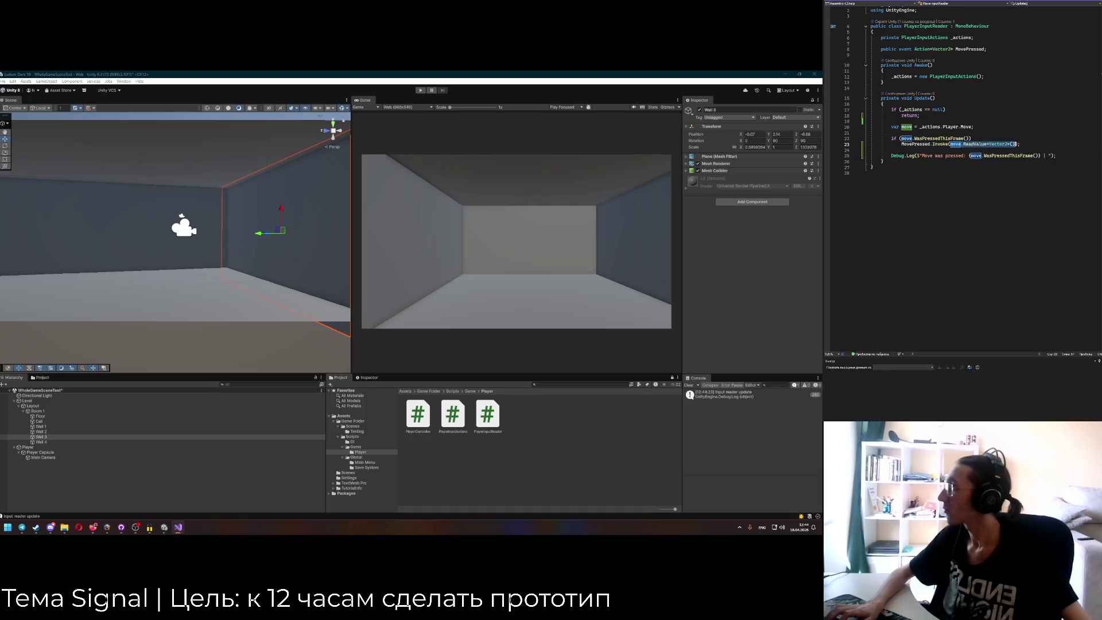
{"action": "left_click", "coordinate": [1046, 156]}
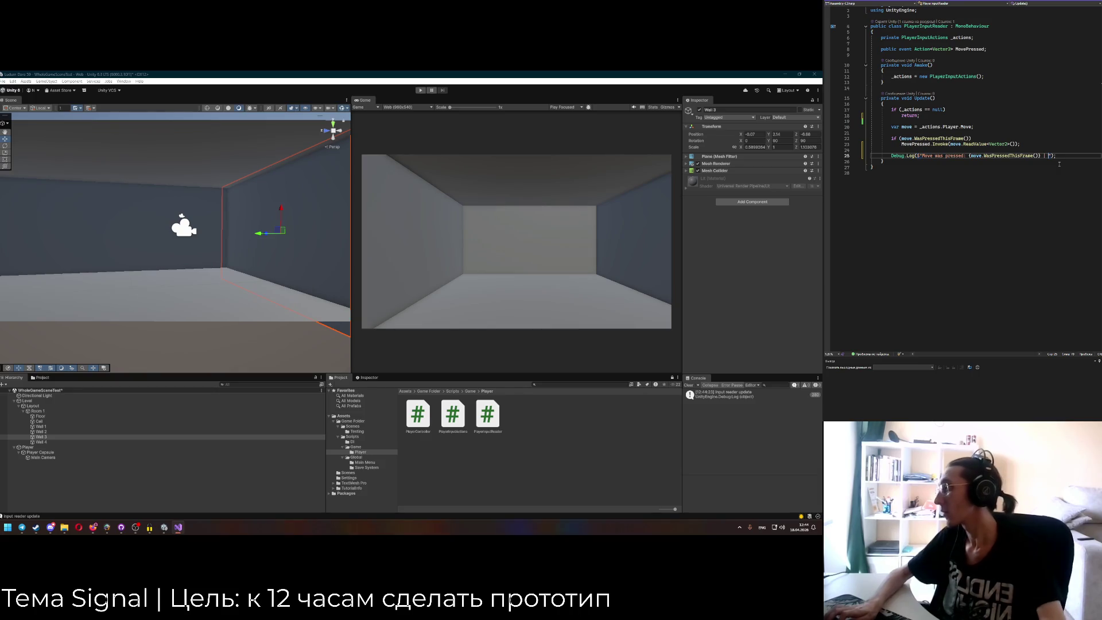
{"action": "type", "text": "{"}
{"action": "type", "text": "move.ReadValue<Vector2>()"}
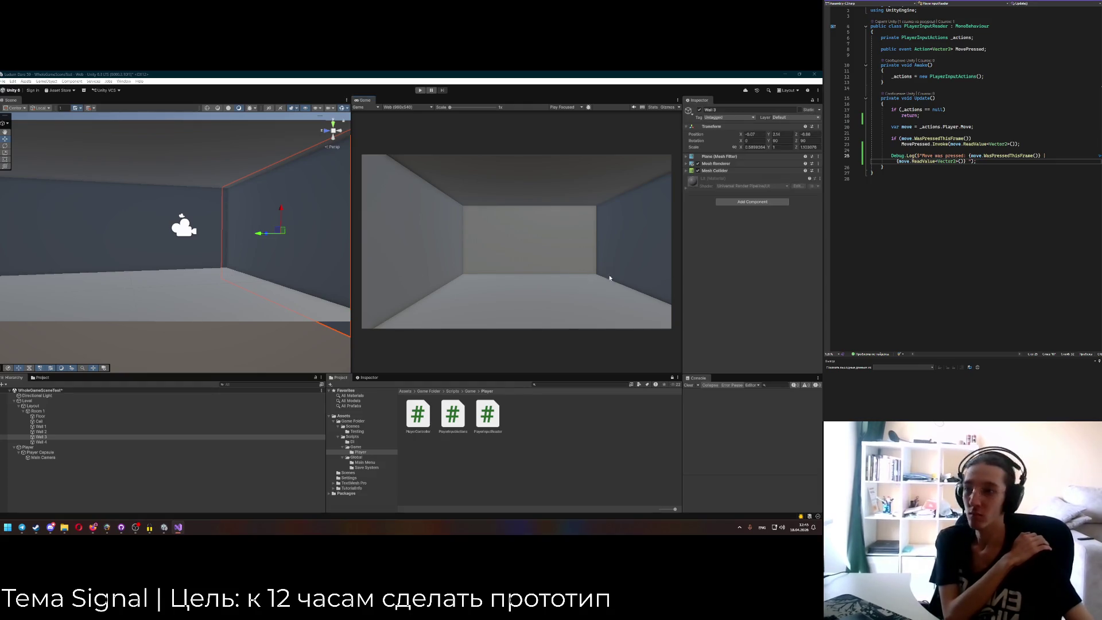
Play-test to read "Move was pressed: False (0.00, 0.00)", stop, and open the menu for project settings.
{"action": "key", "text": "ctrl+p"}
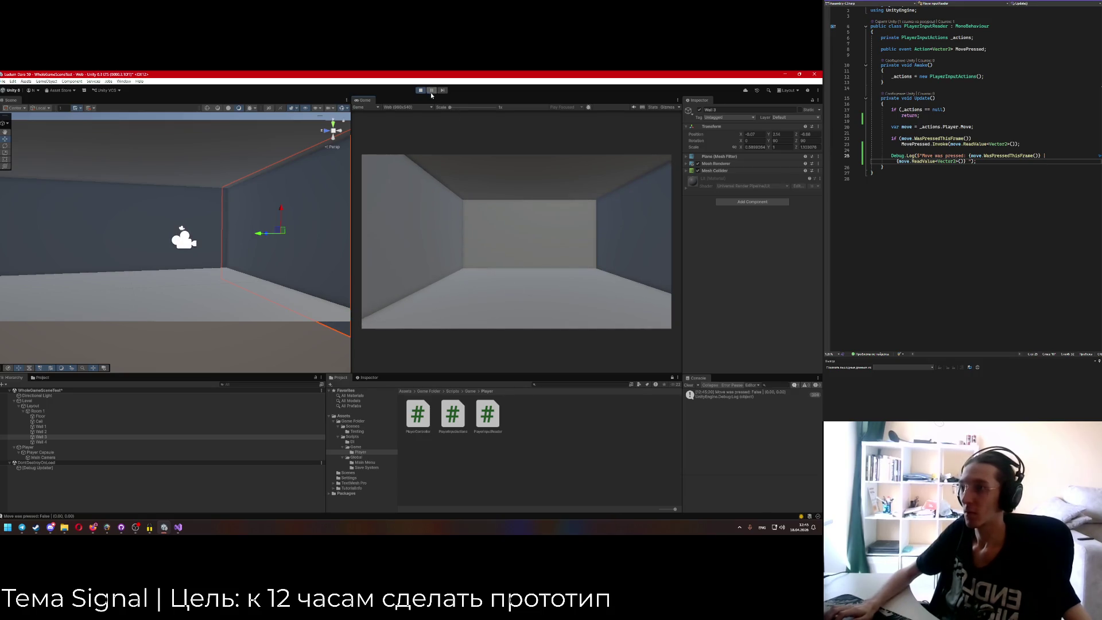
{"action": "key", "text": "ctrl+p"}
{"action": "left_click", "coordinate": [3, 81]}
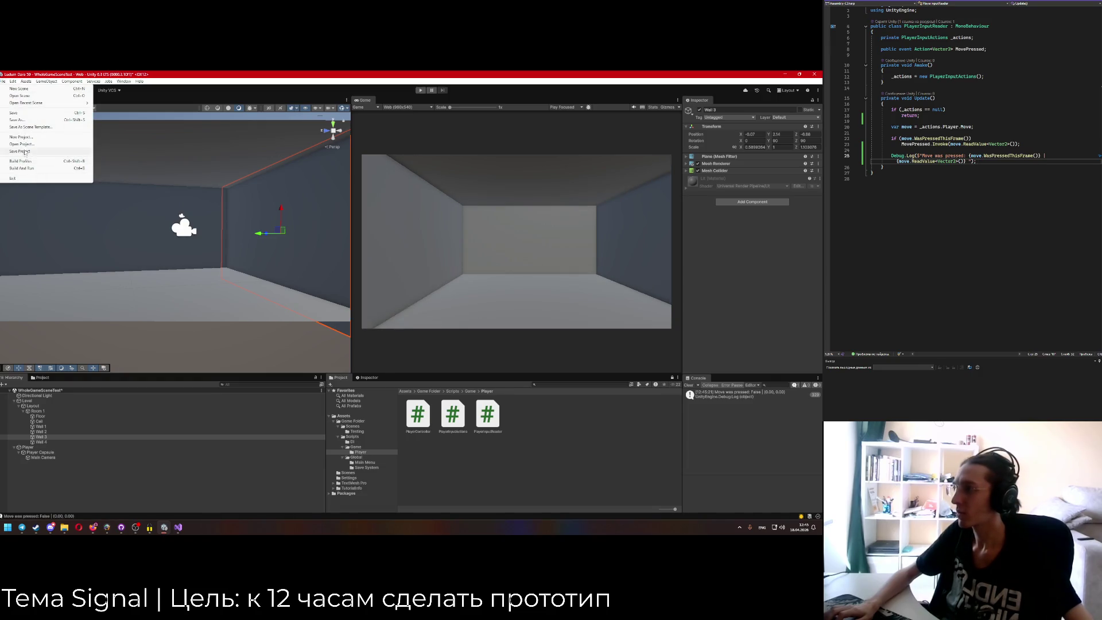
Open Project Settings > Input System Package and inspect the Move action's WASD binding.
{"action": "left_click", "coordinate": [242, 253]}
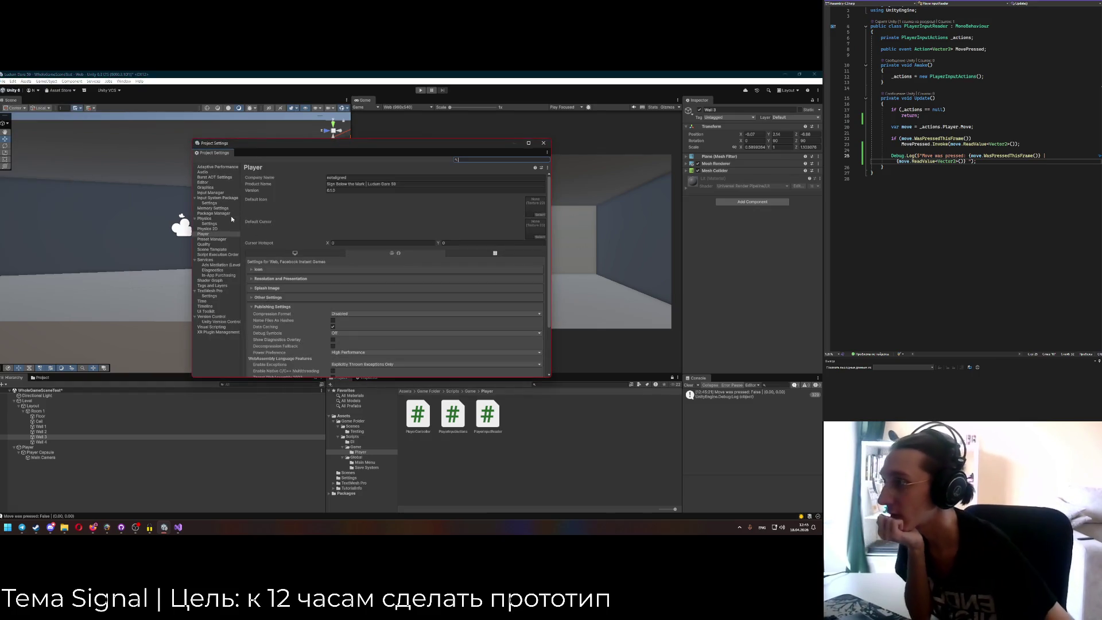
{"action": "left_click", "coordinate": [215, 198]}
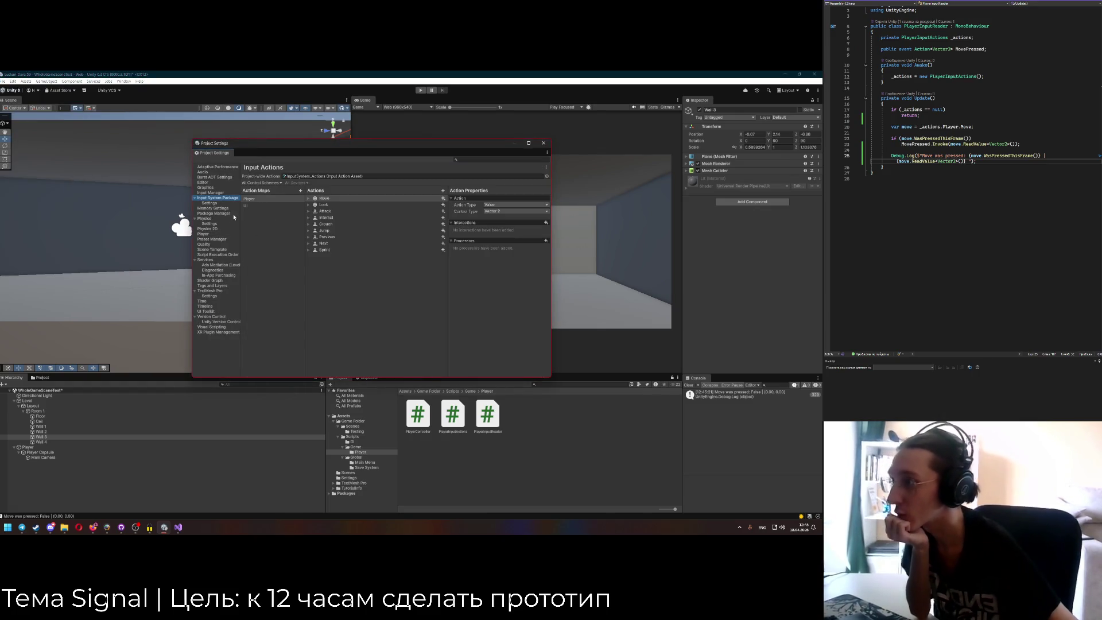
{"action": "left_click", "coordinate": [211, 193]}
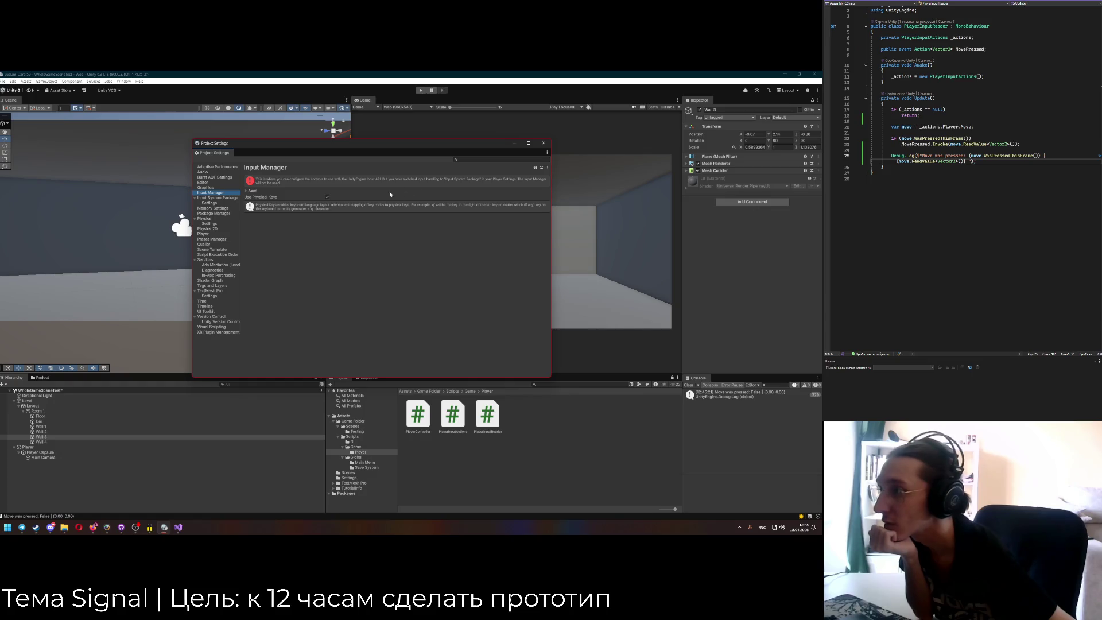
{"action": "left_click", "coordinate": [224, 198]}
{"action": "left_click", "coordinate": [324, 198]}
{"action": "left_click", "coordinate": [308, 198]}
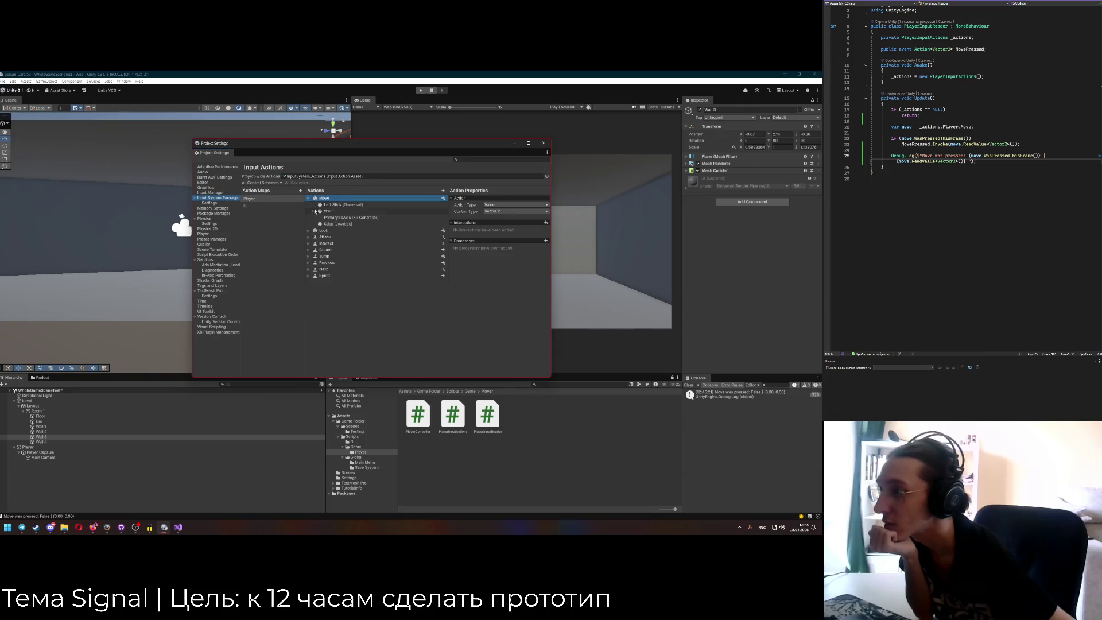
{"action": "left_click", "coordinate": [318, 212]}
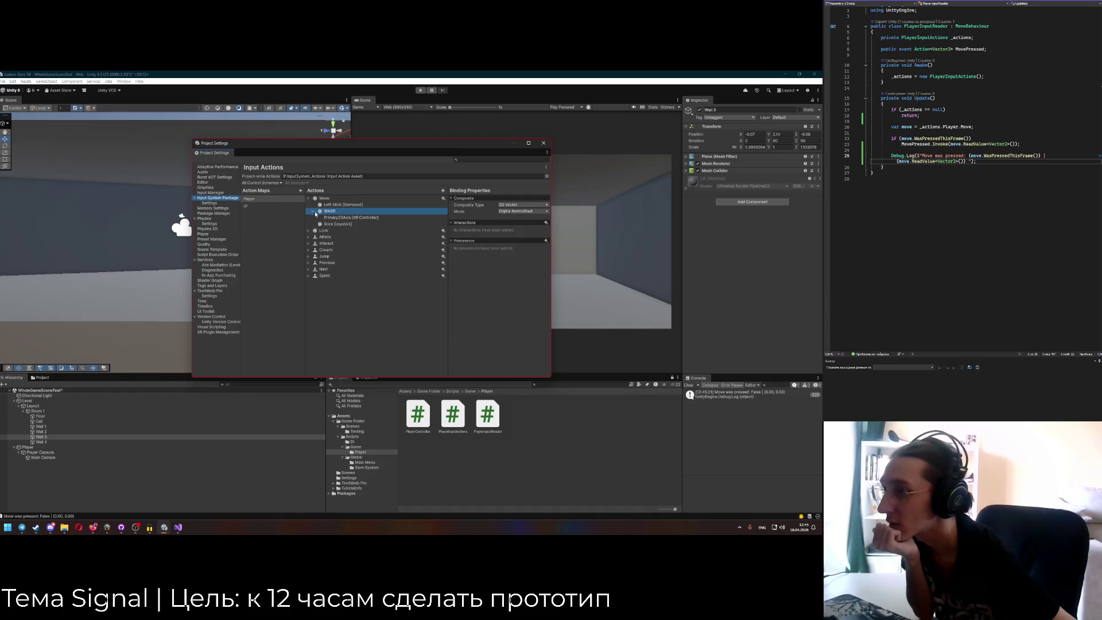
{"action": "left_click", "coordinate": [520, 214]}
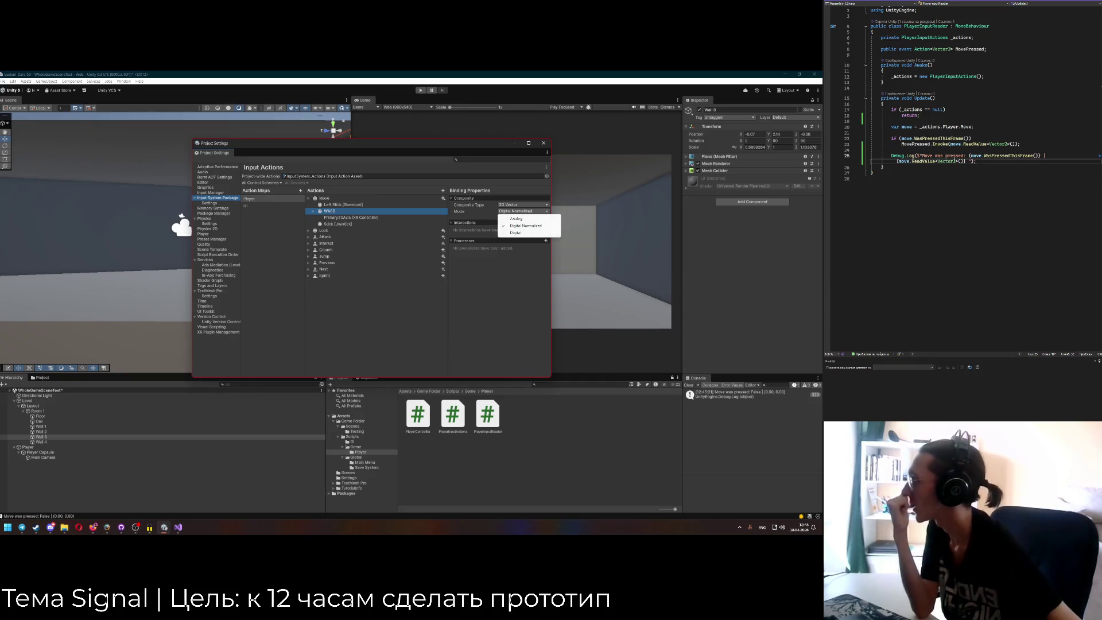
Try changing the script's Vector2 type to Int, then undo back to Vector2.
{"action": "left_click", "coordinate": [956, 161]}
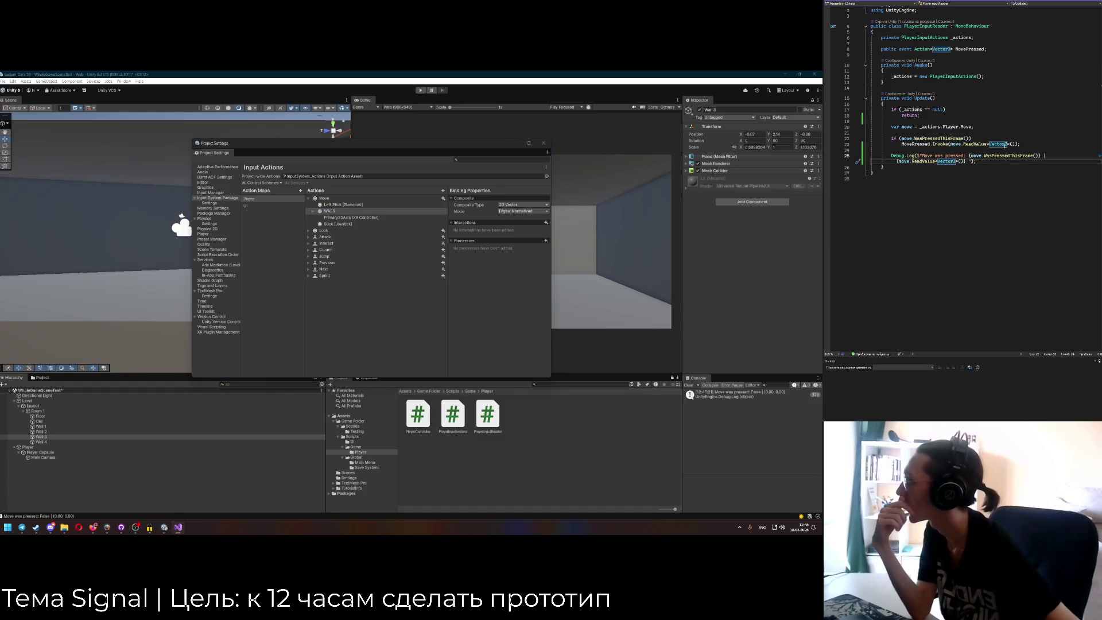
{"action": "left_click", "coordinate": [999, 144]}
{"action": "type", "text": "Int"}
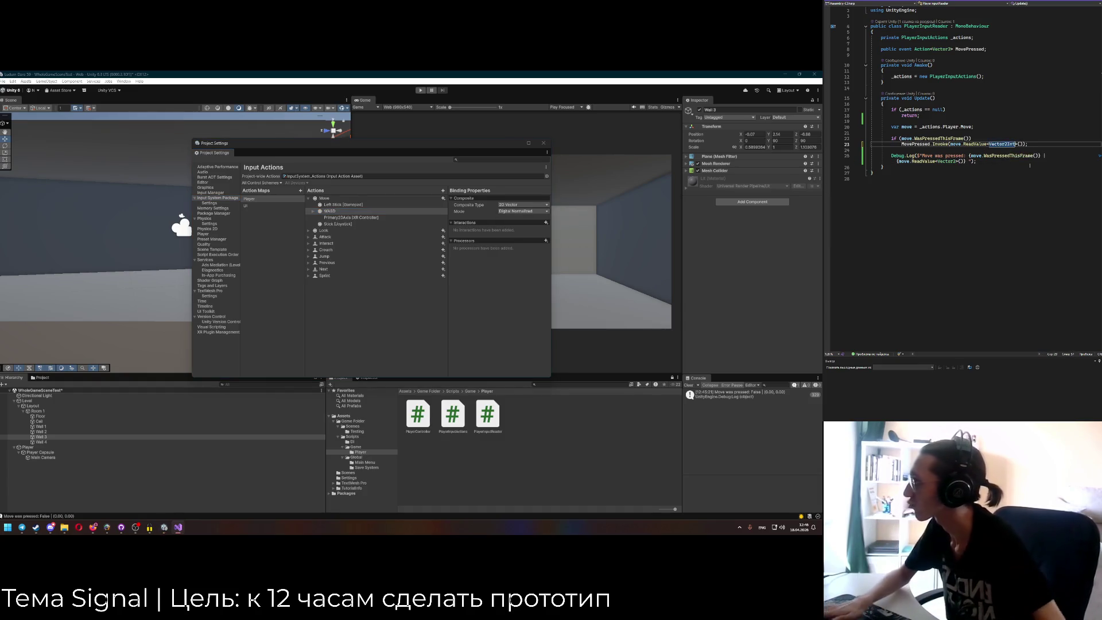
{"action": "left_click", "coordinate": [1030, 166]}
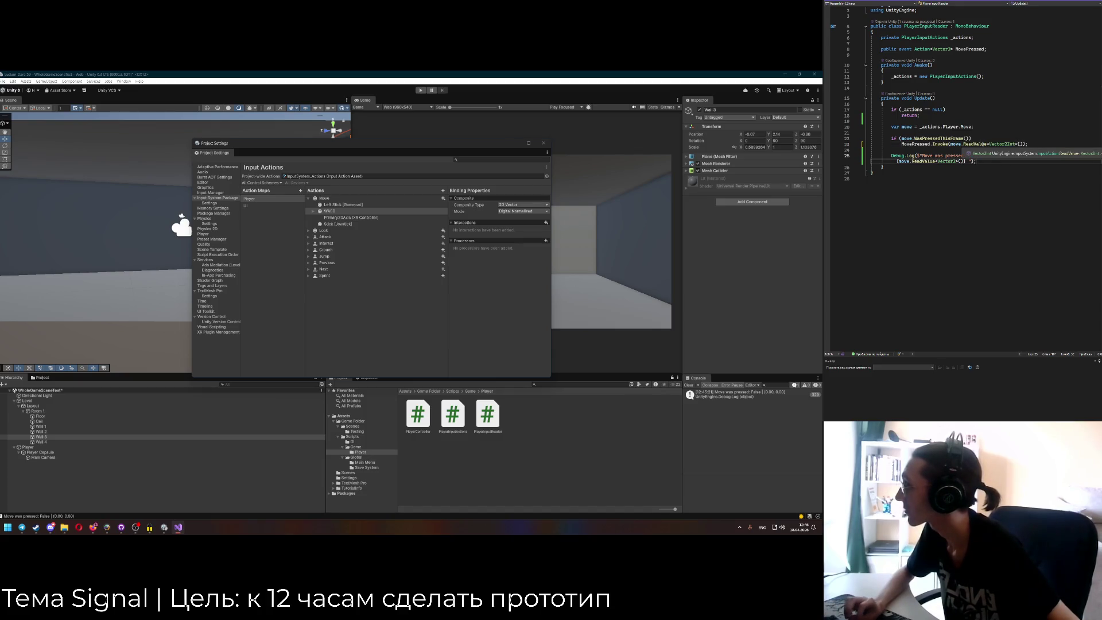
{"action": "key", "text": "ctrl+z"}
{"action": "type", "text": "O"}
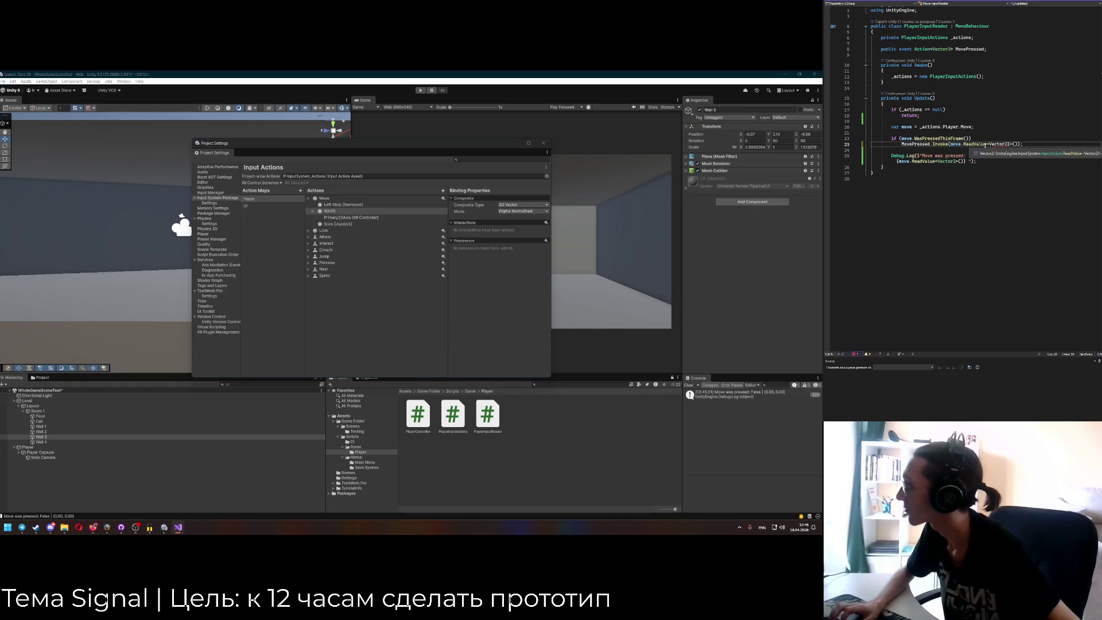
{"action": "key", "text": "ctrl+z"}
{"action": "key", "text": "ctrl+z"}
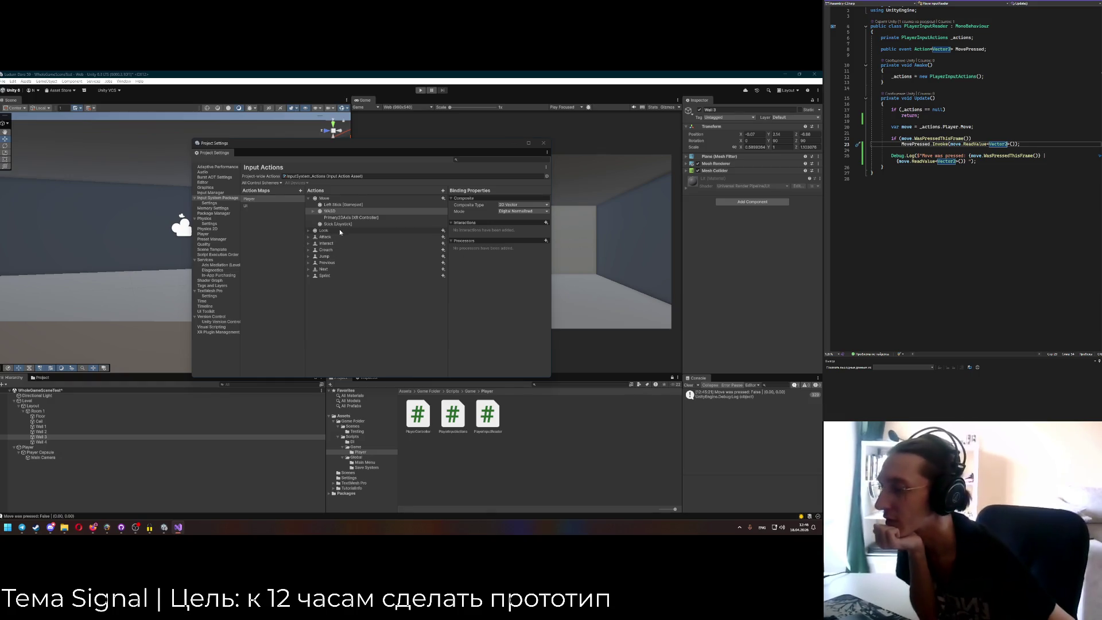
Inspect Look's Delta [Pointer] binding, select the Player map, and close Project Settings.
{"action": "left_click", "coordinate": [308, 231]}
{"action": "mouse_move", "coordinate": [305, 233]}
{"action": "left_mouse_down"}
{"action": "mouse_move", "coordinate": [282, 233]}
{"action": "mouse_move", "coordinate": [294, 233]}
{"action": "left_mouse_up"}
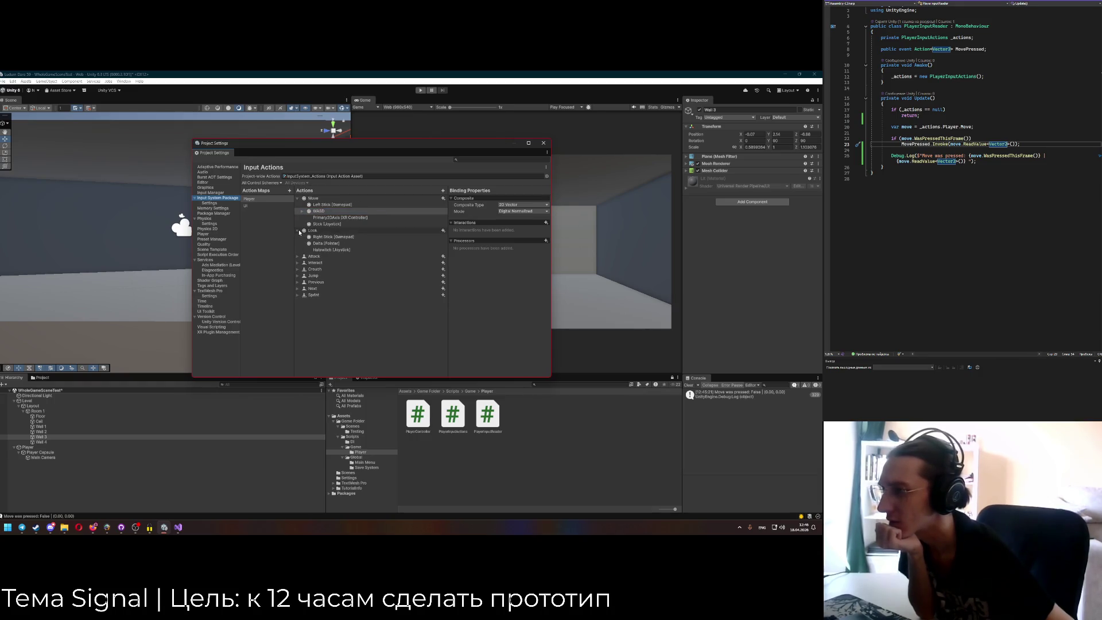
{"action": "key", "text": "Down"}
{"action": "key", "text": "Down"}
{"action": "key", "text": "Down"}
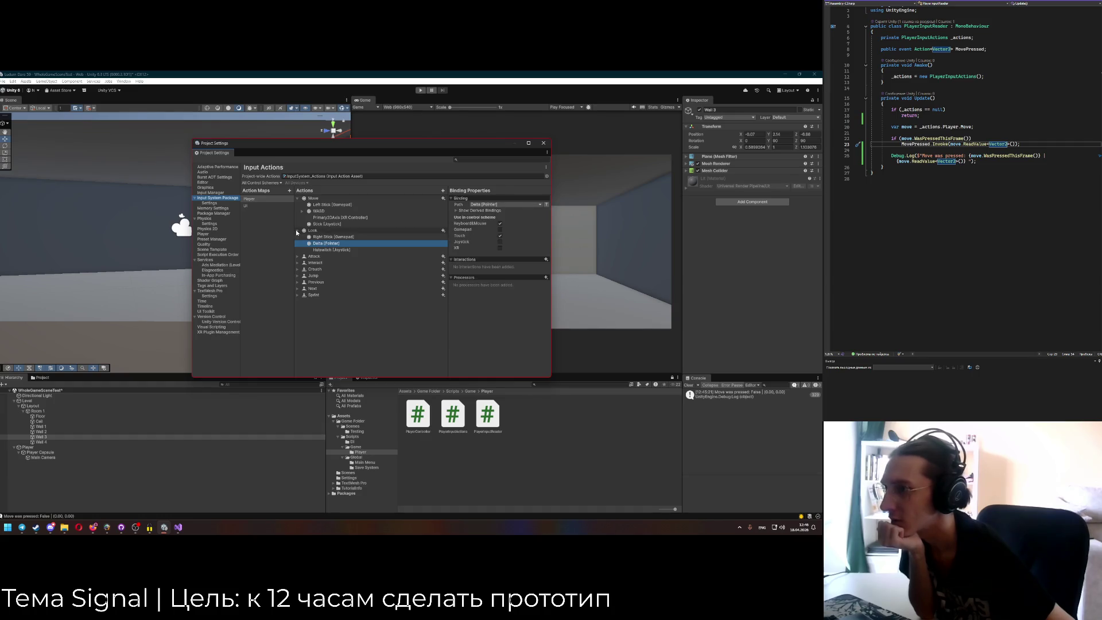
{"action": "left_click", "coordinate": [297, 231]}
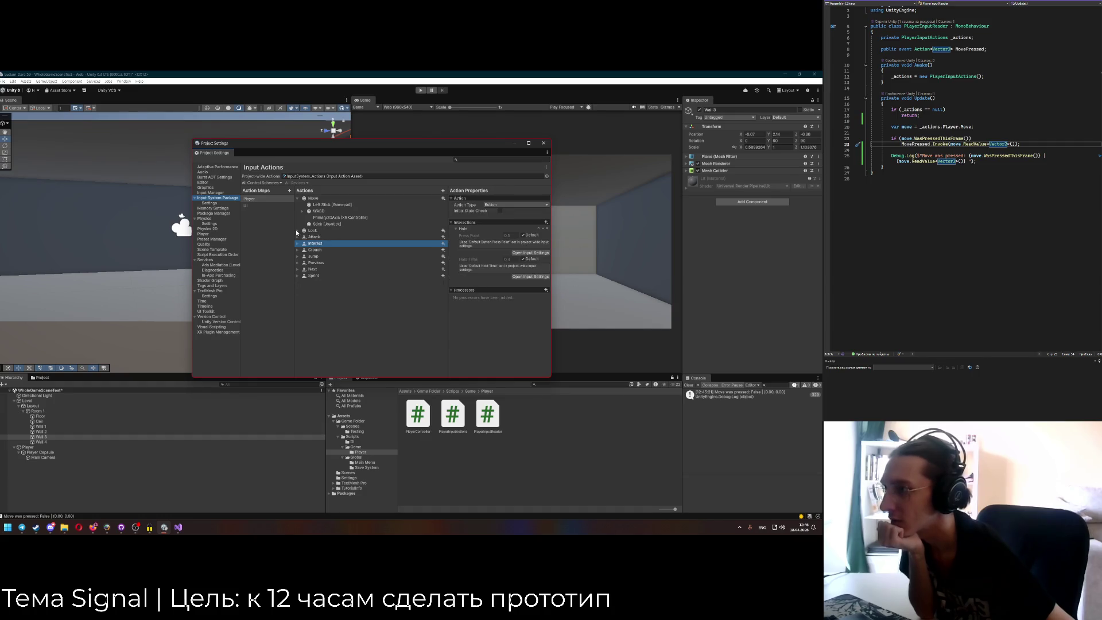
{"action": "left_click", "coordinate": [298, 198]}
{"action": "left_click", "coordinate": [261, 198]}
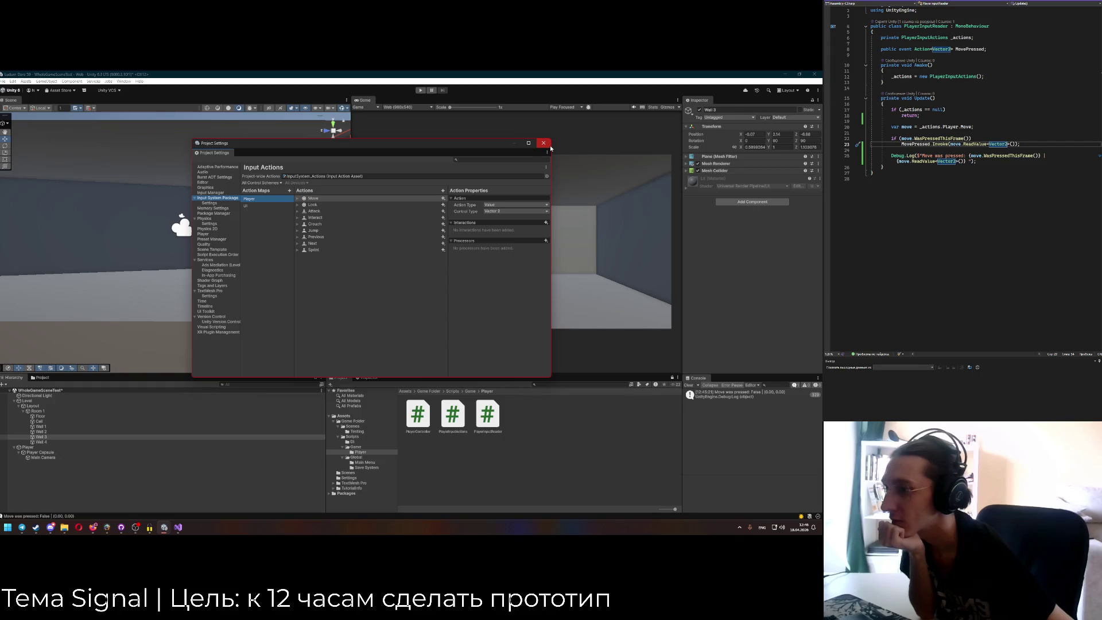
{"action": "left_click", "coordinate": [543, 143]}
Type a Russian question in the ChatGPT Ludum Dare GameJam project about reading WASD presses.
{"action": "key", "text": "alt+Tab"}
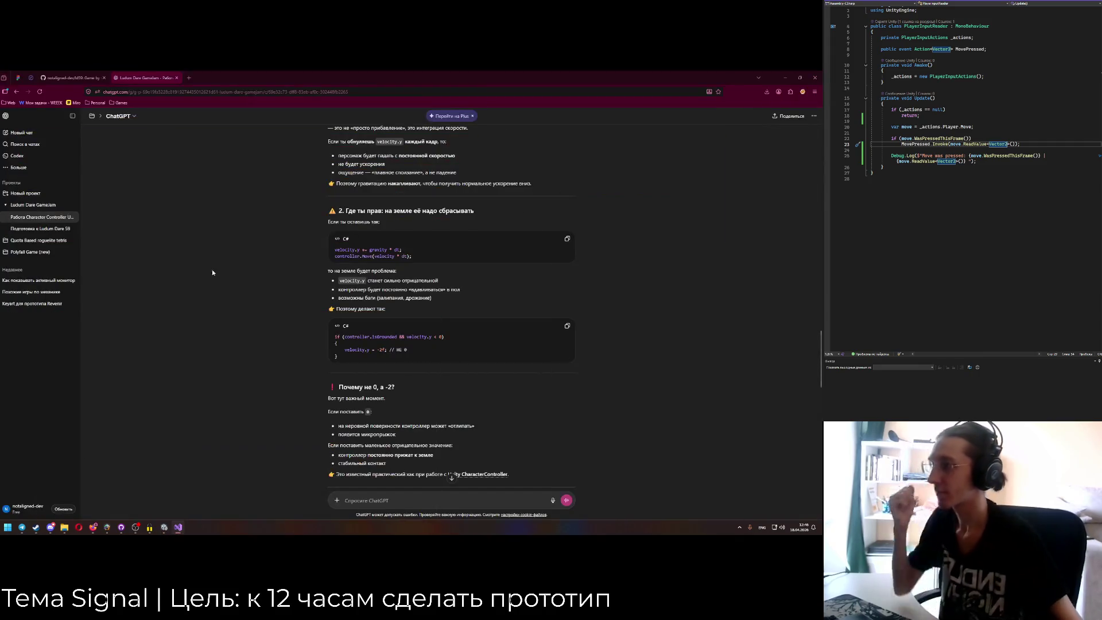
{"action": "left_click", "coordinate": [27, 209]}
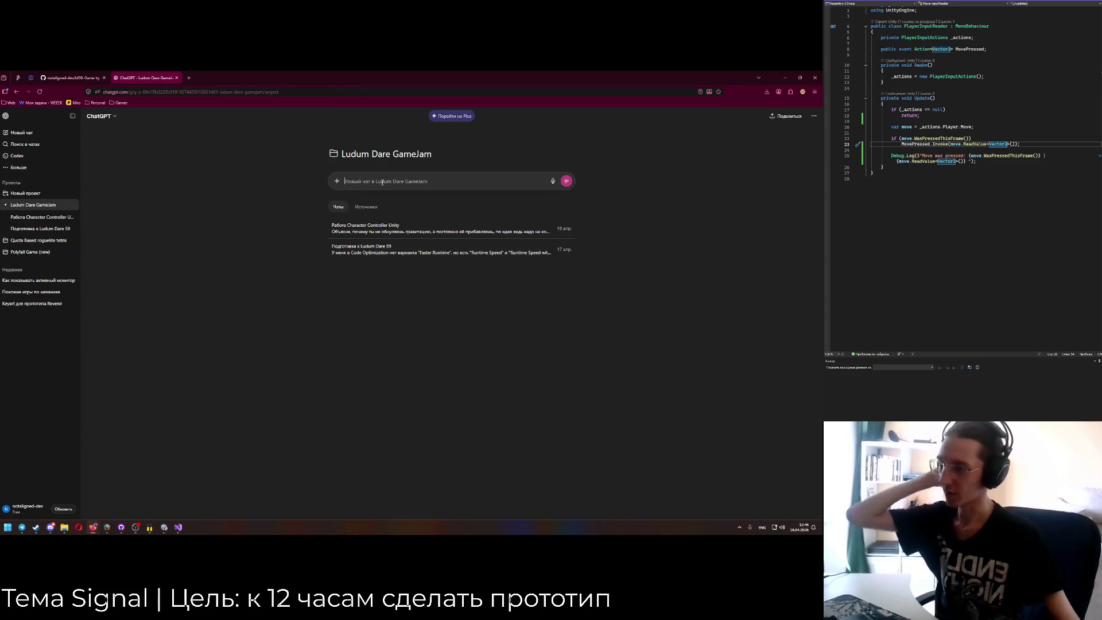
{"action": "type", "text": "вfr hf"}
{"action": "key", "text": "alt+shift"}
{"action": "type", "text": "Как работает новый Unity Input System, дай простой пример"}
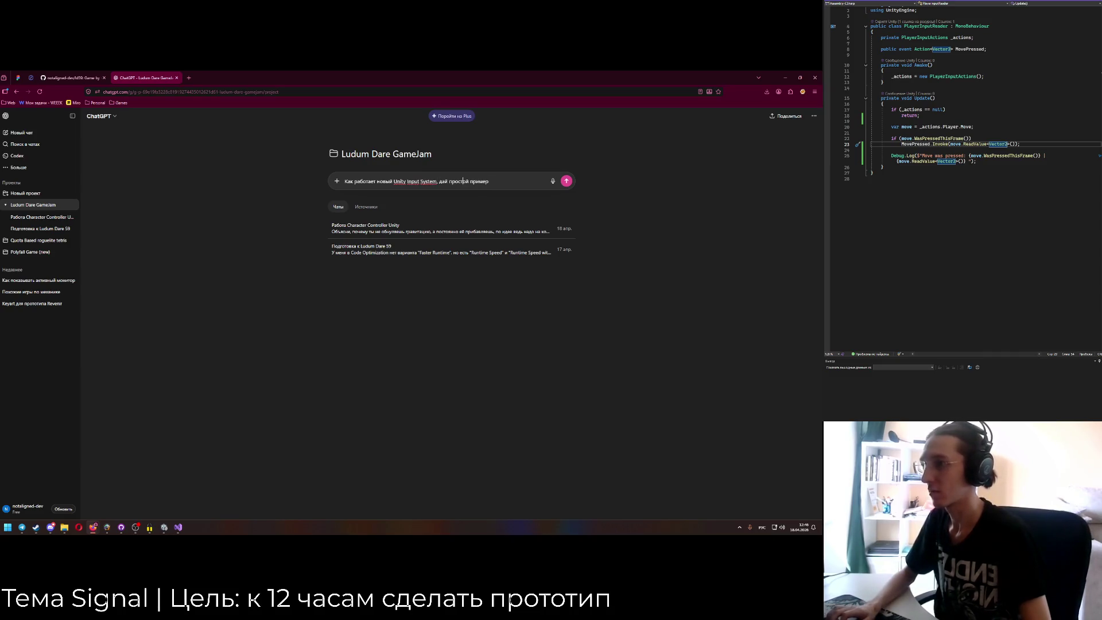
{"action": "key", "text": "BackSpace"}
{"action": "type", "text": "? Вдобавок"}
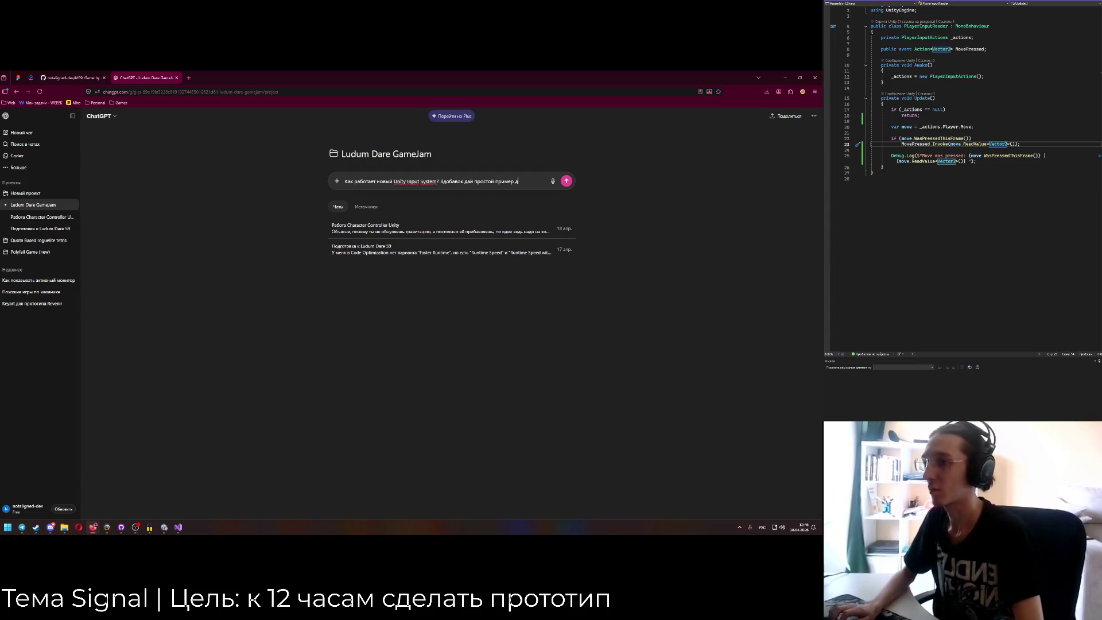
{"action": "type", "text": "ния нажатий"}
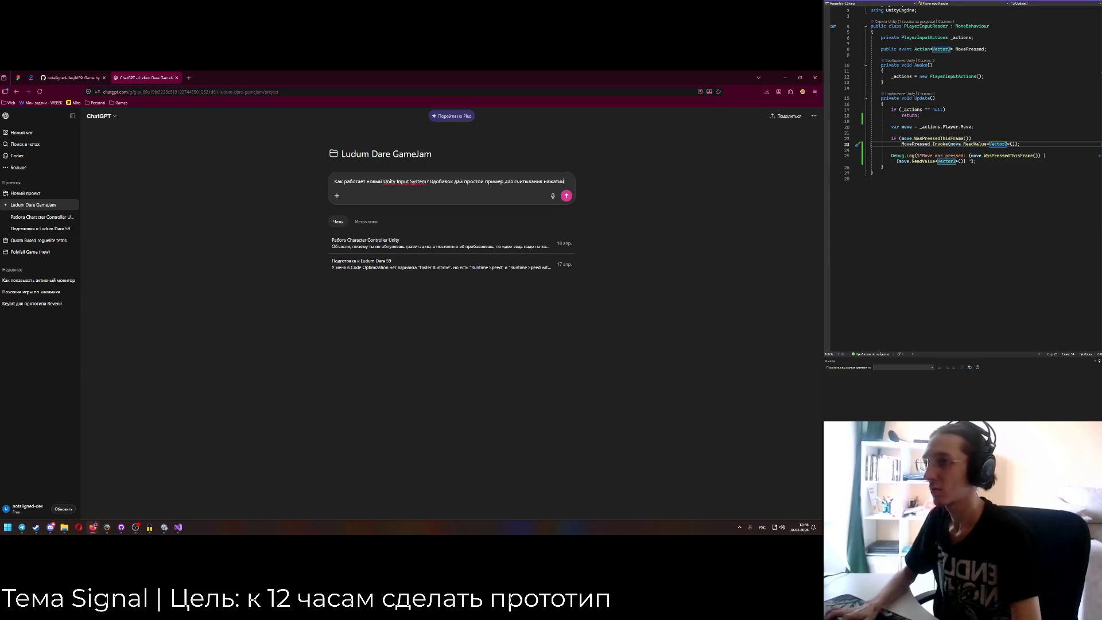
{"action": "type", "text": " wasd на изначальном шаб"}
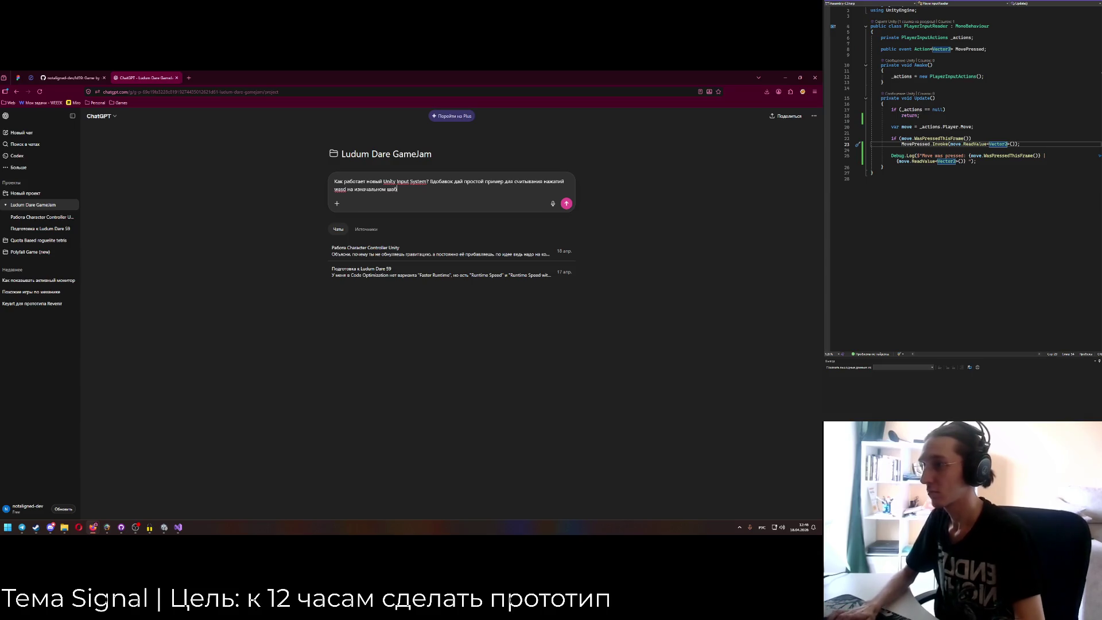
Add _actions.Enable(); in Awake right after creating the actions, then return to Unity.
{"action": "left_click", "coordinate": [1048, 77]}
{"action": "key", "text": "Return"}
{"action": "type", "text": "_actions.Enable();"}
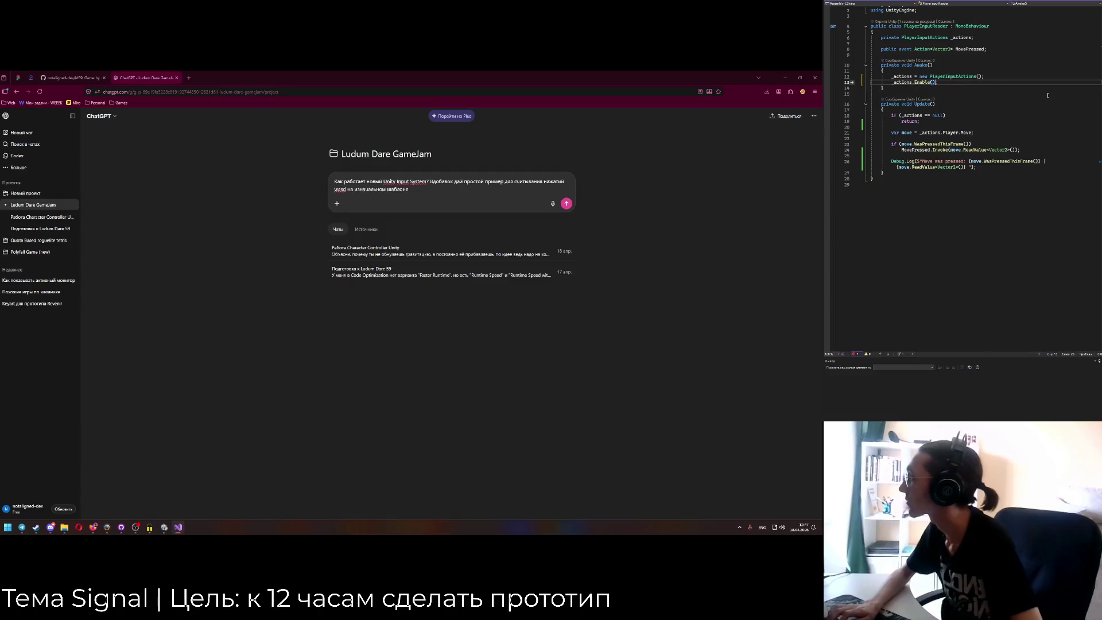
{"action": "left_click", "coordinate": [165, 527]}
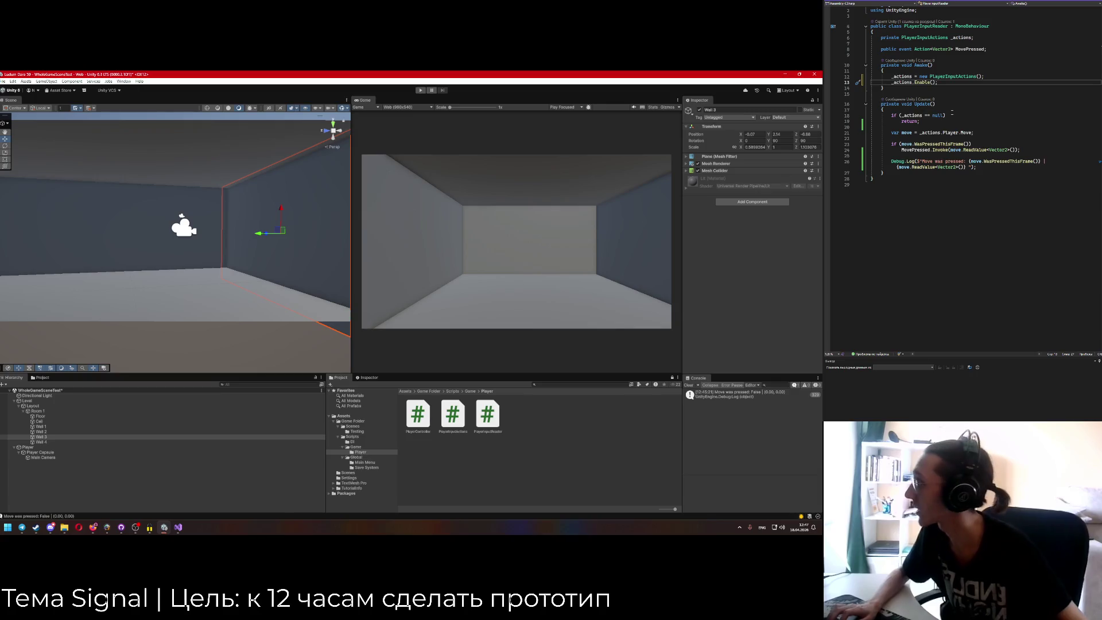
Start play mode, briefly check the ChatGPT window, then return to Unity and play again.
{"action": "left_click", "coordinate": [950, 92]}
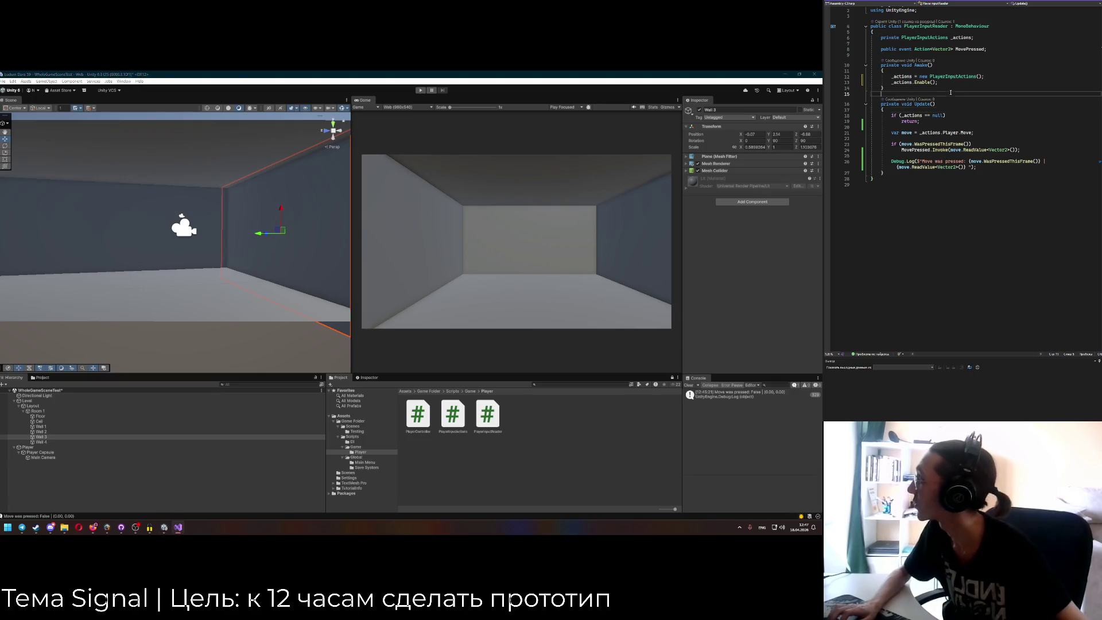
{"action": "left_click", "coordinate": [420, 90]}
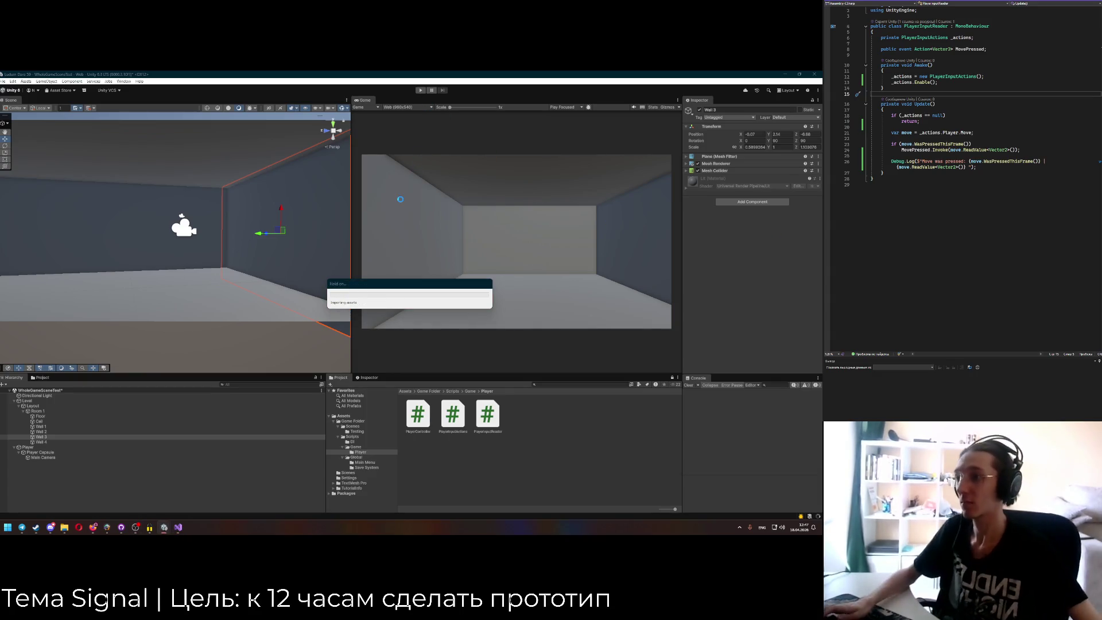
{"action": "mouse_move", "coordinate": [93, 527]}
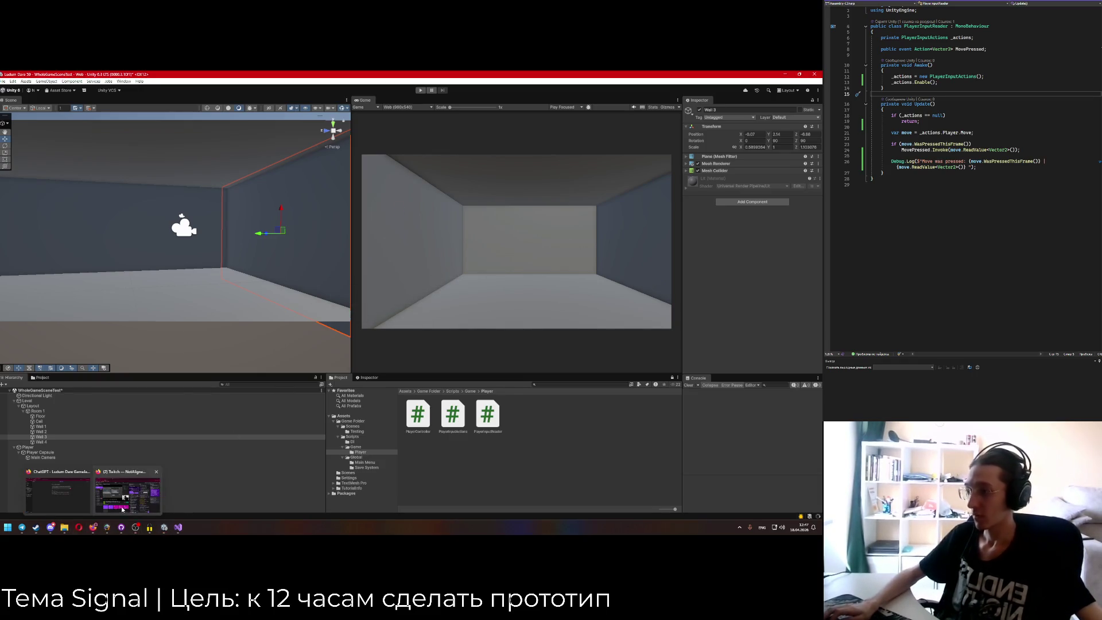
{"action": "left_click", "coordinate": [119, 494]}
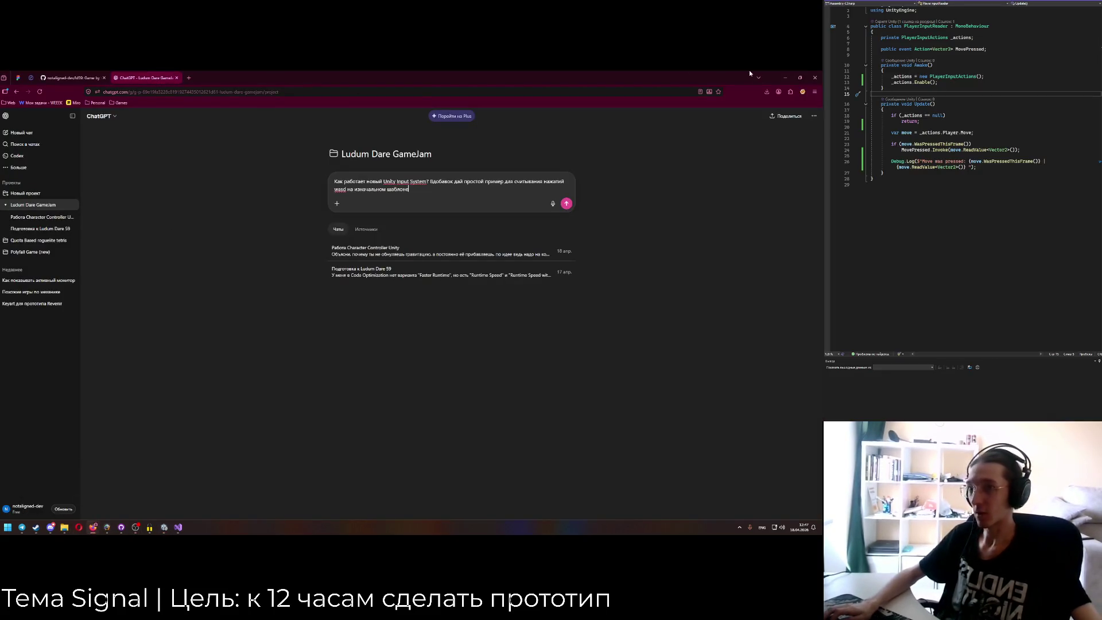
{"action": "left_click", "coordinate": [785, 77]}
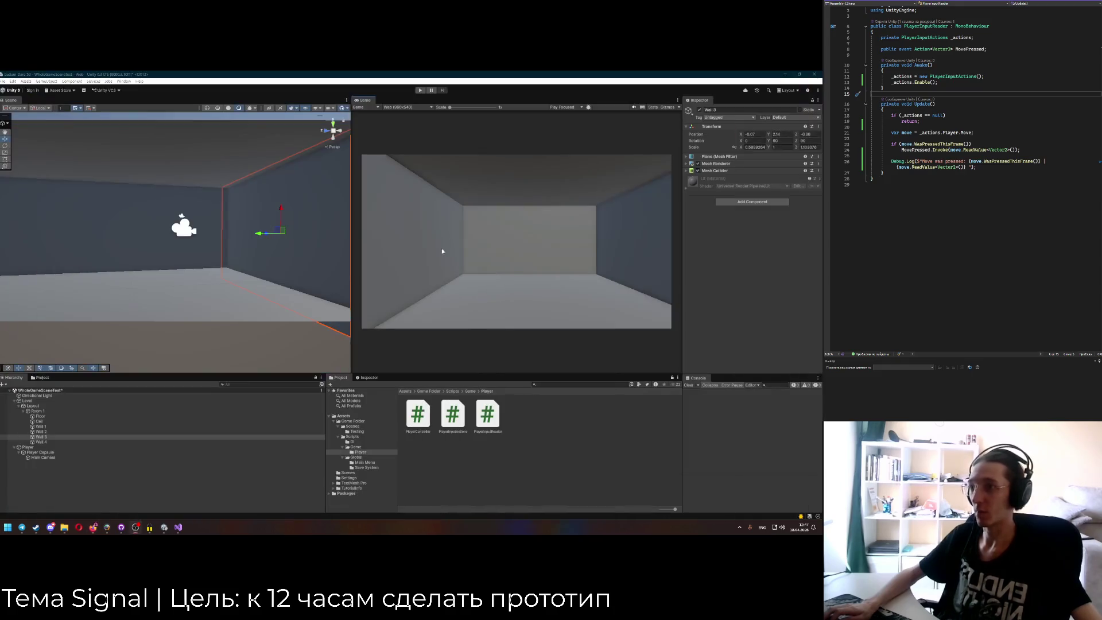
{"action": "left_click", "coordinate": [422, 91]}
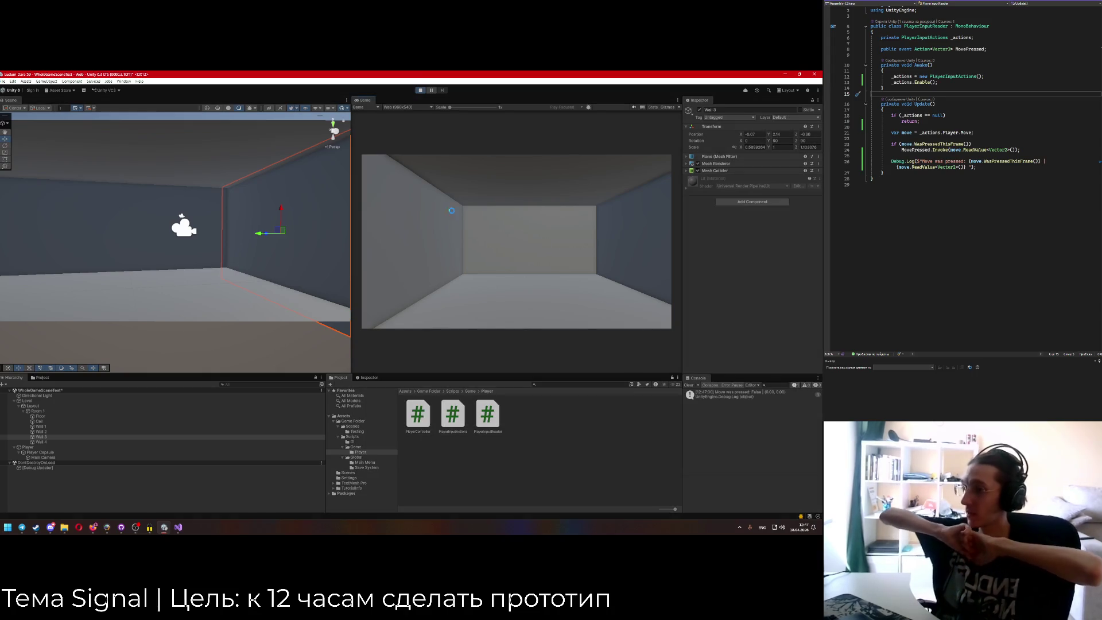
Press W, A, D, S to see Move values such as (0.00, 1.00) logged, then stop playing.
{"action": "key", "text": "w"}
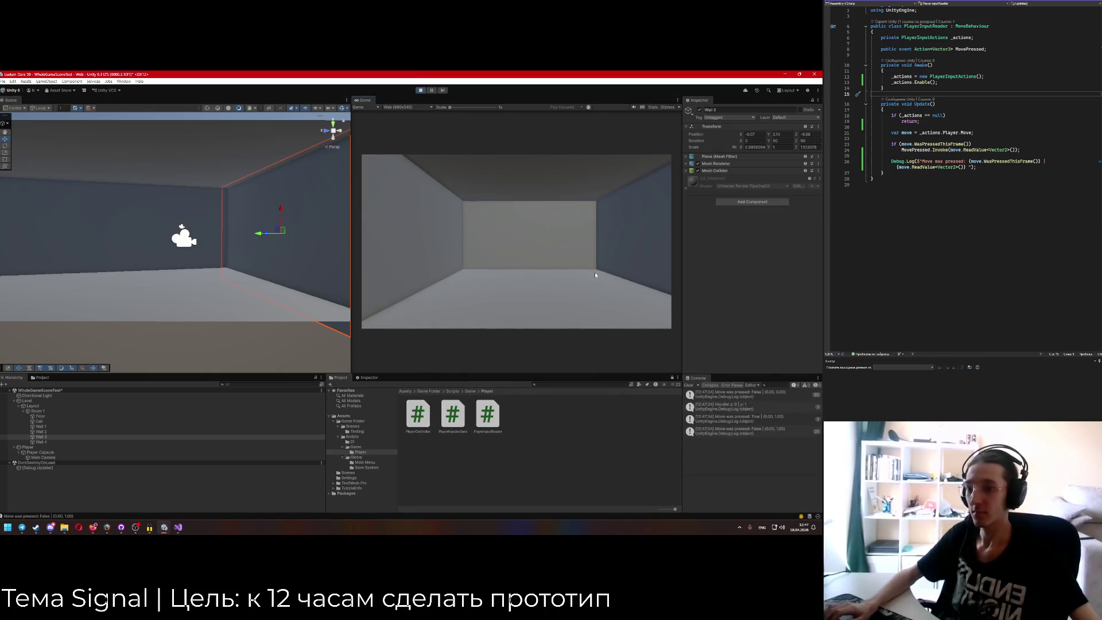
{"action": "key", "text": "w"}
{"action": "key", "text": "w"}
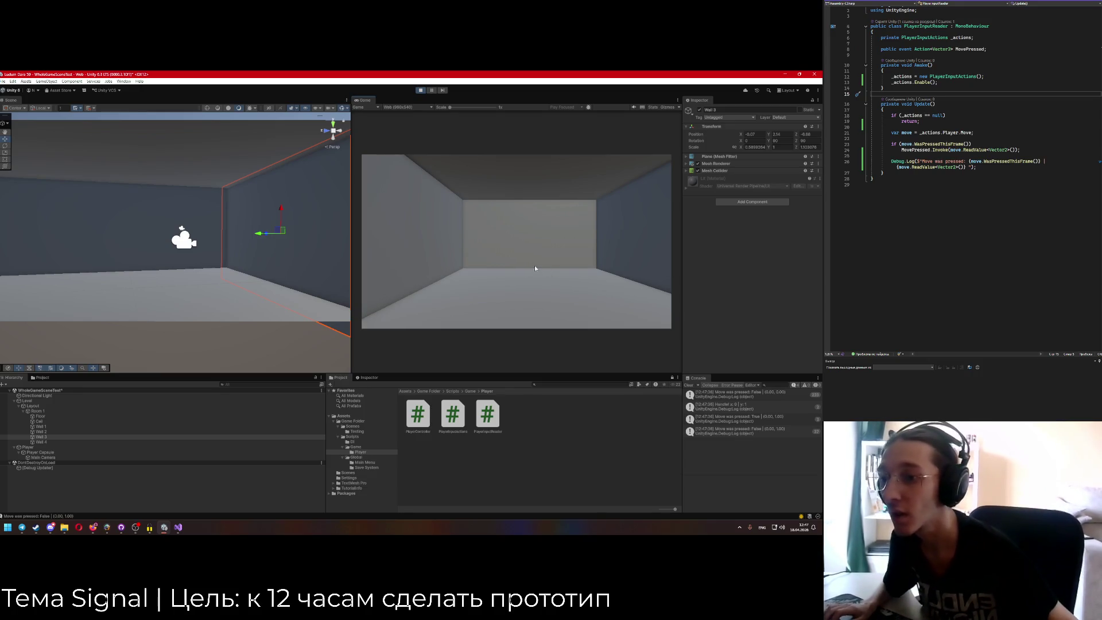
{"action": "key", "text": "a"}
{"action": "key", "text": "d"}
{"action": "key", "text": "s"}
{"action": "left_click", "coordinate": [421, 91]}
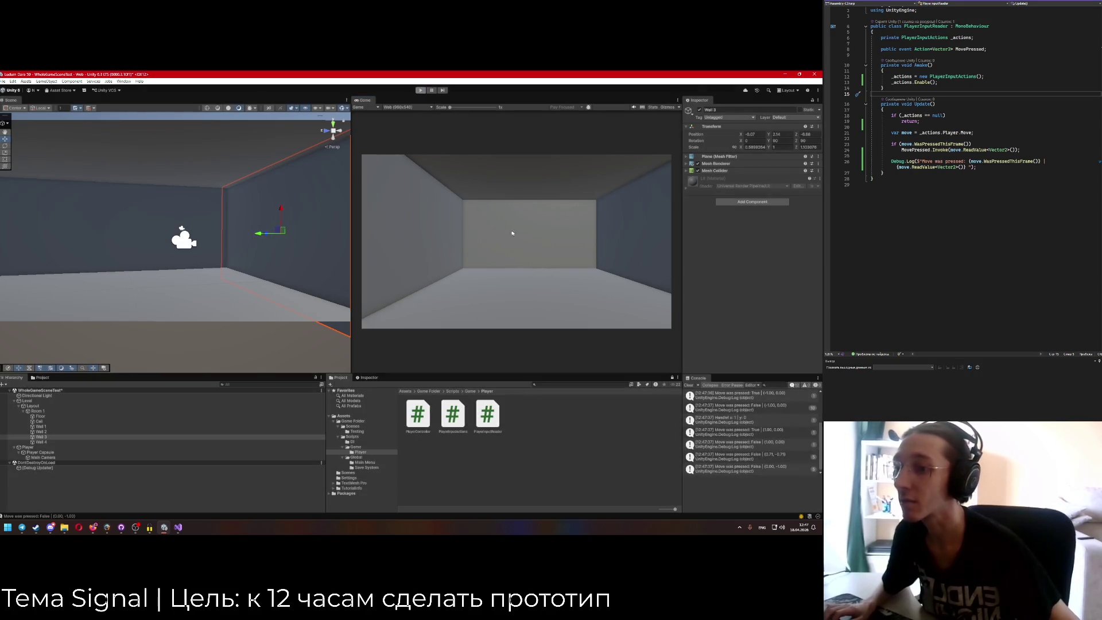
{"action": "scroll", "coordinate": [746, 402], "scroll_direction": "up", "scroll_amount": 3}
{"action": "scroll", "coordinate": [749, 417], "scroll_direction": "up", "scroll_amount": 1}
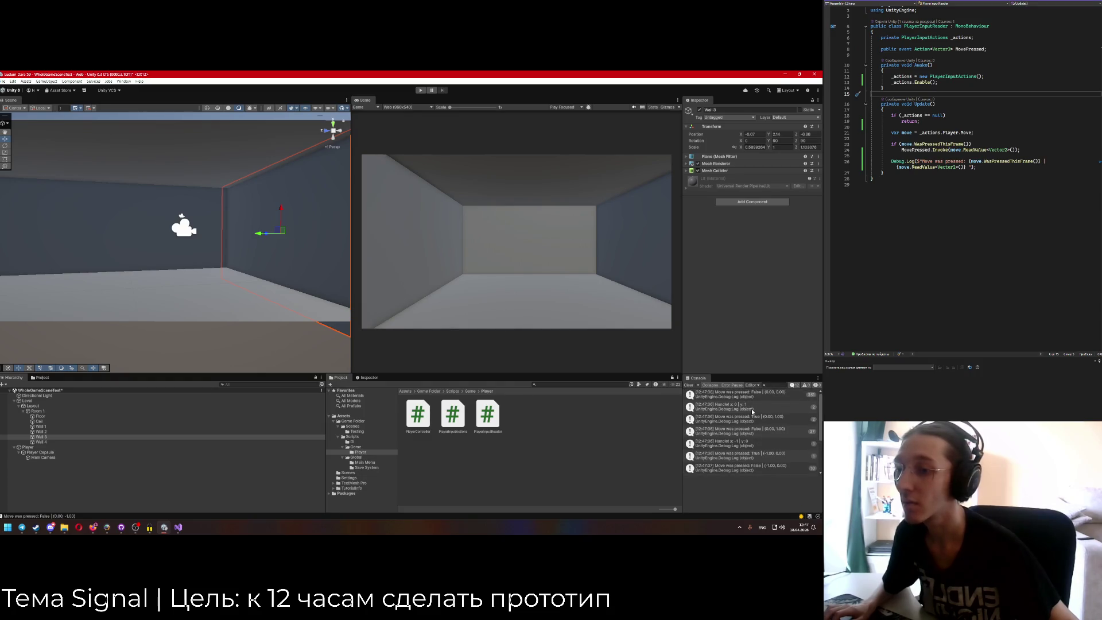
{"action": "left_click", "coordinate": [1021, 169]}
Delete the Debug.Log line from PlayerInputReader and save the script.
{"action": "key", "text": "shift+Up"}
{"action": "key", "text": "shift+Up"}
{"action": "key", "text": "shift+Up"}
{"action": "key", "text": "BackSpace"}
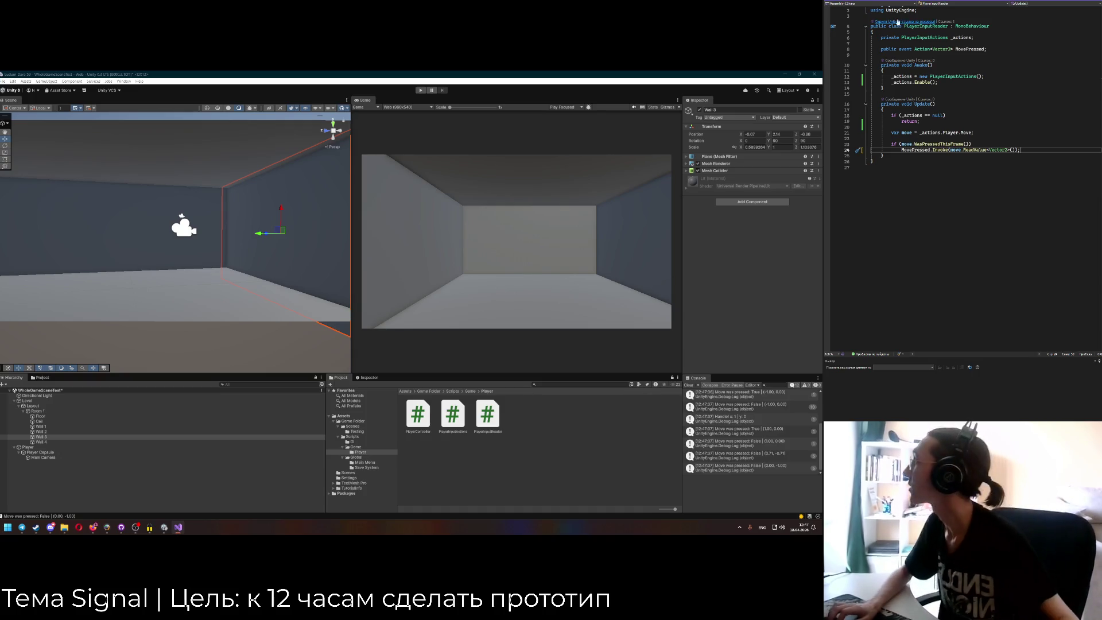
{"action": "key", "text": "ctrl+s"}
Set PlayerController's serialized _speed default to 100.0f.
{"action": "key", "text": "ctrl+Tab"}
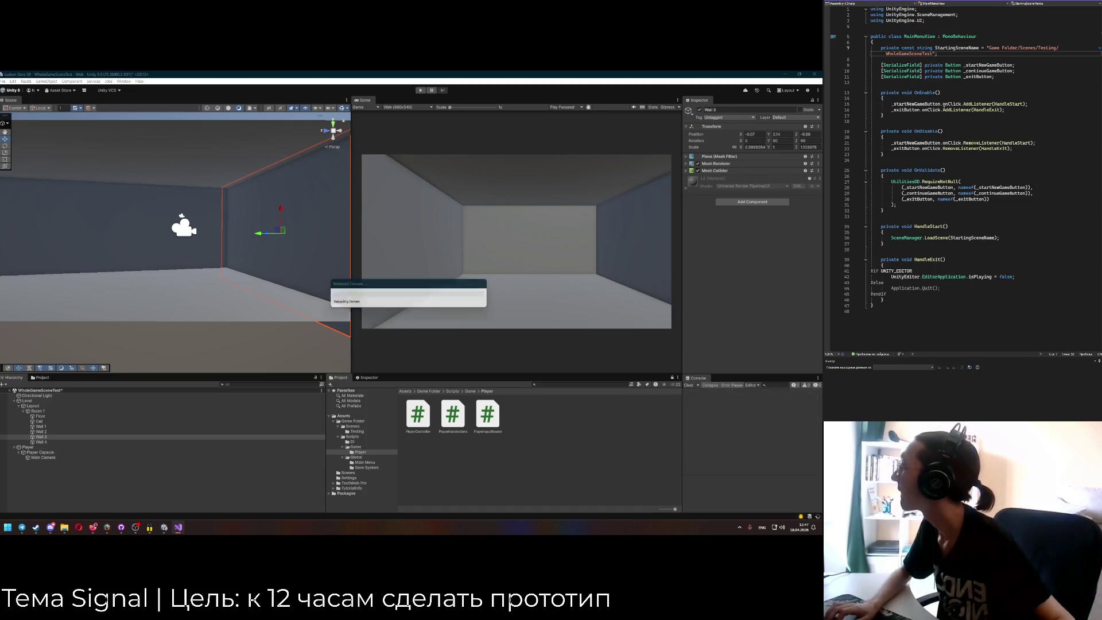
{"action": "key", "text": "ctrl+Tab"}
{"action": "scroll", "coordinate": [985, 178], "scroll_direction": "down", "scroll_amount": 8}
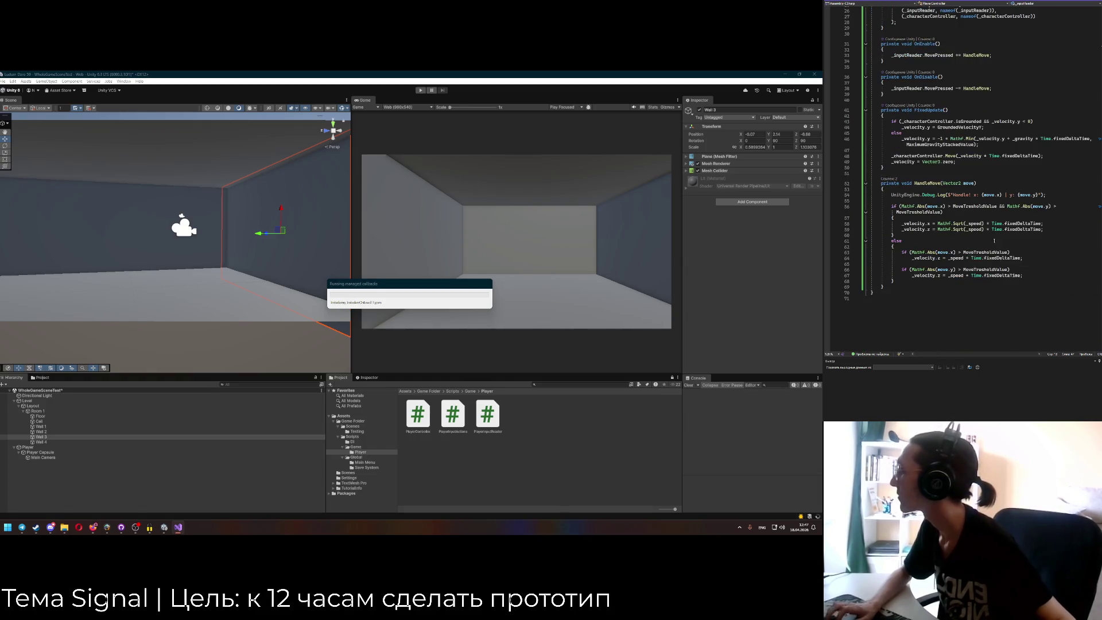
{"action": "scroll", "coordinate": [990, 245], "scroll_direction": "up", "scroll_amount": 8}
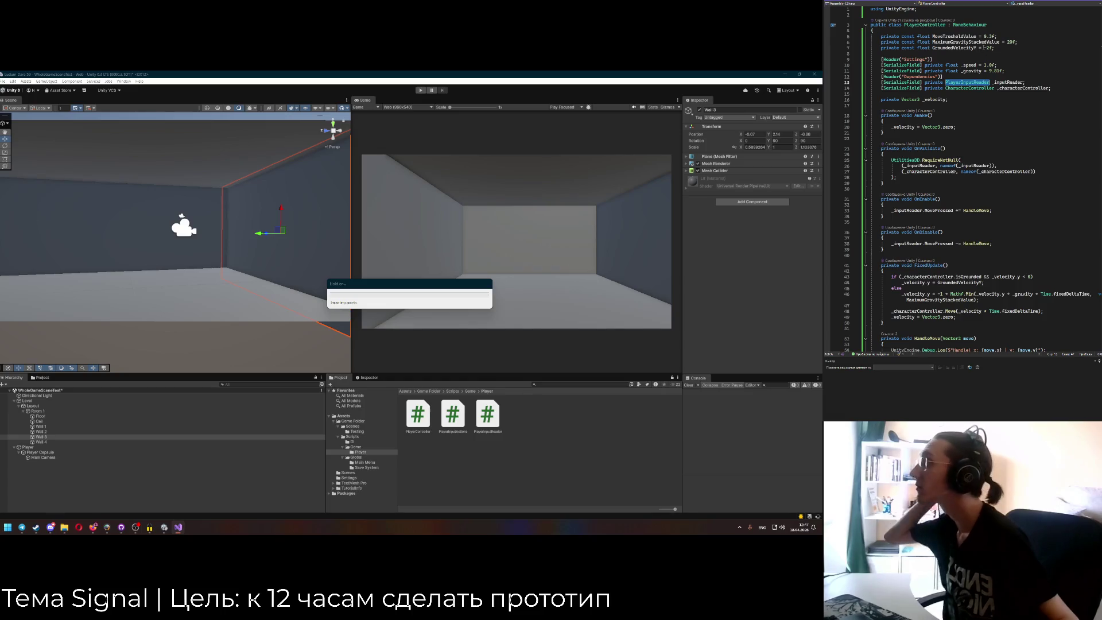
{"action": "left_click", "coordinate": [985, 65]}
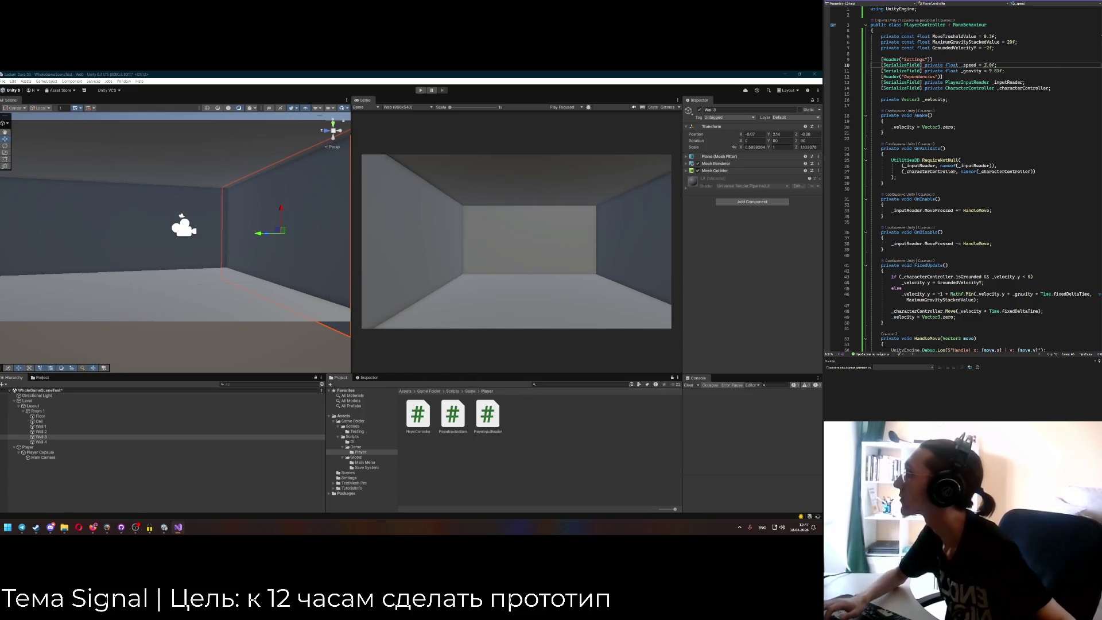
{"action": "type", "text": "00"}
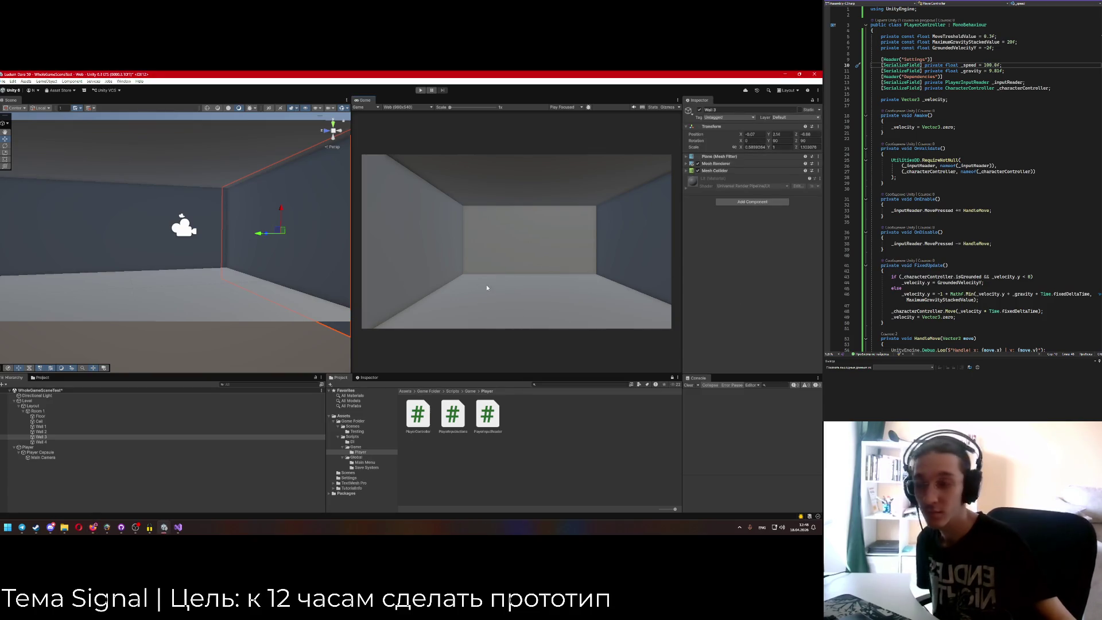
Play the scene, press W to move forward, and check the Console's Handle log of move values.
{"action": "left_click", "coordinate": [421, 90]}
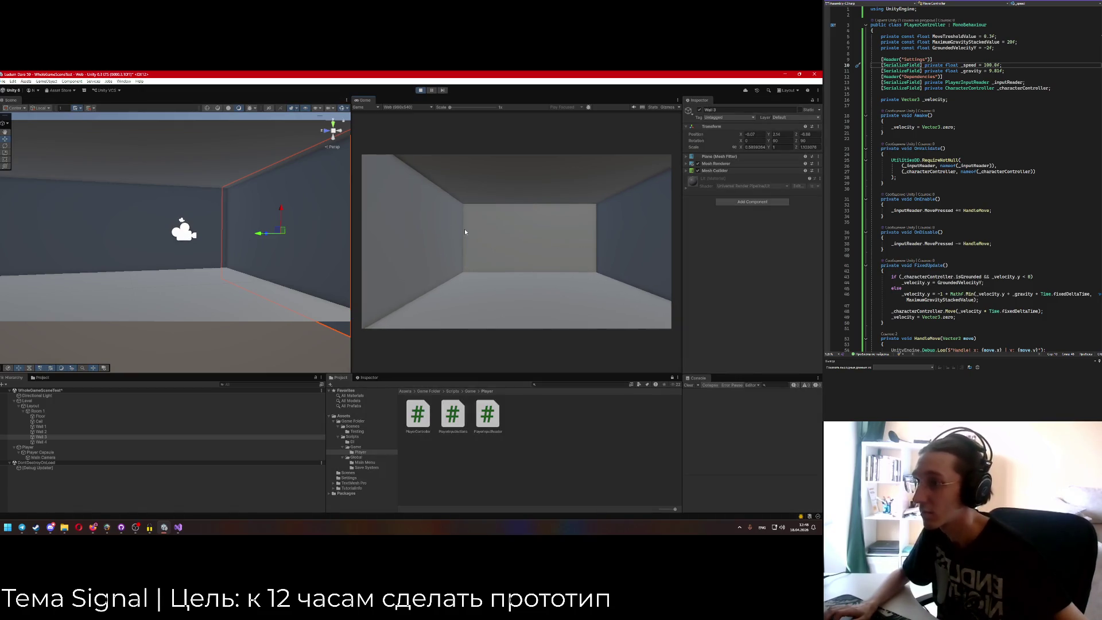
{"action": "key", "text": "w"}
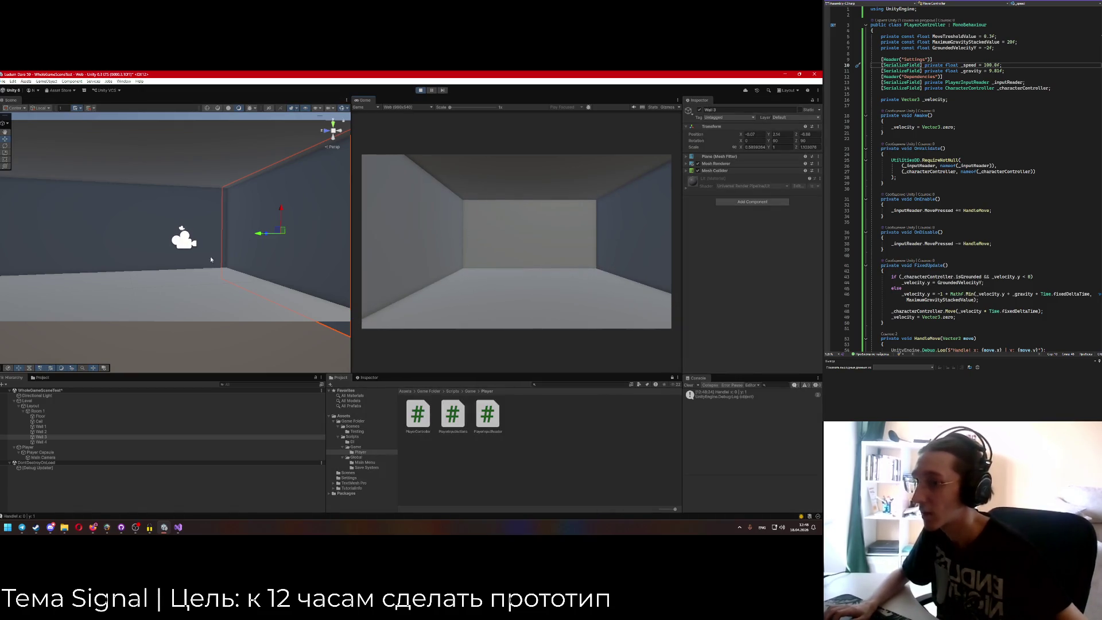
{"action": "scroll", "coordinate": [901, 189], "scroll_direction": "down", "scroll_amount": 3}
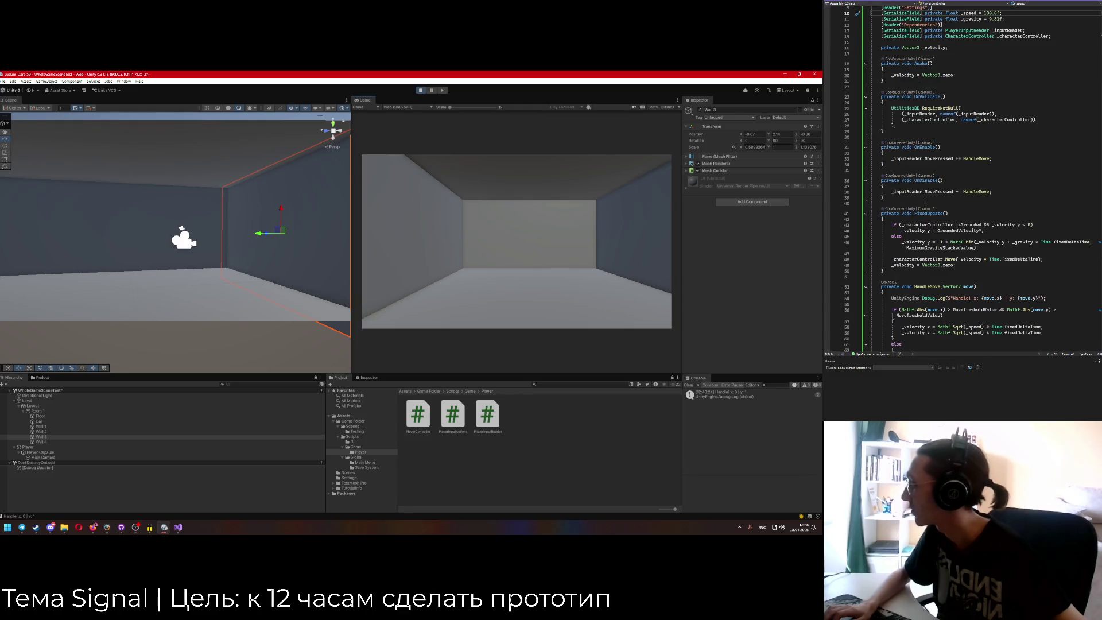
{"action": "scroll", "coordinate": [925, 202], "scroll_direction": "down", "scroll_amount": 3}
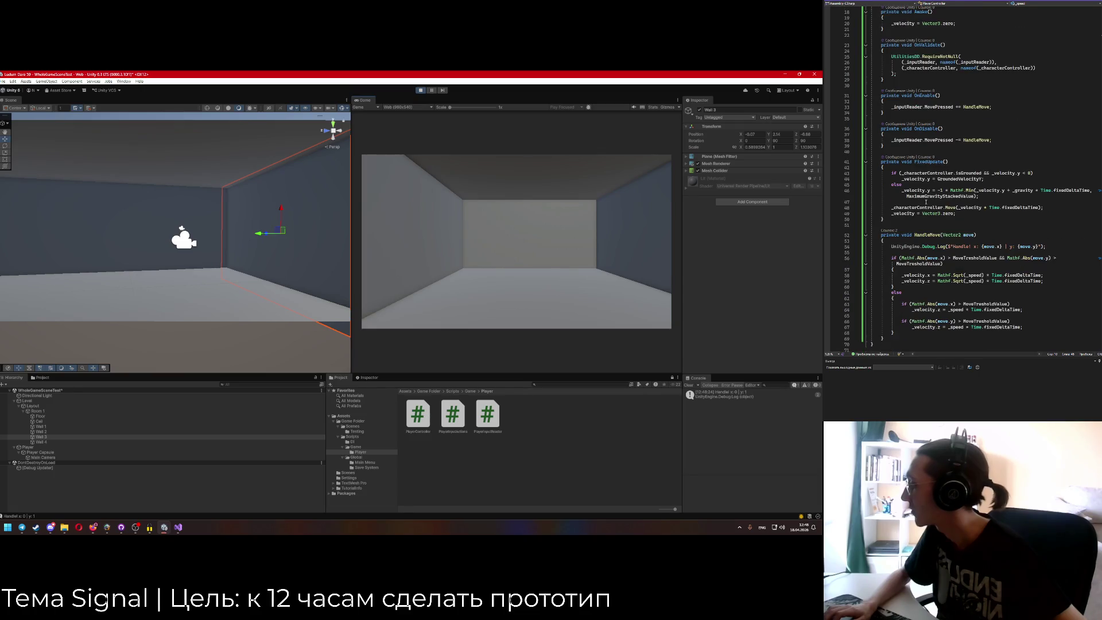
{"action": "scroll", "coordinate": [926, 203], "scroll_direction": "down", "scroll_amount": 2}
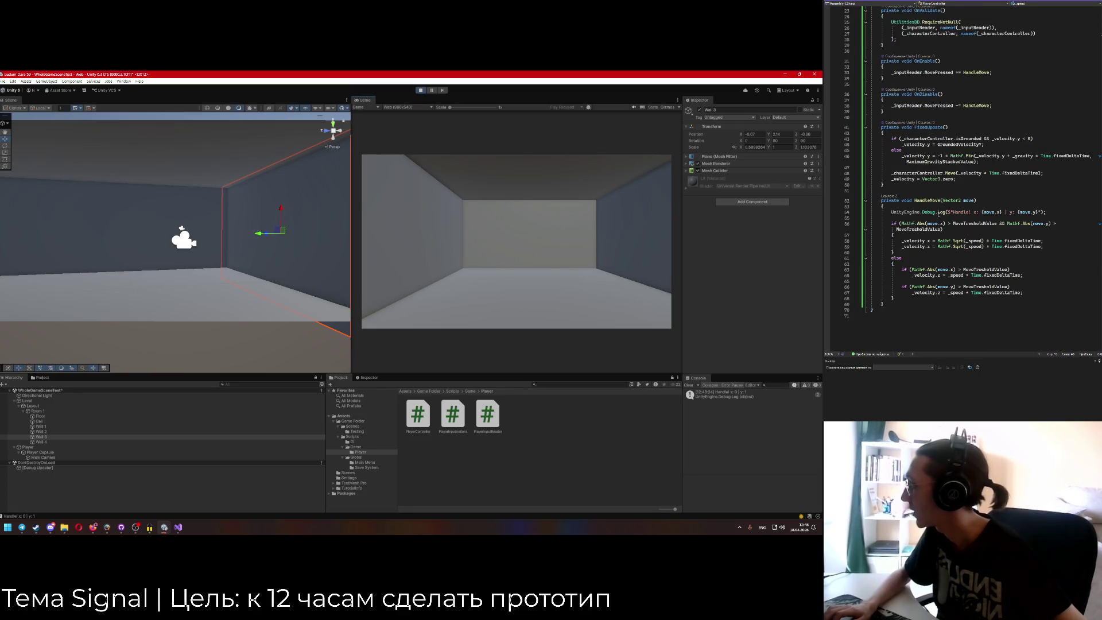
{"action": "scroll", "coordinate": [944, 252], "scroll_direction": "down", "scroll_amount": 1}
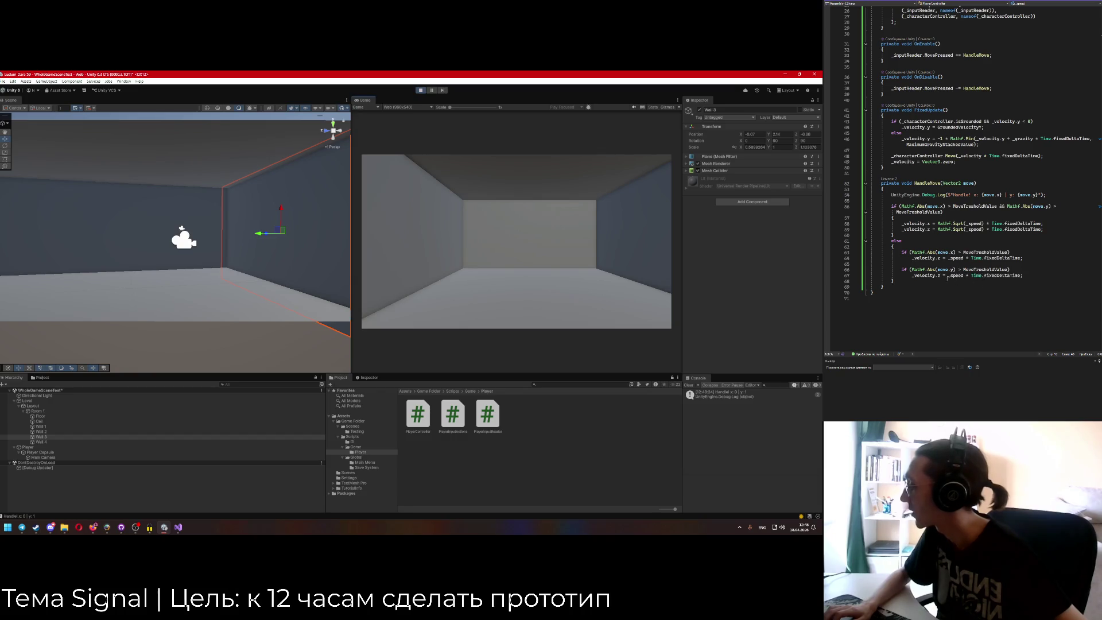
{"action": "mouse_move", "coordinate": [230, 268]}
{"action": "left_mouse_down"}
{"action": "mouse_move", "coordinate": [130, 275]}
{"action": "mouse_move", "coordinate": [319, 276]}
{"action": "mouse_move", "coordinate": [265, 268]}
{"action": "mouse_move", "coordinate": [190, 275]}
{"action": "mouse_move", "coordinate": [327, 289]}
{"action": "left_mouse_up"}
{"action": "left_click", "coordinate": [52, 453]}
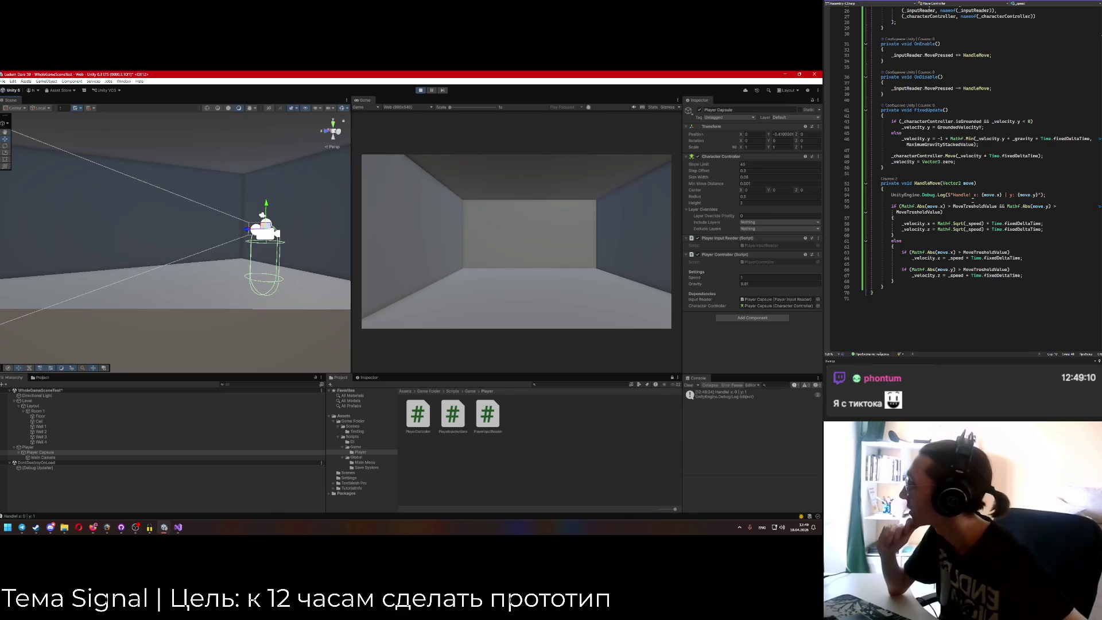
Delete the Debug.Log line from HandleMove and save the script.
{"action": "left_click", "coordinate": [908, 197]}
{"action": "key", "text": "ctrl+x"}
{"action": "key", "text": "BackSpace"}
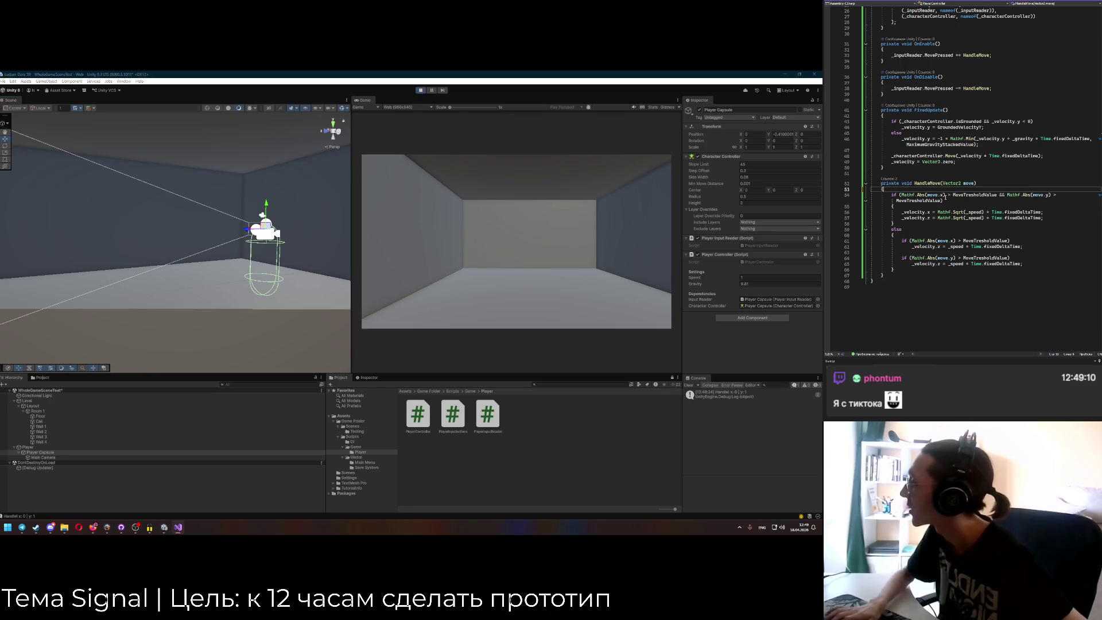
{"action": "left_click", "coordinate": [891, 151]}
{"action": "key", "text": "ctrl+s"}
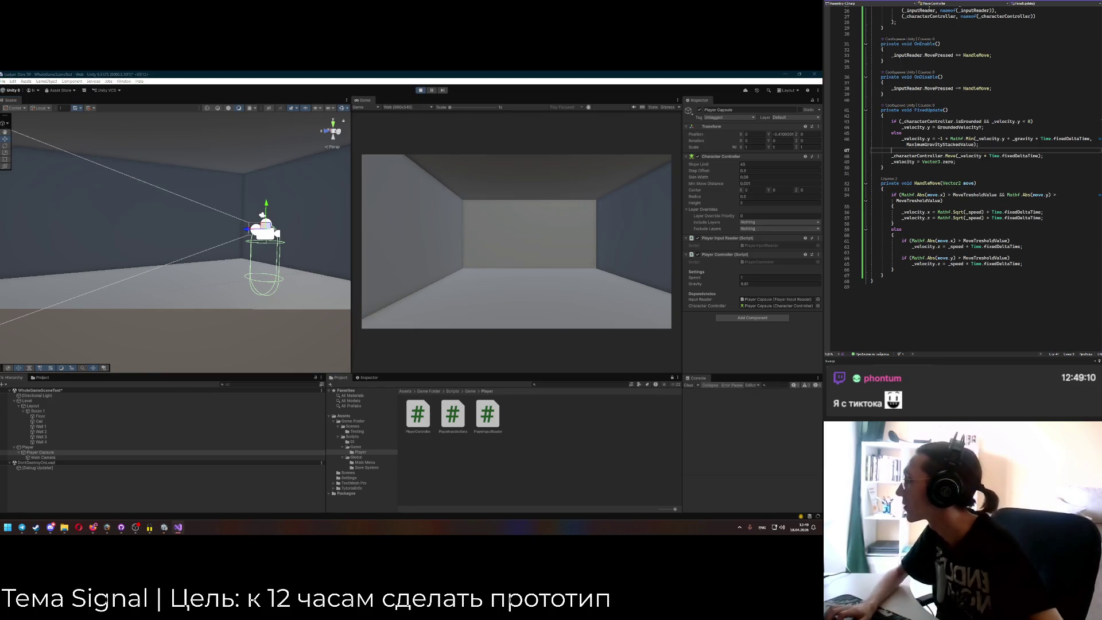
Add a test Debug.Log(); line in FixedUpdate, then undo it.
{"action": "key", "text": "Return"}
{"action": "type", "text": "De"}
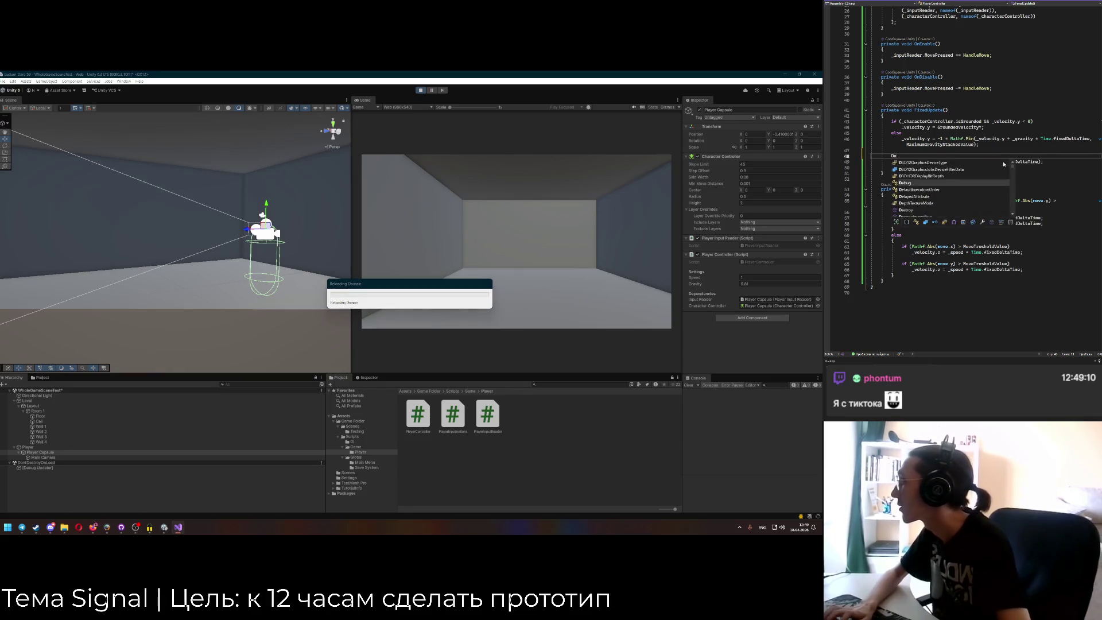
{"action": "type", "text": "bug.Log();"}
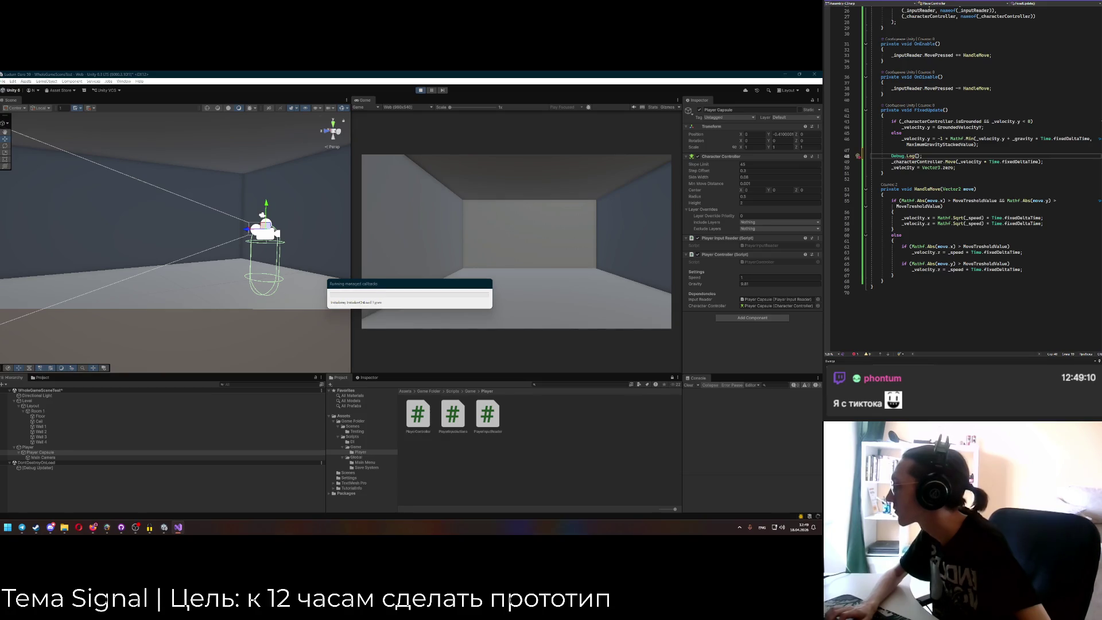
{"action": "key", "text": "ctrl+z"}
{"action": "key", "text": "ctrl+z"}
{"action": "key", "text": "ctrl+z"}
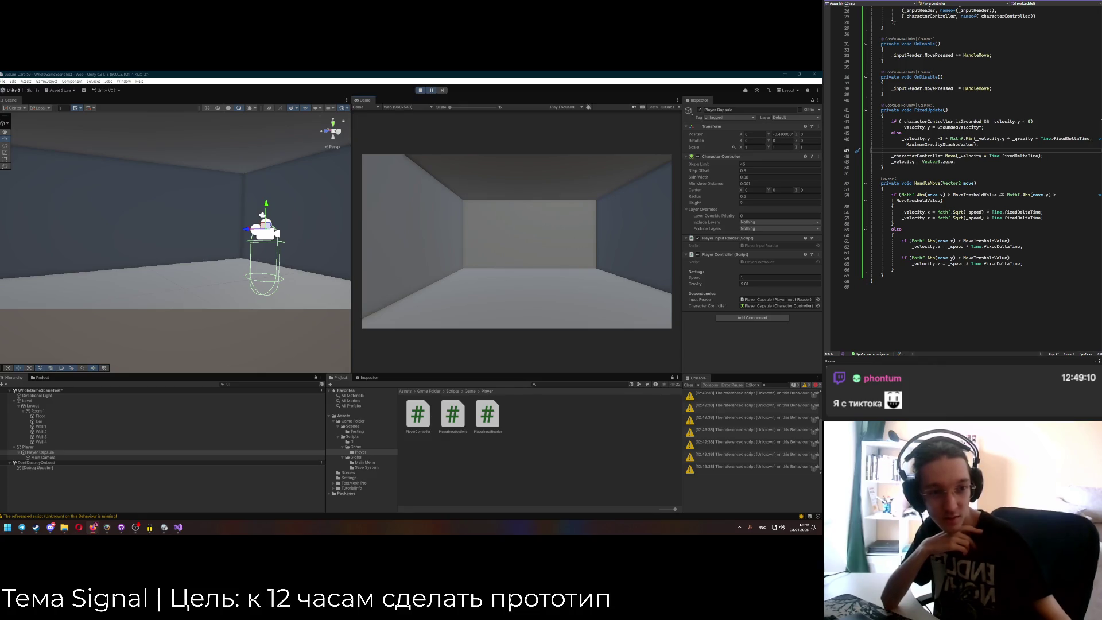
Clear the Console's missing-script warnings and stop the running play session.
{"action": "left_click", "coordinate": [520, 241]}
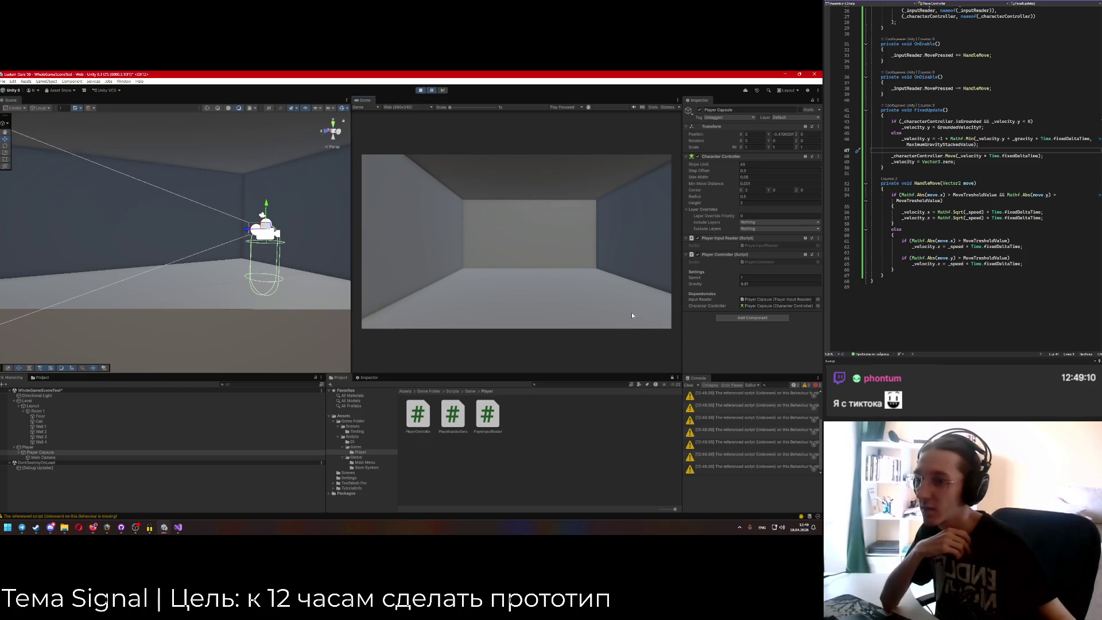
{"action": "left_click", "coordinate": [689, 389]}
{"action": "key", "text": "ctrl+p"}
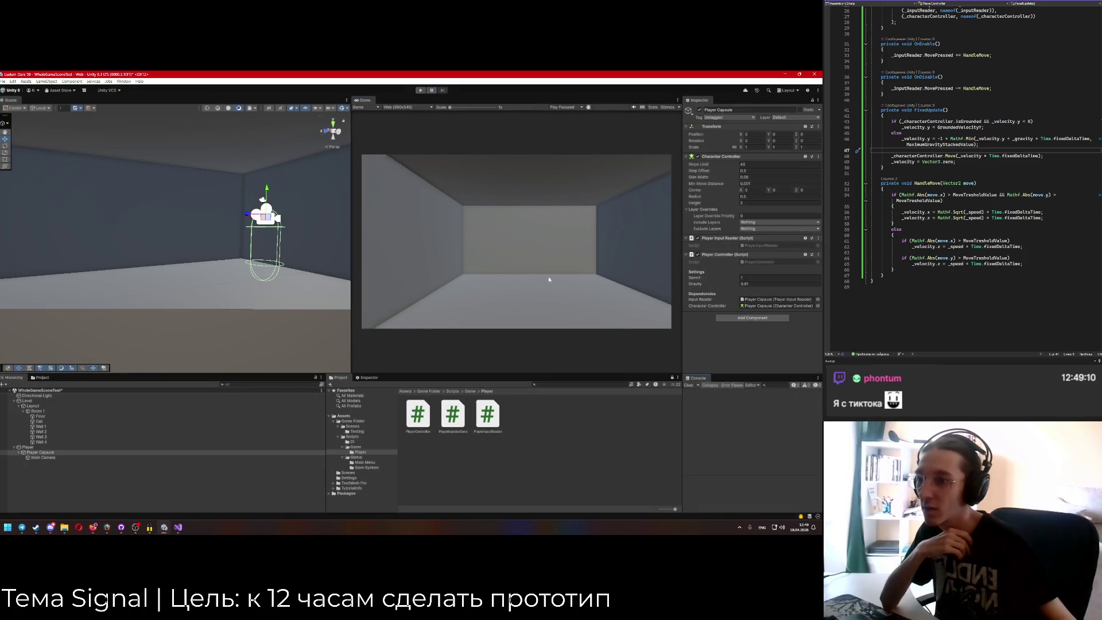
{"action": "left_click", "coordinate": [884, 167]}
{"action": "left_click", "coordinate": [445, 262]}
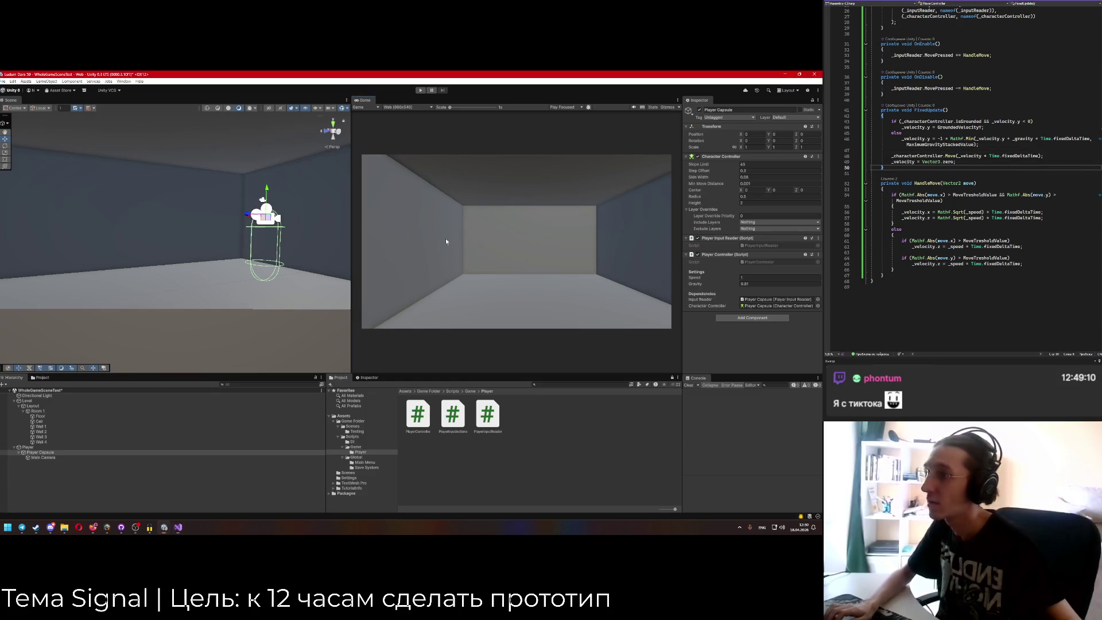
Play-test moving forward with Speed set to 100, then stop and bring up PlayerInputReader.
{"action": "left_click", "coordinate": [421, 91]}
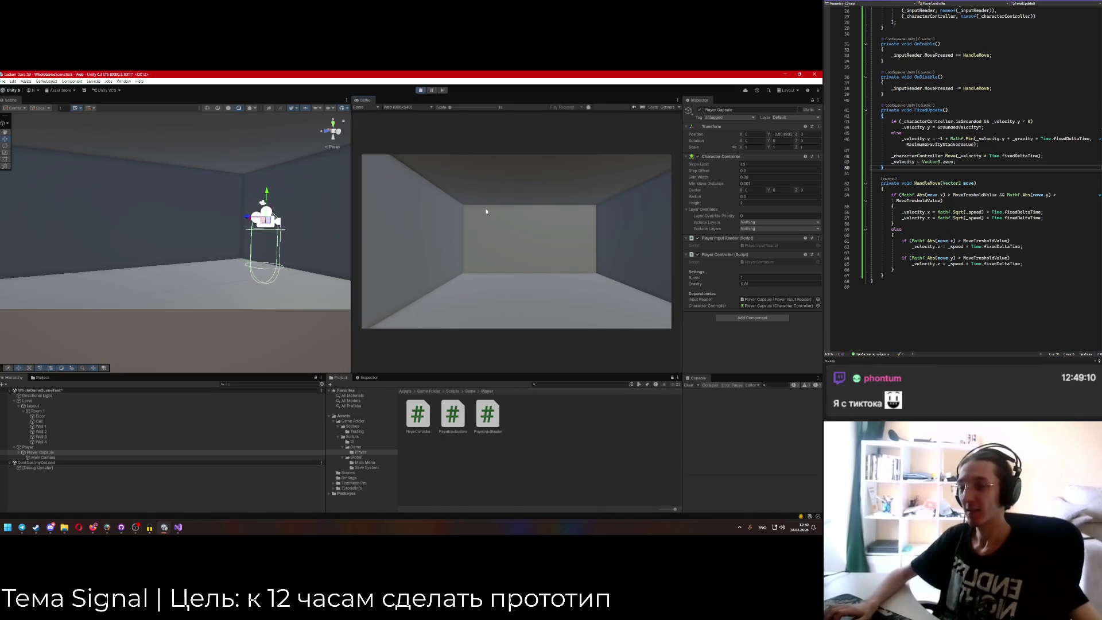
{"action": "double_click", "coordinate": [746, 277]}
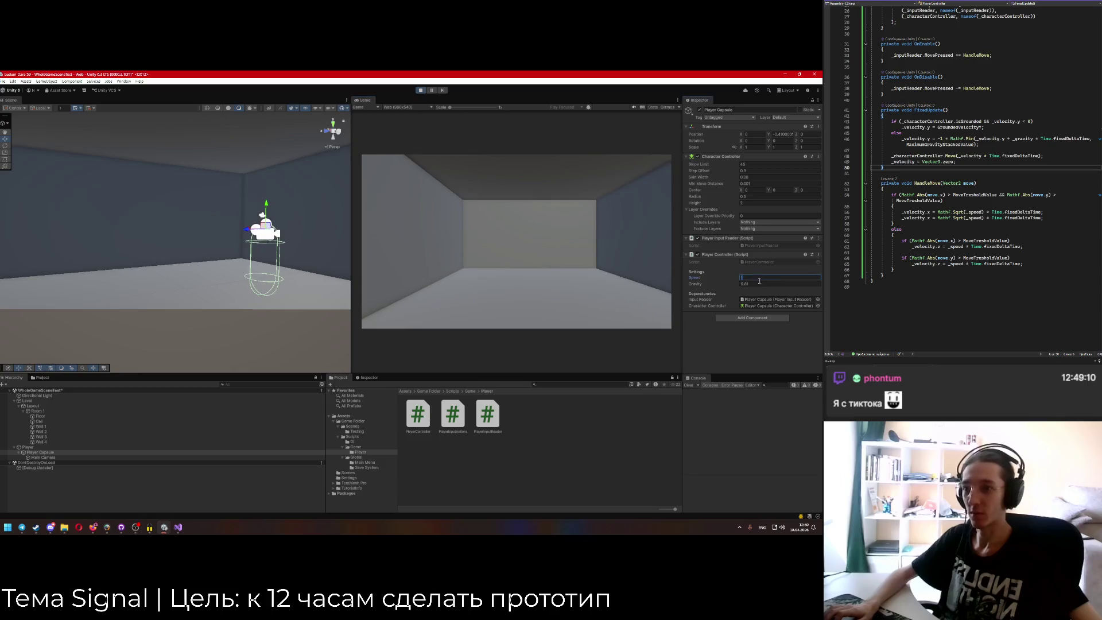
{"action": "type", "text": "100"}
{"action": "key", "text": "Return"}
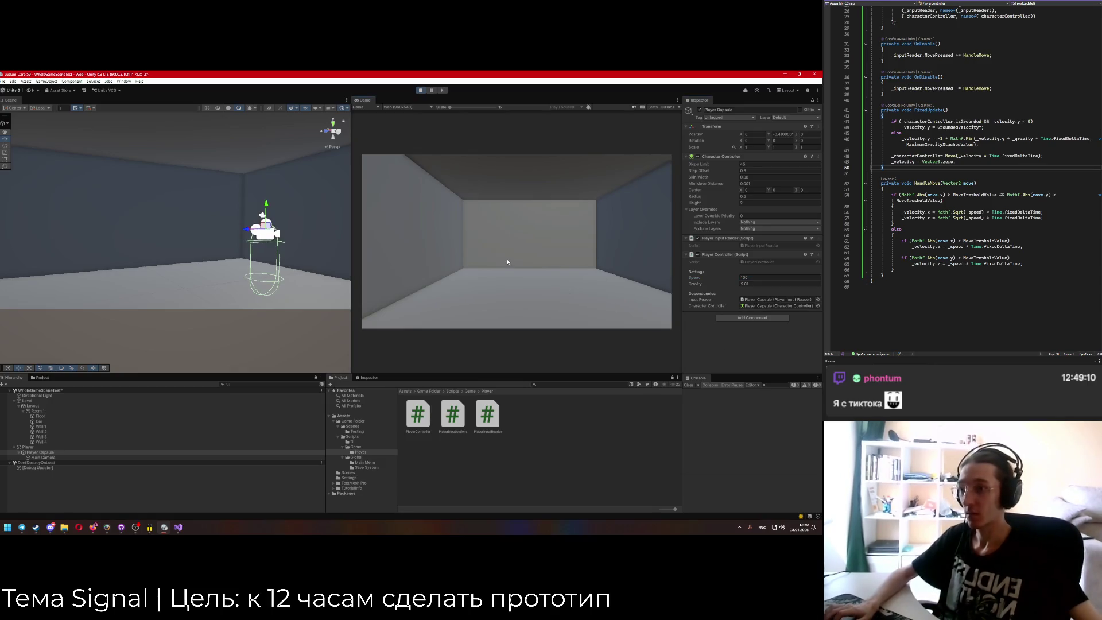
{"action": "key", "text": "w"}
{"action": "key", "text": "w"}
{"action": "key", "text": "w"}
{"action": "key", "text": "w"}
{"action": "key", "text": "w"}
{"action": "key", "text": "w"}
{"action": "key", "text": "w"}
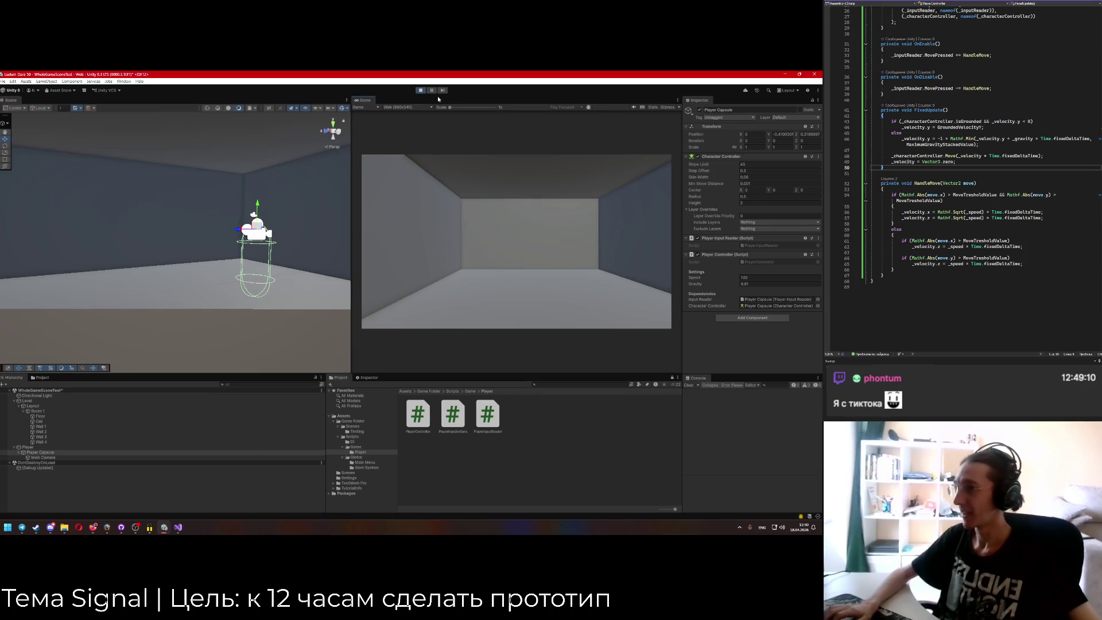
{"action": "left_click", "coordinate": [420, 90]}
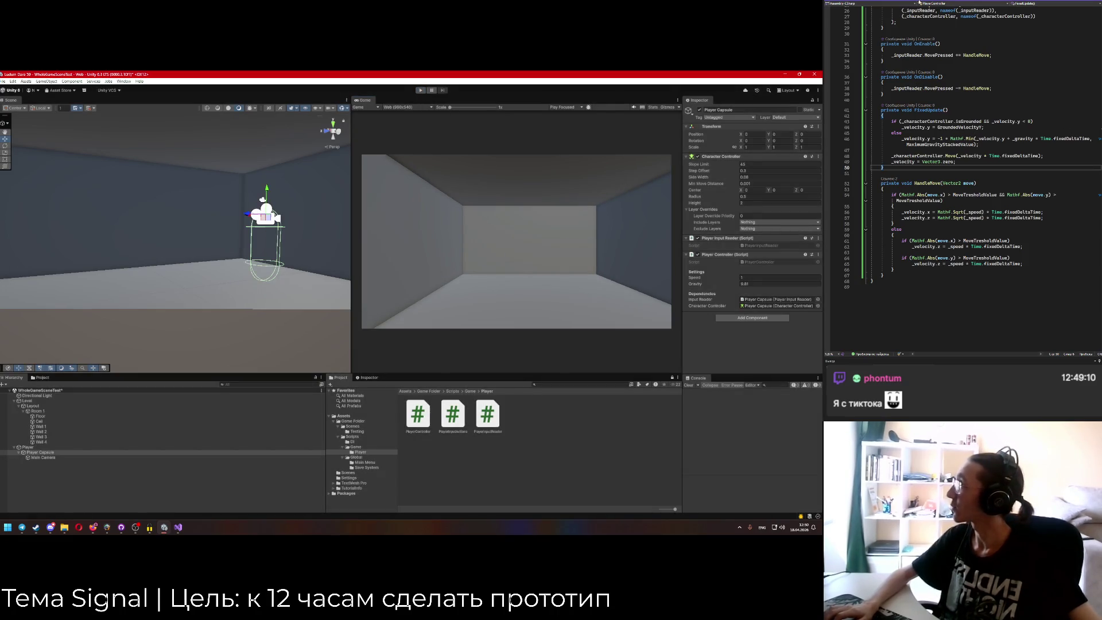
{"action": "left_click", "coordinate": [964, 4]}
{"action": "mouse_move", "coordinate": [950, 144]}
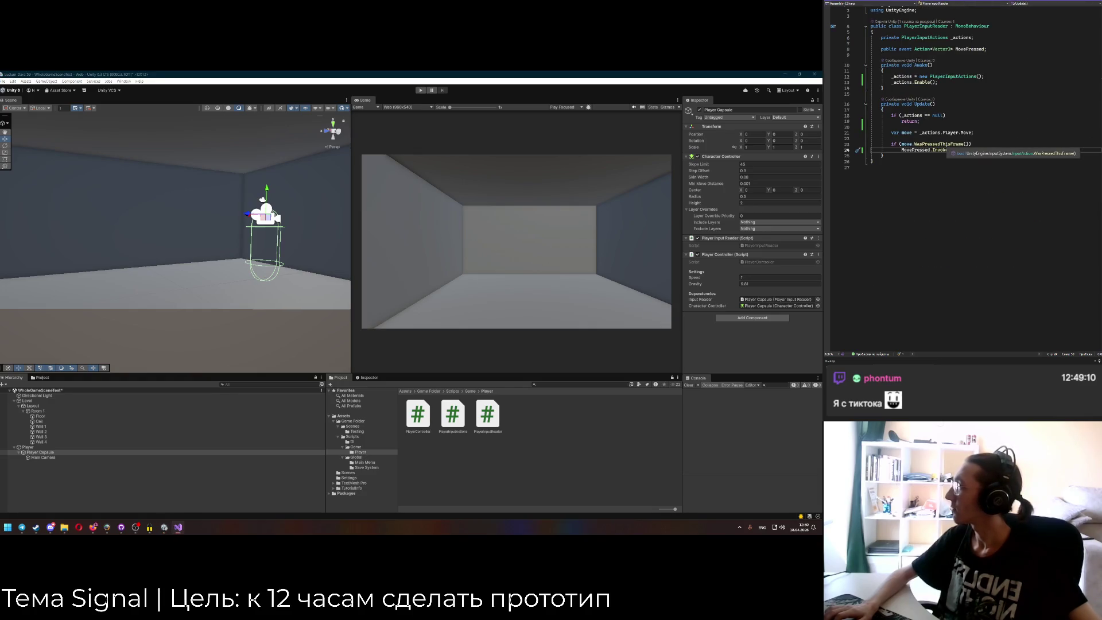
Replace WasPressedThisFrame() with IsPressed() in PlayerInputReader's Update and start a play test.
{"action": "double_click", "coordinate": [950, 145]}
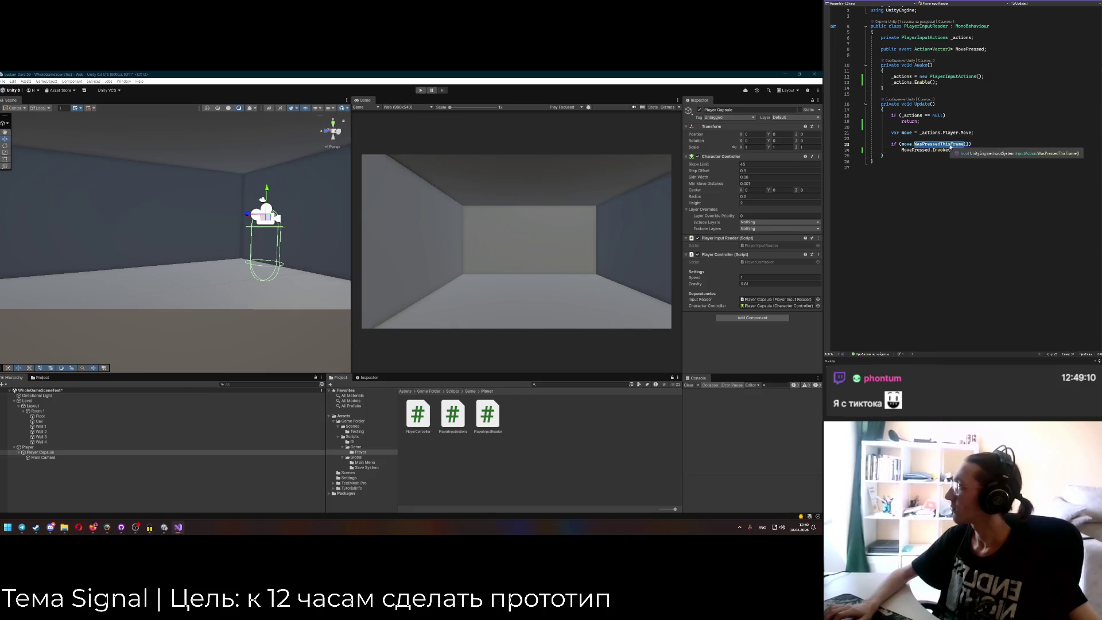
{"action": "mouse_move", "coordinate": [957, 134]}
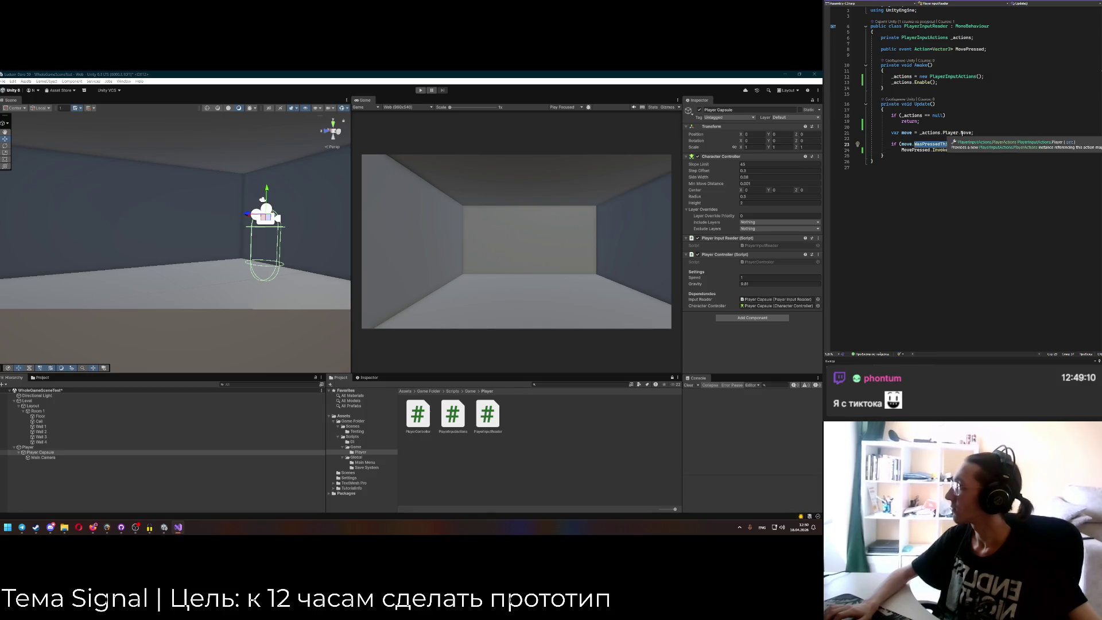
{"action": "type", "text": "Pr"}
{"action": "type", "text": "ess"}
{"action": "key", "text": "Tab"}
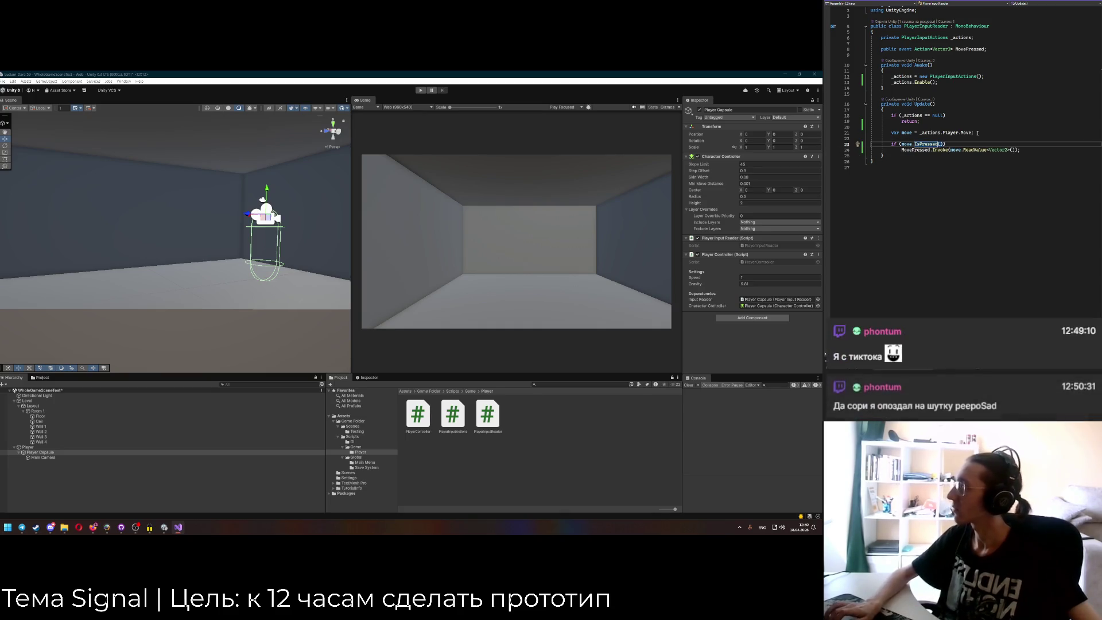
{"action": "left_click", "coordinate": [420, 90]}
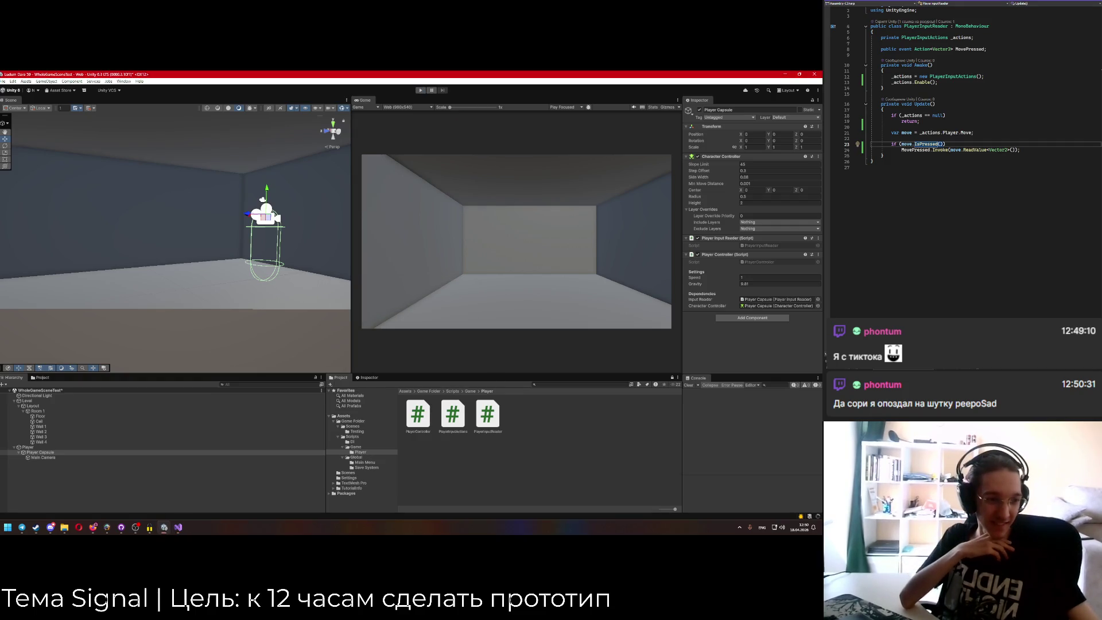
{"action": "left_click", "coordinate": [421, 92]}
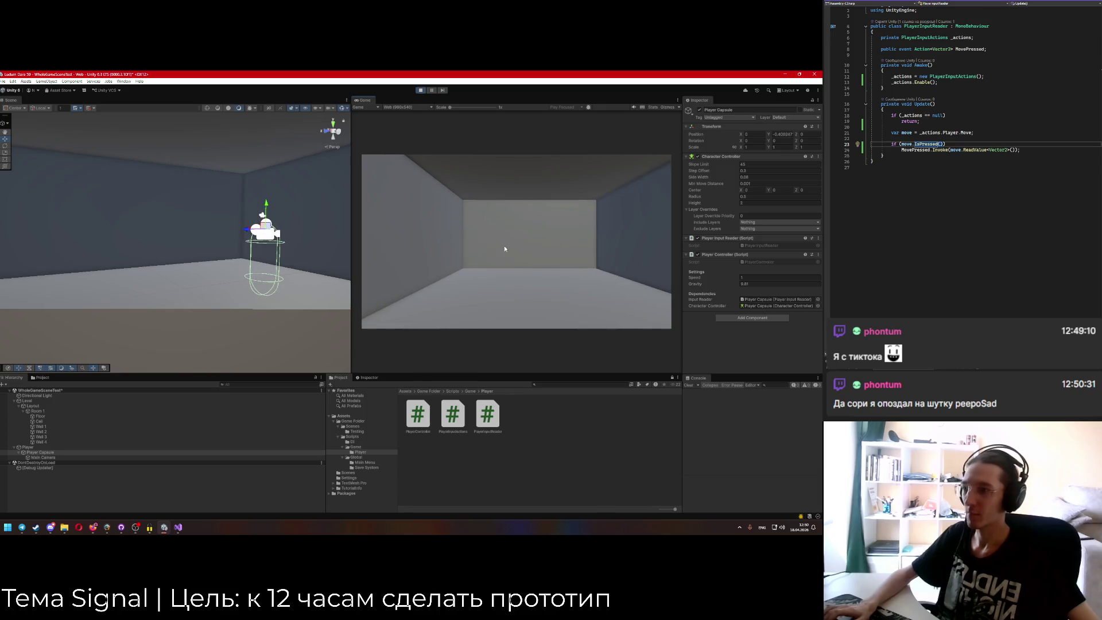
Change Update's condition to move.WasPerformedThisFrame() before MovePressed.Invoke, and return to Unity to recompile.
{"action": "left_click", "coordinate": [420, 90]}
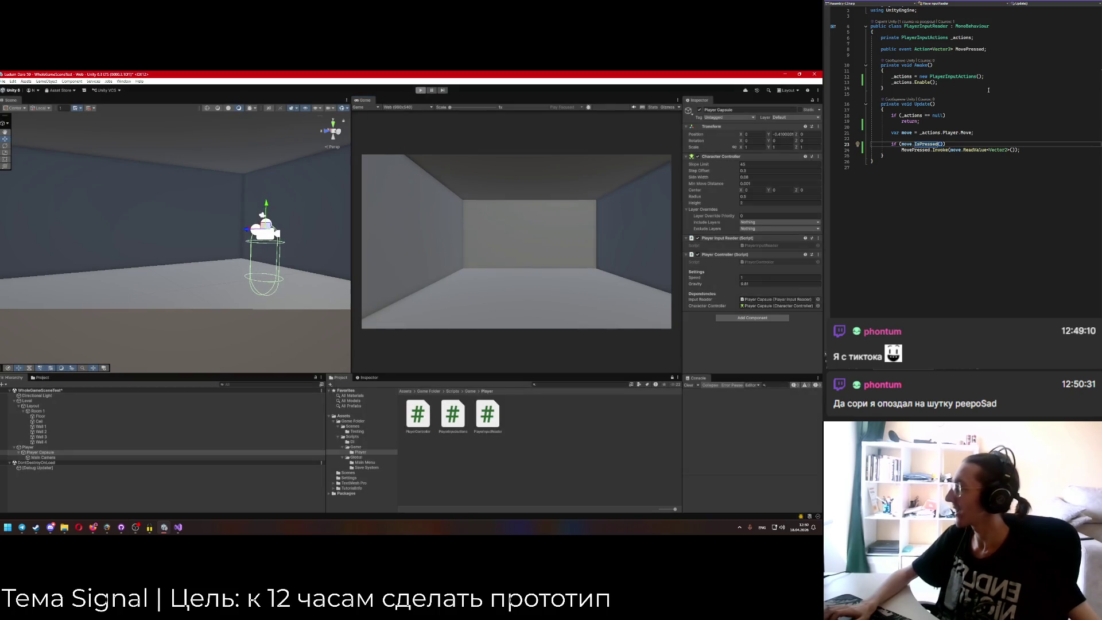
{"action": "left_click", "coordinate": [931, 149]}
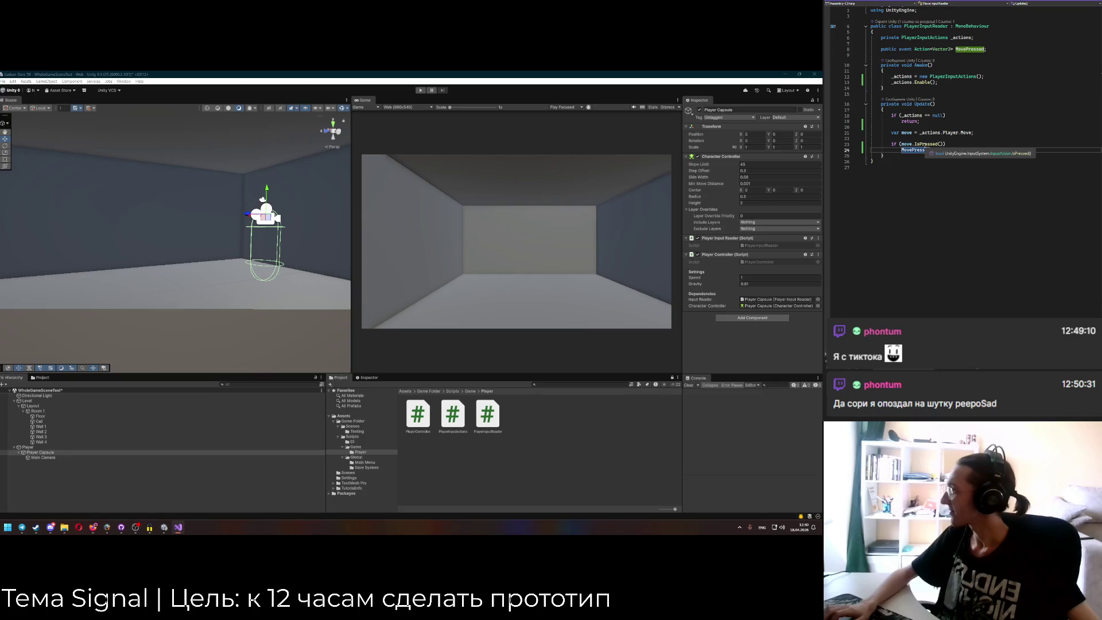
{"action": "type", "text": "ed.Inv"}
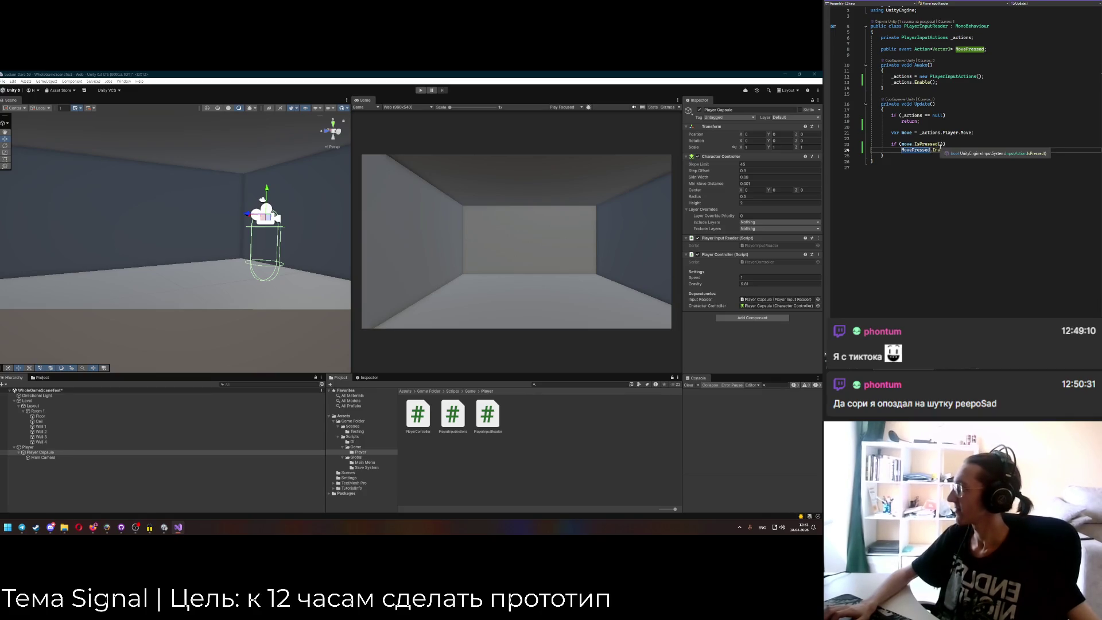
{"action": "key", "text": "Tab"}
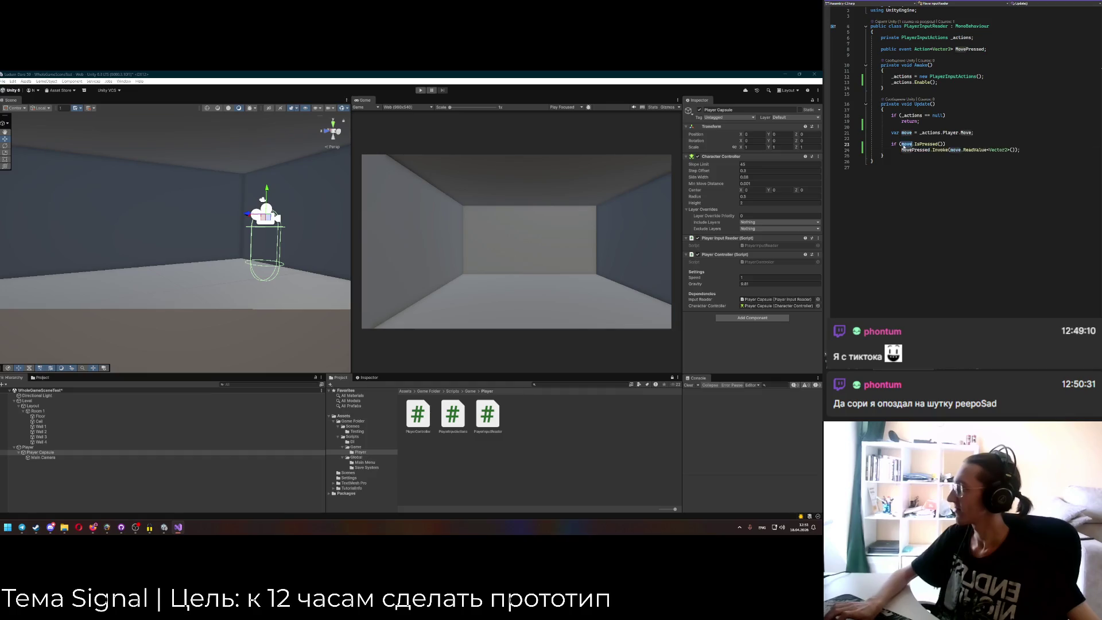
{"action": "type", "text": "move.Perf"}
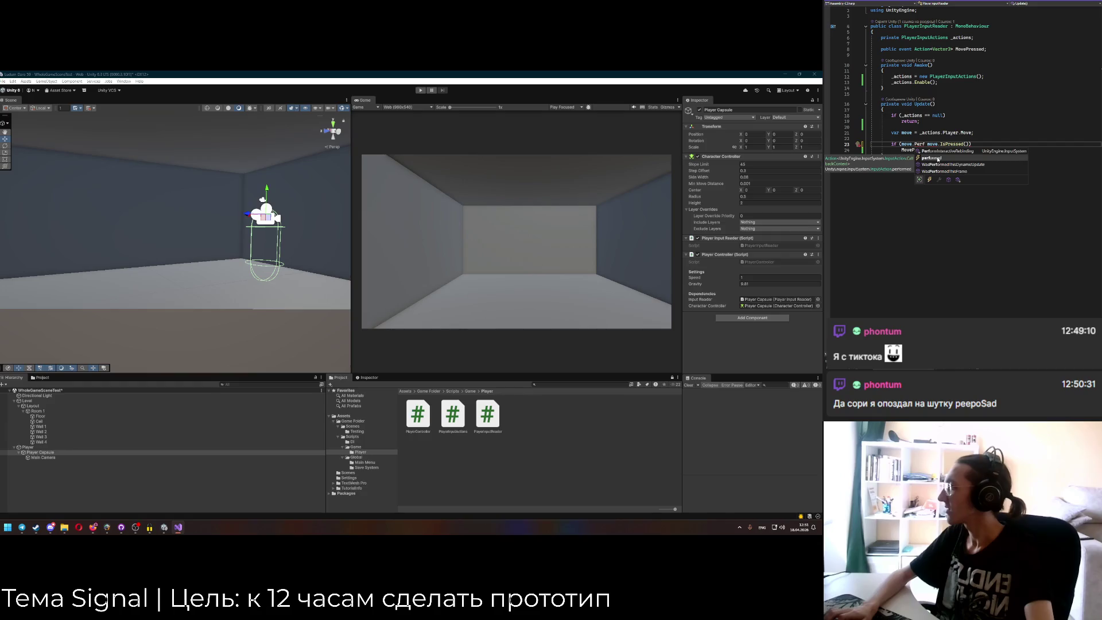
{"action": "key", "text": "Tab"}
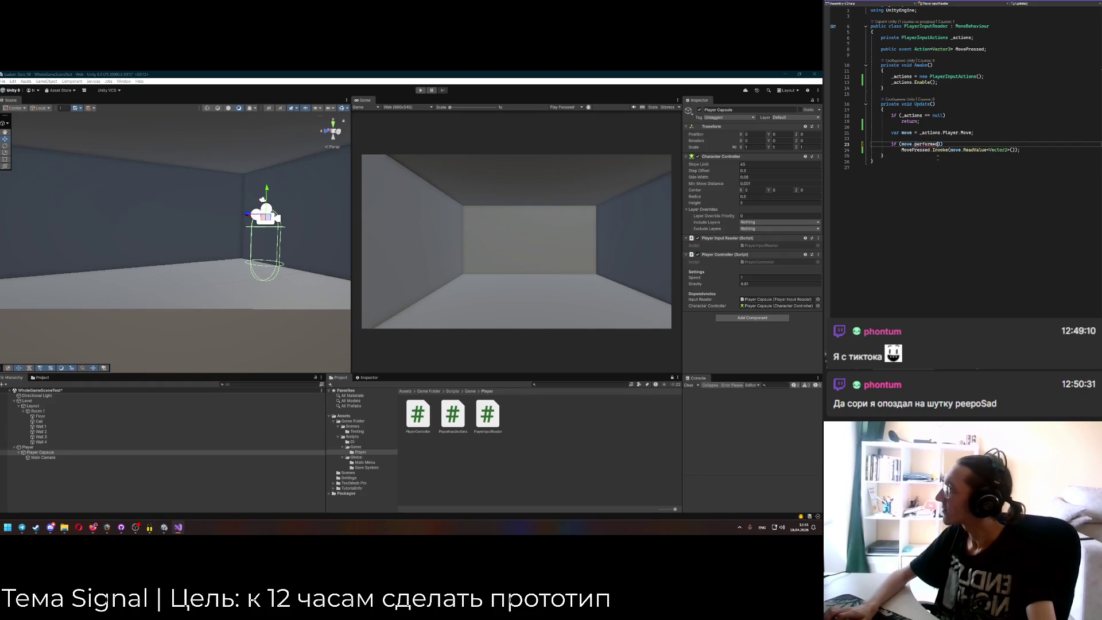
{"action": "mouse_move", "coordinate": [928, 145]}
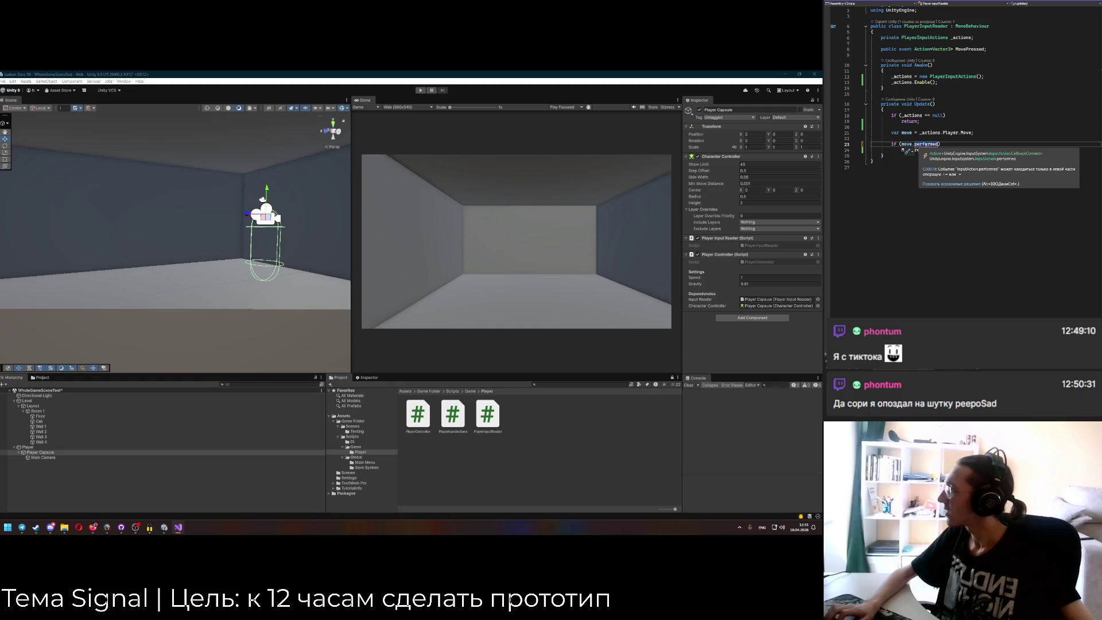
{"action": "type", "text": "WasPer"}
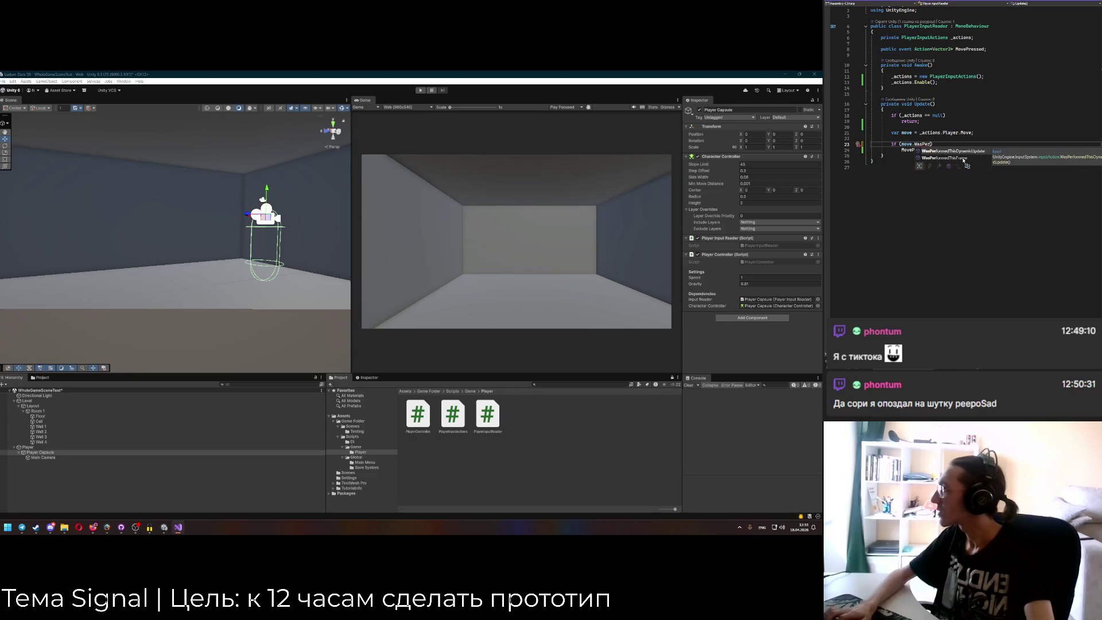
{"action": "double_click", "coordinate": [964, 159]}
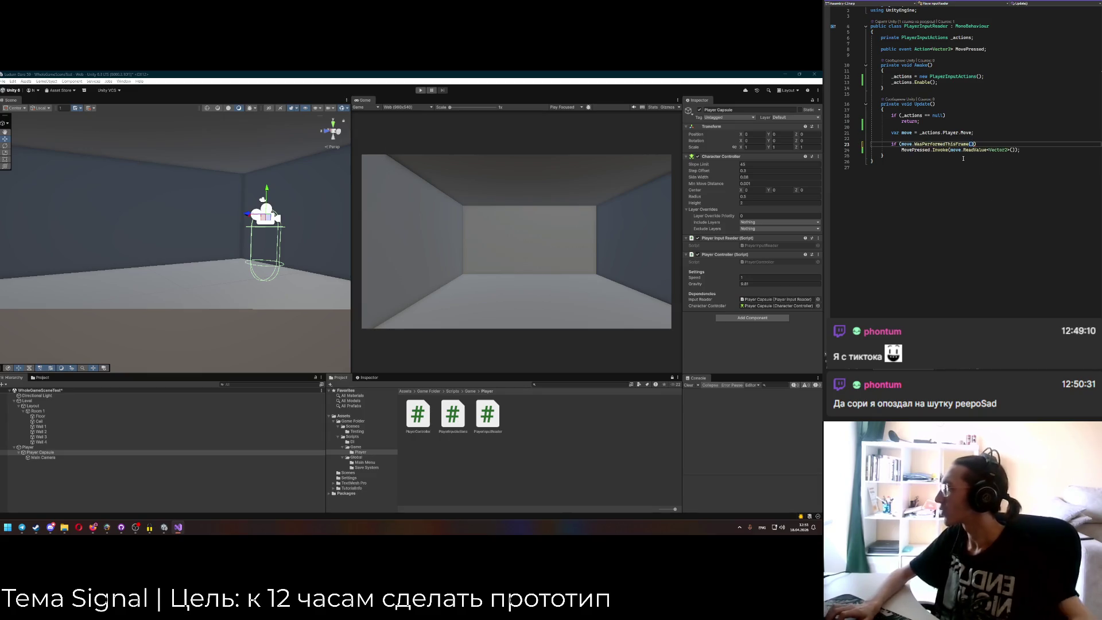
{"action": "left_click", "coordinate": [421, 257]}
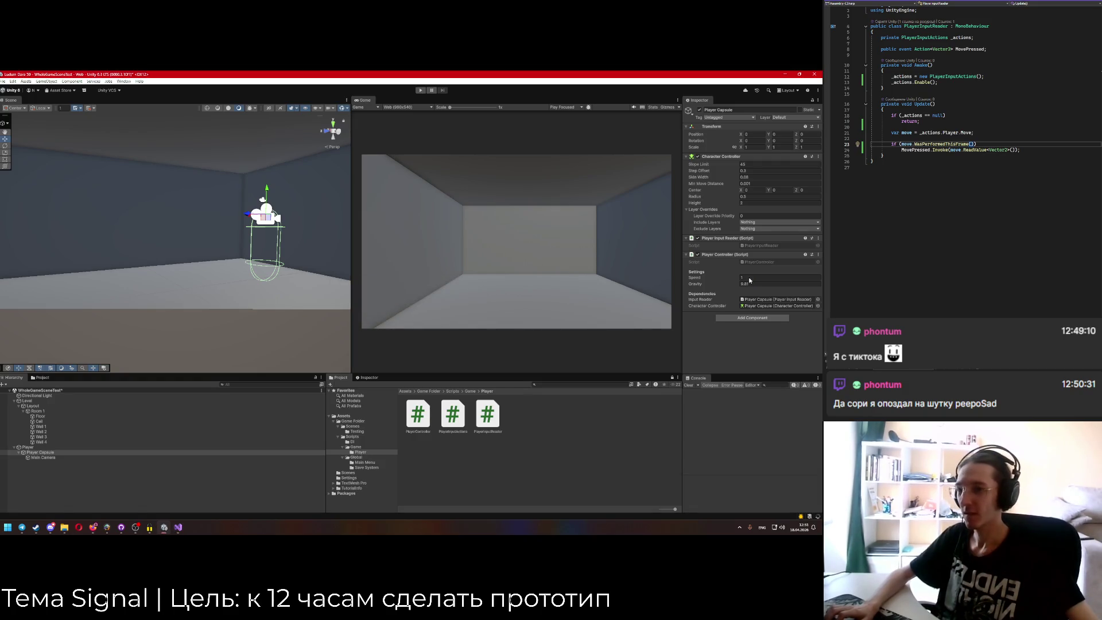
Select the room's Floor and orbit the Scene view around it.
{"action": "mouse_move", "coordinate": [199, 260]}
{"action": "left_mouse_down"}
{"action": "mouse_move", "coordinate": [185, 230]}
{"action": "mouse_move", "coordinate": [101, 227]}
{"action": "mouse_move", "coordinate": [71, 261]}
{"action": "mouse_move", "coordinate": [164, 320]}
{"action": "mouse_move", "coordinate": [169, 294]}
{"action": "left_mouse_up"}
{"action": "left_click", "coordinate": [160, 260]}
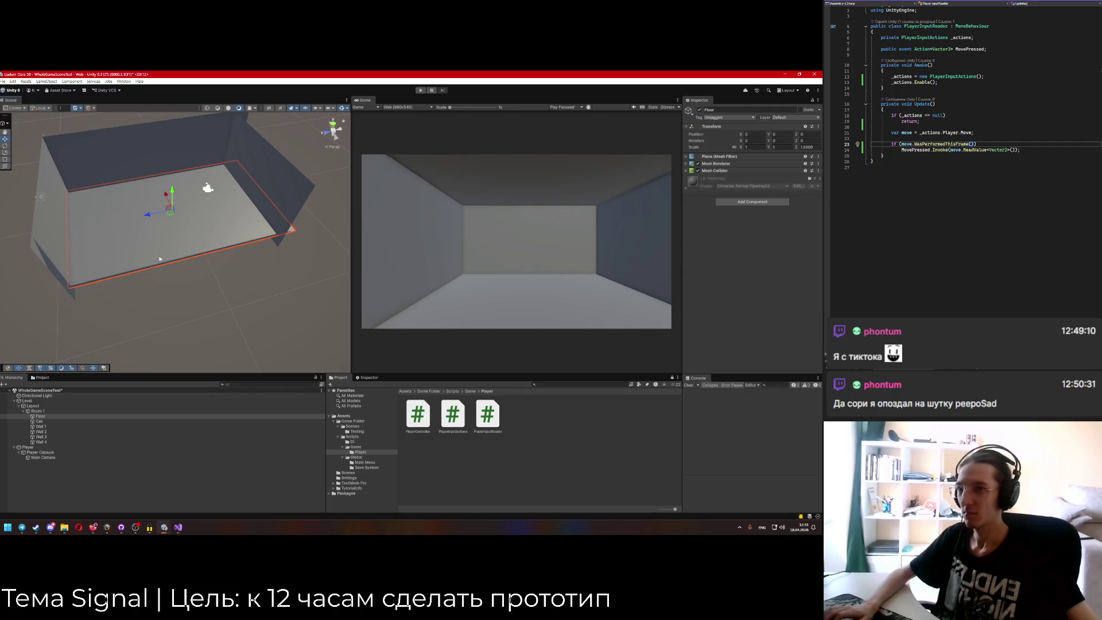
{"action": "left_click_drag", "start_coordinate": [160, 259], "coordinate": [109, 246]}
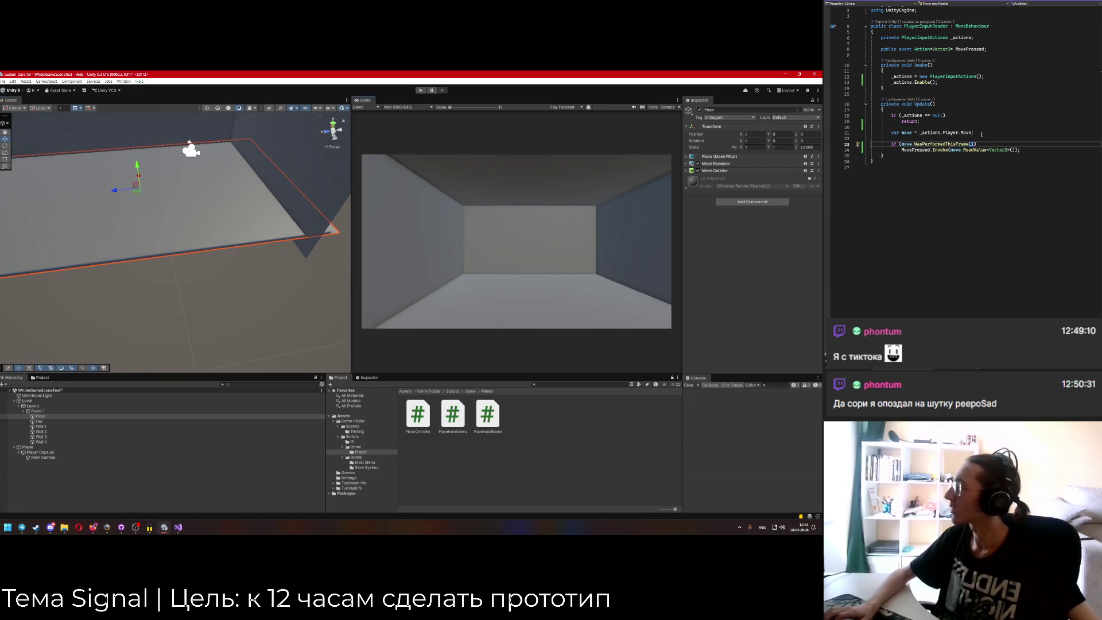
{"action": "scroll", "coordinate": [981, 135], "scroll_direction": "up", "scroll_amount": 1}
{"action": "left_click_drag", "start_coordinate": [161, 231], "coordinate": [165, 238]}
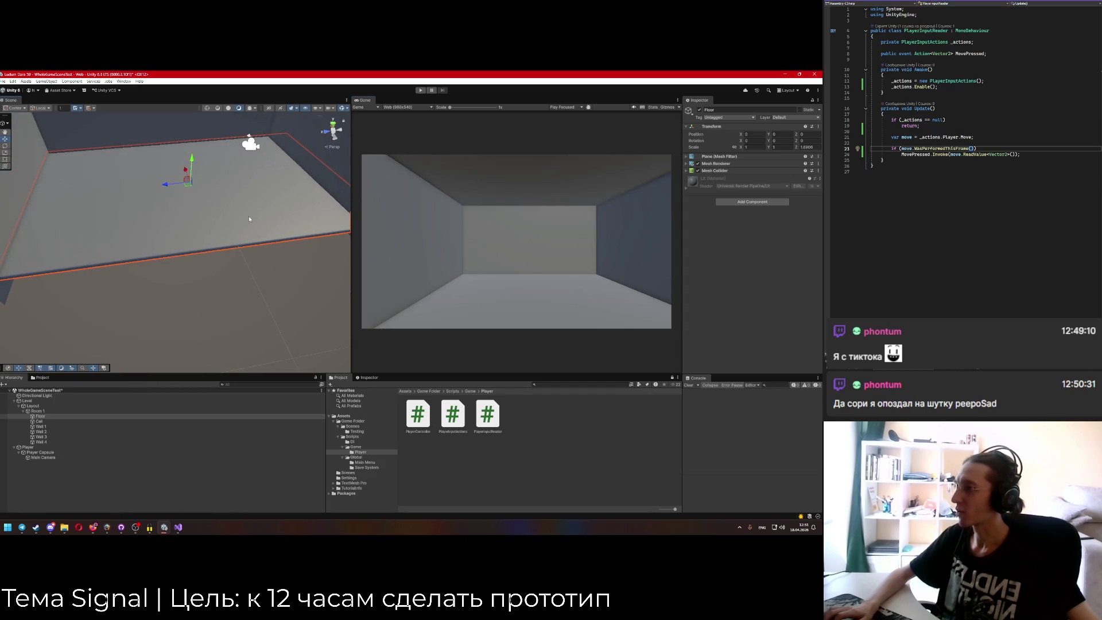
Bring up PlayerController.cs in Visual Studio and select the Player Capsule in Unity.
{"action": "left_click", "coordinate": [910, 8]}
{"action": "key", "text": "ctrl+Tab"}
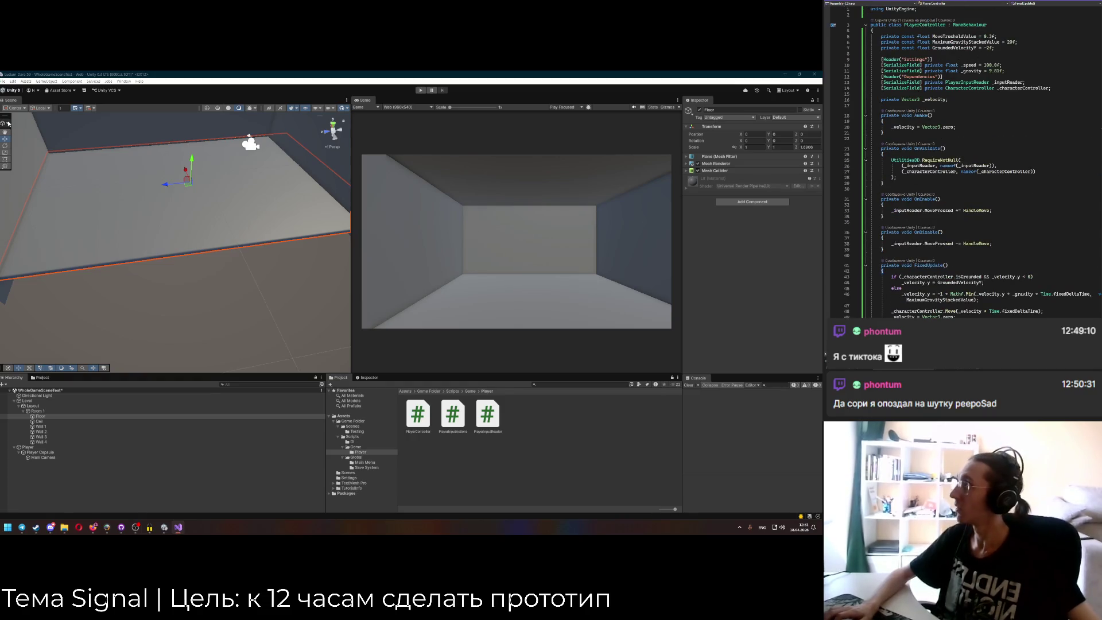
{"action": "left_click", "coordinate": [40, 452]}
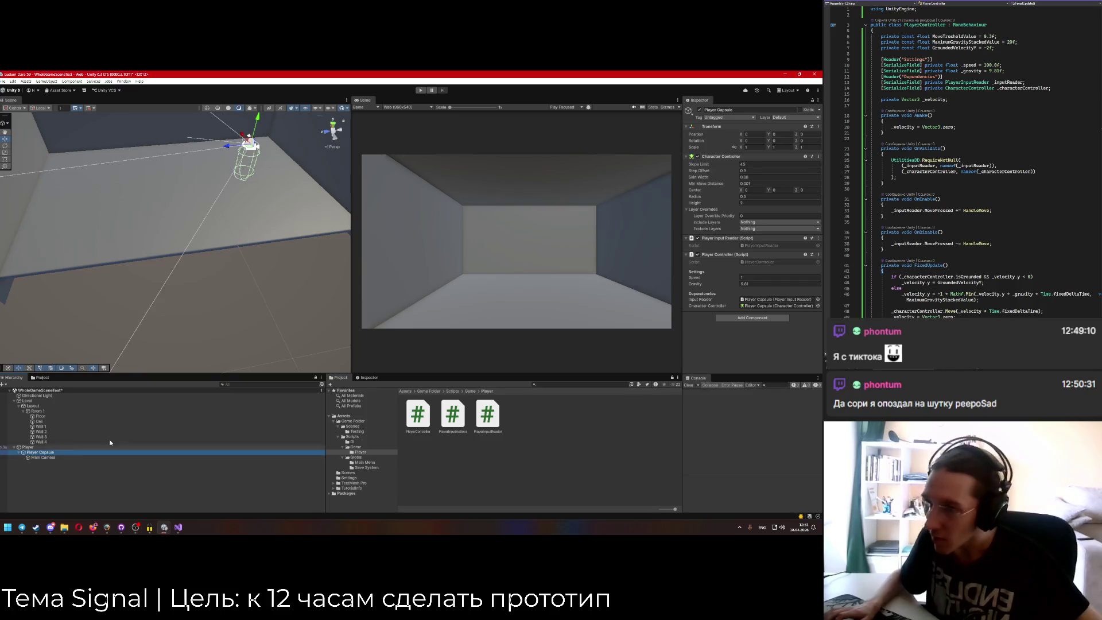
Set the Player Controller's Speed to 200 and Gravity to 981.
{"action": "left_click", "coordinate": [775, 278]}
{"action": "type", "text": "20"}
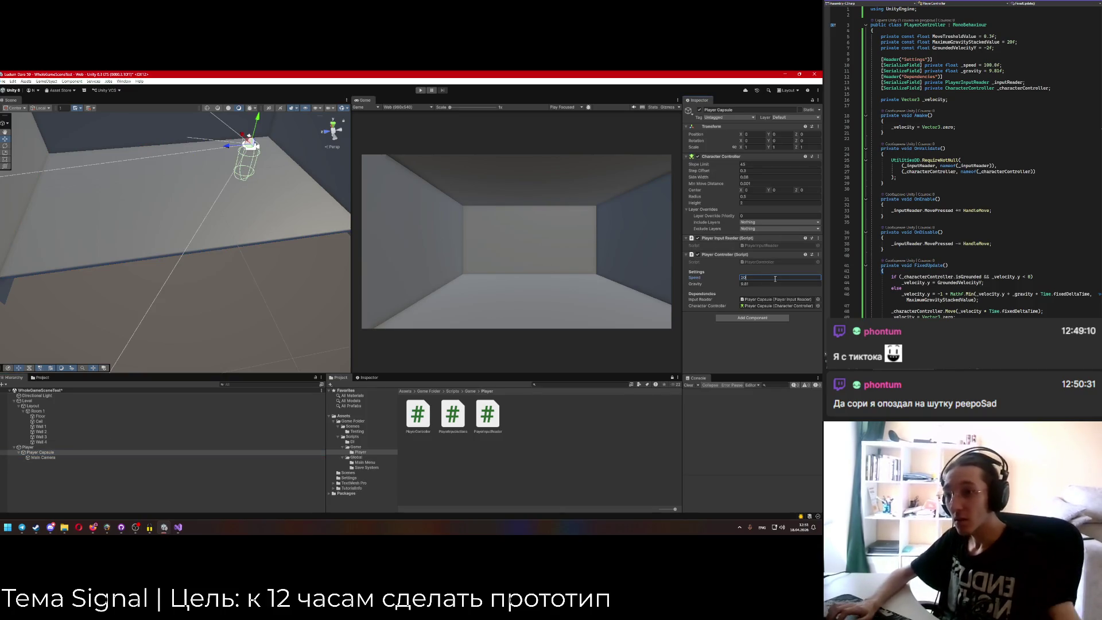
{"action": "key", "text": "Return"}
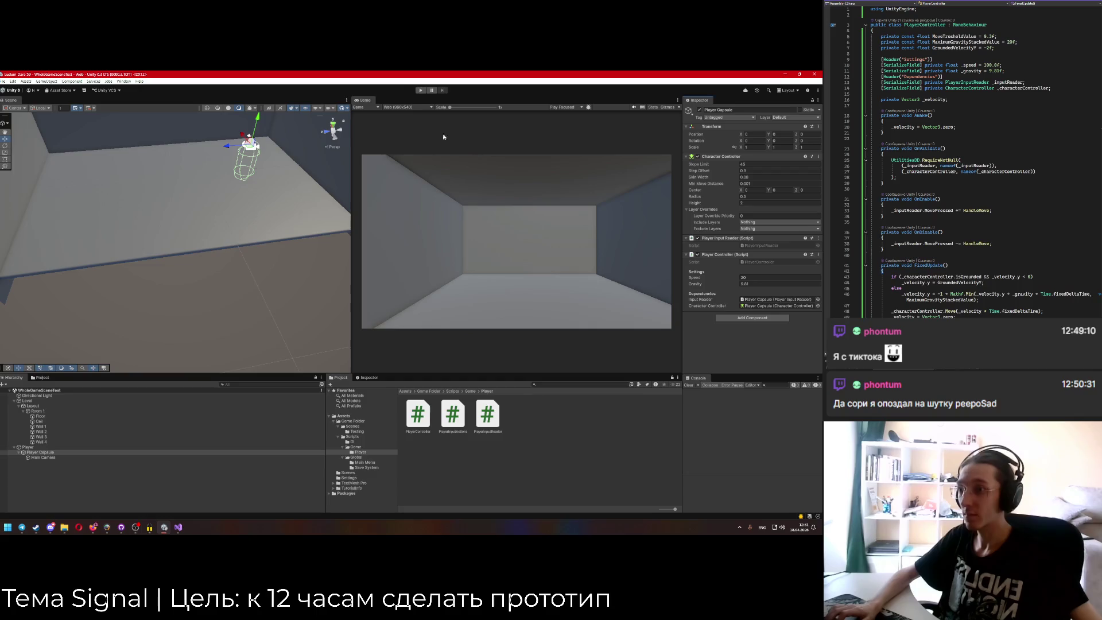
{"action": "left_click", "coordinate": [752, 278]}
{"action": "type", "text": "200"}
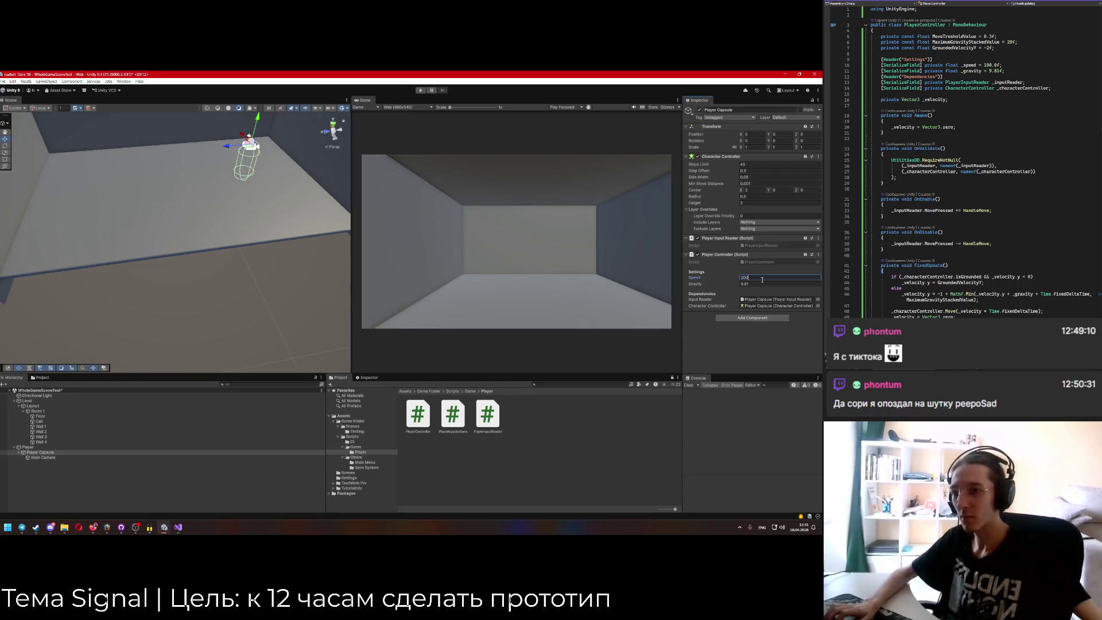
{"action": "key", "text": "Return"}
{"action": "left_click", "coordinate": [749, 285]}
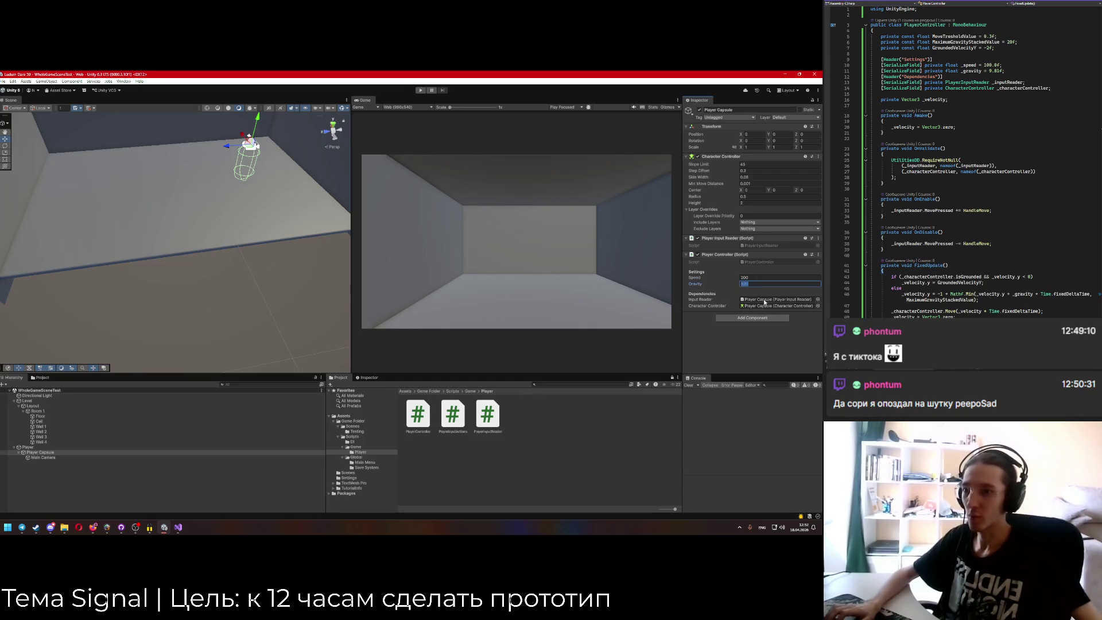
{"action": "type", "text": "98"}
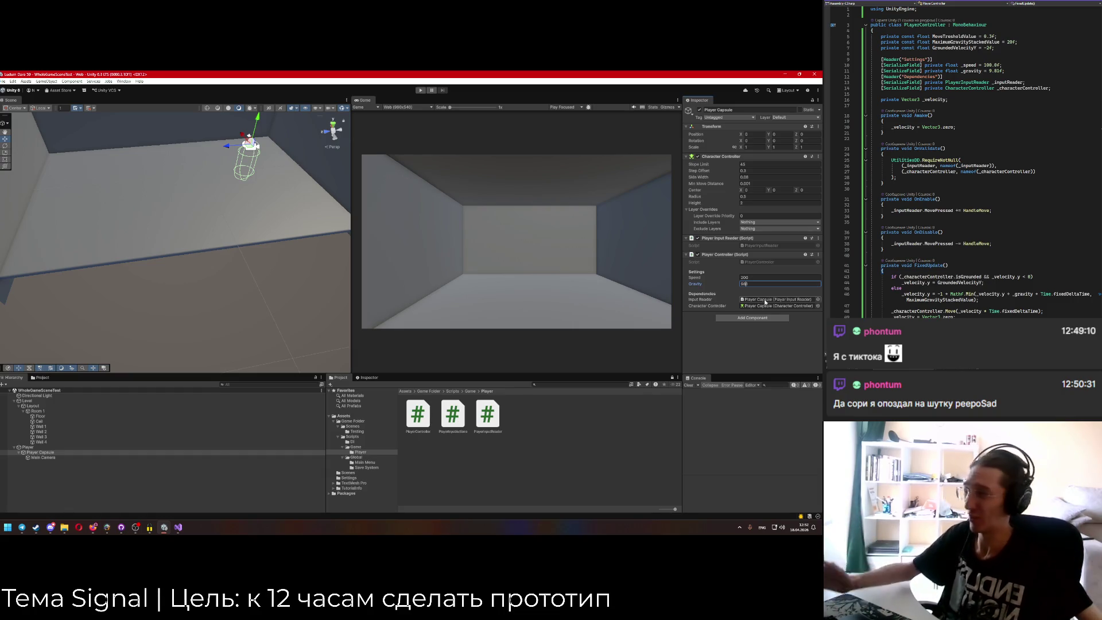
{"action": "scroll", "coordinate": [1053, 163], "scroll_direction": "down", "scroll_amount": 3}
{"action": "type", "text": "1"}
{"action": "key", "text": "Return"}
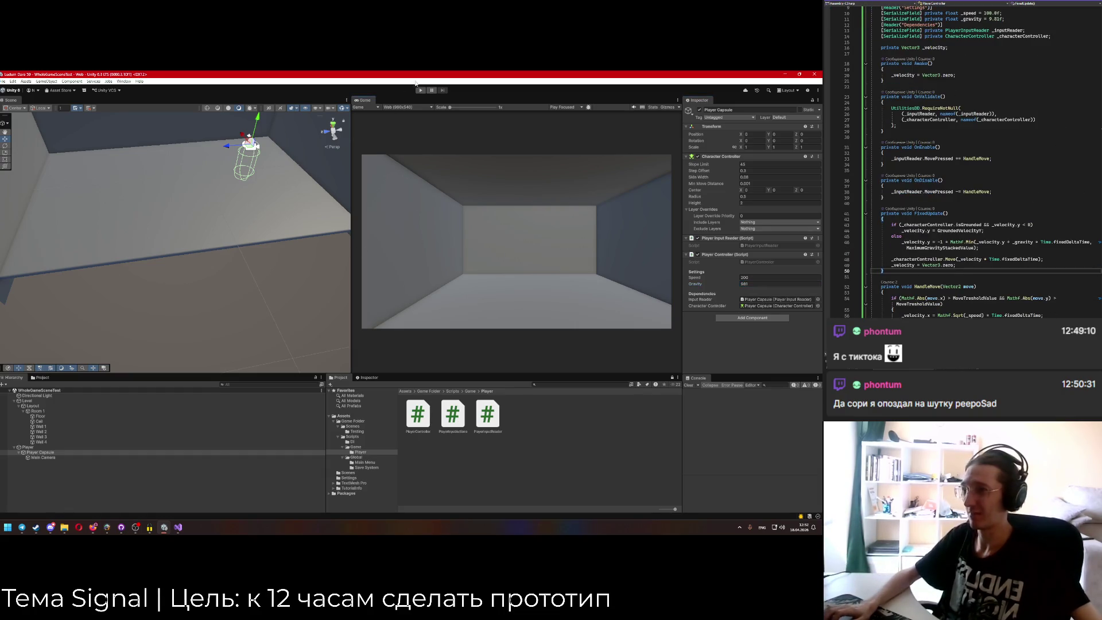
Play-test walking forward with W, then stop play mode.
{"action": "key", "text": "ctrl+p"}
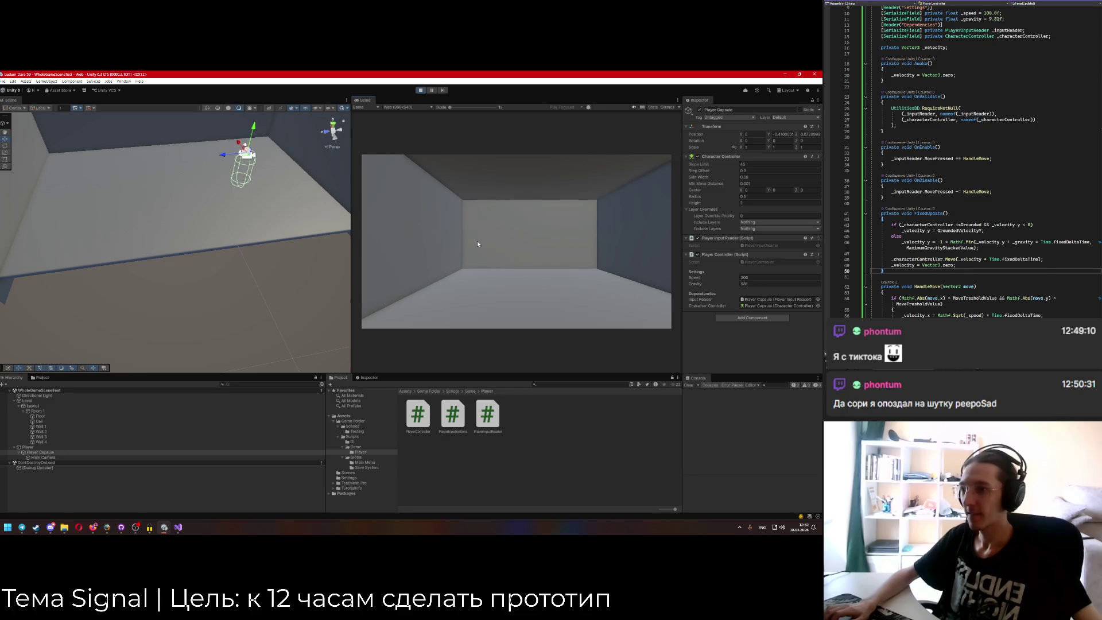
{"action": "key", "text": "w"}
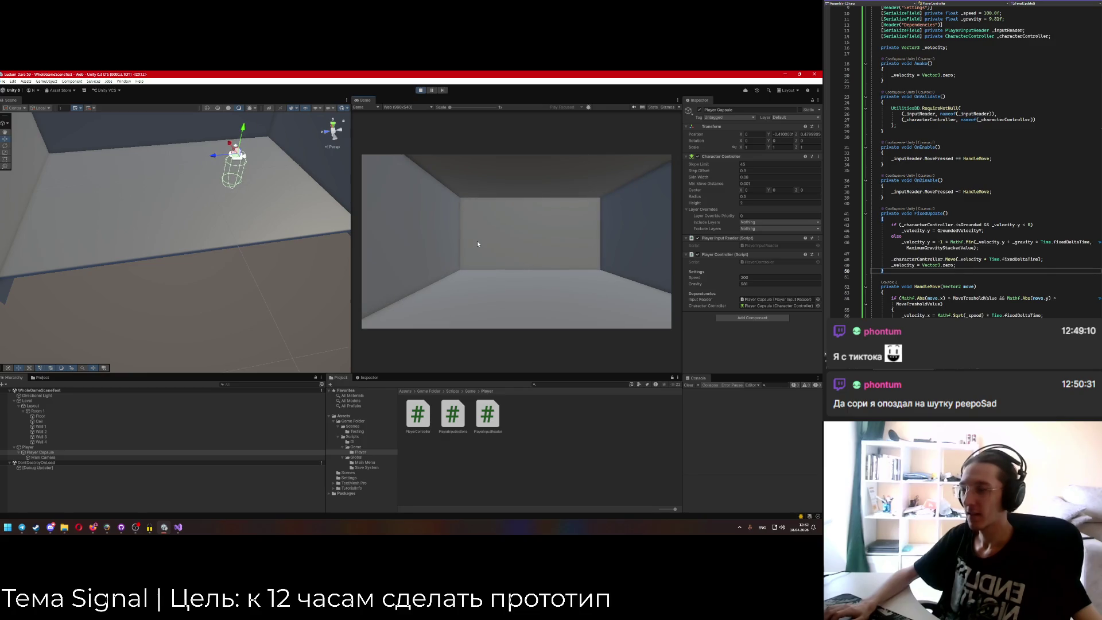
{"action": "left_click", "coordinate": [420, 90]}
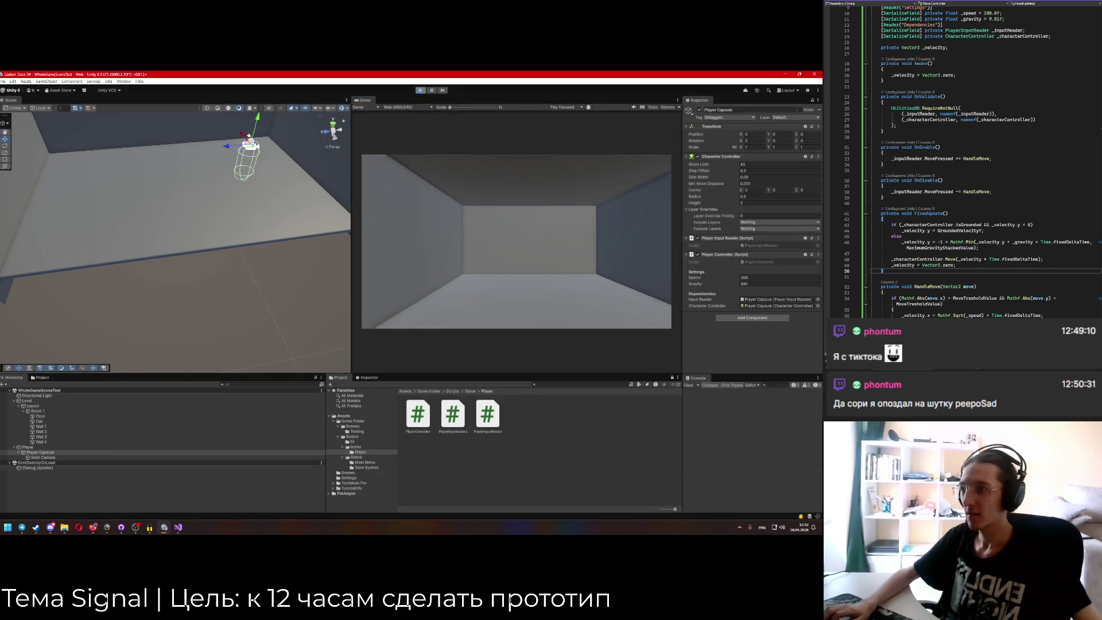
Delete the _velocity = Vector3.zero; reset line in FixedUpdate and let Unity recompile.
{"action": "scroll", "coordinate": [963, 227], "scroll_direction": "down", "scroll_amount": 4}
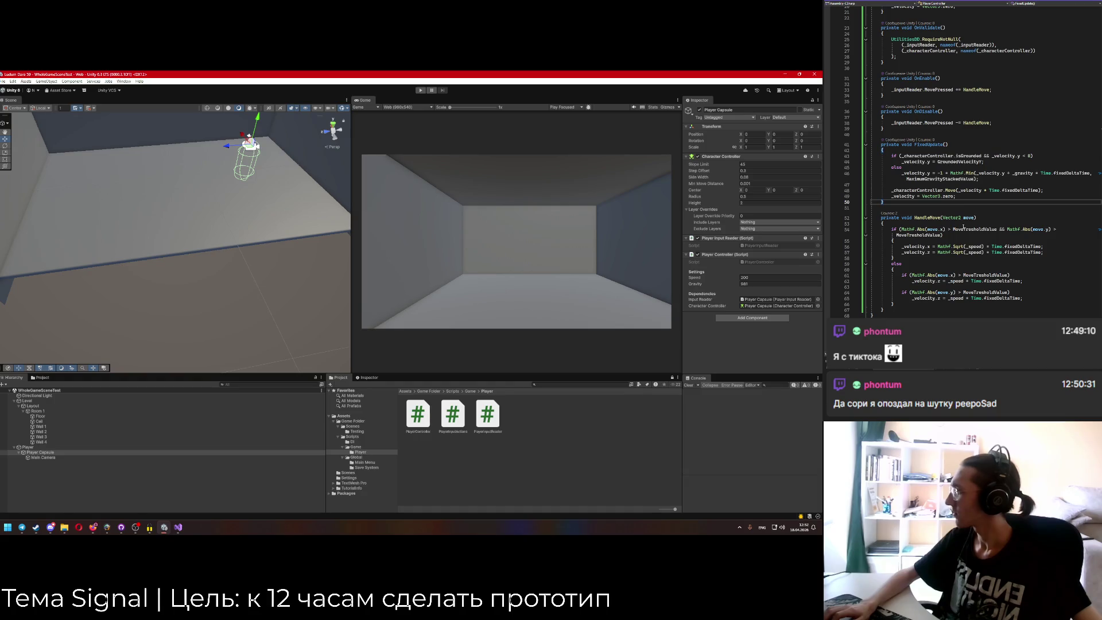
{"action": "left_click", "coordinate": [969, 200]}
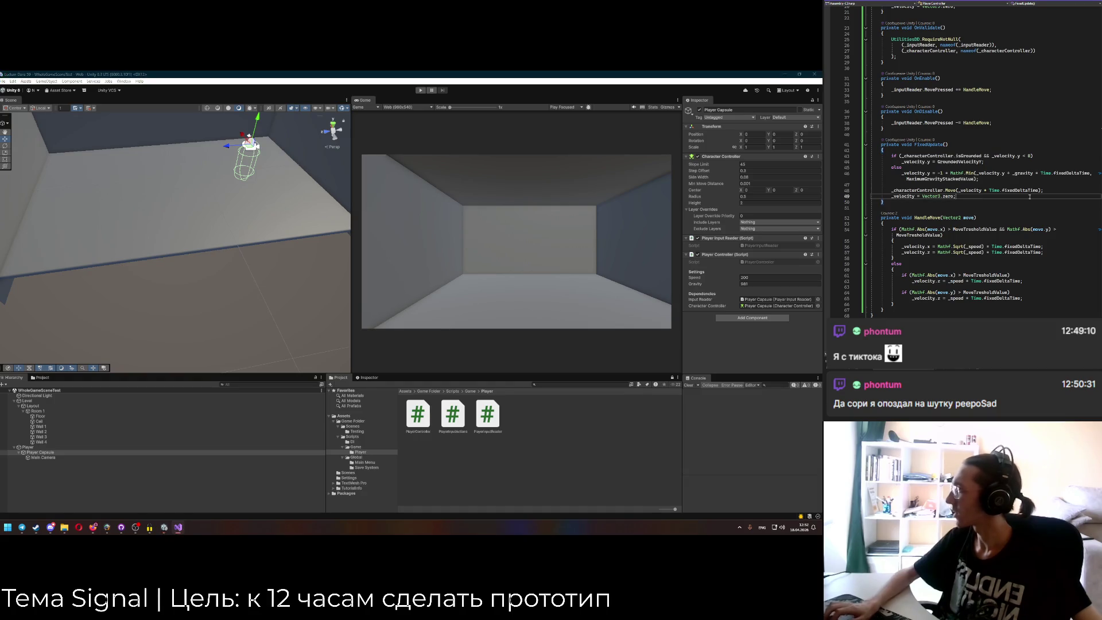
{"action": "key", "text": "shift+Home"}
{"action": "key", "text": "BackSpace"}
{"action": "key", "text": "BackSpace"}
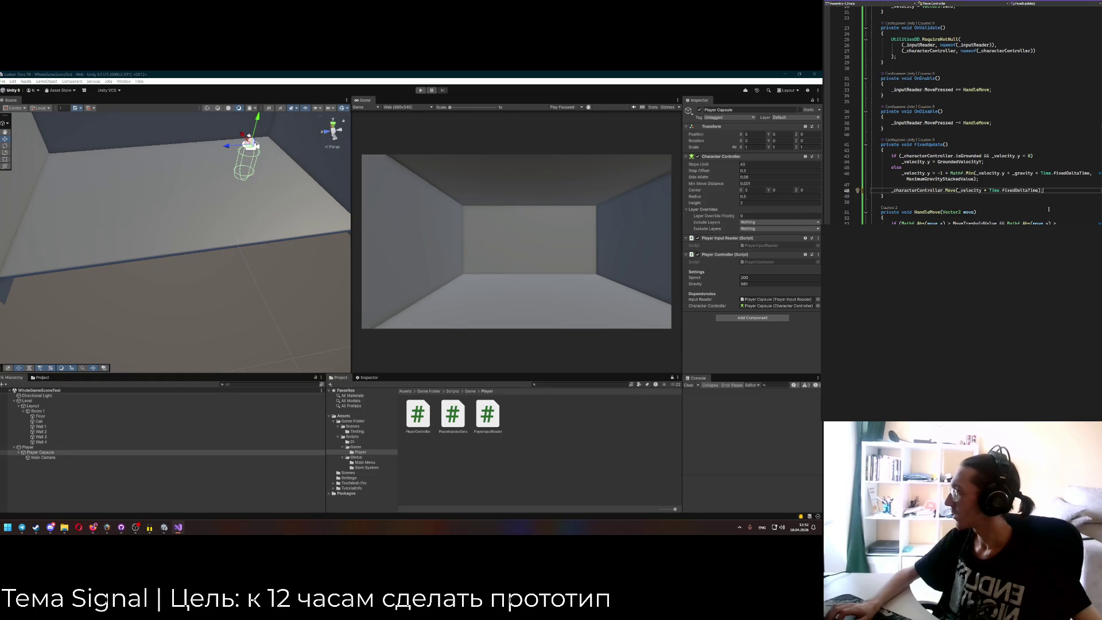
{"action": "left_click", "coordinate": [420, 93]}
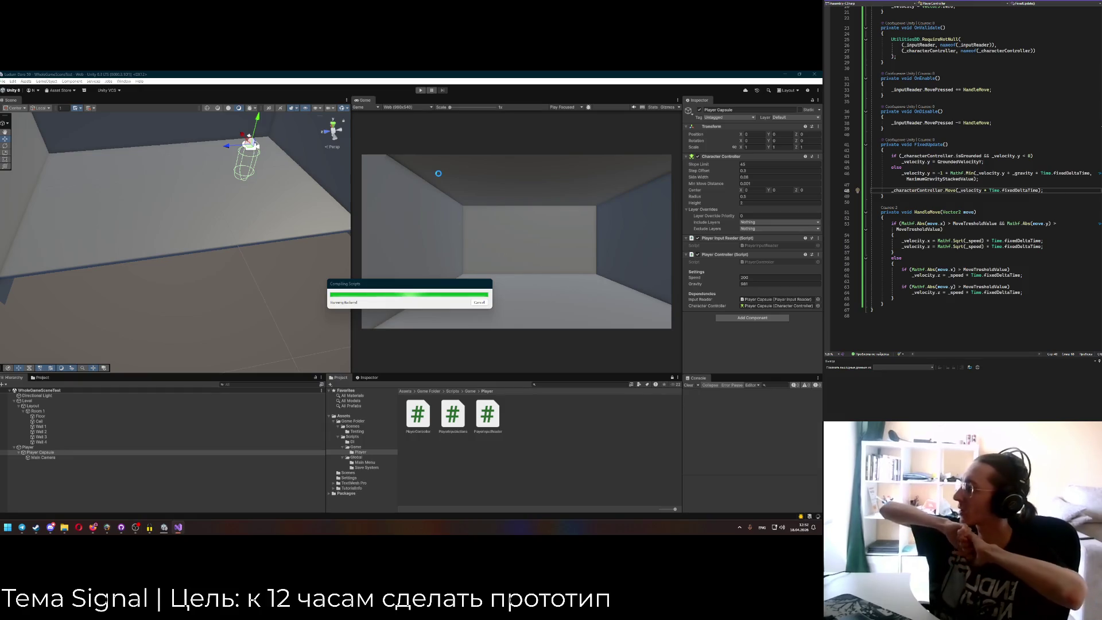
Try a _characterController.velocity line above the Move call, then undo it.
{"action": "left_click", "coordinate": [957, 185]}
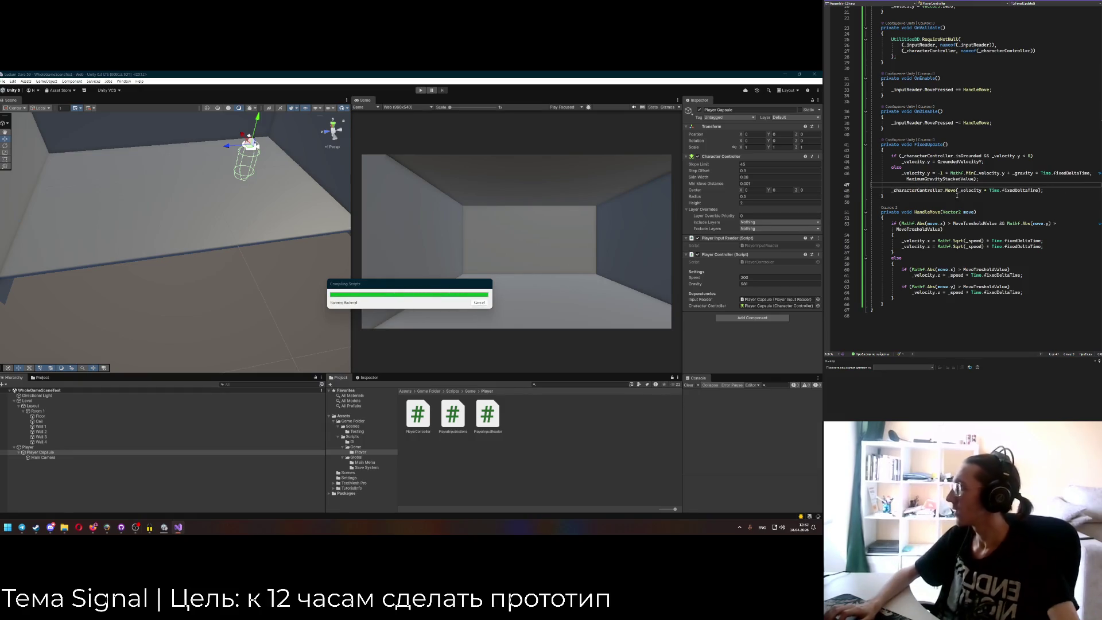
{"action": "type", "text": "_characterController.Ve"}
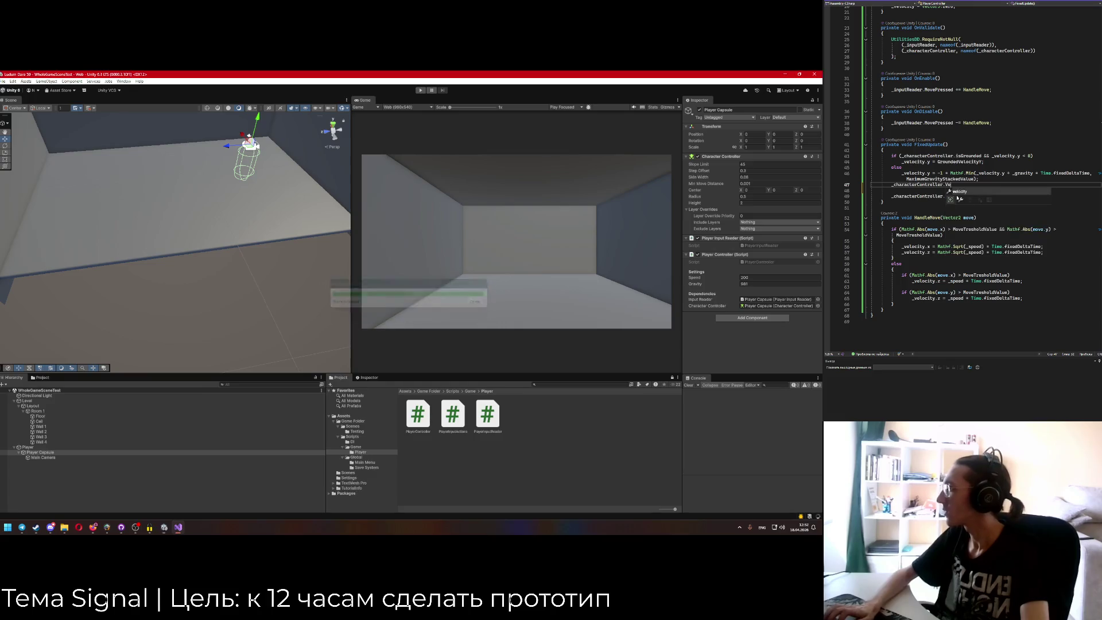
{"action": "key", "text": "Tab"}
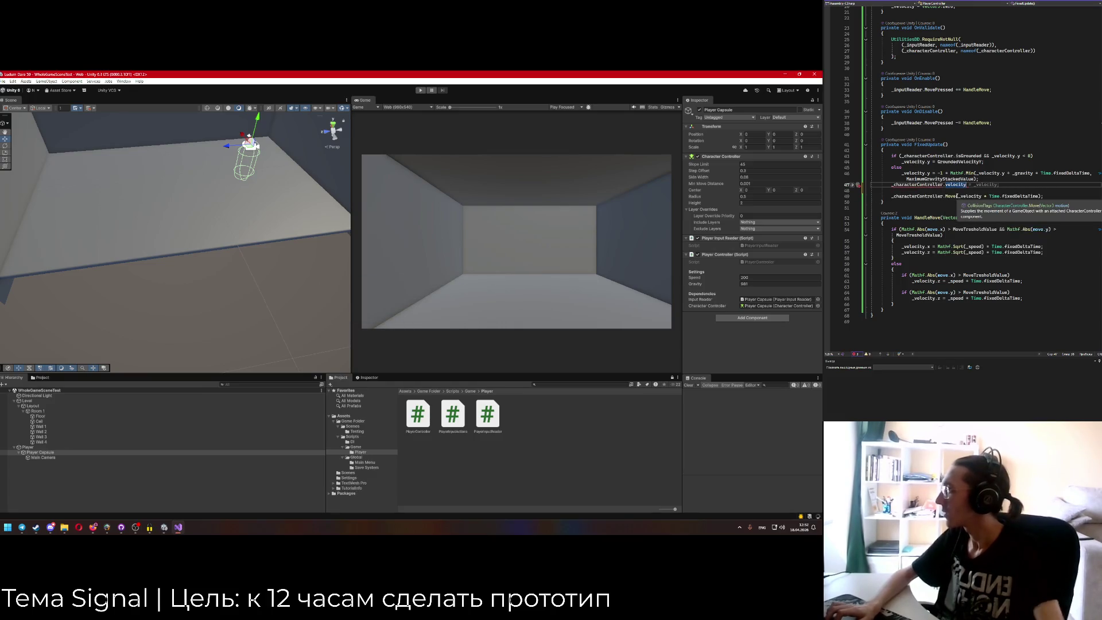
{"action": "key", "text": "ctrl+z"}
{"action": "left_click", "coordinate": [994, 184]}
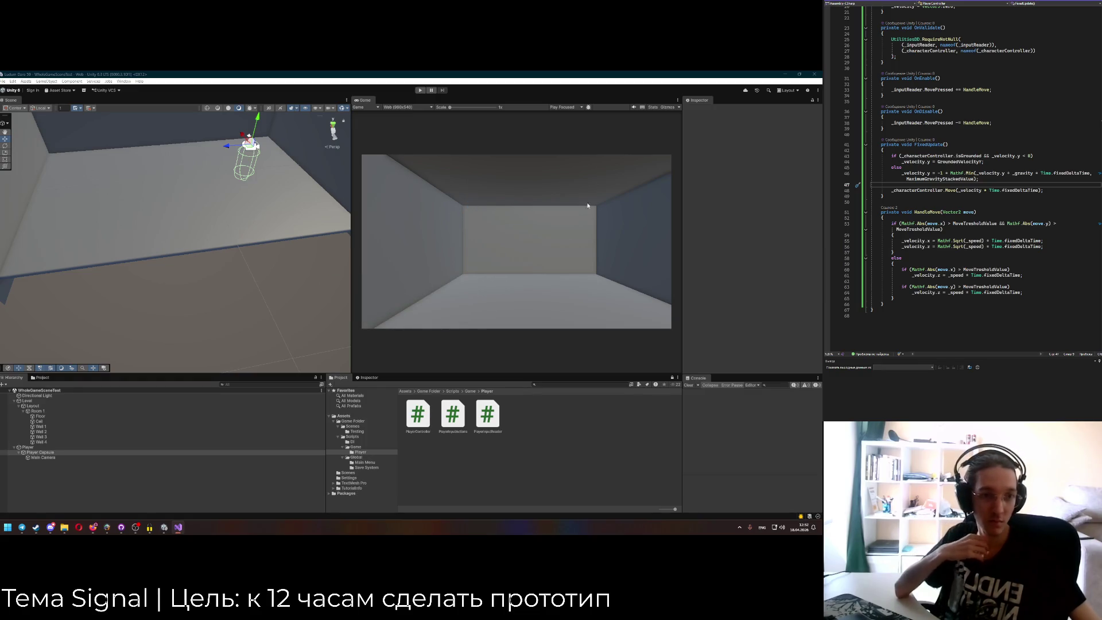
Play-test the player walking forward toward the far wall, then exit play mode.
{"action": "left_click", "coordinate": [420, 90]}
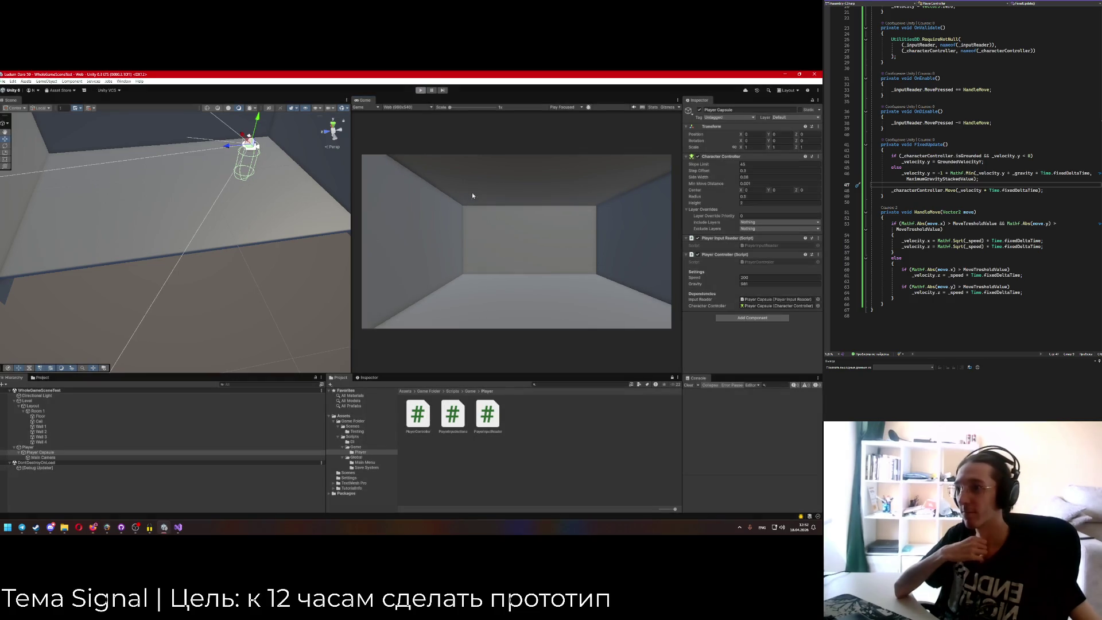
{"action": "key", "text": "ctrl+p"}
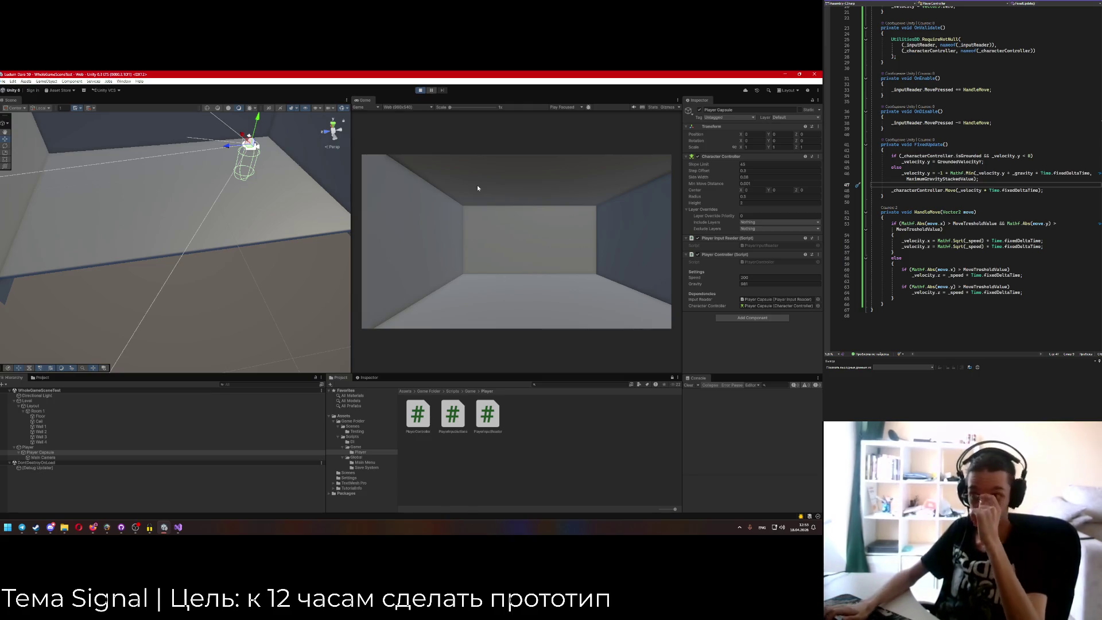
{"action": "key", "text": "w"}
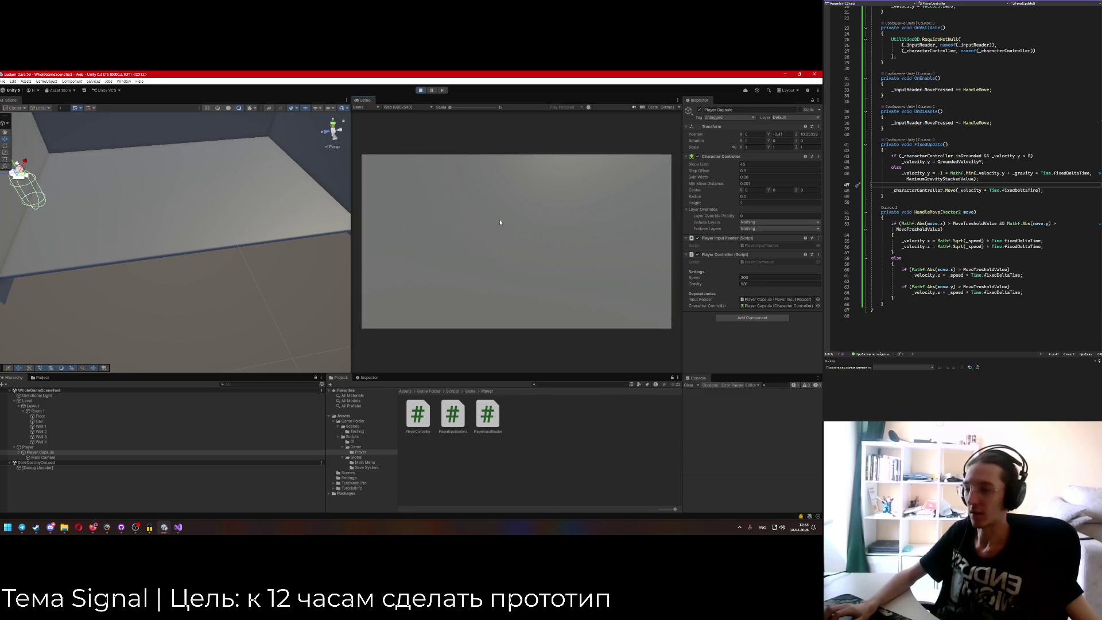
{"action": "left_click", "coordinate": [421, 90]}
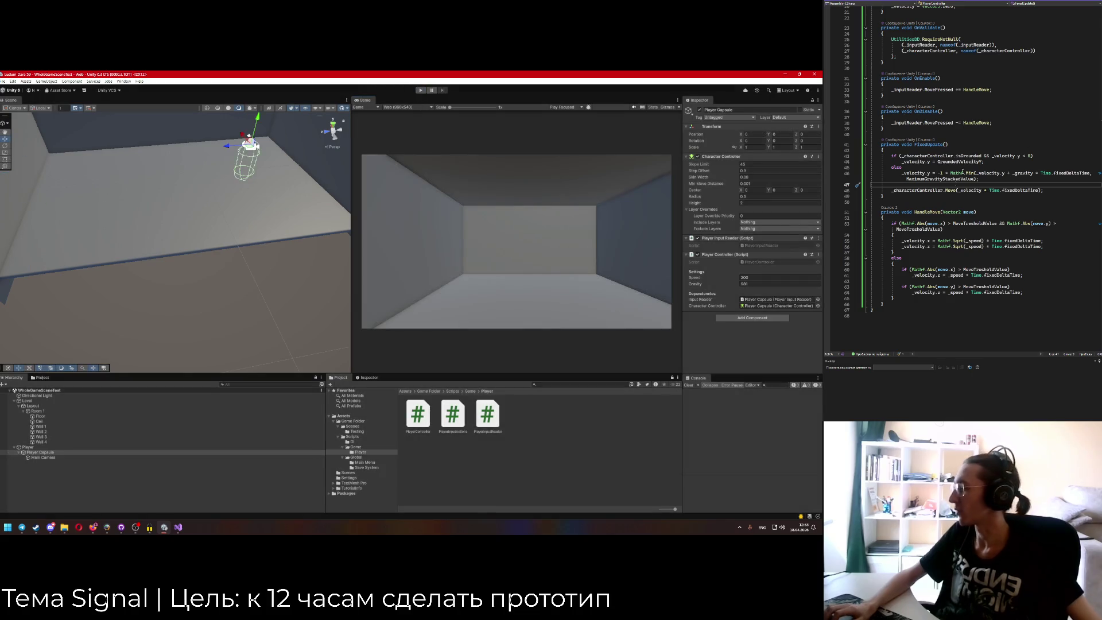
Inspect the Move call and its _velocity argument on line 48, then bring up ChatGPT.
{"action": "left_click", "coordinate": [970, 159]}
{"action": "left_click", "coordinate": [948, 190]}
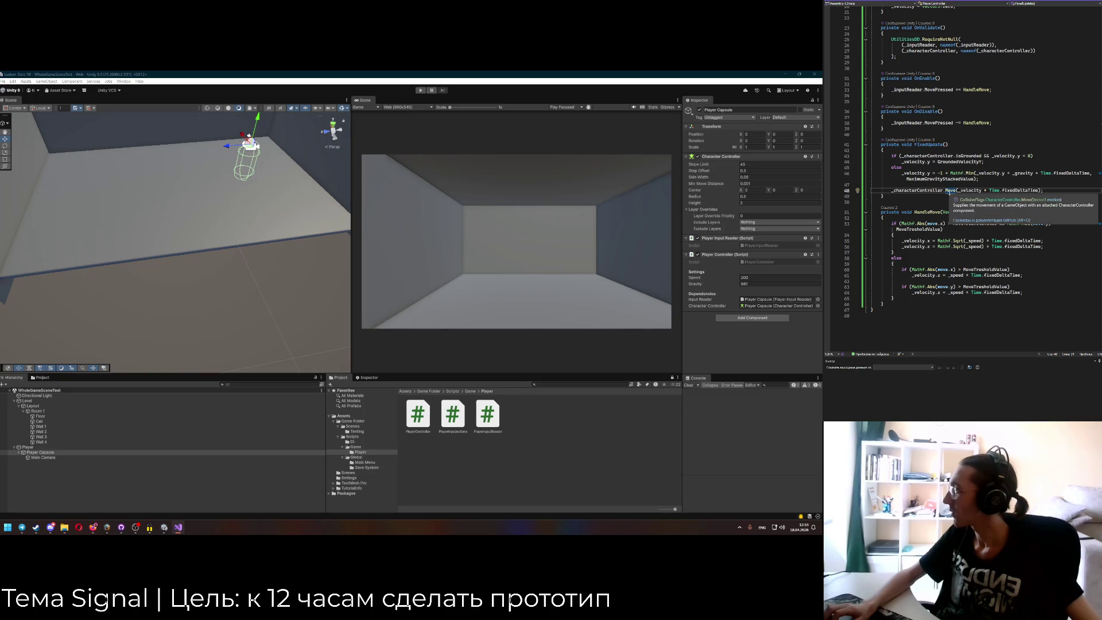
{"action": "left_click_drag", "start_coordinate": [958, 191], "coordinate": [981, 192]}
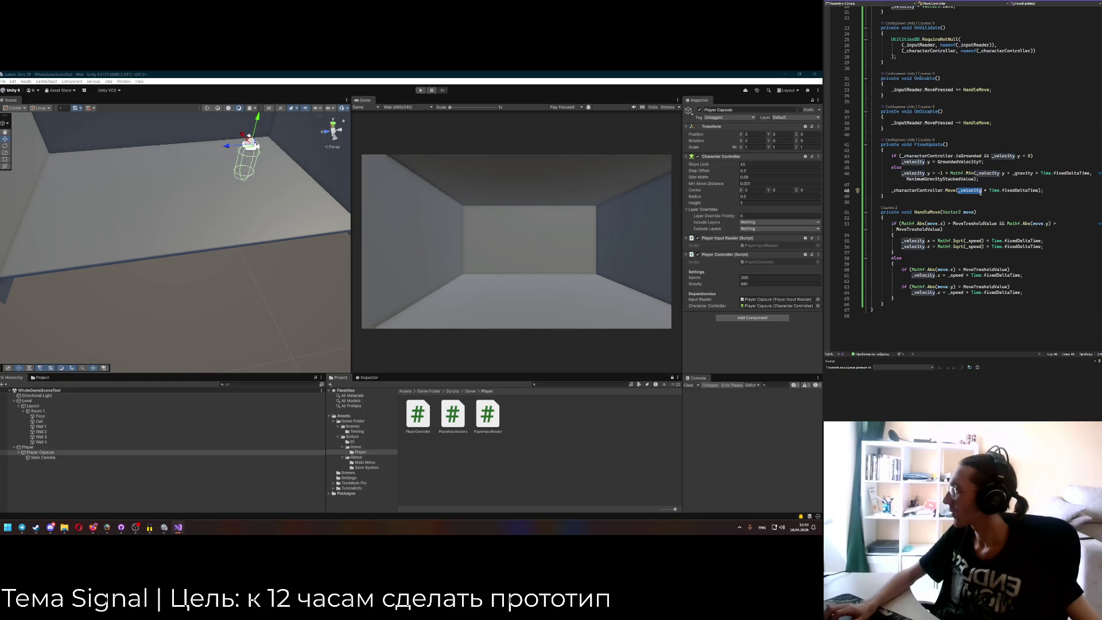
{"action": "key", "text": "Down"}
{"action": "key", "text": "Up"}
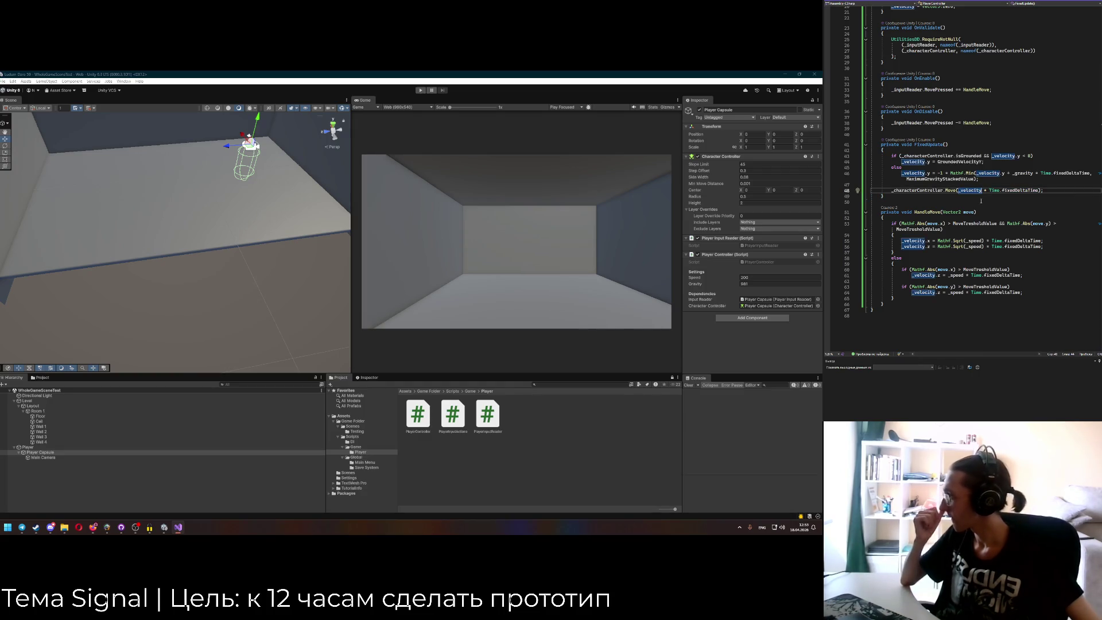
{"action": "double_click", "coordinate": [973, 192]}
{"action": "left_click", "coordinate": [973, 192]}
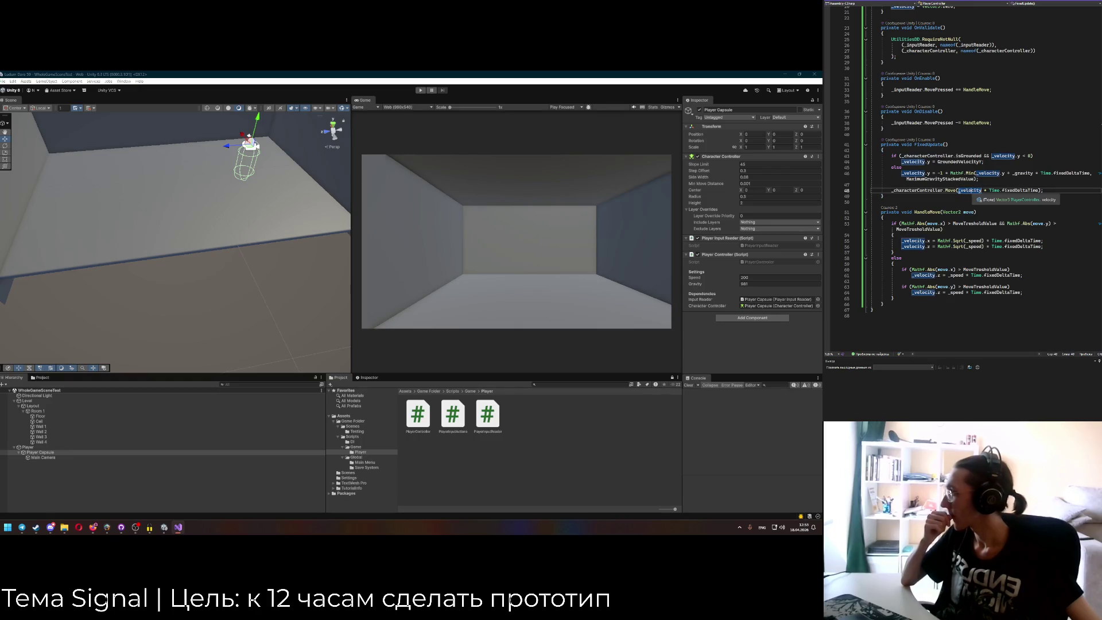
{"action": "mouse_move", "coordinate": [87, 529]}
{"action": "left_click", "coordinate": [127, 496]}
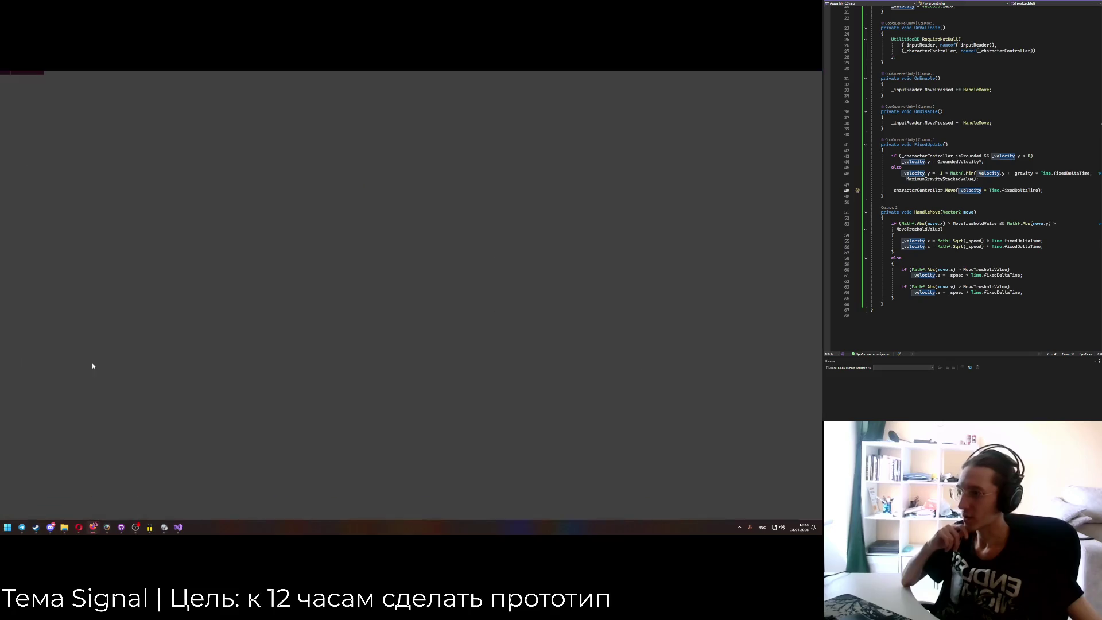
Open the Работа Character Controller Unity chat and read its gravity, grounding and velocity sections.
{"action": "left_click", "coordinate": [517, 251]}
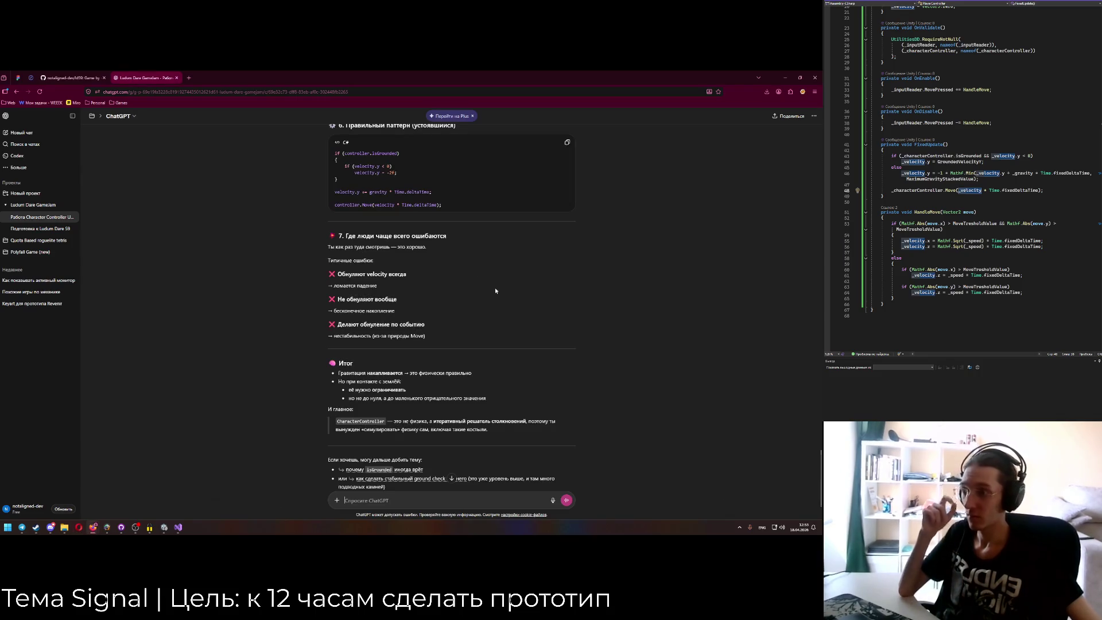
{"action": "scroll", "coordinate": [477, 295], "scroll_direction": "up", "scroll_amount": 1}
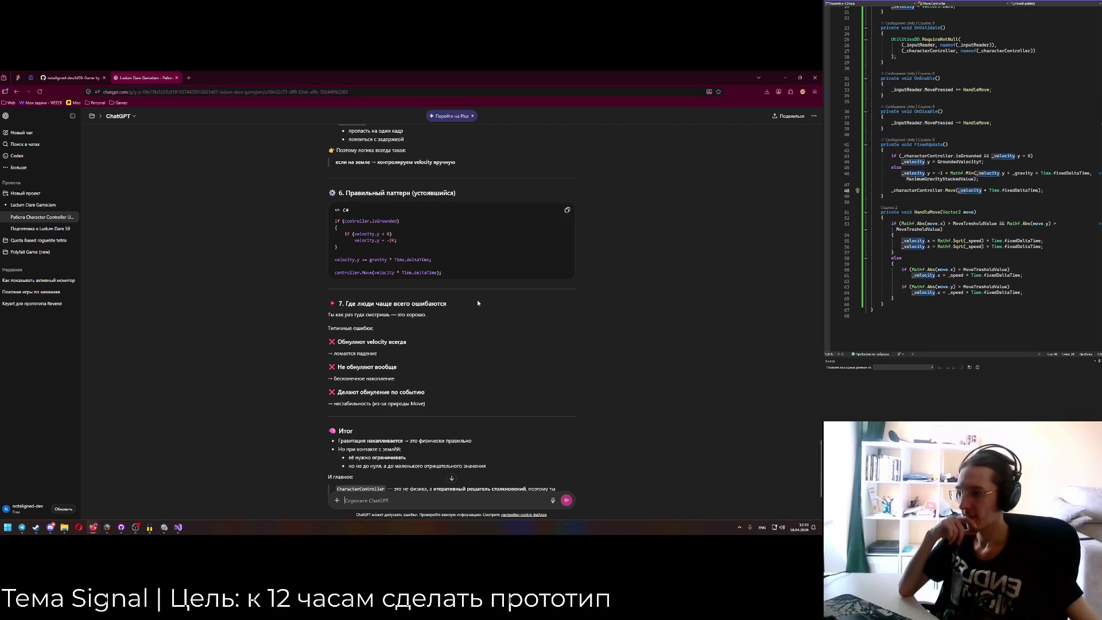
{"action": "scroll", "coordinate": [477, 301], "scroll_direction": "down", "scroll_amount": 1}
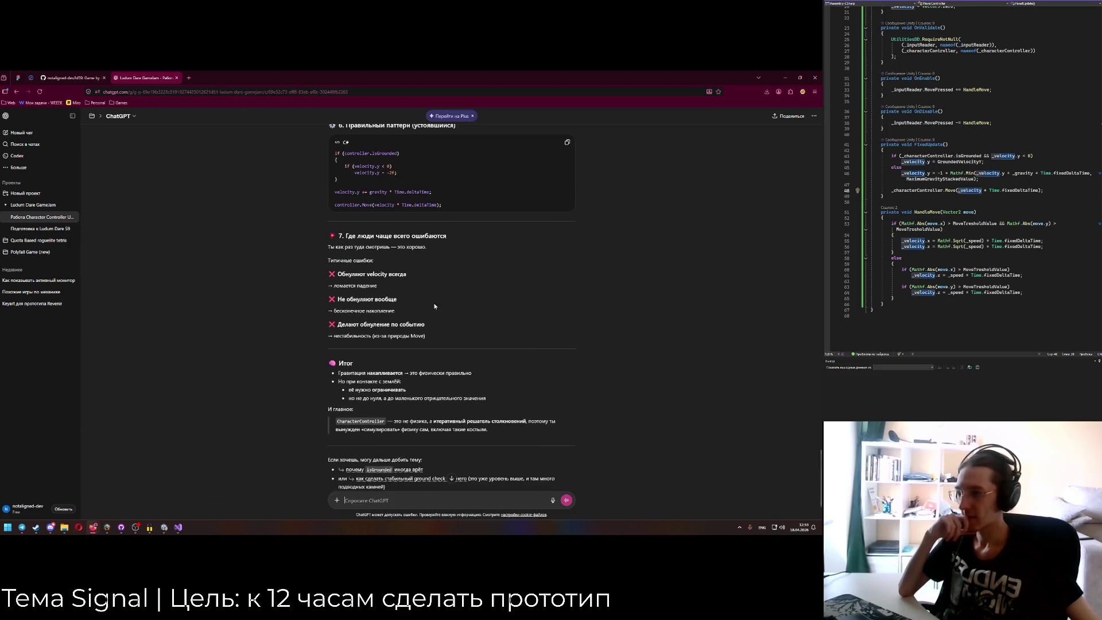
{"action": "scroll", "coordinate": [441, 301], "scroll_direction": "up", "scroll_amount": 2}
{"action": "scroll", "coordinate": [389, 287], "scroll_direction": "down", "scroll_amount": 3}
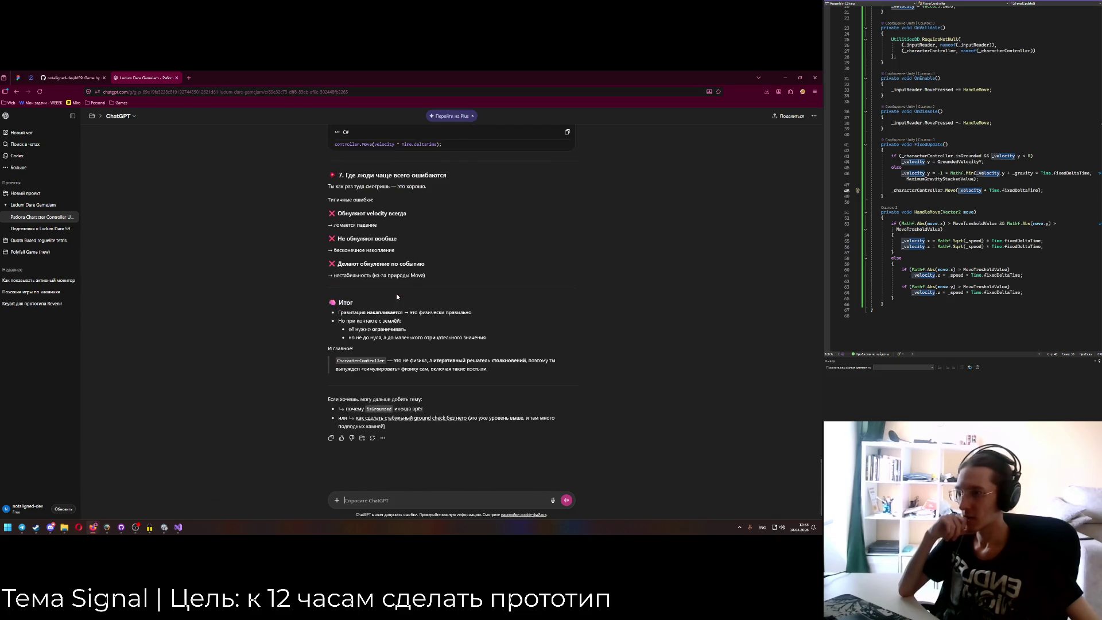
{"action": "scroll", "coordinate": [395, 292], "scroll_direction": "up", "scroll_amount": 2}
{"action": "scroll", "coordinate": [395, 292], "scroll_direction": "down", "scroll_amount": 2}
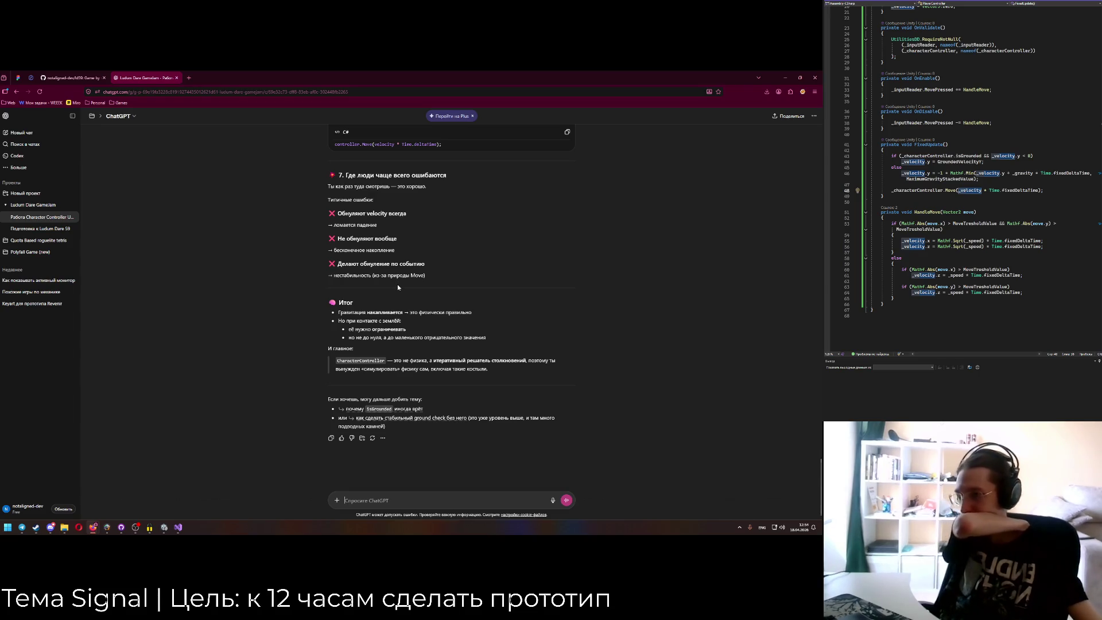
{"action": "scroll", "coordinate": [384, 362], "scroll_direction": "up", "scroll_amount": 5}
{"action": "scroll", "coordinate": [384, 362], "scroll_direction": "up", "scroll_amount": 2}
{"action": "scroll", "coordinate": [384, 362], "scroll_direction": "down", "scroll_amount": 7}
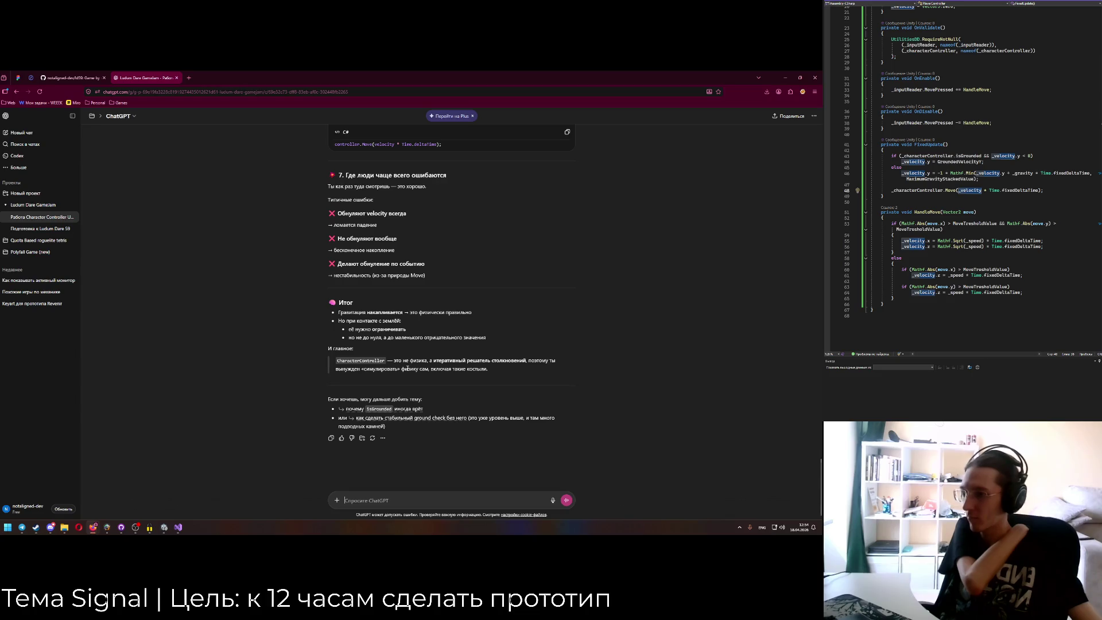
{"action": "scroll", "coordinate": [405, 369], "scroll_direction": "up", "scroll_amount": 6}
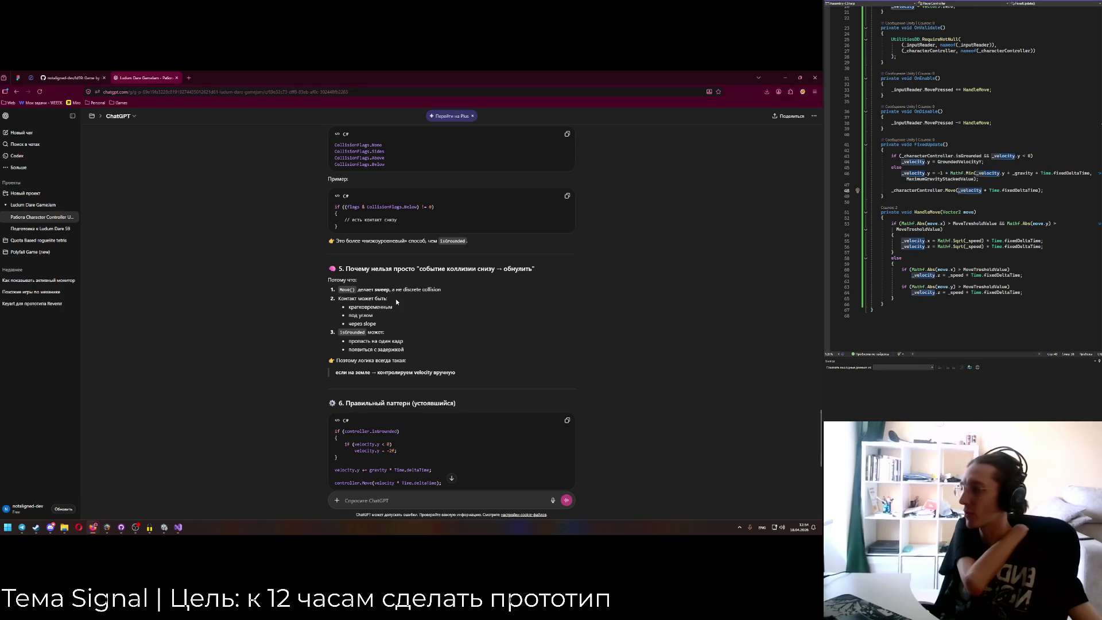
Place the caret after _velocity in the Move call, then switch windows to ask a follow-up.
{"action": "mouse_move", "coordinate": [951, 190]}
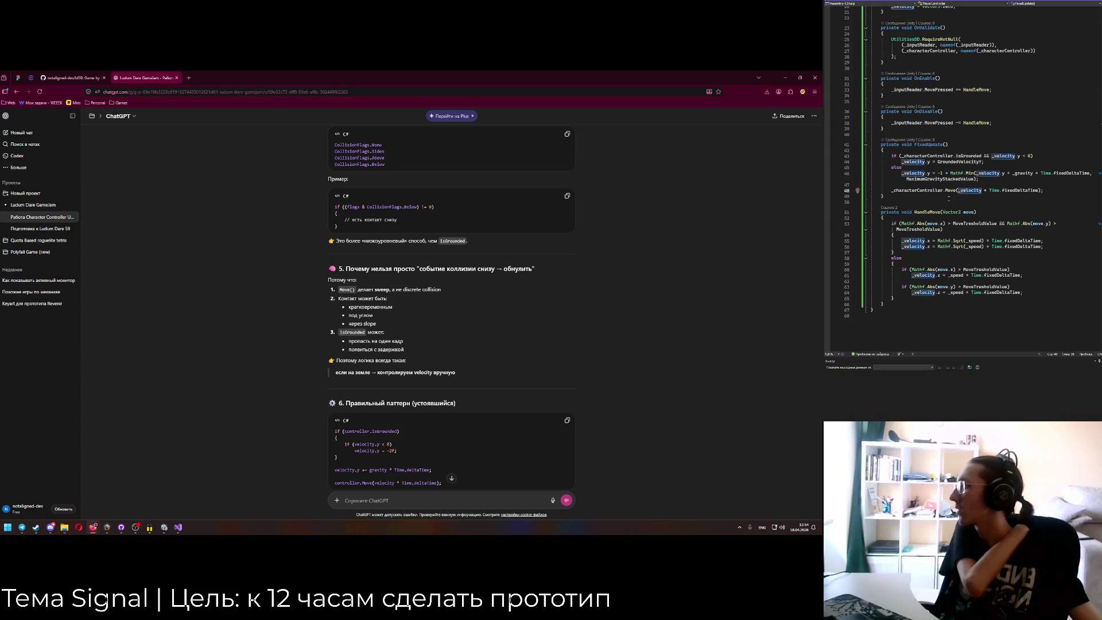
{"action": "left_click", "coordinate": [982, 191]}
{"action": "mouse_move", "coordinate": [948, 190]}
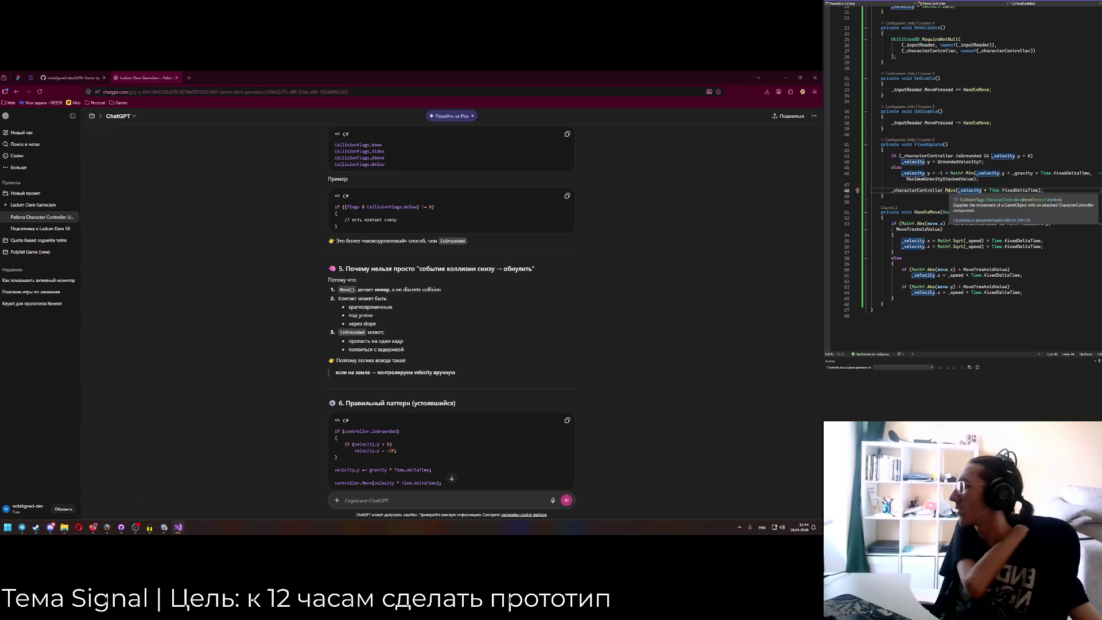
{"action": "key", "text": "alt+Tab"}
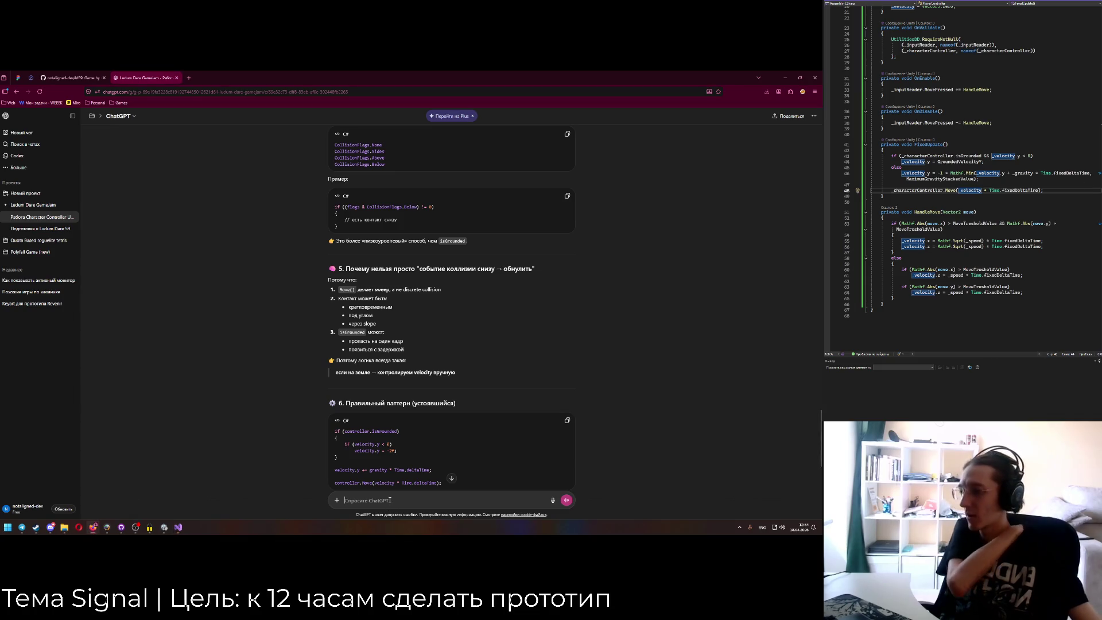
Ask ChatGPT in Russian: 'Мне надо отдельно вызывать Move для гравитации и для обработки нажатия клавиш управления?'.
{"action": "type", "text": "Vy"}
{"action": "key", "text": "BackSpace"}
{"action": "key", "text": "BackSpace"}
{"action": "key", "text": "alt+shift"}
{"action": "type", "text": "М"}
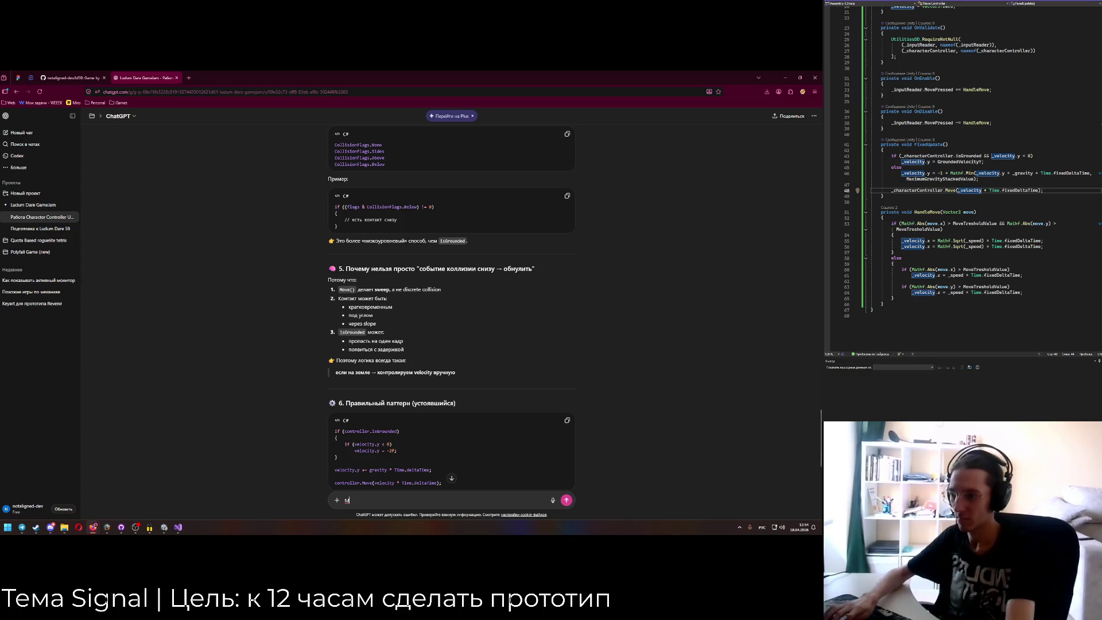
{"action": "type", "text": "не надо отдельно"}
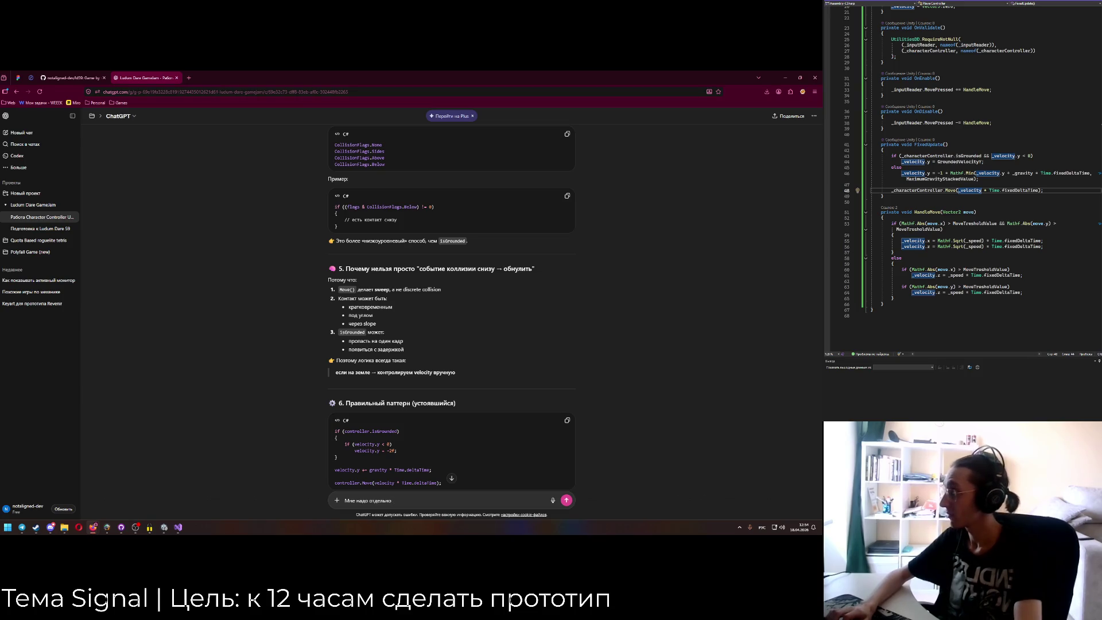
{"action": "type", "text": " де"}
{"action": "key", "text": "BackSpace"}
{"action": "key", "text": "BackSpace"}
{"action": "type", "text": "вызывать Move для гравитации и для обработки нажатия?"}
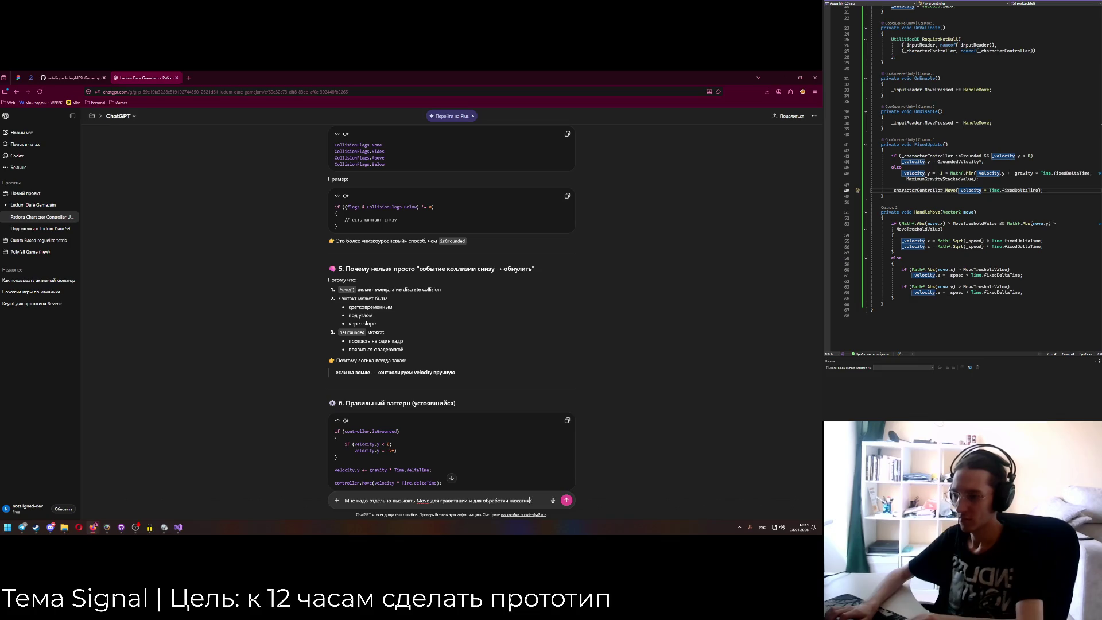
{"action": "key", "text": "BackSpace"}
{"action": "type", "text": "клавиш? управления?"}
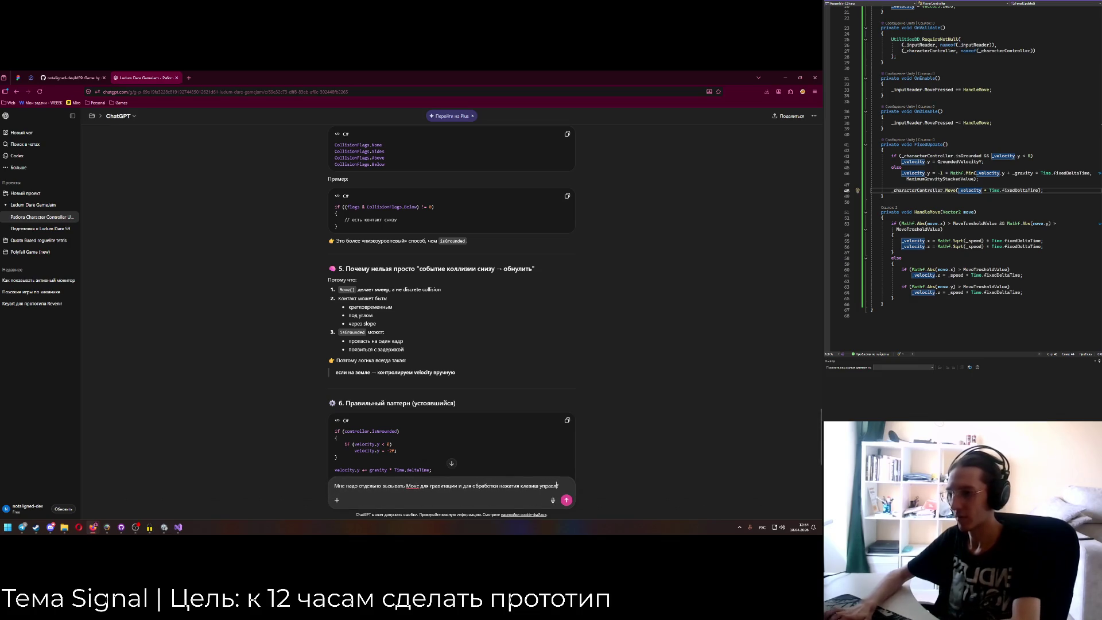
{"action": "key", "text": "Return"}
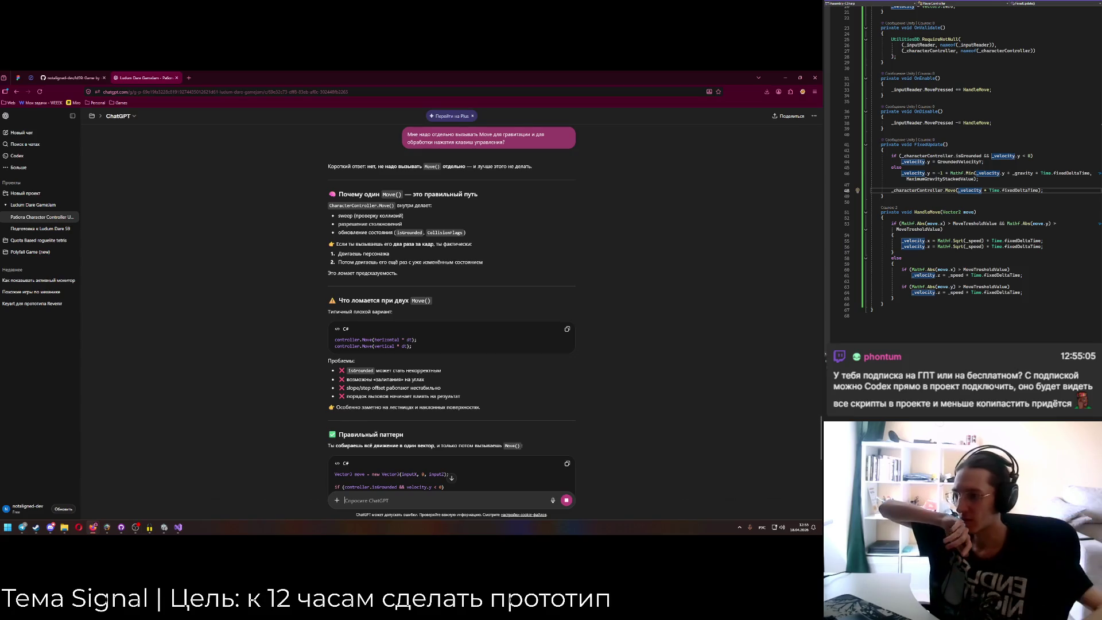
Read ChatGPT's combine-into-one-vector answer, checking it against HandleMove and the Move call on line 48.
{"action": "scroll", "coordinate": [434, 449], "scroll_direction": "down", "scroll_amount": 3}
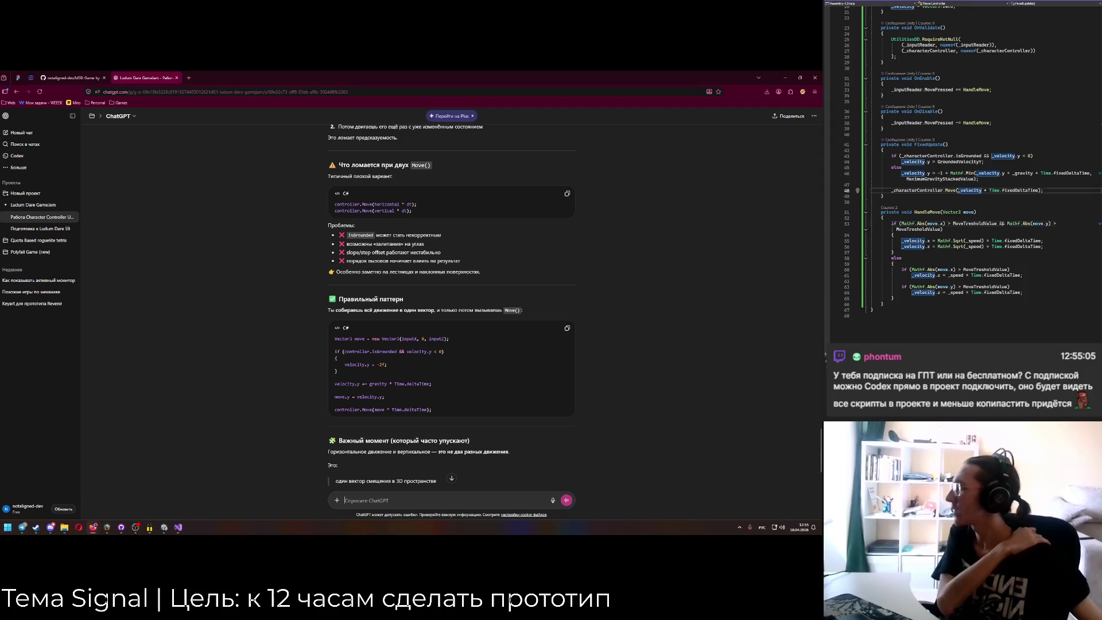
{"action": "left_click", "coordinate": [960, 212]}
{"action": "left_click", "coordinate": [941, 212]}
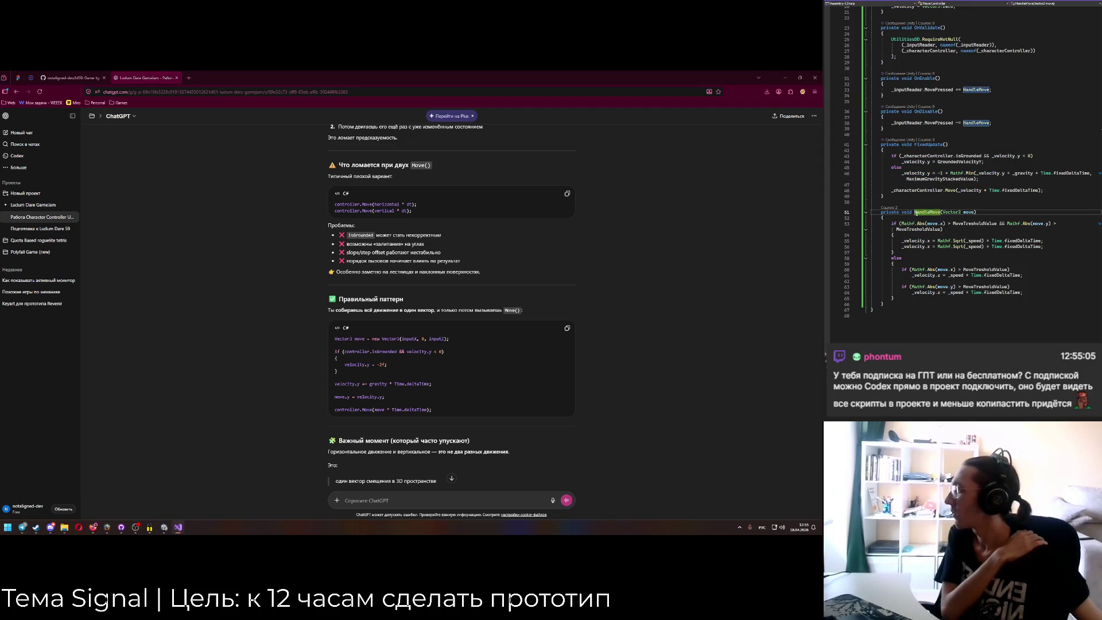
{"action": "left_click", "coordinate": [1053, 190]}
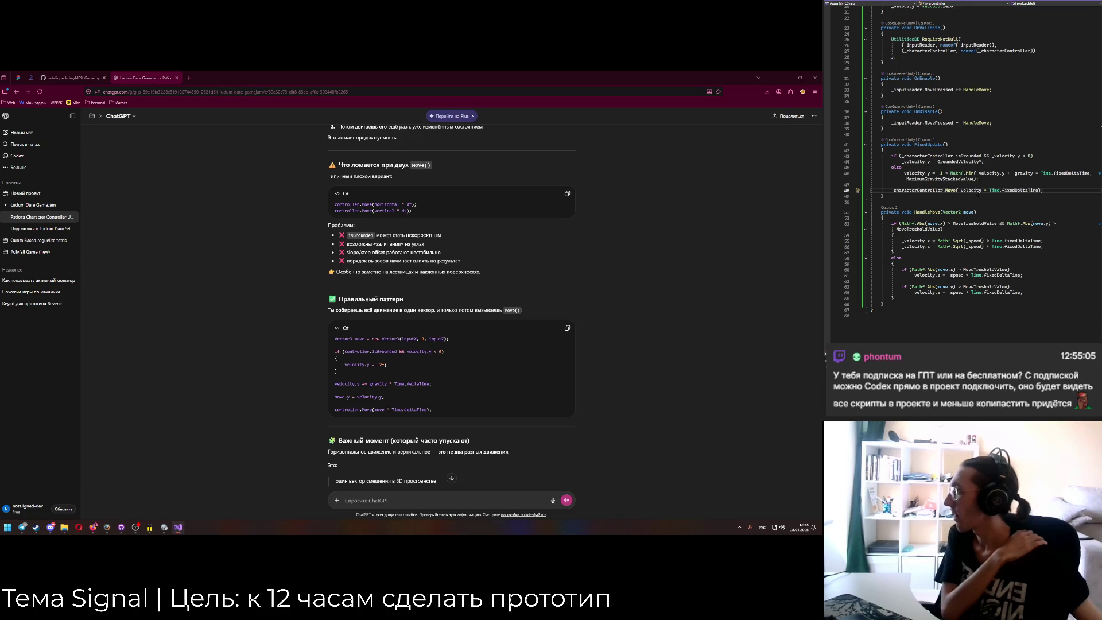
{"action": "scroll", "coordinate": [360, 332], "scroll_direction": "down", "scroll_amount": 2}
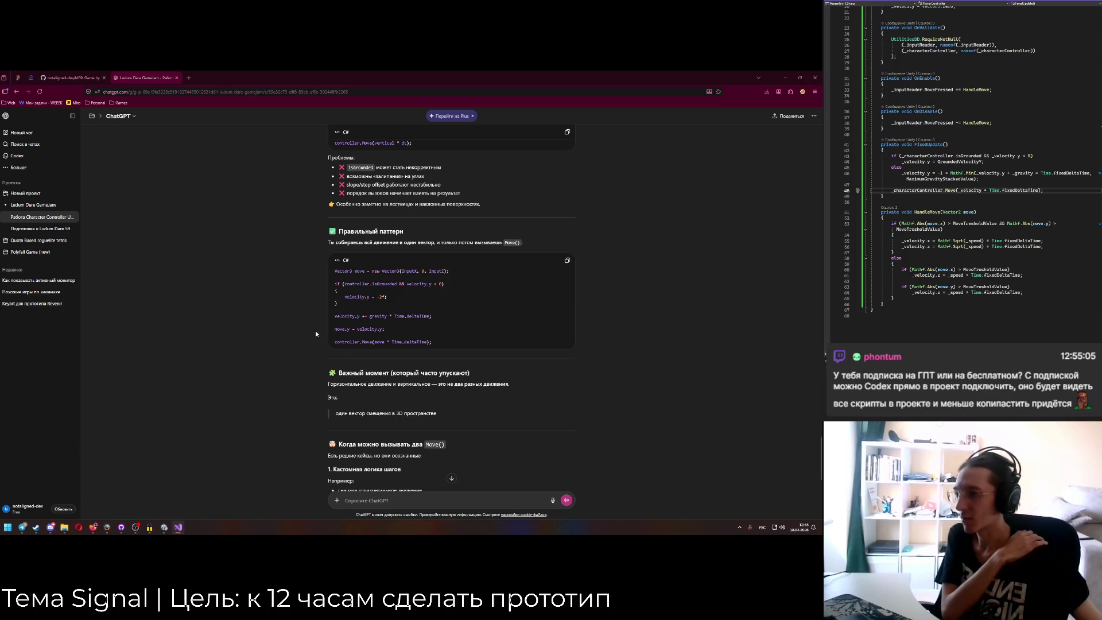
{"action": "left_click", "coordinate": [379, 343]}
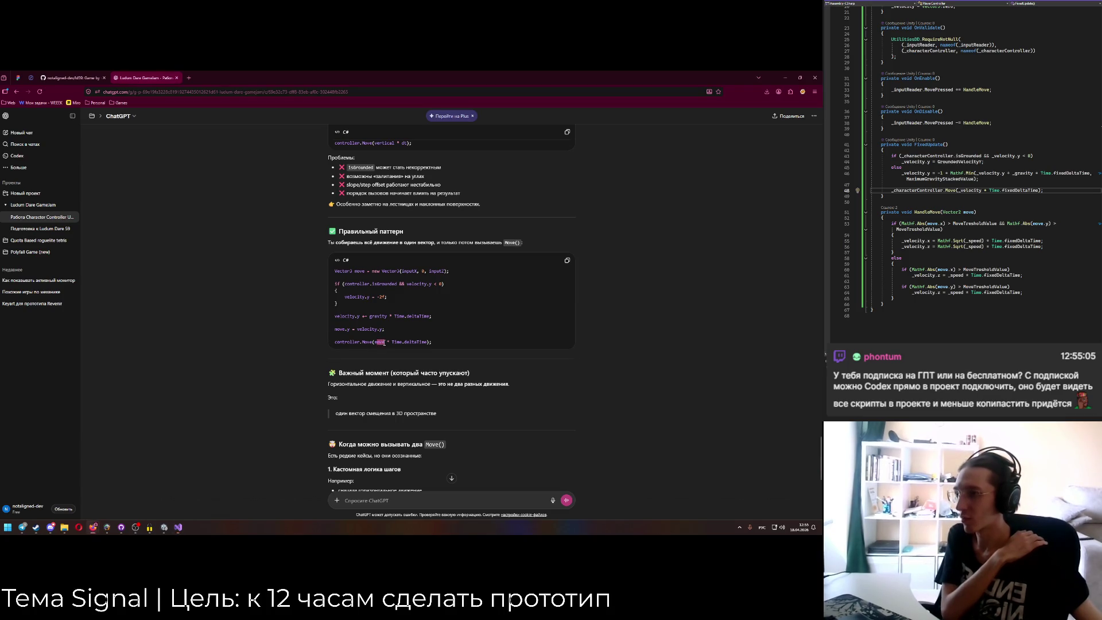
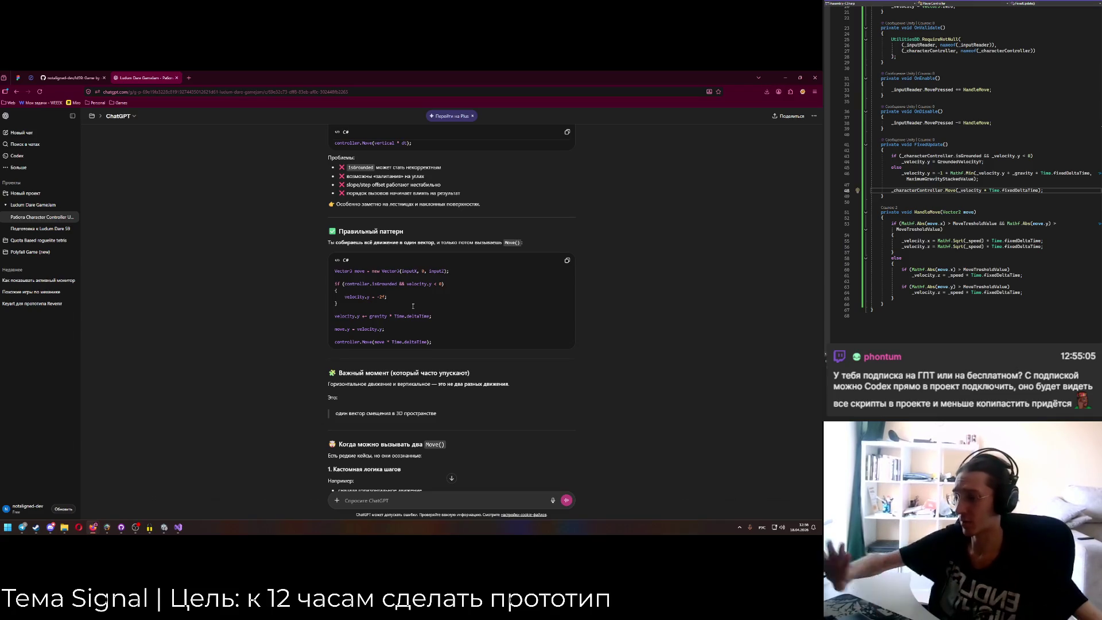
Glance at the Unity editor, then scroll through the ChatGPT conversation again.
{"action": "scroll", "coordinate": [240, 457], "scroll_direction": "down", "scroll_amount": 2}
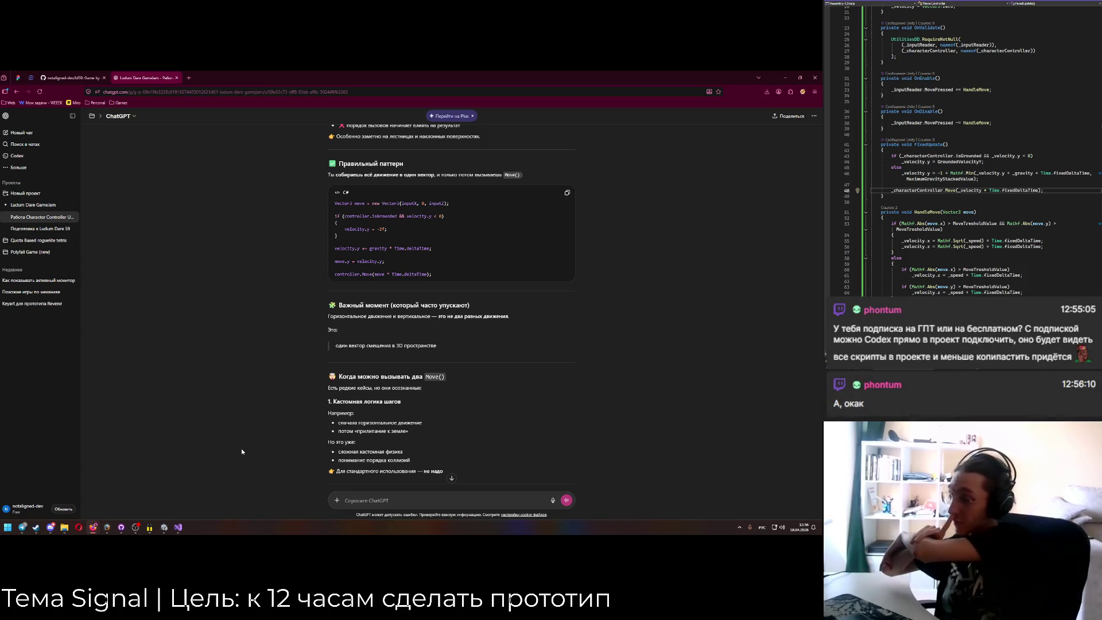
{"action": "left_click", "coordinate": [164, 527]}
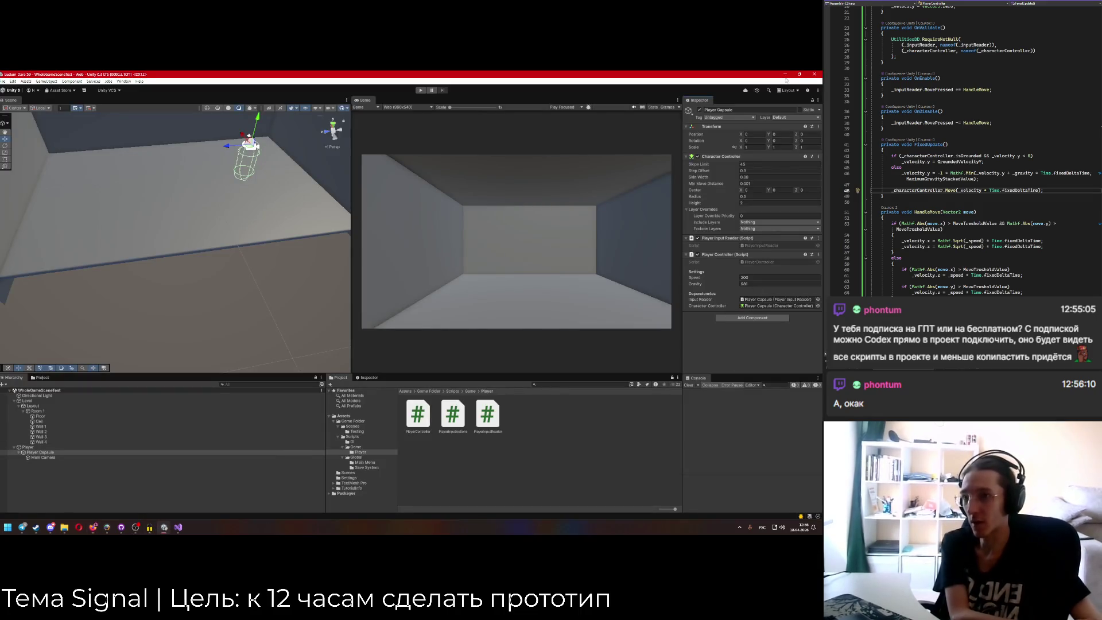
{"action": "key", "text": "alt+Tab"}
{"action": "scroll", "coordinate": [404, 353], "scroll_direction": "down", "scroll_amount": 4}
{"action": "scroll", "coordinate": [404, 353], "scroll_direction": "up", "scroll_amount": 3}
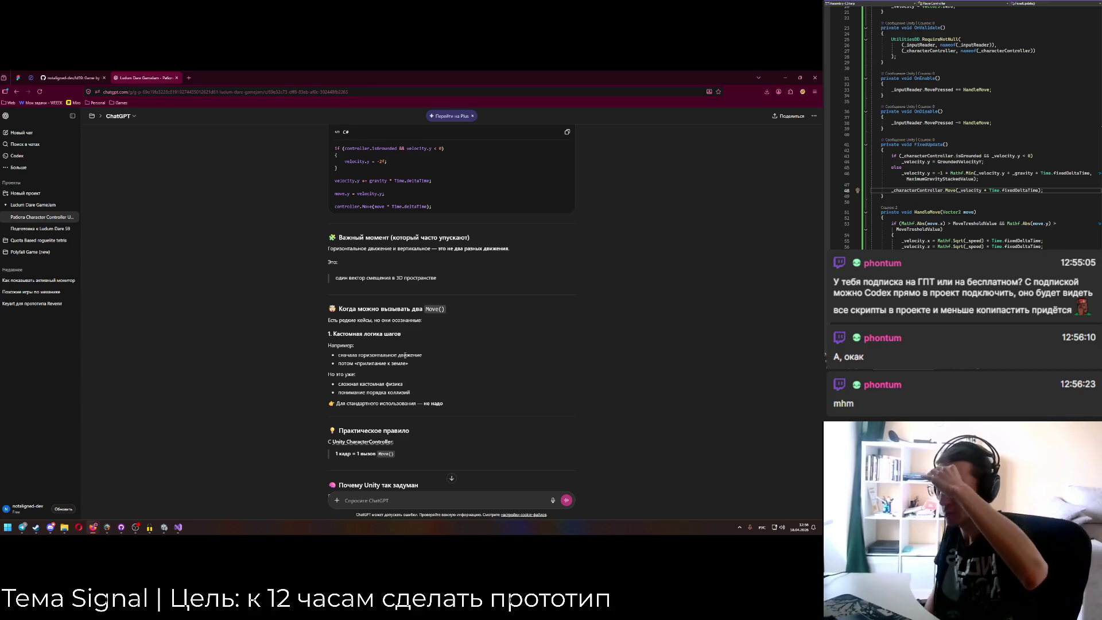
{"action": "scroll", "coordinate": [352, 262], "scroll_direction": "down", "scroll_amount": 2}
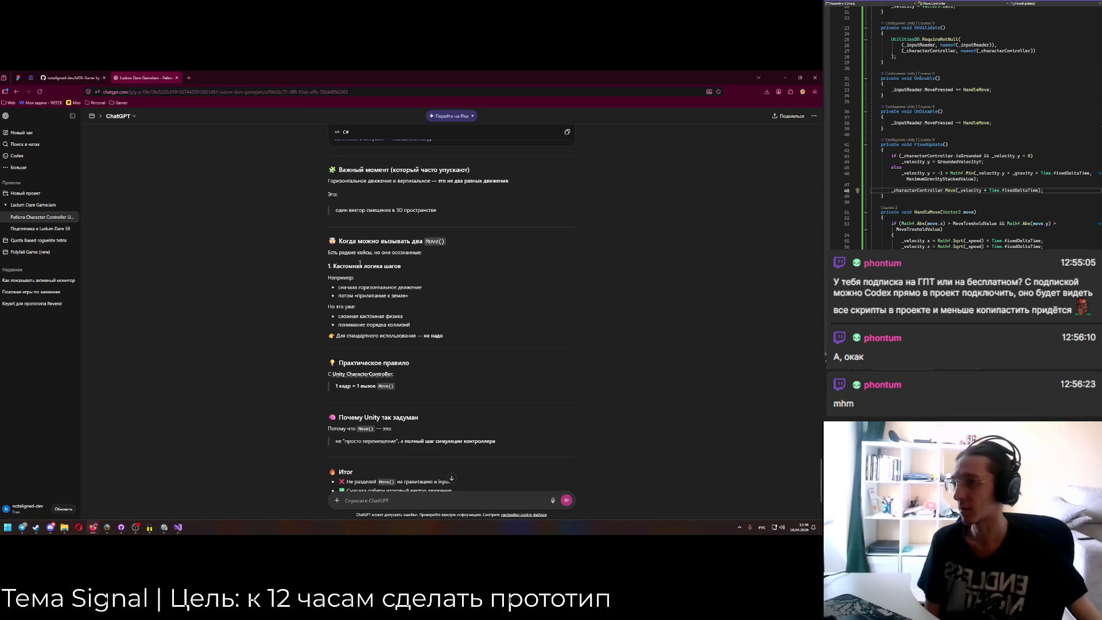
{"action": "scroll", "coordinate": [360, 263], "scroll_direction": "down", "scroll_amount": 4}
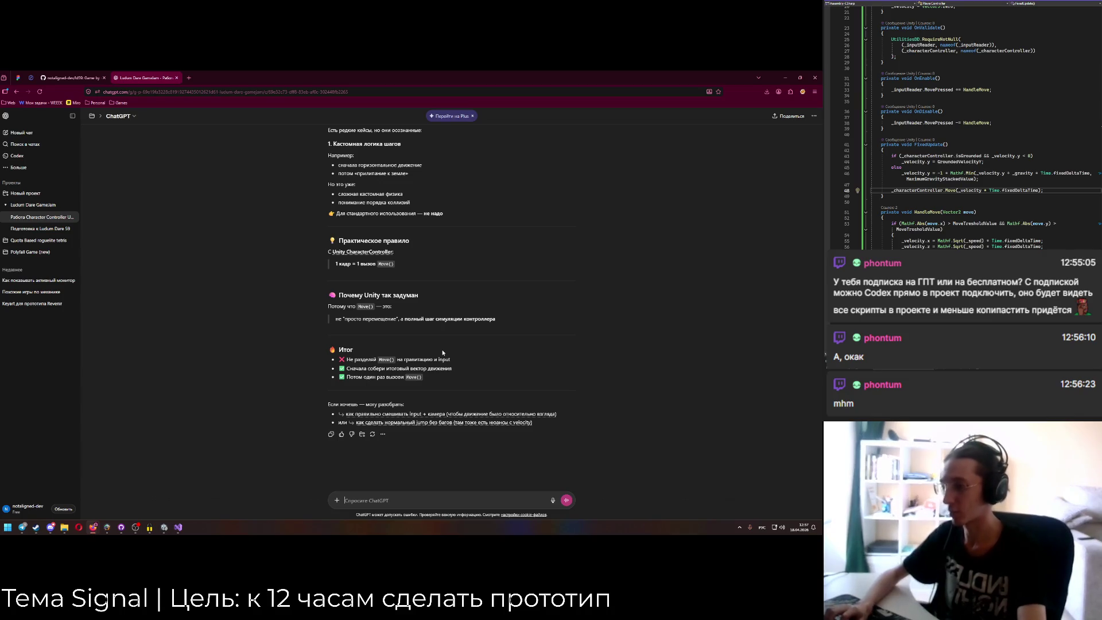
Ask ChatGPT: input adds speed times deltaTime to velocity, so when to reset it, or decay gradually?
{"action": "type", "text": "Окей, в как"}
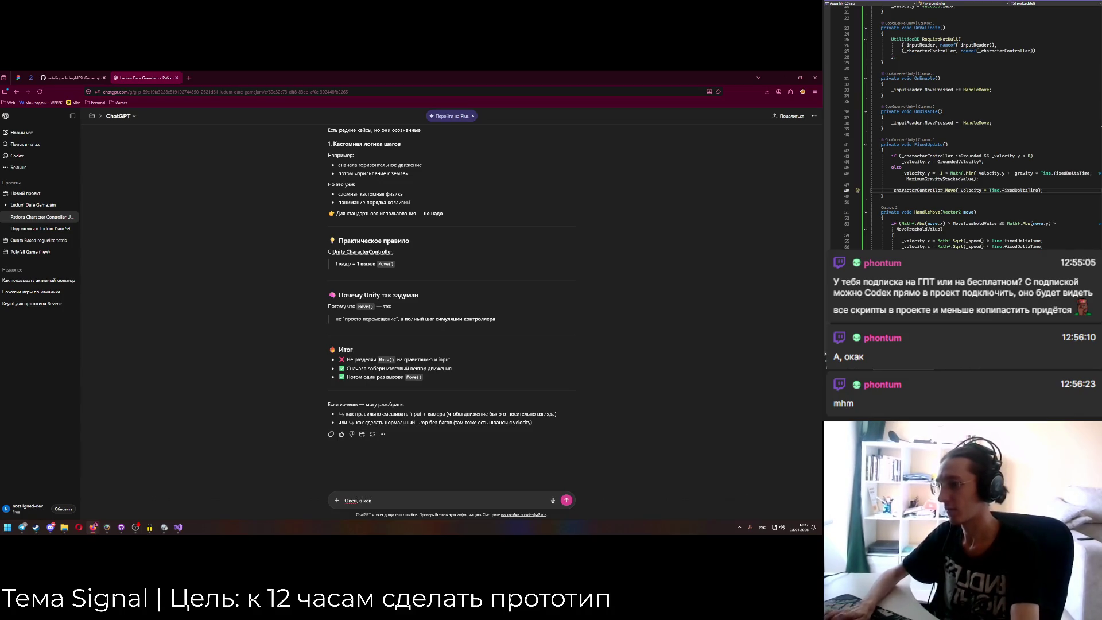
{"action": "key", "text": "BackSpace"}
{"action": "key", "text": "BackSpace"}
{"action": "key", "text": "BackSpace"}
{"action": "key", "text": "BackSpace"}
{"action": "key", "text": "BackSpace"}
{"action": "type", "text": "у меня нажа"}
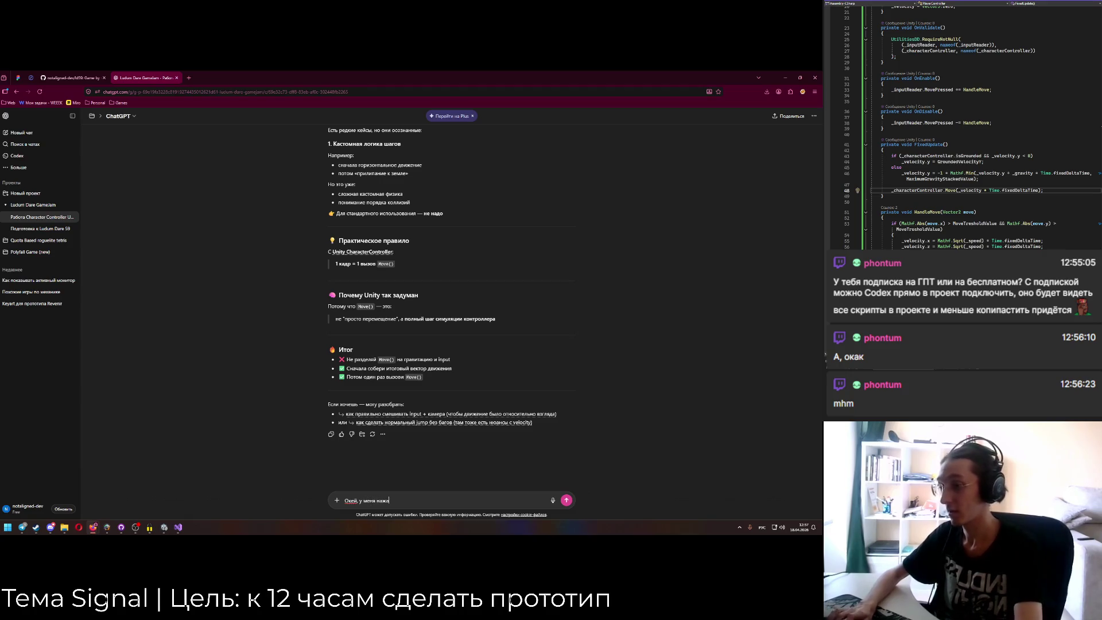
{"action": "type", "text": "тие кнопки вы"}
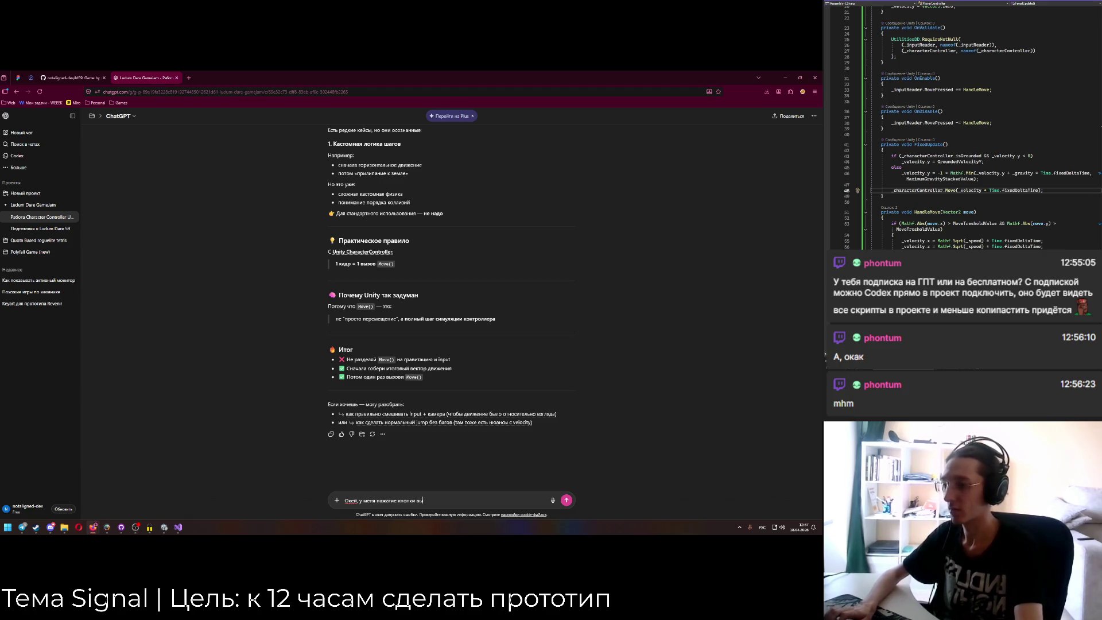
{"action": "key", "text": "BackSpace"}
{"action": "key", "text": "BackSpace"}
{"action": "key", "text": "BackSpace"}
{"action": "type", "text": "перем"}
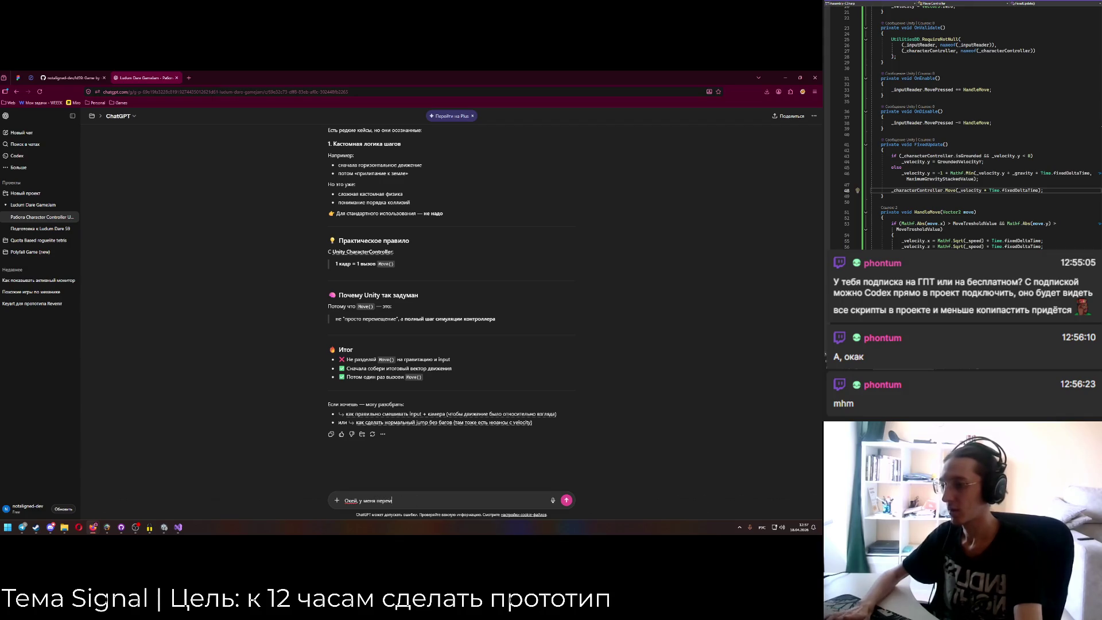
{"action": "type", "text": "ещение вызывается по с"}
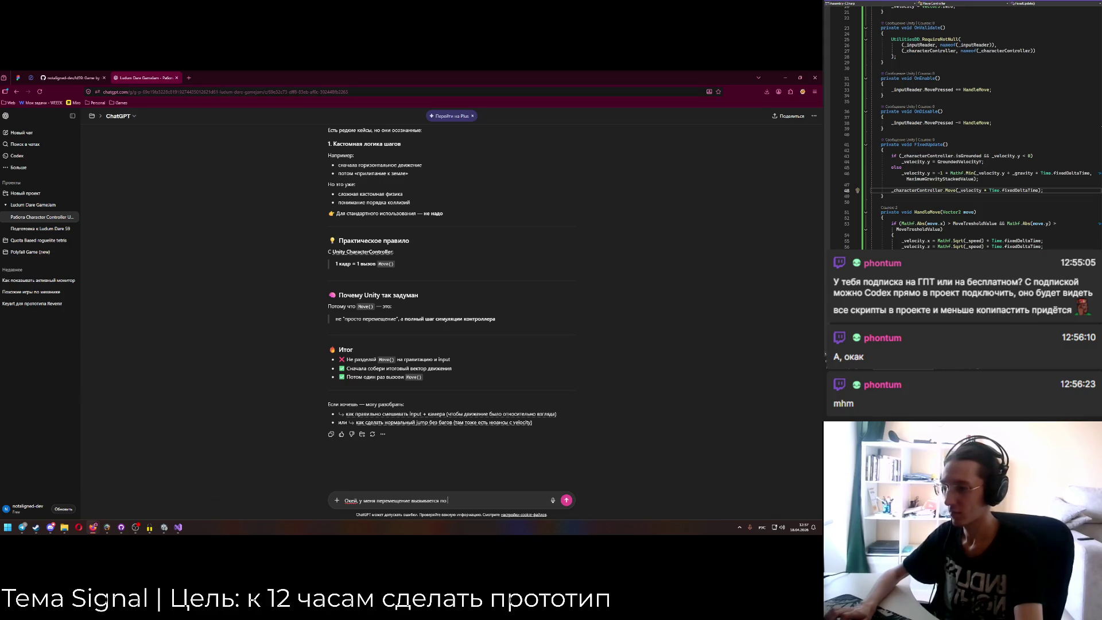
{"action": "key", "text": "BackSpace"}
{"action": "key", "text": "BackSpace"}
{"action": "key", "text": "BackSpace"}
{"action": "type", "text": "бытие, что инпут на"}
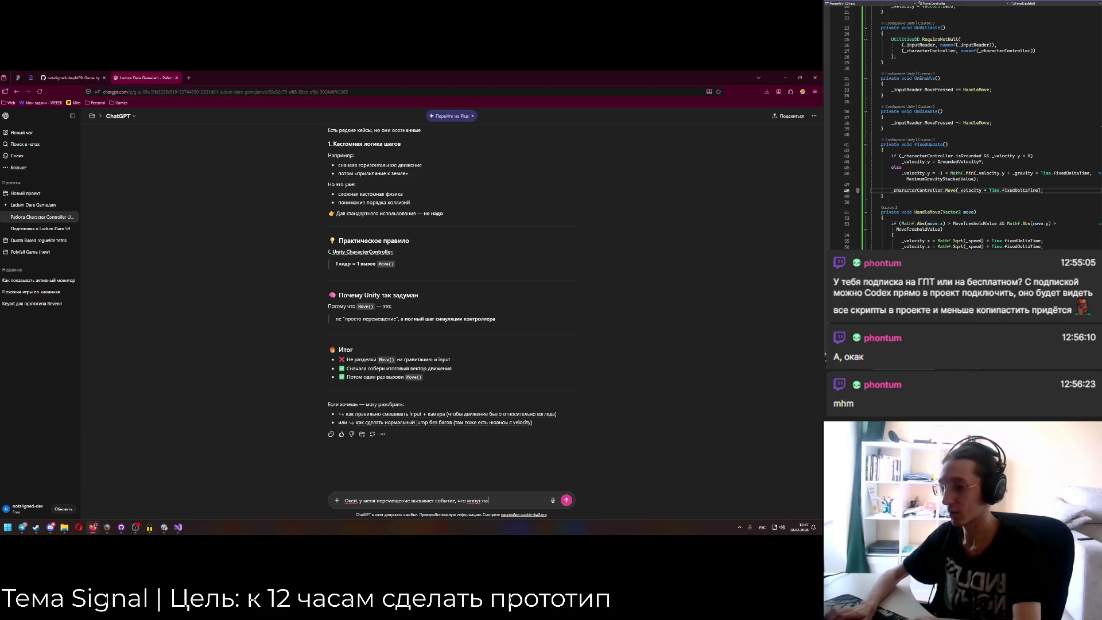
{"action": "type", "text": "жат, и я добавляю в ve"}
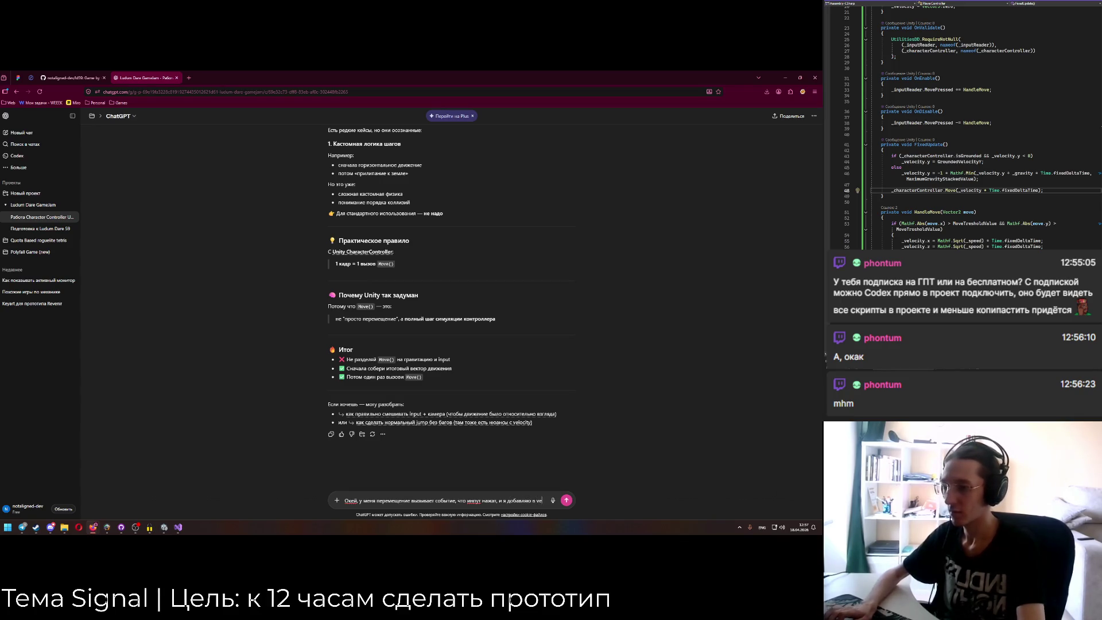
{"action": "type", "text": "locity скорость, умн"}
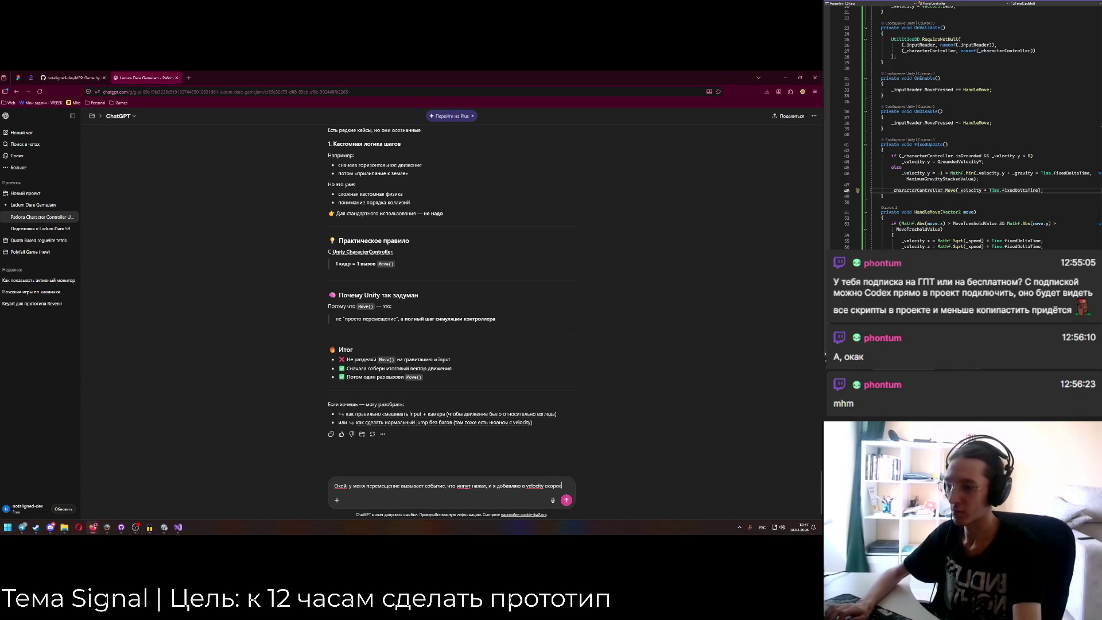
{"action": "type", "text": "оженную на"}
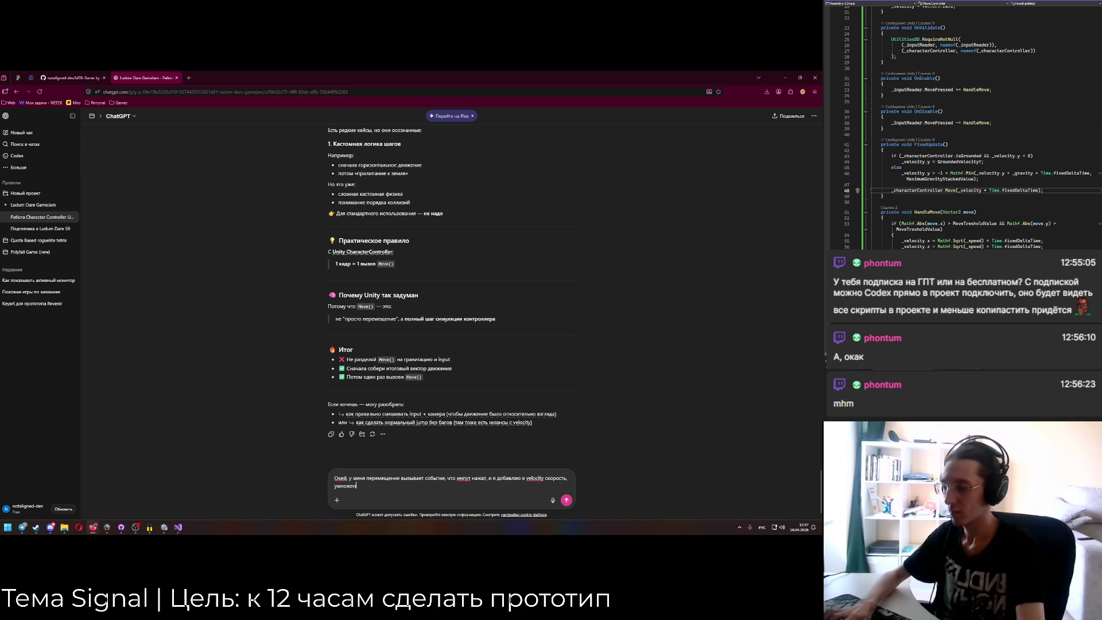
{"action": "key", "text": "alt+shift"}
{"action": "type", "text": " delta "}
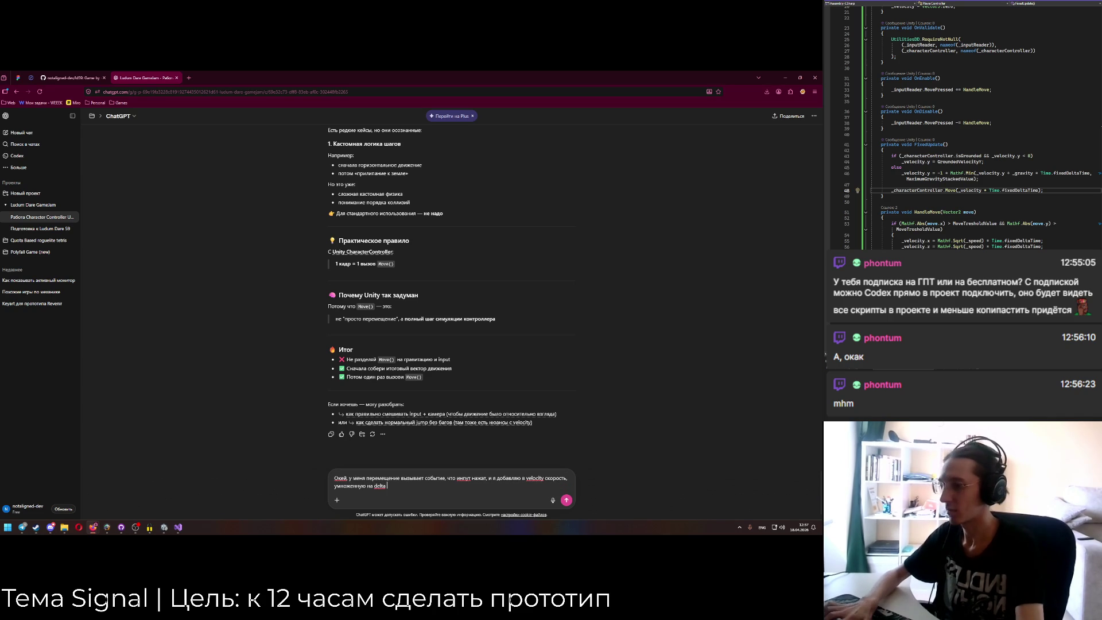
{"action": "type", "text": "Time"}
{"action": "type", "text": ". Обун"}
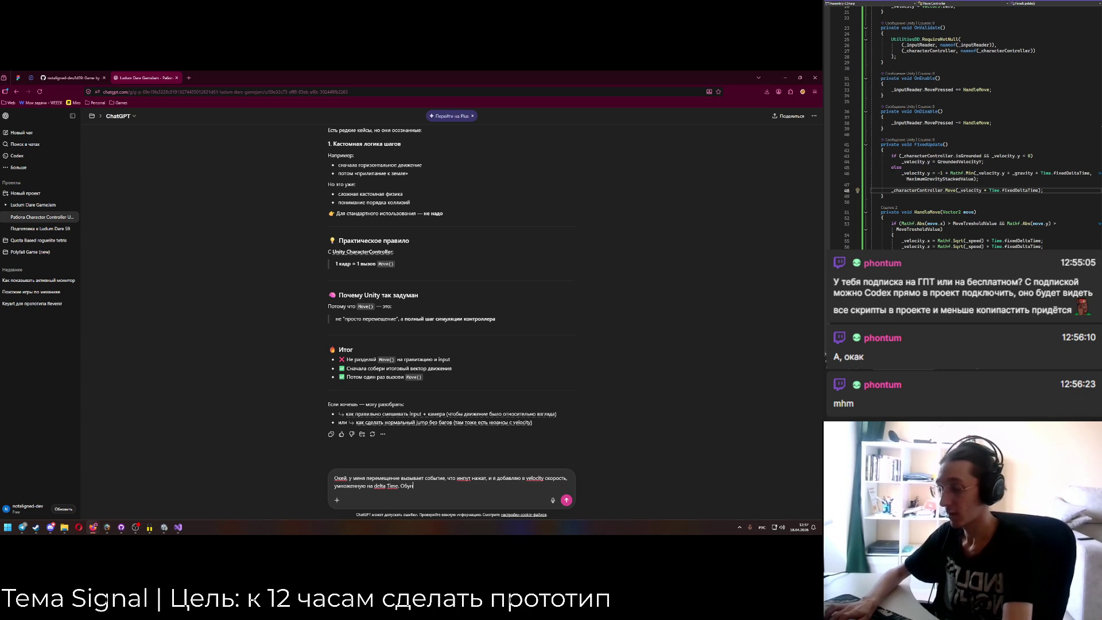
{"action": "type", "text": "лять мне скоросстть в"}
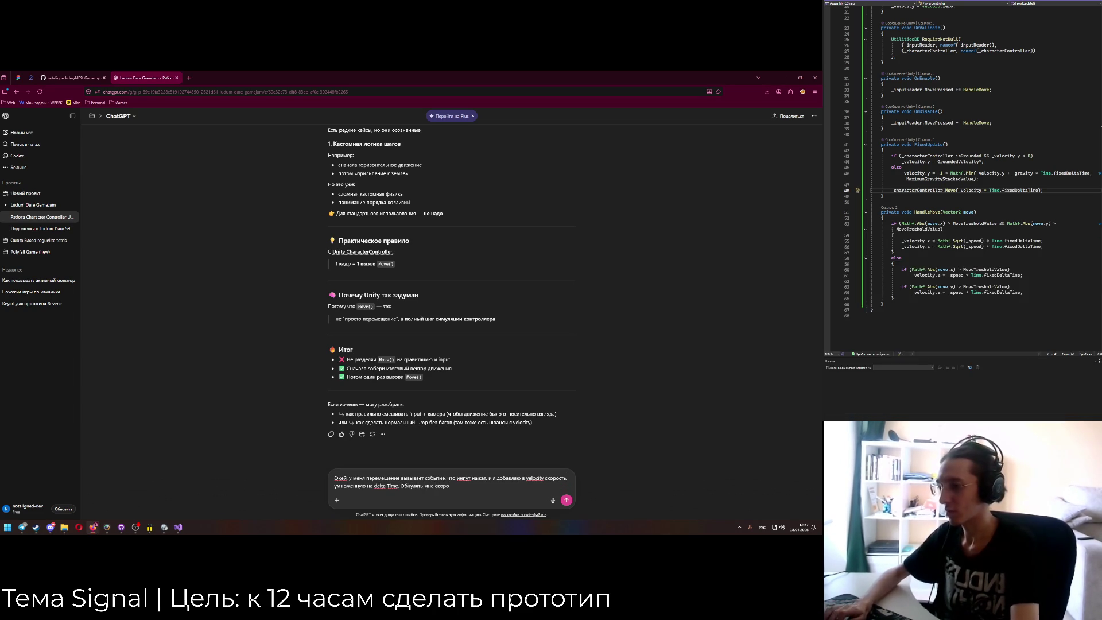
{"action": "key", "text": "BackSpace"}
{"action": "key", "text": "BackSpace"}
{"action": "key", "text": "BackSpace"}
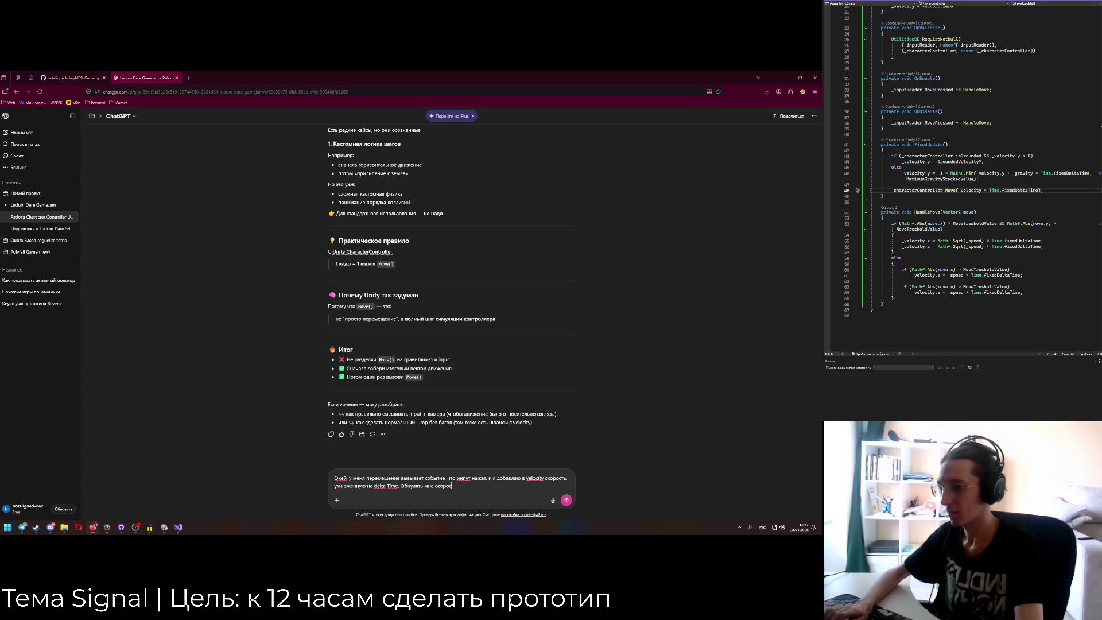
{"action": "type", "text": "ть в какой момент"}
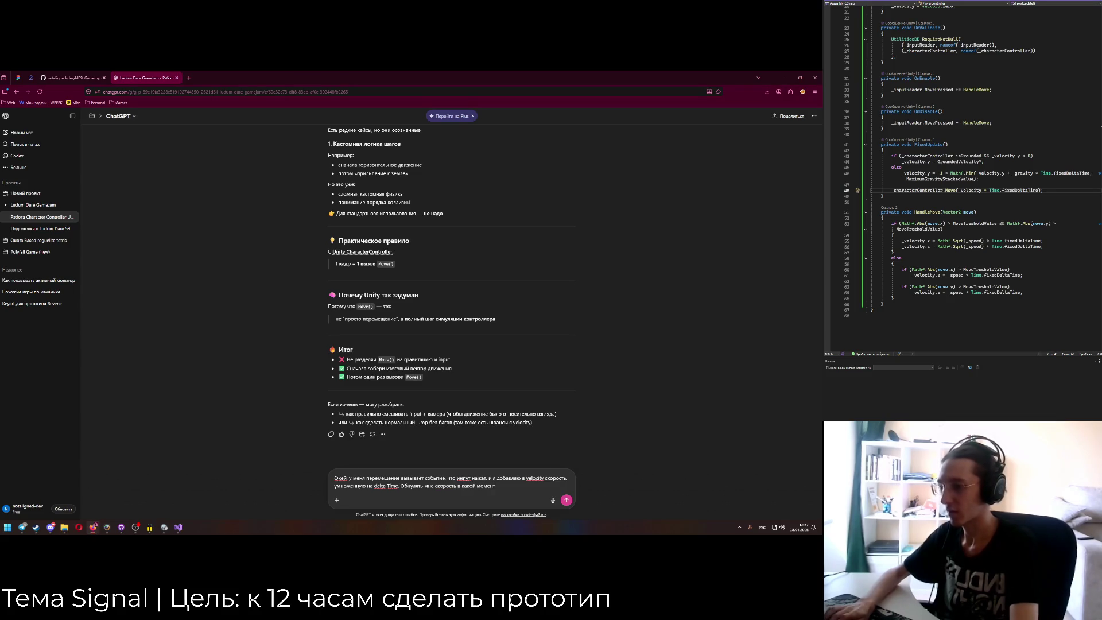
{"action": "type", "text": "? В каждом апдейте постепенно сни"}
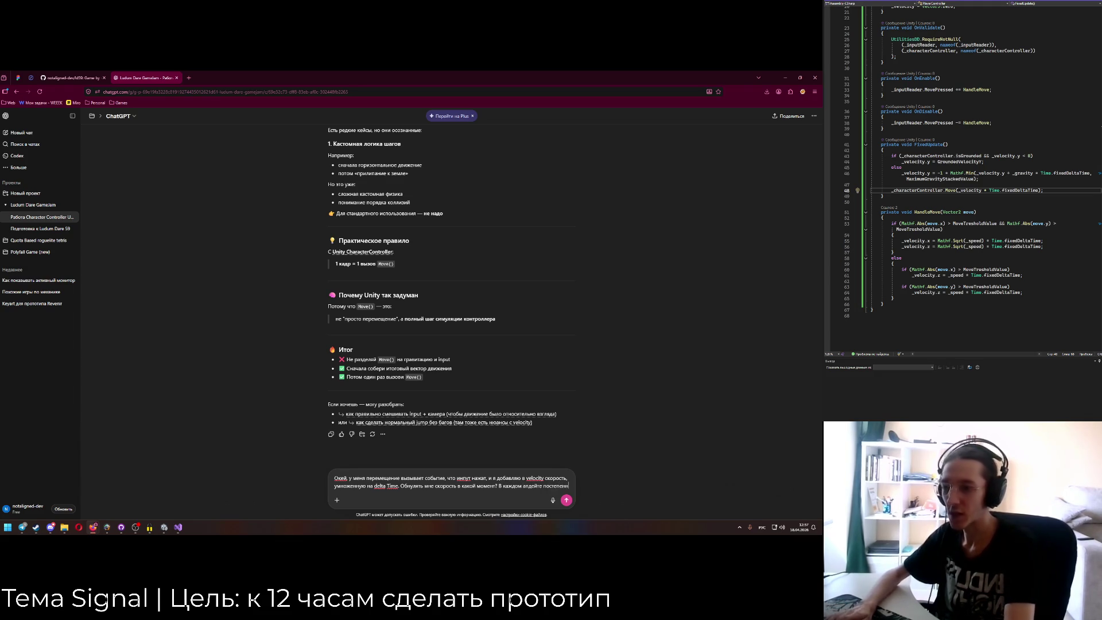
{"action": "type", "text": "жать?"}
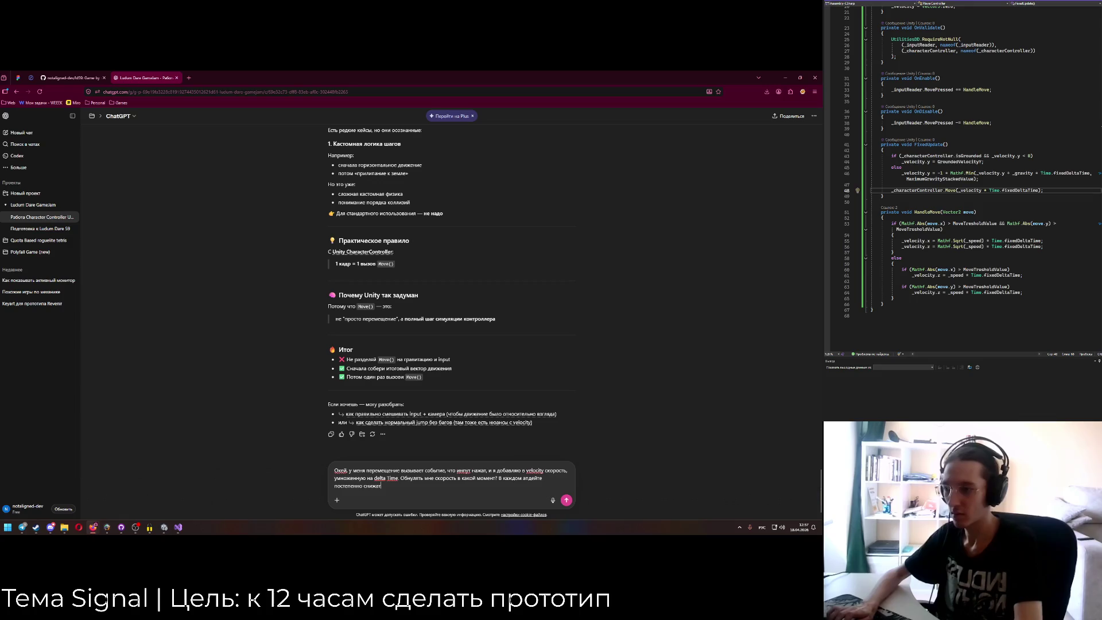
{"action": "key", "text": "Return"}
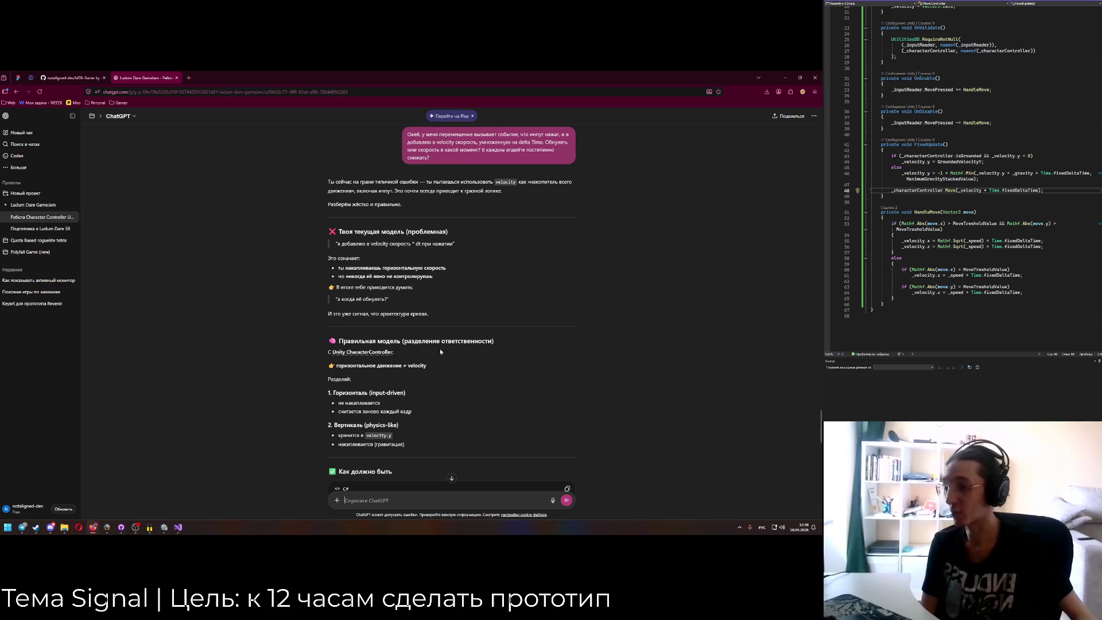
Scroll ChatGPT's reply to the C# example recomputing horizontal movement from input each frame.
{"action": "scroll", "coordinate": [440, 351], "scroll_direction": "down", "scroll_amount": 5}
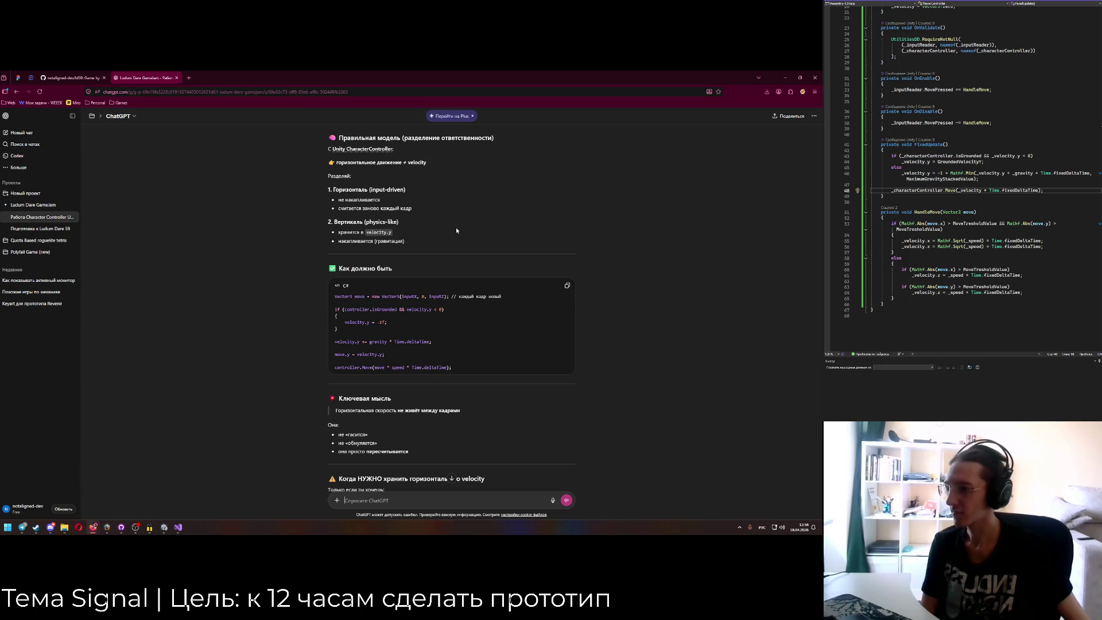
{"action": "scroll", "coordinate": [455, 227], "scroll_direction": "down", "scroll_amount": 2}
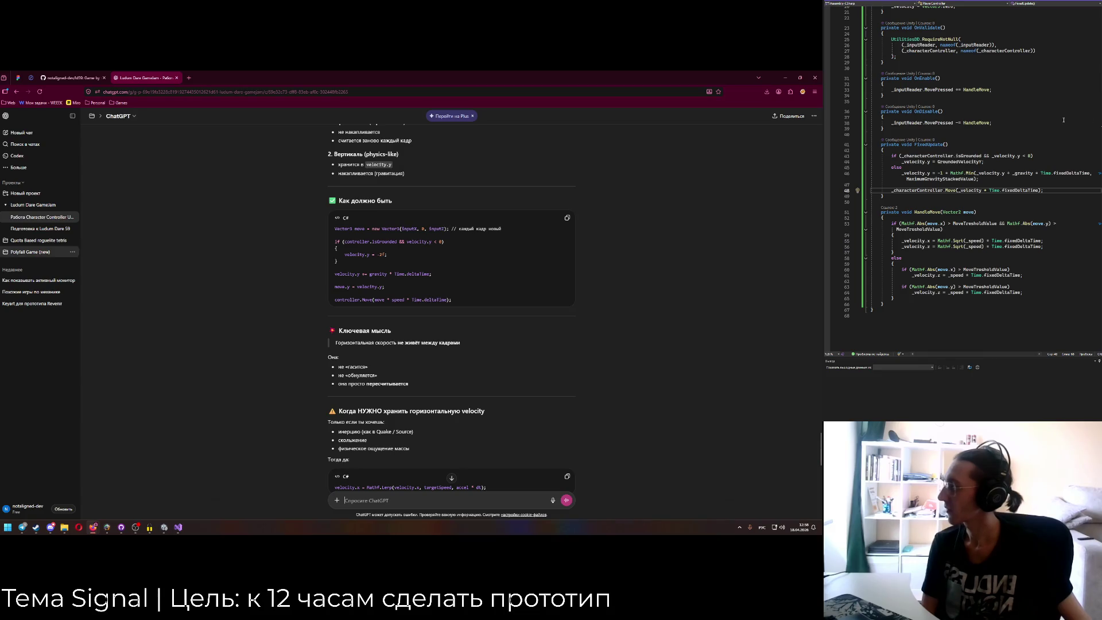
{"action": "left_click", "coordinate": [1053, 189]}
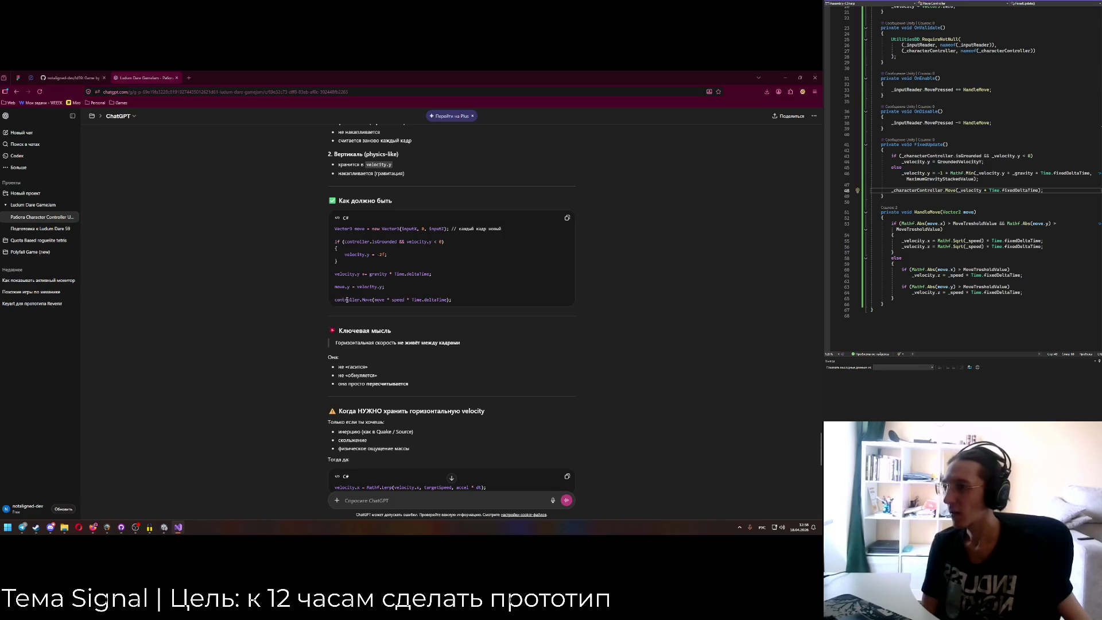
{"action": "left_click", "coordinate": [379, 300]}
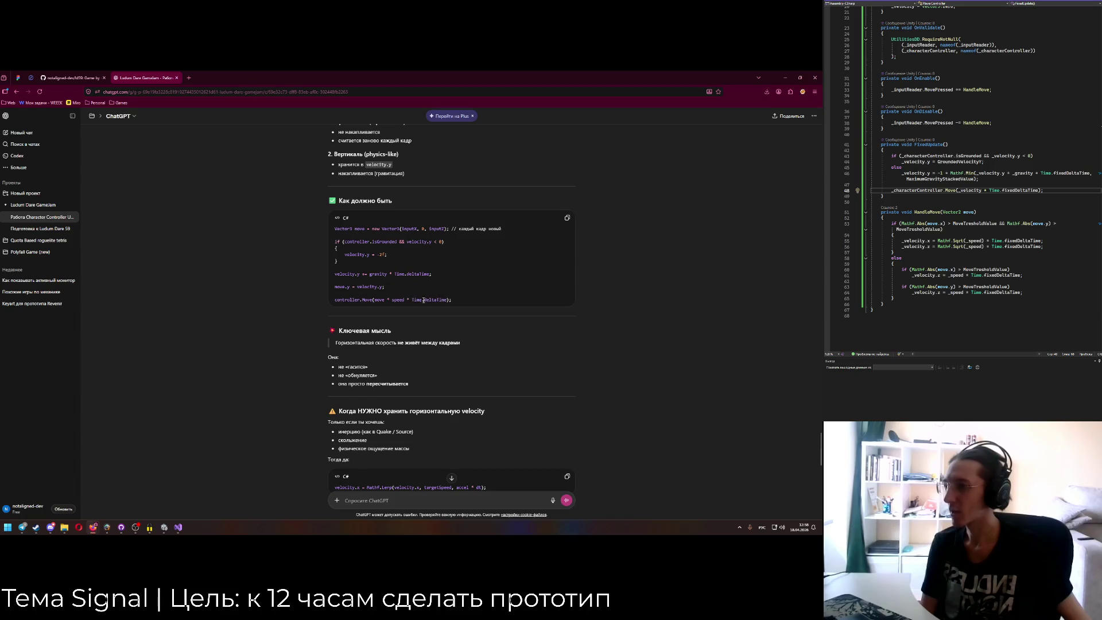
Delete '* Time.fixedDeltaTime' from the single-axis speed assignments on lines 61 and 64.
{"action": "left_click", "coordinate": [970, 275]}
{"action": "left_click_drag", "start_coordinate": [970, 275], "coordinate": [1021, 275]}
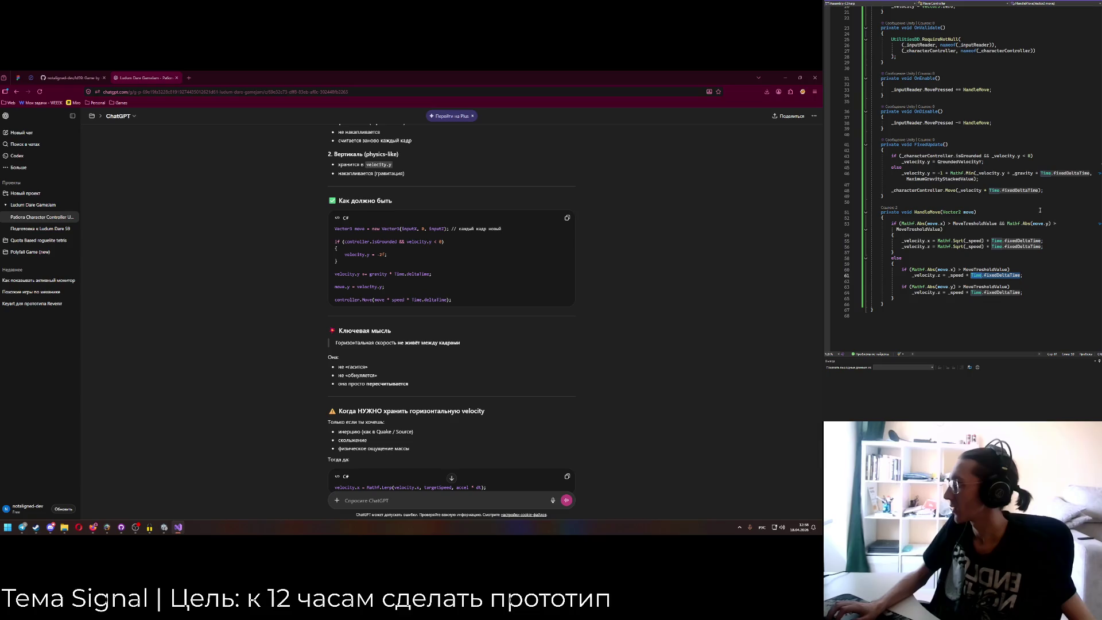
{"action": "left_click", "coordinate": [1013, 191]}
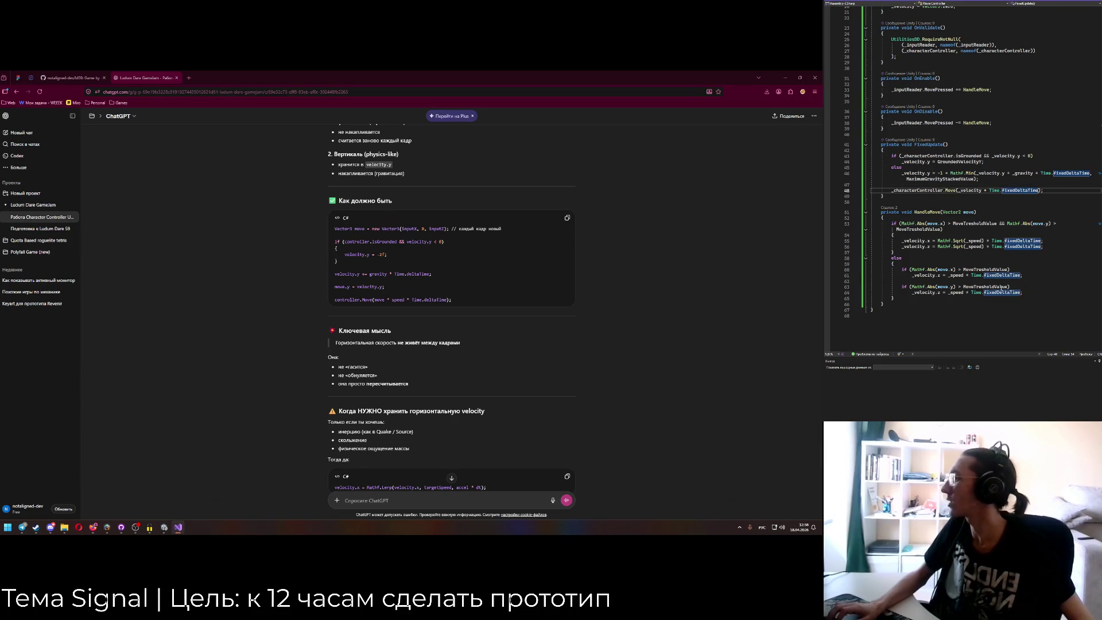
{"action": "mouse_move", "coordinate": [965, 275]}
{"action": "left_mouse_down"}
{"action": "mouse_move", "coordinate": [1020, 275]}
{"action": "mouse_move", "coordinate": [965, 293]}
{"action": "left_mouse_up"}
{"action": "key", "text": "BackSpace"}
{"action": "key", "text": "BackSpace"}
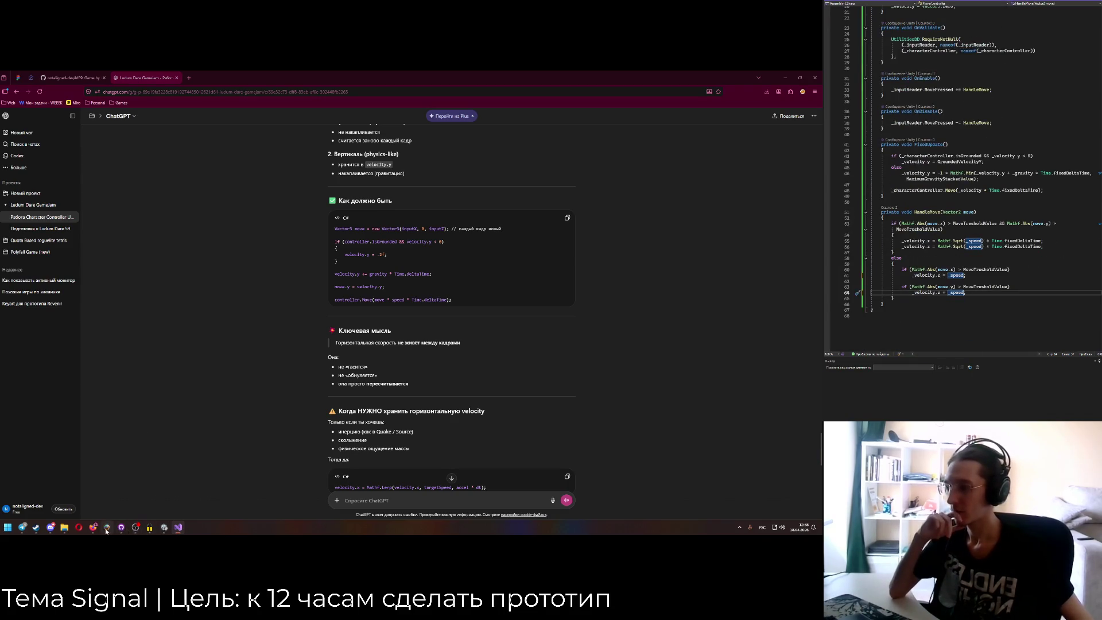
{"action": "left_click", "coordinate": [166, 529]}
Set the Player Controller's Speed to 1 and Gravity to 9.81 in the Inspector.
{"action": "left_click", "coordinate": [241, 491]}
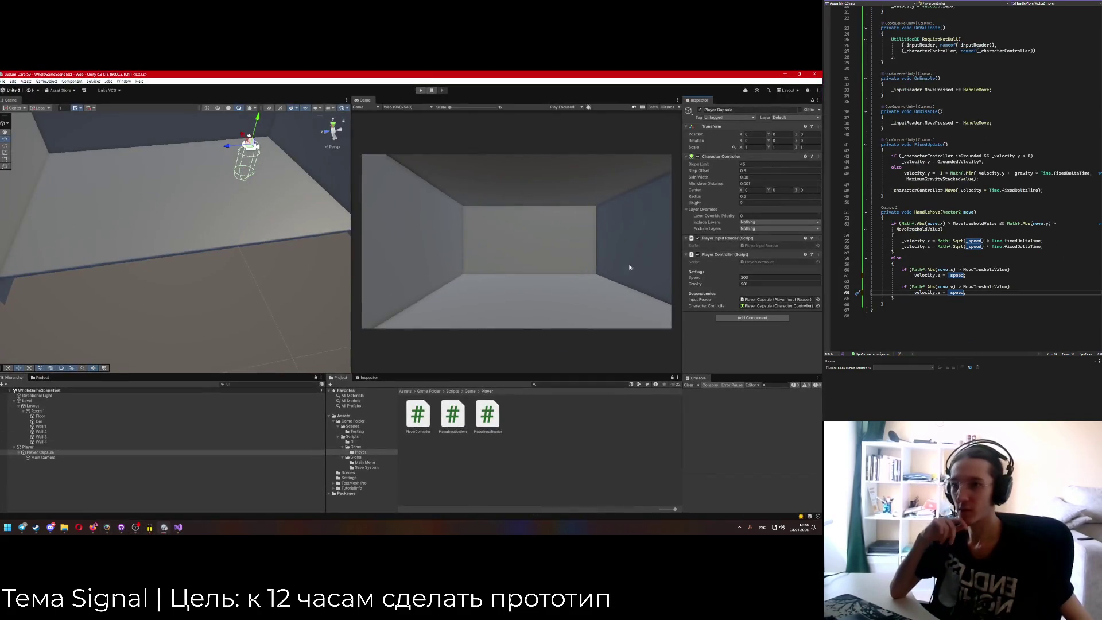
{"action": "left_click", "coordinate": [756, 277]}
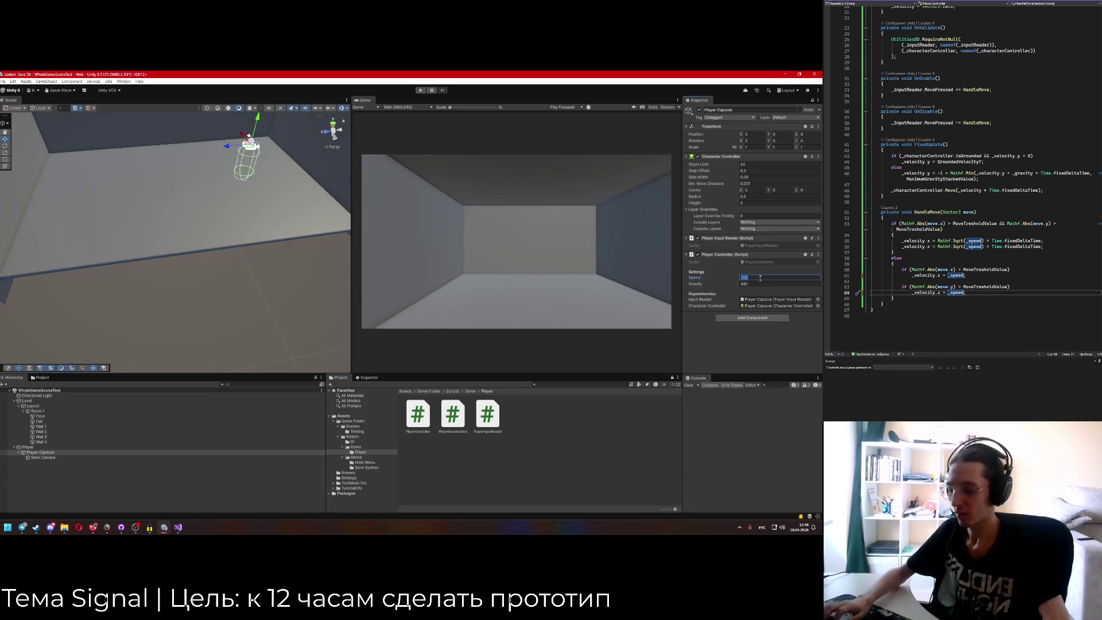
{"action": "type", "text": "1"}
{"action": "key", "text": "Tab"}
{"action": "type", "text": "9.81"}
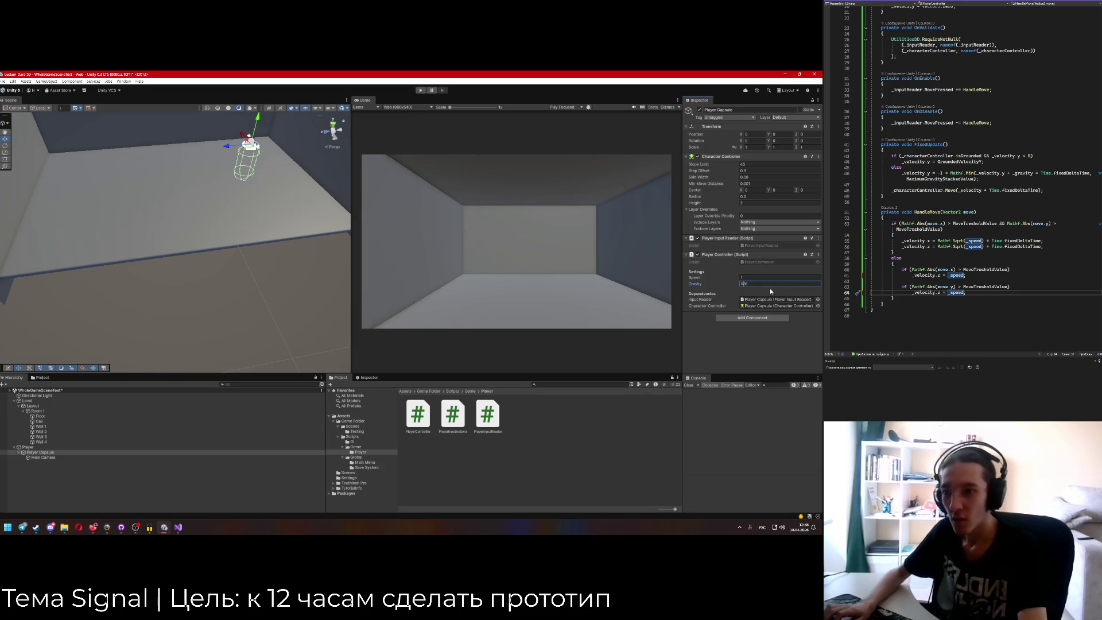
{"action": "key", "text": "Return"}
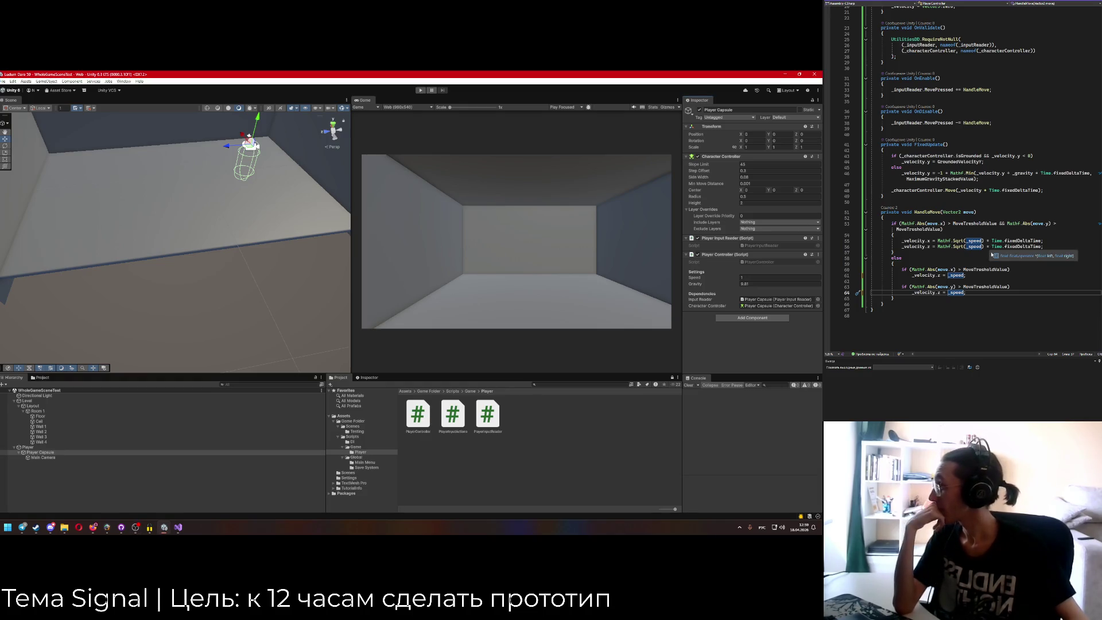
Remove '* Time.fixedDeltaTime' from the diagonal velocity lines 55–56, leaving Mathf.Sqrt(_speed).
{"action": "mouse_move", "coordinate": [986, 240]}
{"action": "left_mouse_down"}
{"action": "mouse_move", "coordinate": [1042, 241]}
{"action": "mouse_move", "coordinate": [985, 247]}
{"action": "left_mouse_up"}
{"action": "key", "text": "Delete"}
{"action": "key", "text": "Delete"}
{"action": "key", "text": "ctrl+d"}
{"action": "key", "text": "ctrl+x"}
{"action": "left_click", "coordinate": [991, 258]}
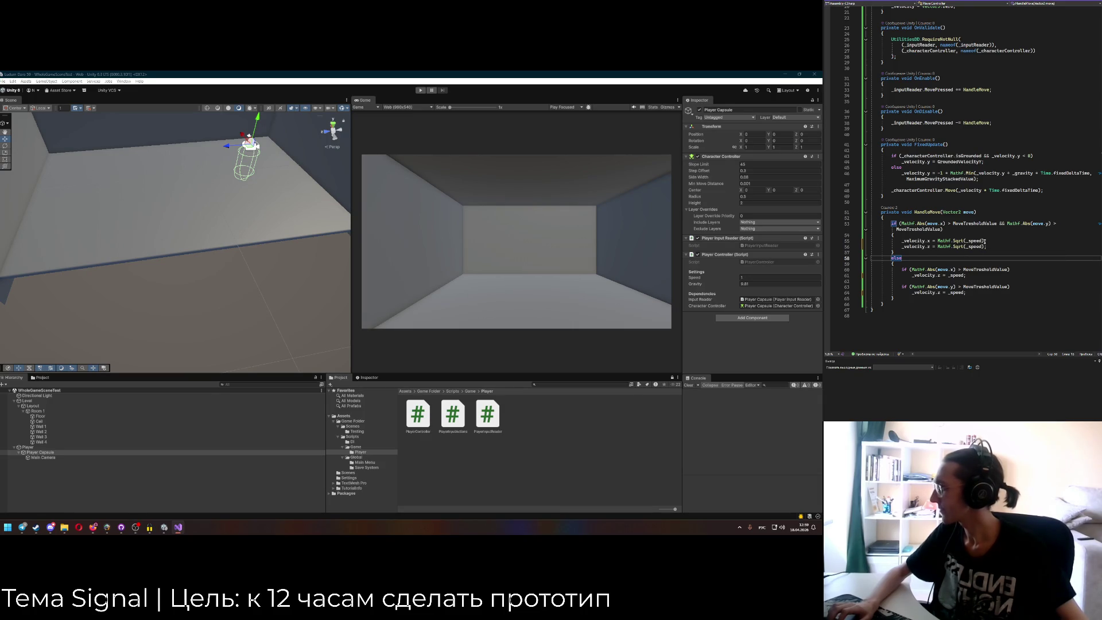
Review the move-threshold condition and the z-velocity assignment on line 61.
{"action": "left_click", "coordinate": [945, 230]}
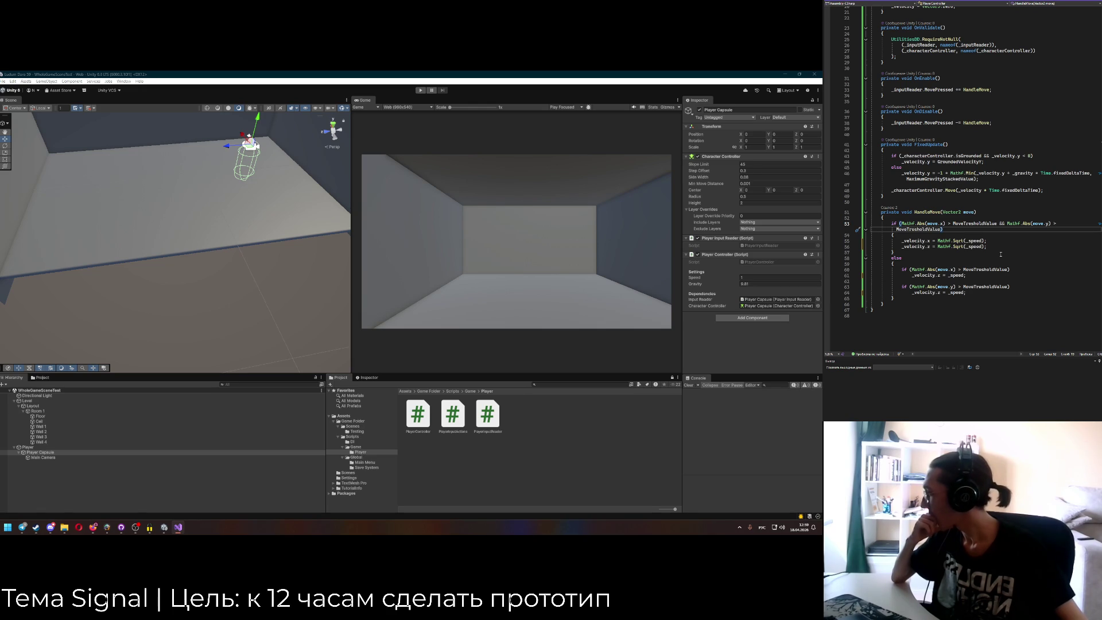
{"action": "left_click_drag", "start_coordinate": [913, 275], "coordinate": [966, 275]}
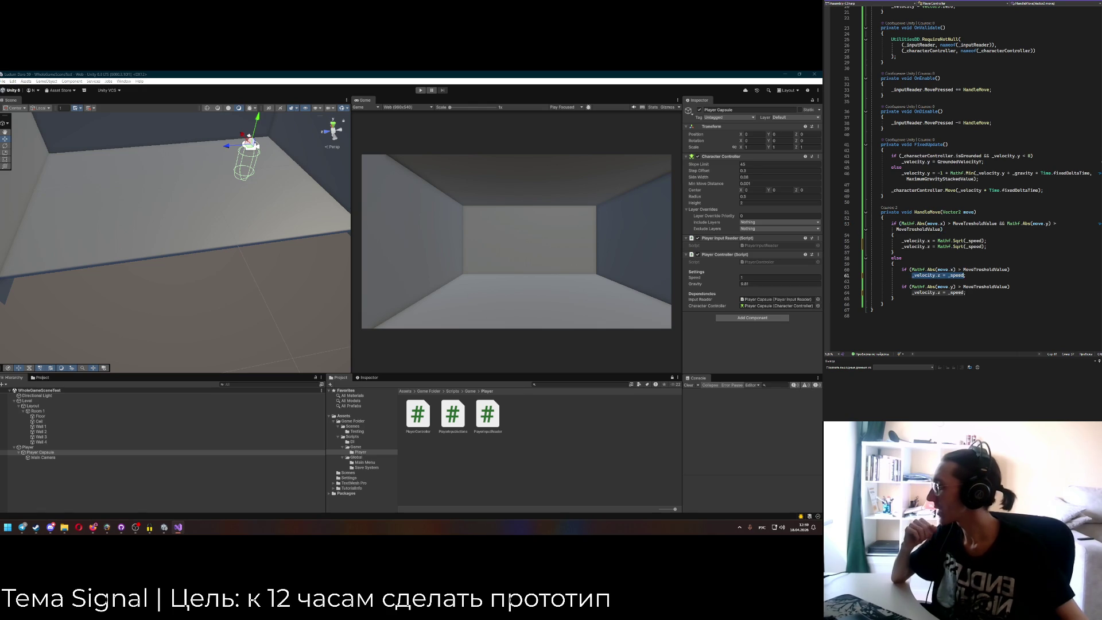
{"action": "left_click", "coordinate": [964, 275]}
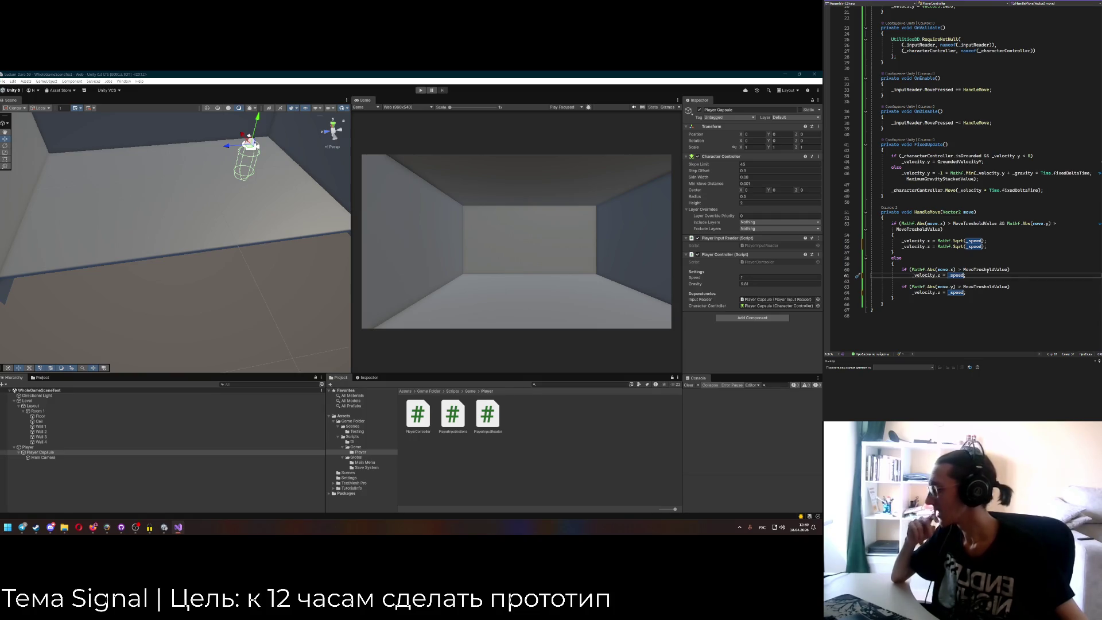
{"action": "scroll", "coordinate": [995, 244], "scroll_direction": "up", "scroll_amount": 3}
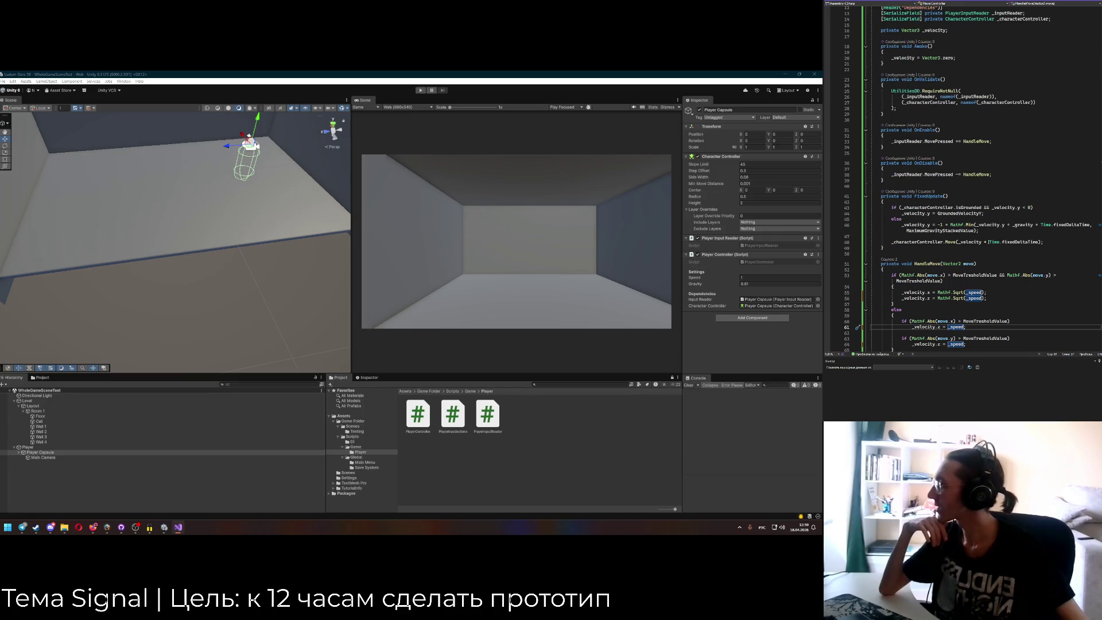
{"action": "scroll", "coordinate": [984, 238], "scroll_direction": "up", "scroll_amount": 2}
{"action": "scroll", "coordinate": [970, 233], "scroll_direction": "down", "scroll_amount": 2}
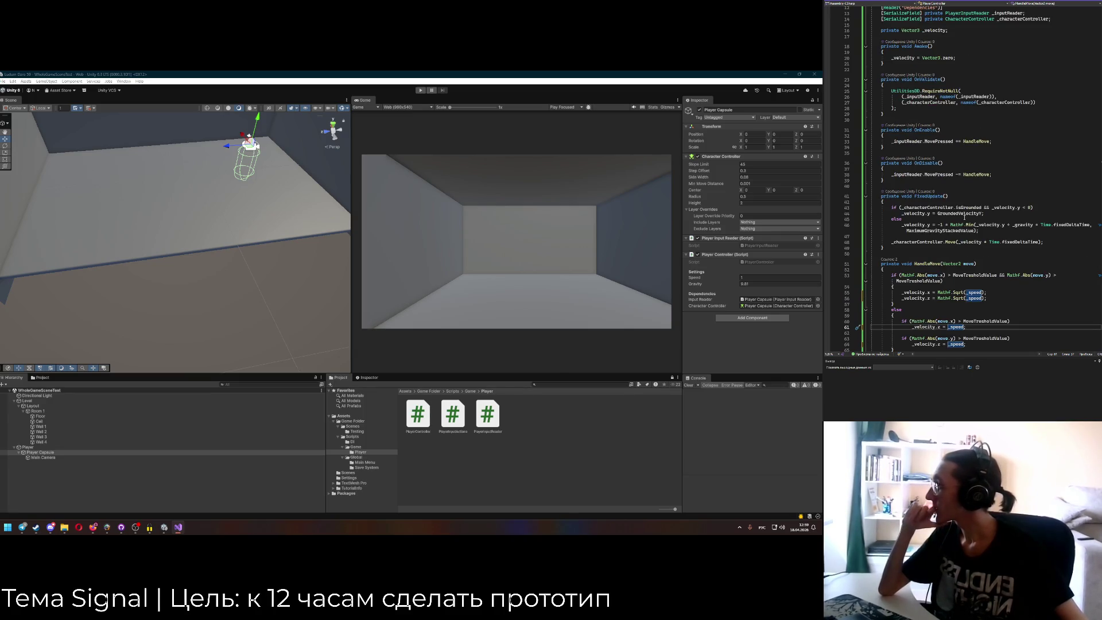
{"action": "scroll", "coordinate": [964, 217], "scroll_direction": "down", "scroll_amount": 1}
Add '_velocity.x = 0;' and '_velocity.z = 0;' right after the Move call.
{"action": "left_click", "coordinate": [1055, 226]}
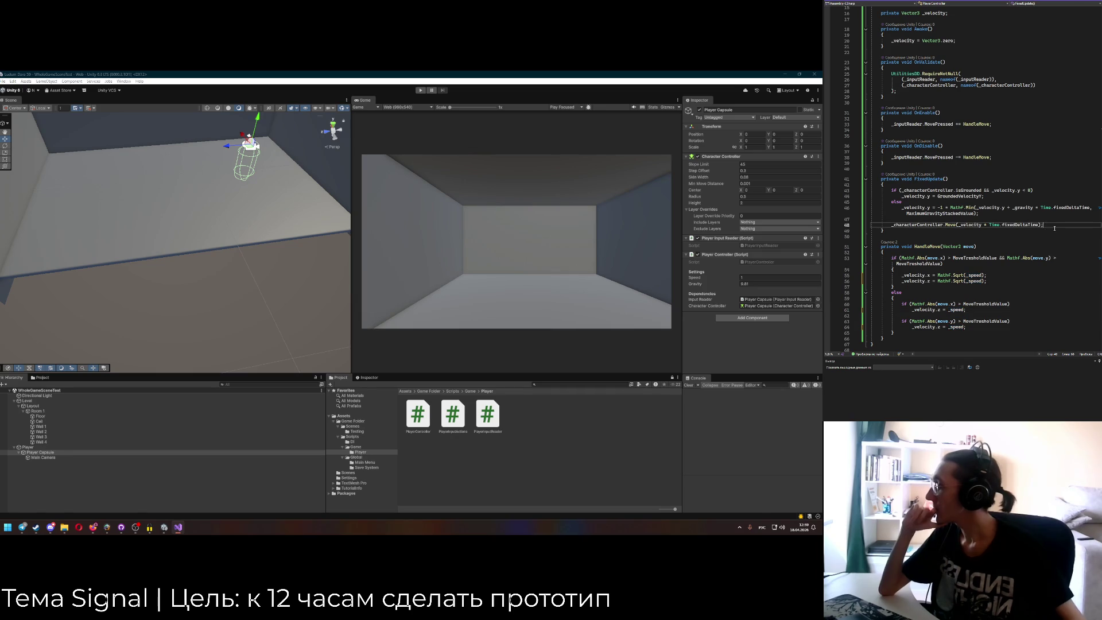
{"action": "key", "text": "Return"}
{"action": "type", "text": "_veol"}
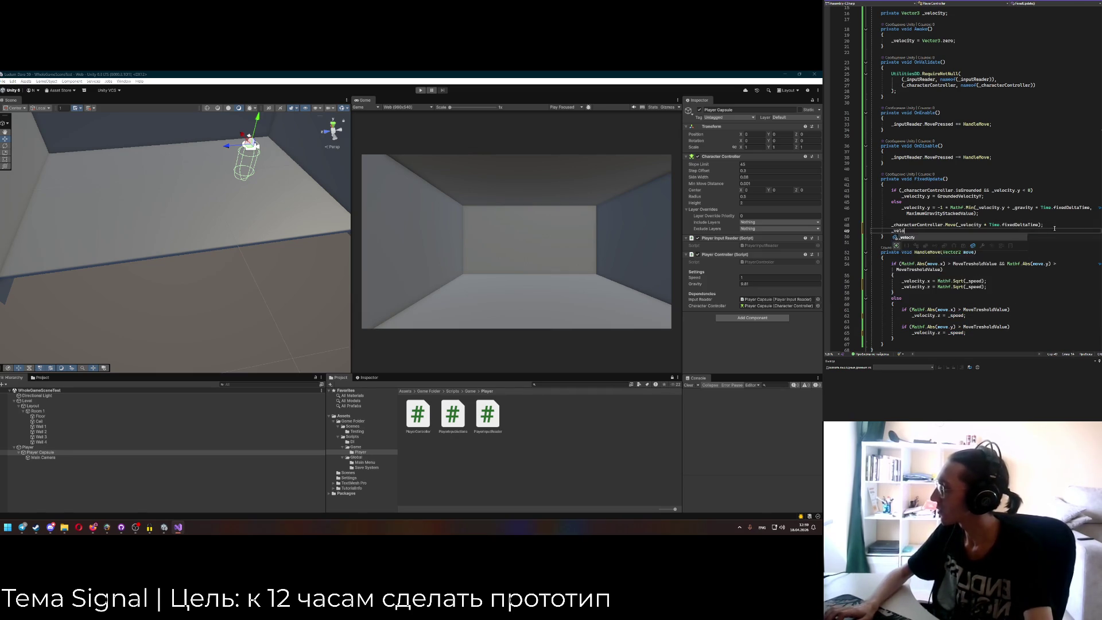
{"action": "key", "text": "Tab"}
{"action": "type", "text": "."}
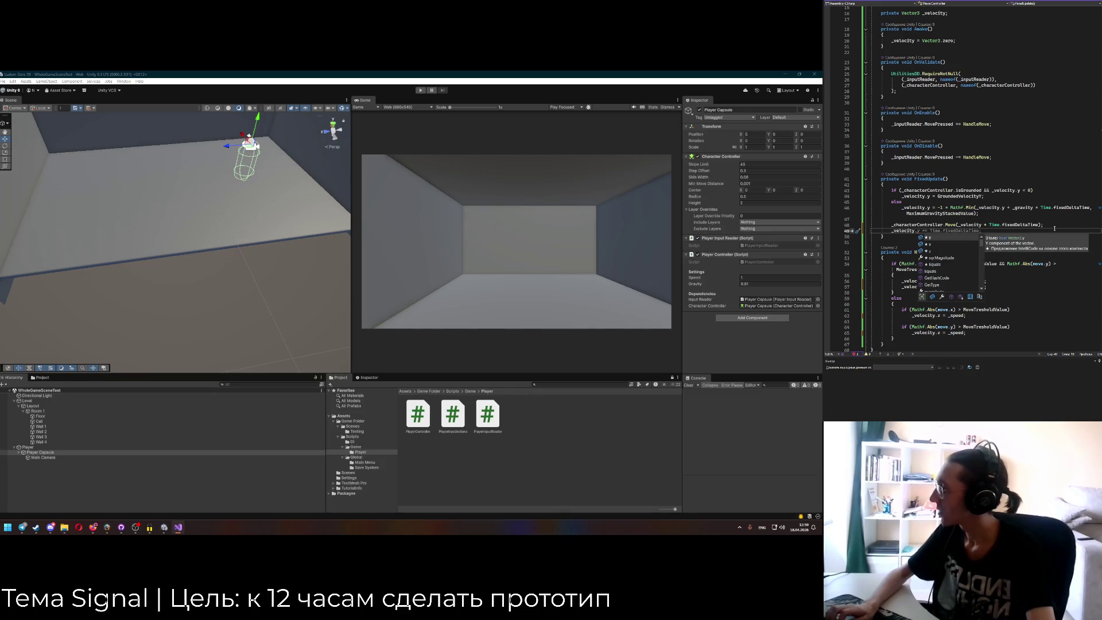
{"action": "key", "text": "Down"}
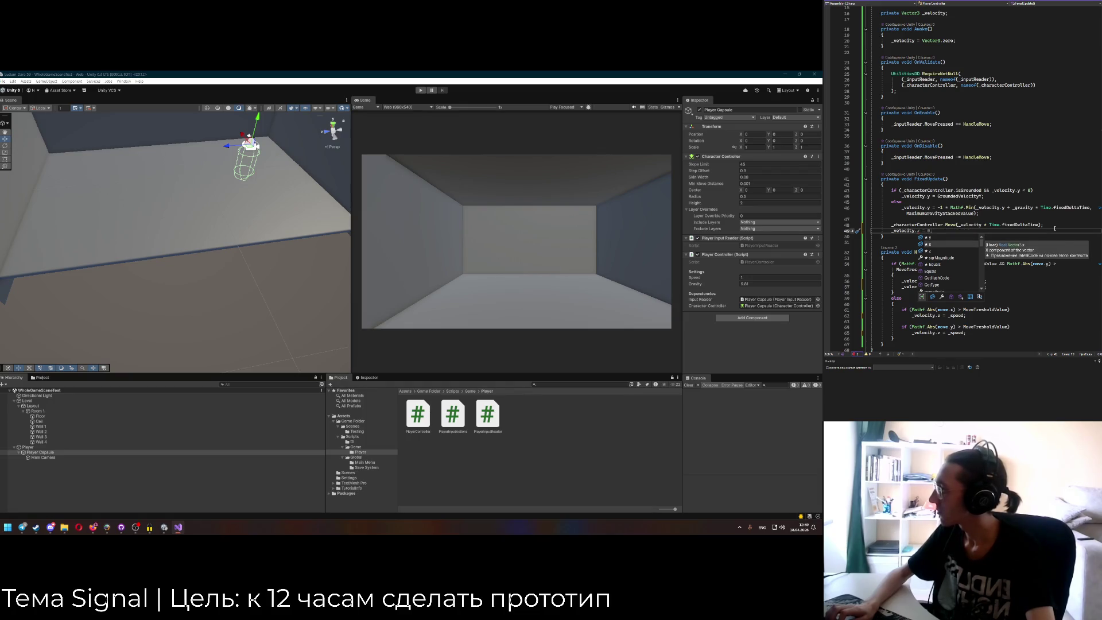
{"action": "key", "text": "Tab"}
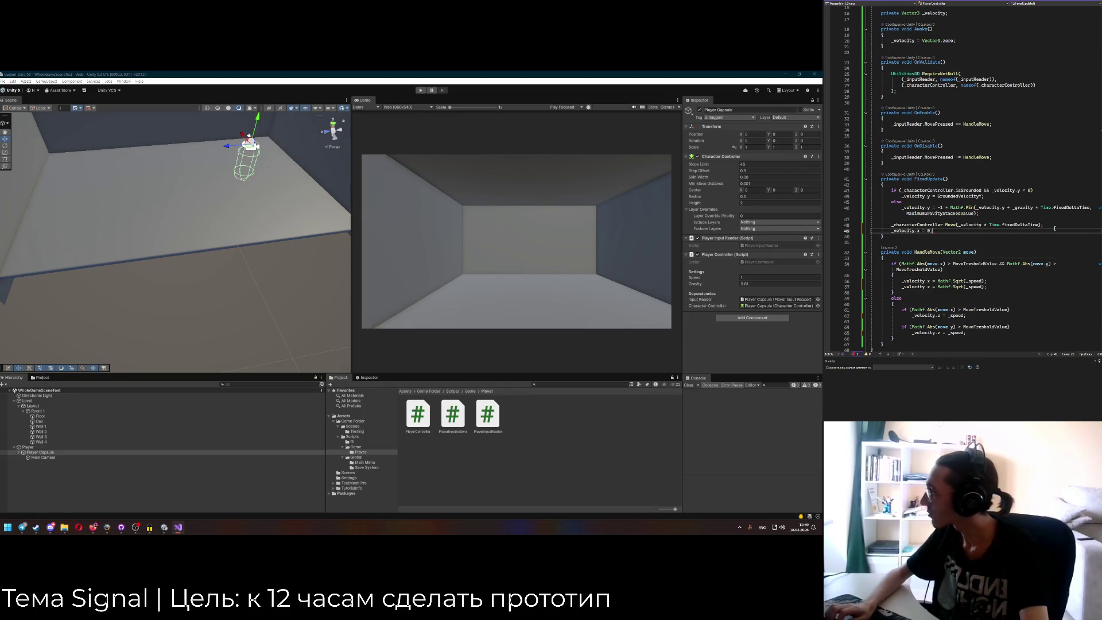
{"action": "key", "text": "Return"}
{"action": "type", "text": "_velocity"}
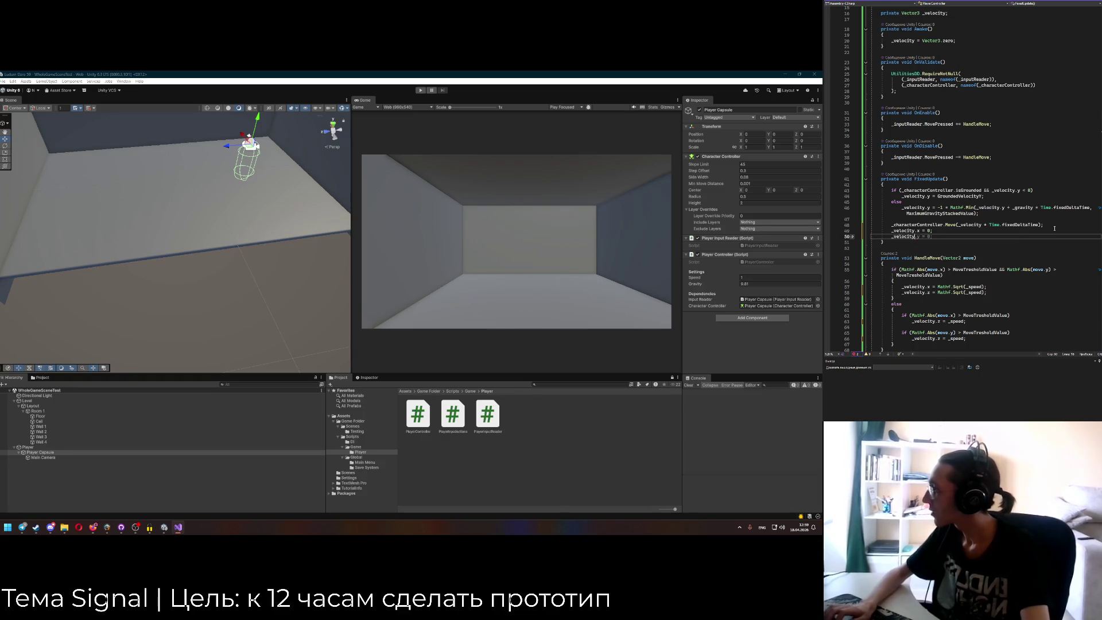
{"action": "type", "text": ".z = 0;"}
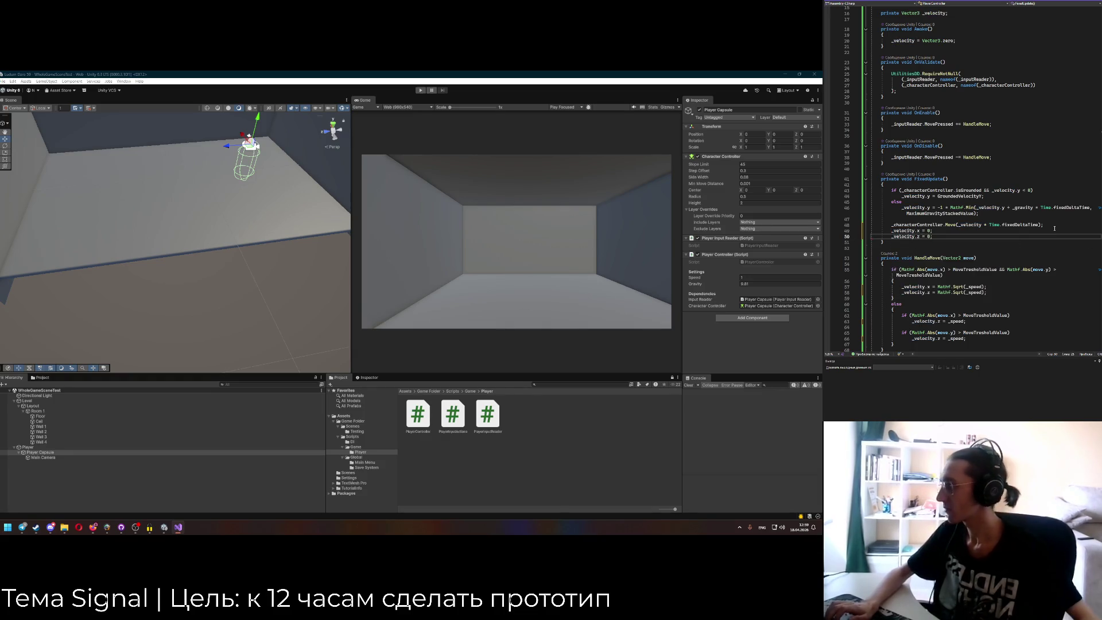
Search for remaining Time.fixedDeltaTime uses and remove it from the gravity line 46.
{"action": "left_click", "coordinate": [419, 90]}
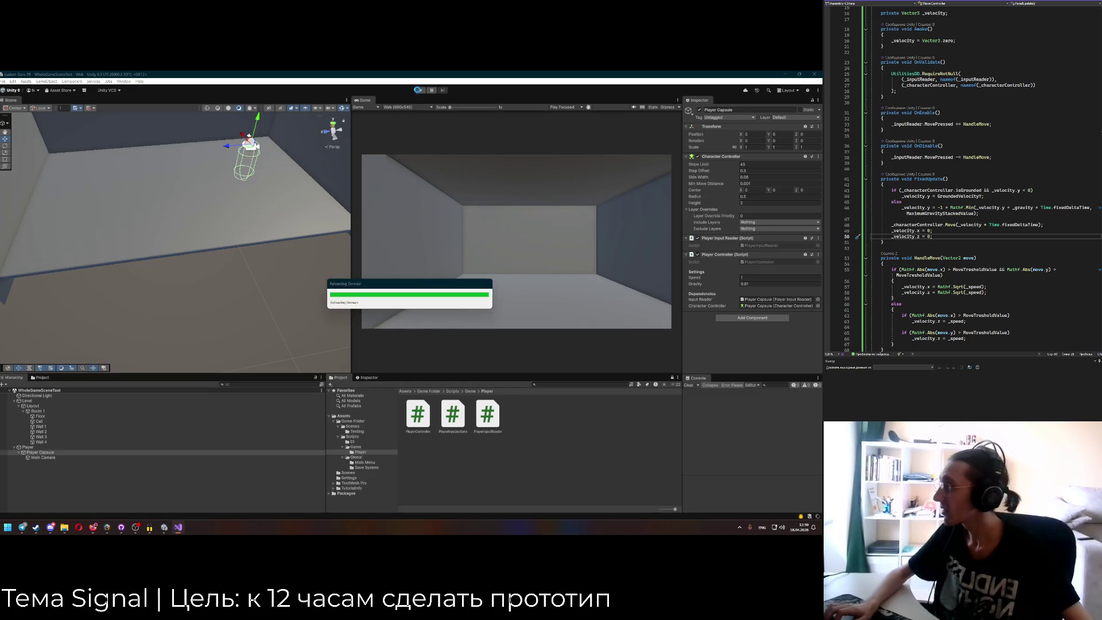
{"action": "scroll", "coordinate": [976, 230], "scroll_direction": "down", "scroll_amount": 1}
{"action": "left_click_drag", "start_coordinate": [988, 207], "coordinate": [1024, 208]}
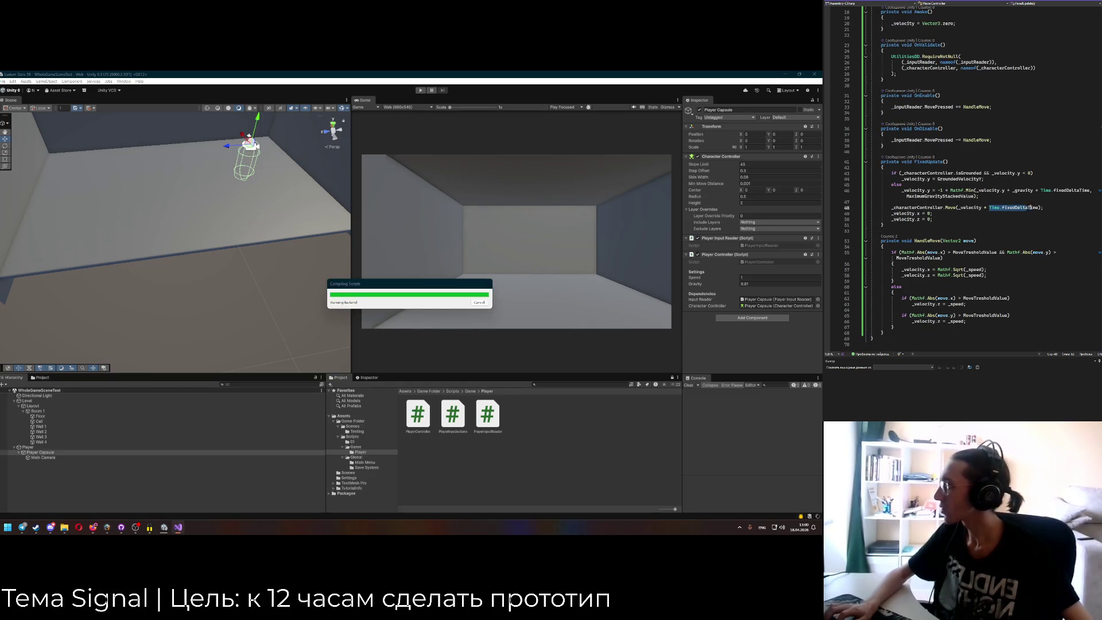
{"action": "key", "text": "ctrl+shift+f"}
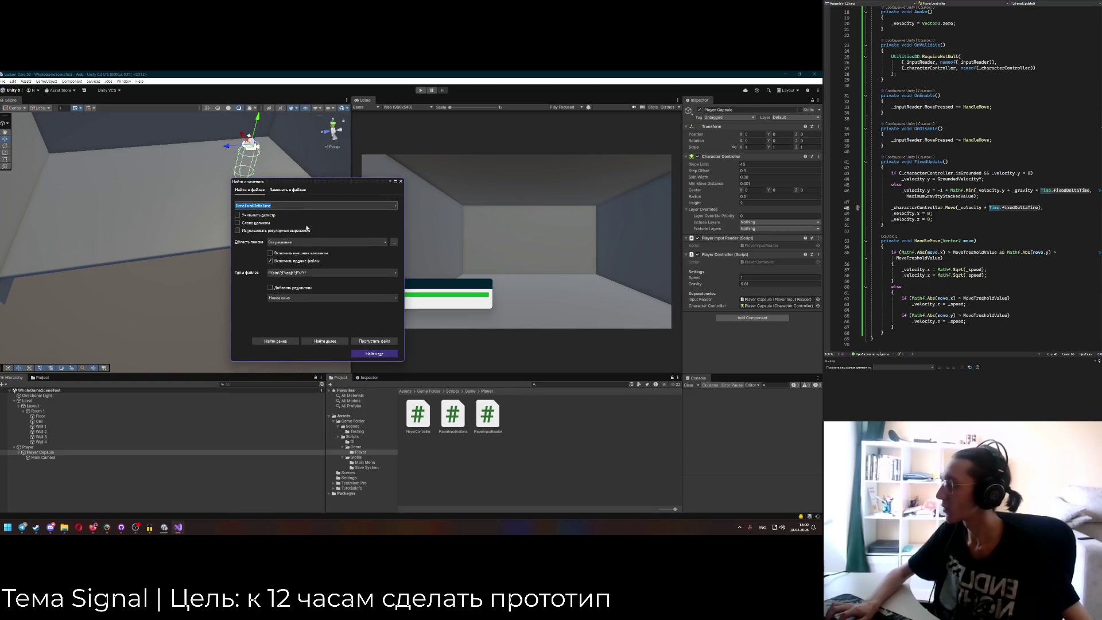
{"action": "left_click", "coordinate": [401, 182]}
{"action": "left_click", "coordinate": [1037, 190]}
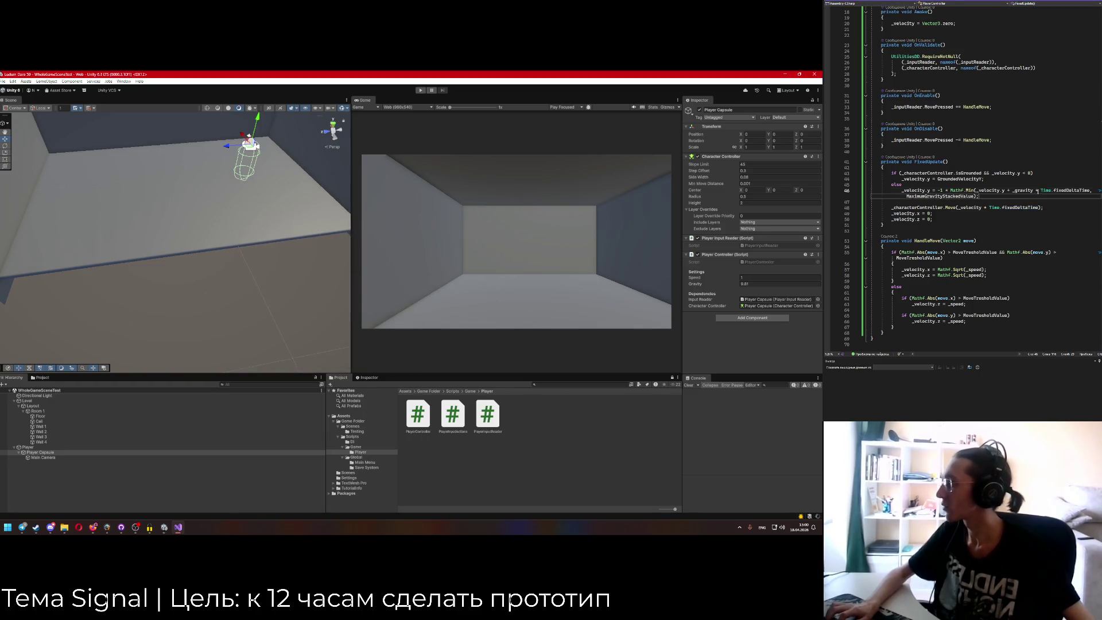
{"action": "key", "text": "shift+End"}
{"action": "key", "text": "Delete"}
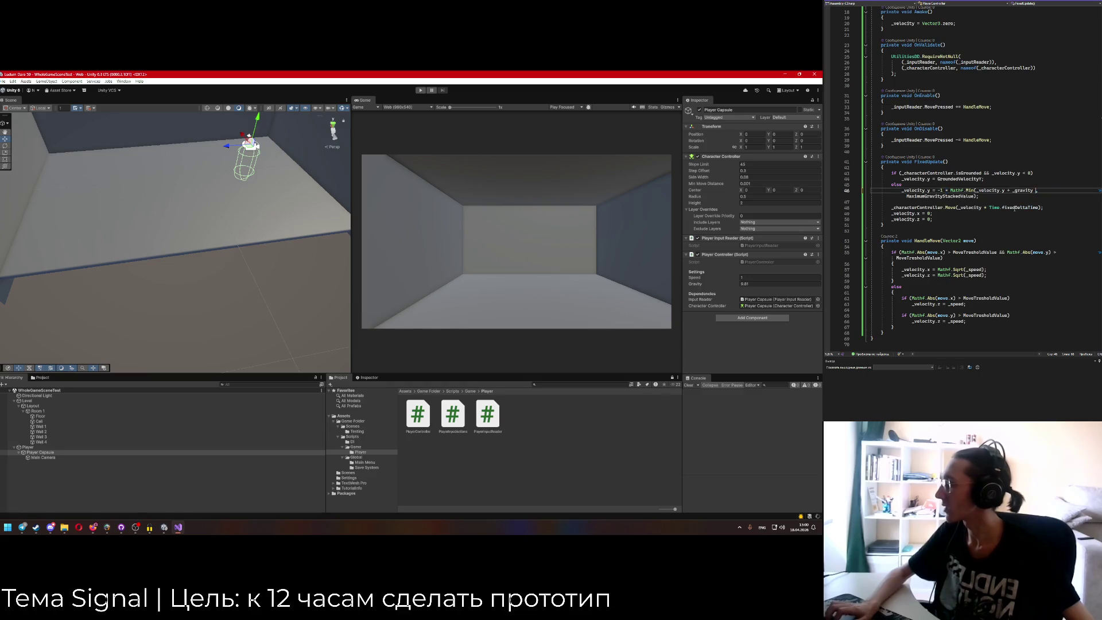
{"action": "left_click", "coordinate": [1022, 198]}
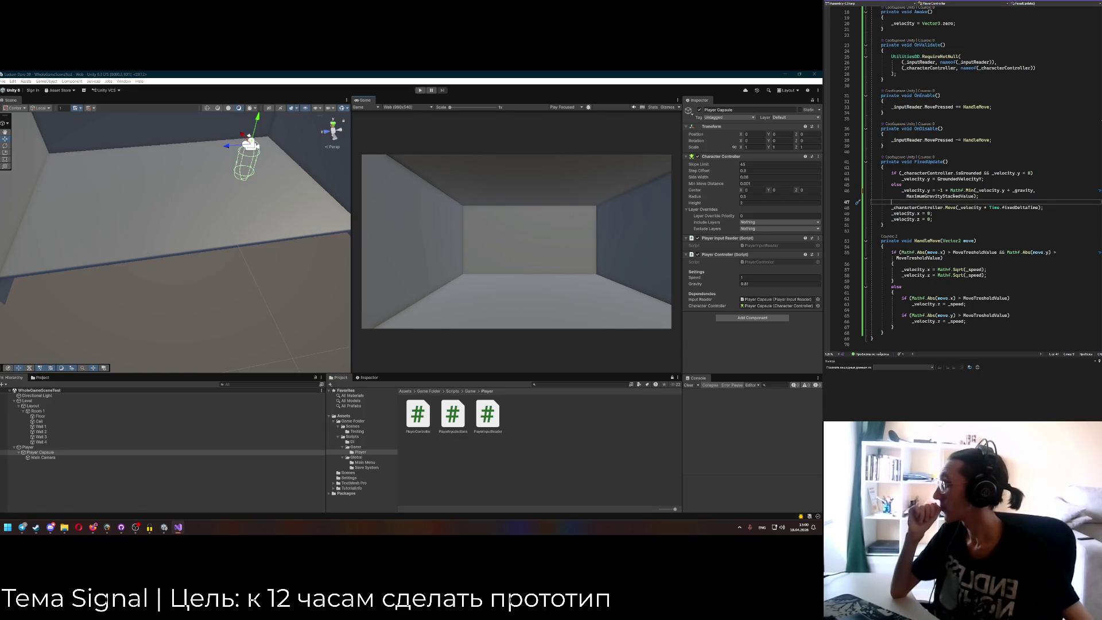
{"action": "mouse_move", "coordinate": [919, 191]}
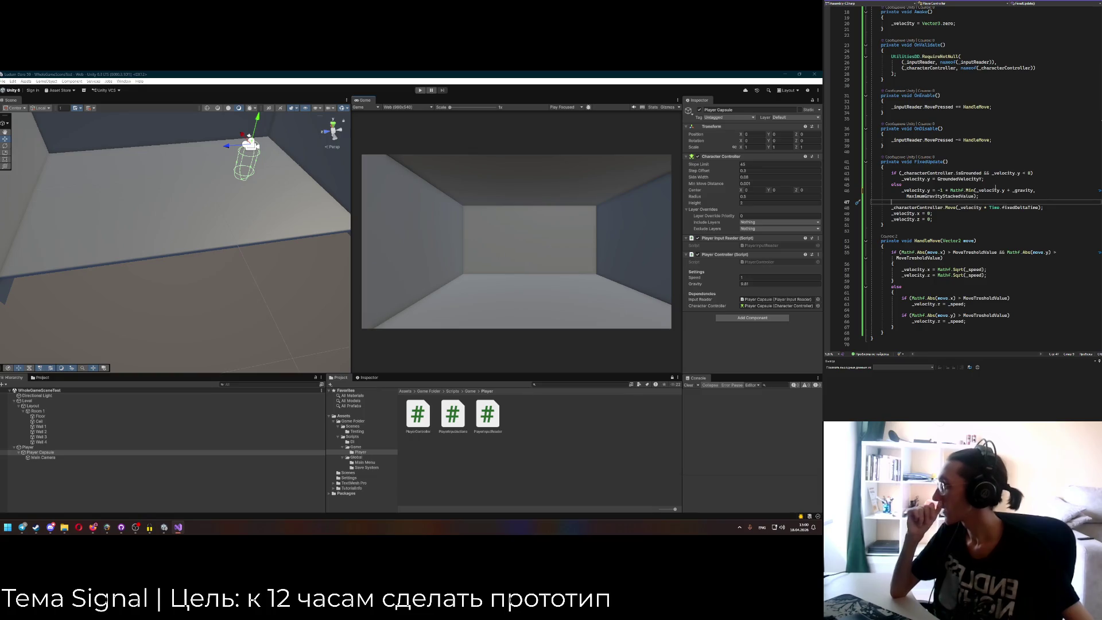
{"action": "left_click", "coordinate": [1005, 193]}
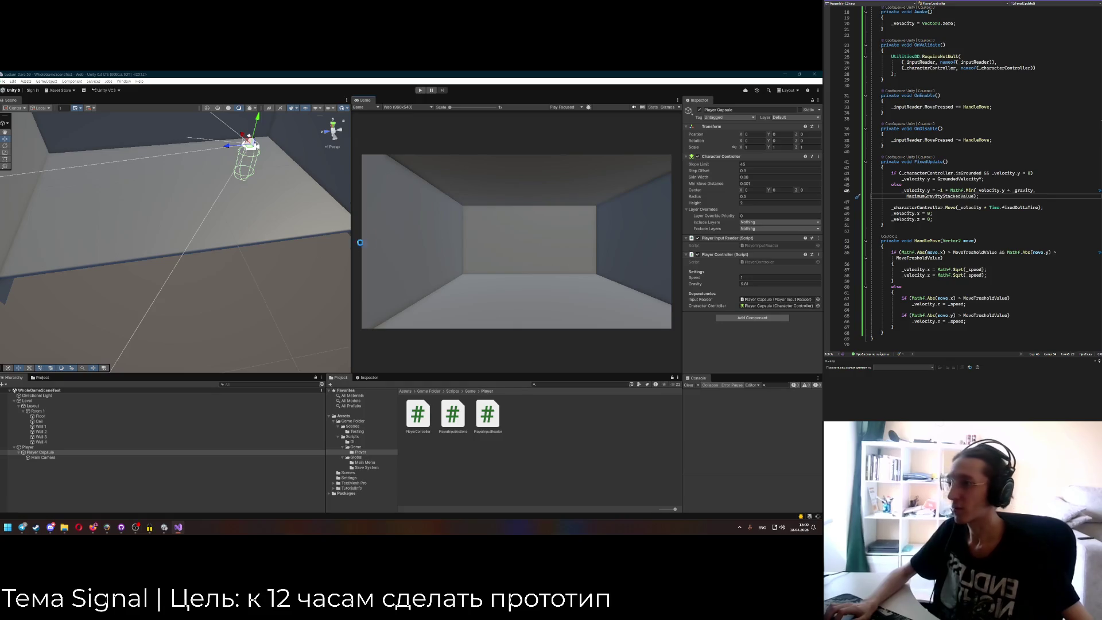
Let Unity recompile, play-test walking the capsule forward with W, then stop.
{"action": "left_click", "coordinate": [400, 229]}
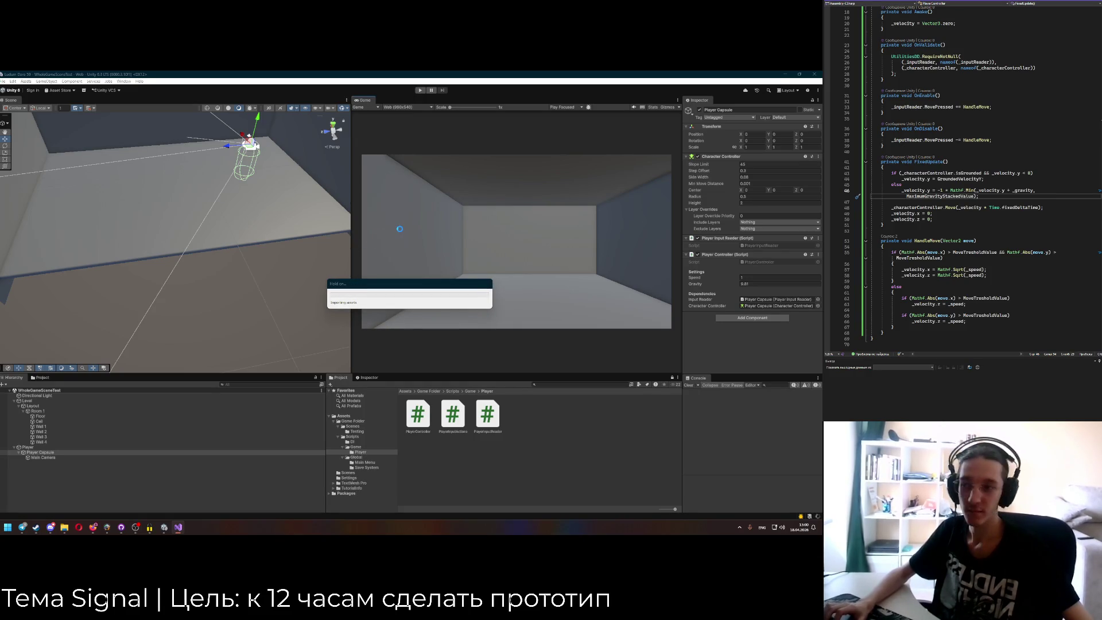
{"action": "left_click", "coordinate": [984, 219]}
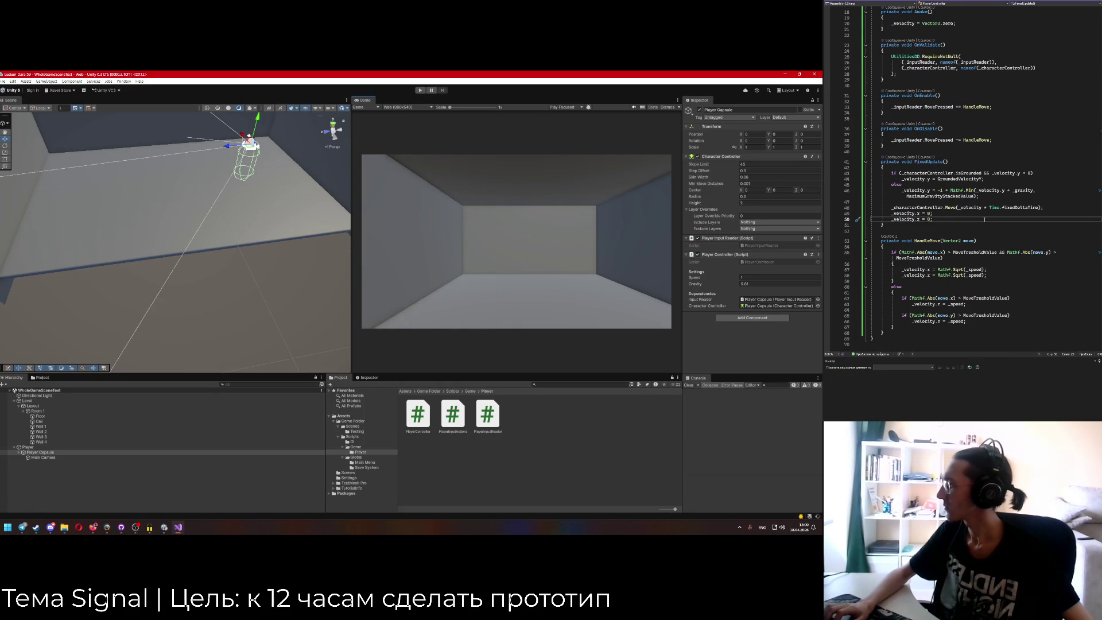
{"action": "left_click", "coordinate": [421, 91]}
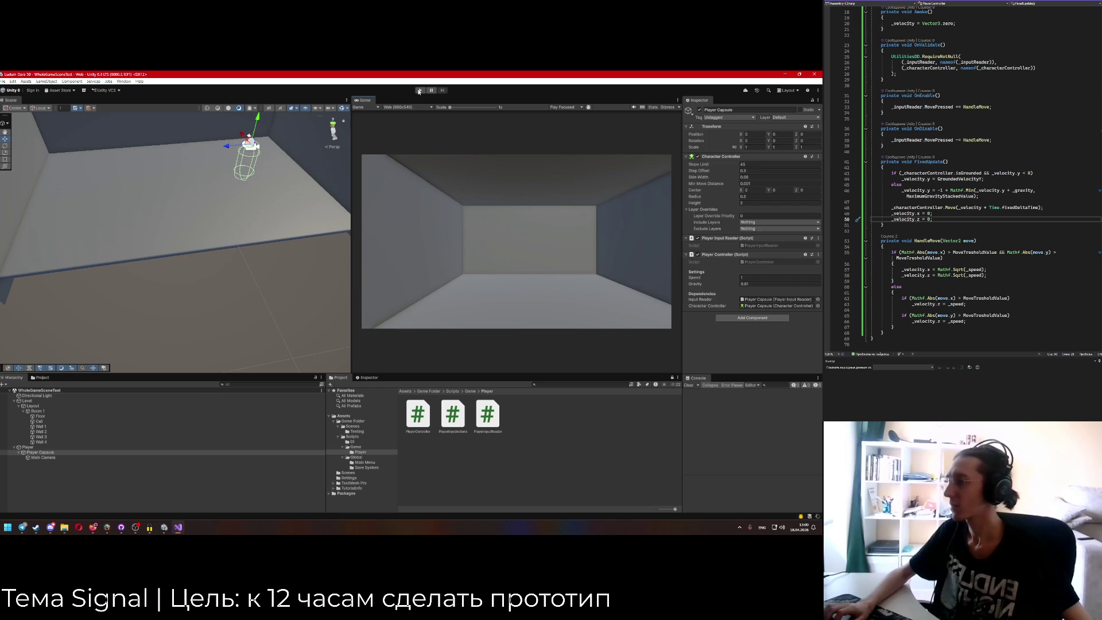
{"action": "key", "text": "ctrl+p"}
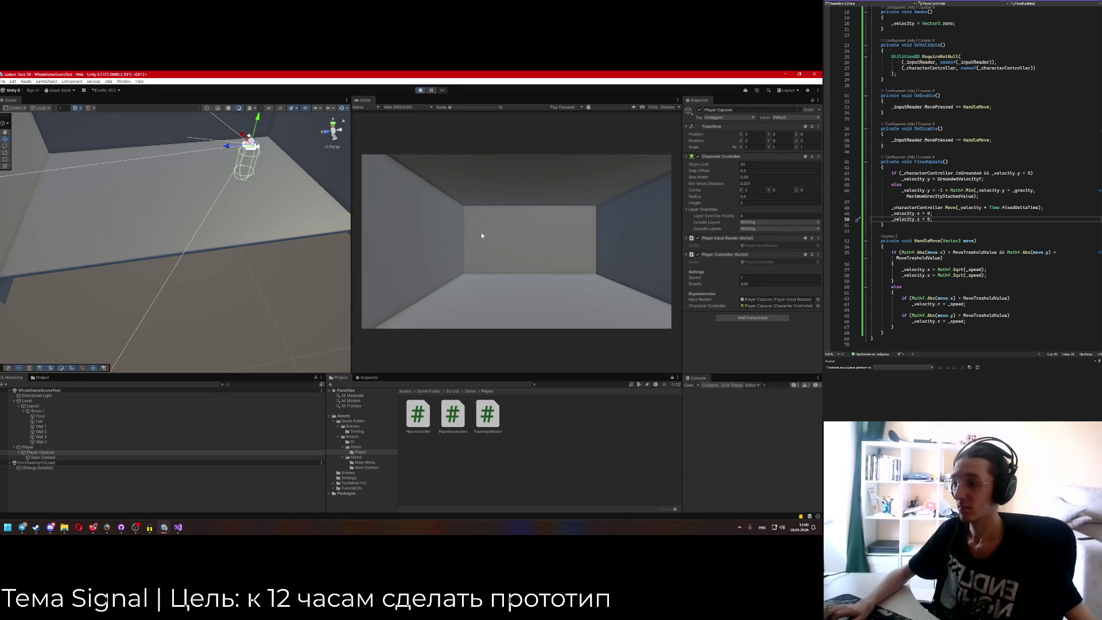
{"action": "key", "text": "w"}
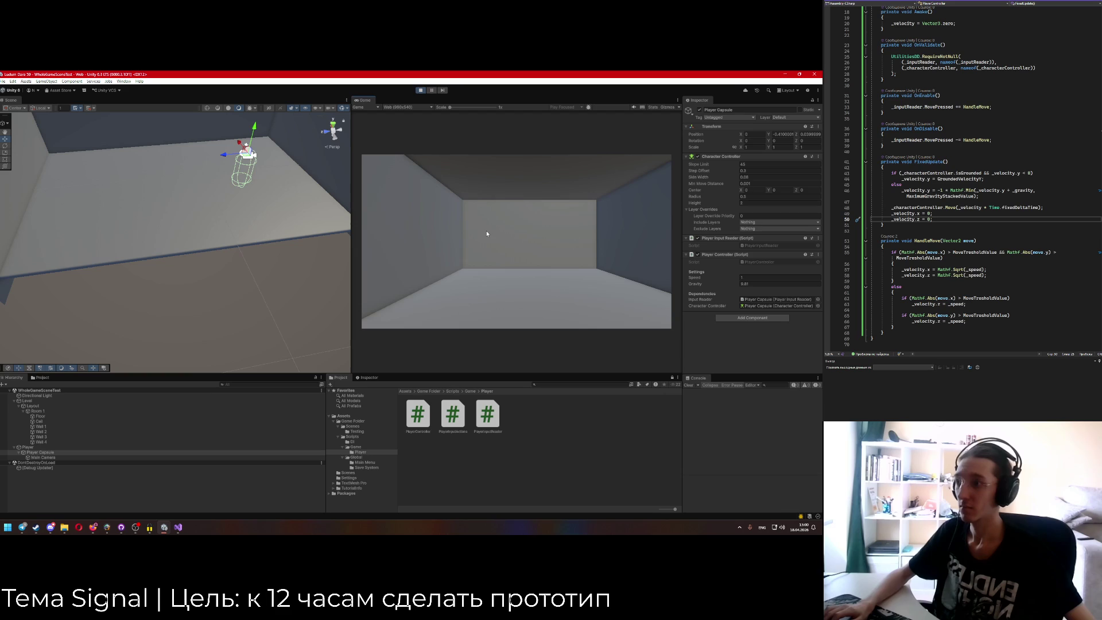
{"action": "key", "text": "w"}
{"action": "left_click", "coordinate": [420, 90]}
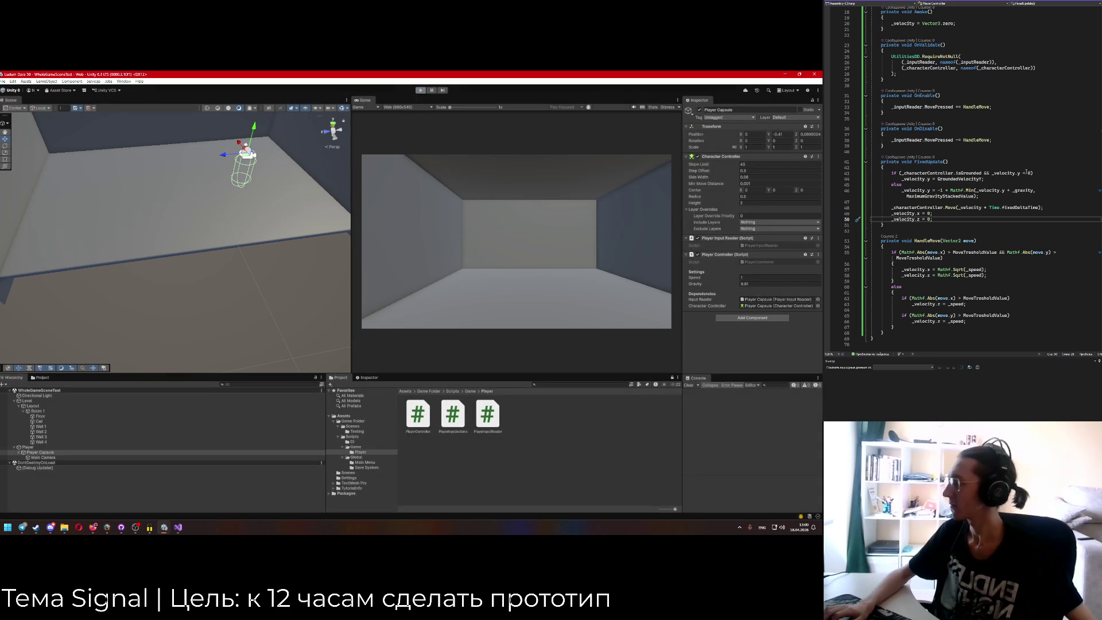
{"action": "left_click", "coordinate": [898, 215]}
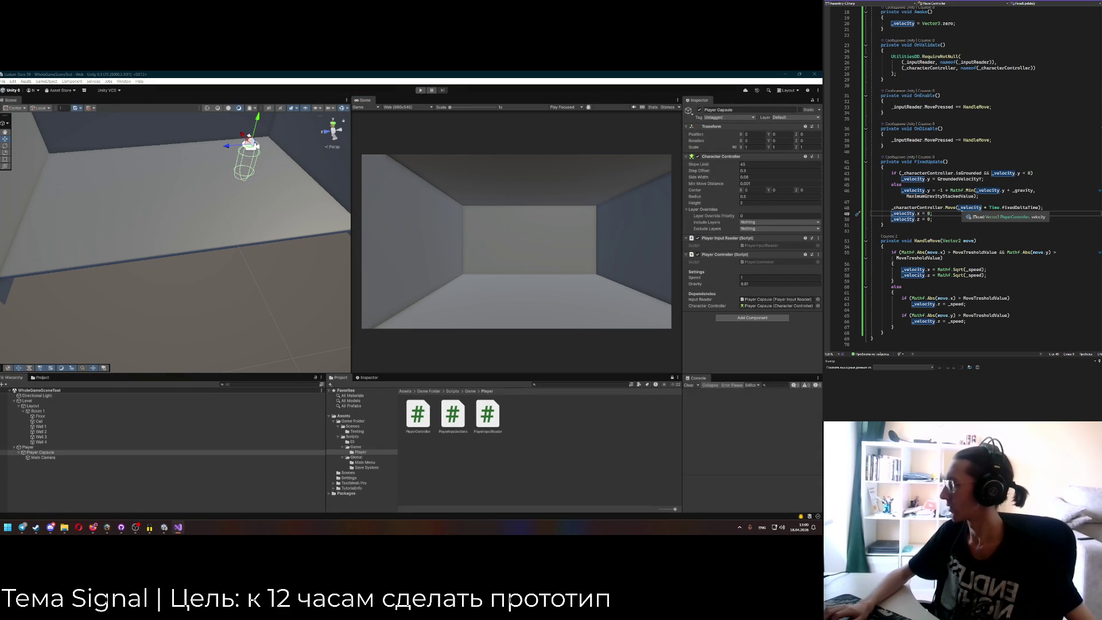
{"action": "scroll", "coordinate": [970, 178], "scroll_direction": "up", "scroll_amount": 1}
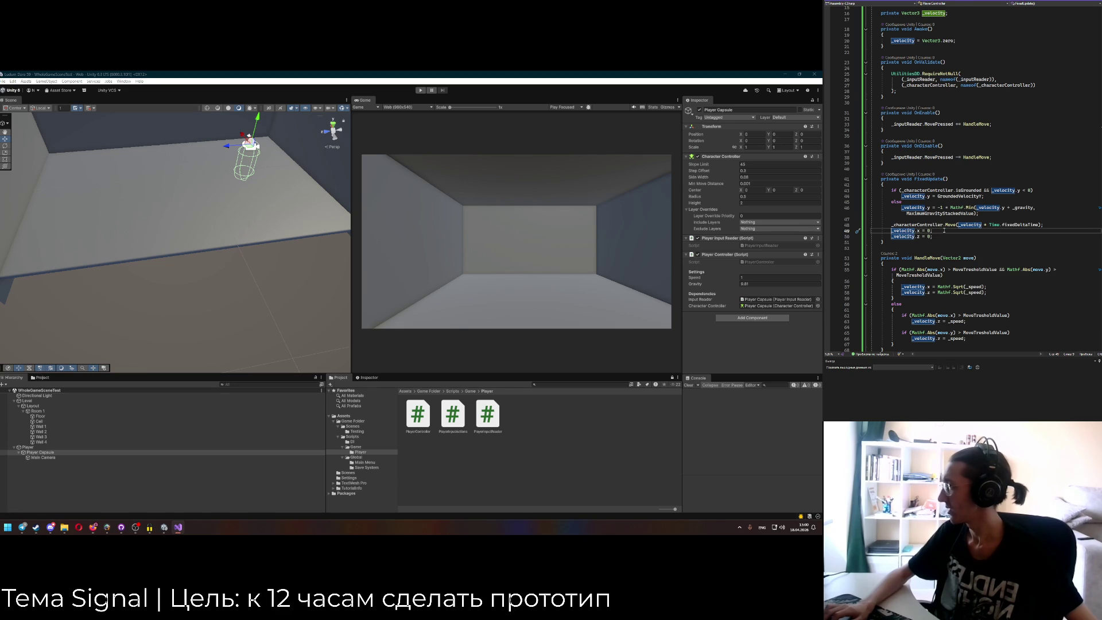
{"action": "scroll", "coordinate": [944, 230], "scroll_direction": "down", "scroll_amount": 1}
{"action": "scroll", "coordinate": [944, 231], "scroll_direction": "down", "scroll_amount": 1}
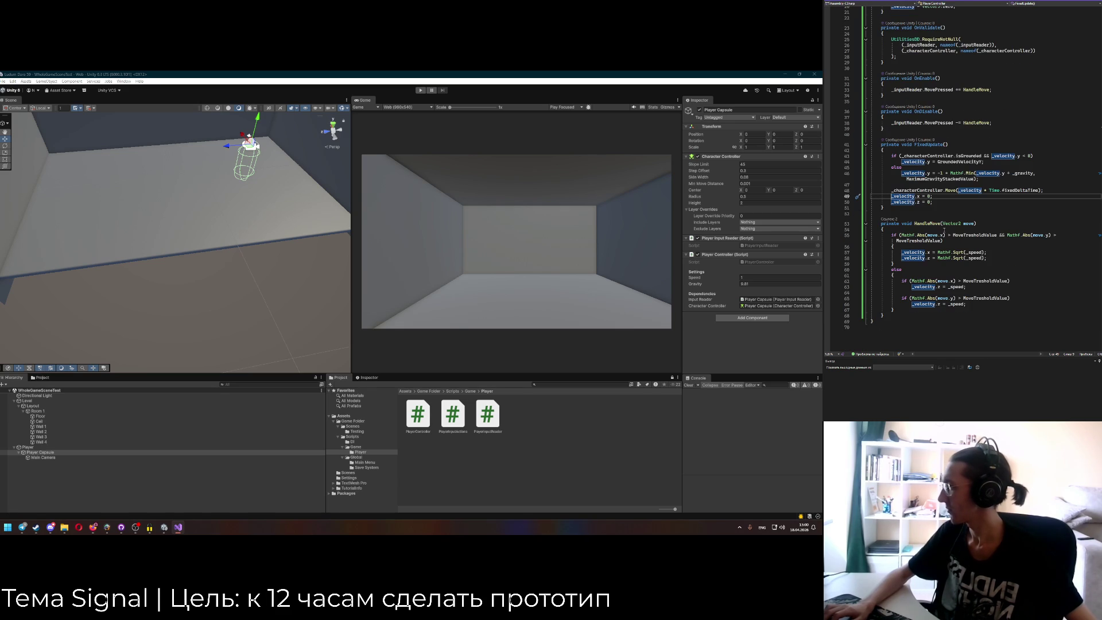
{"action": "type", "text": "//"}
{"action": "key", "text": "Down"}
{"action": "type", "text": "//"}
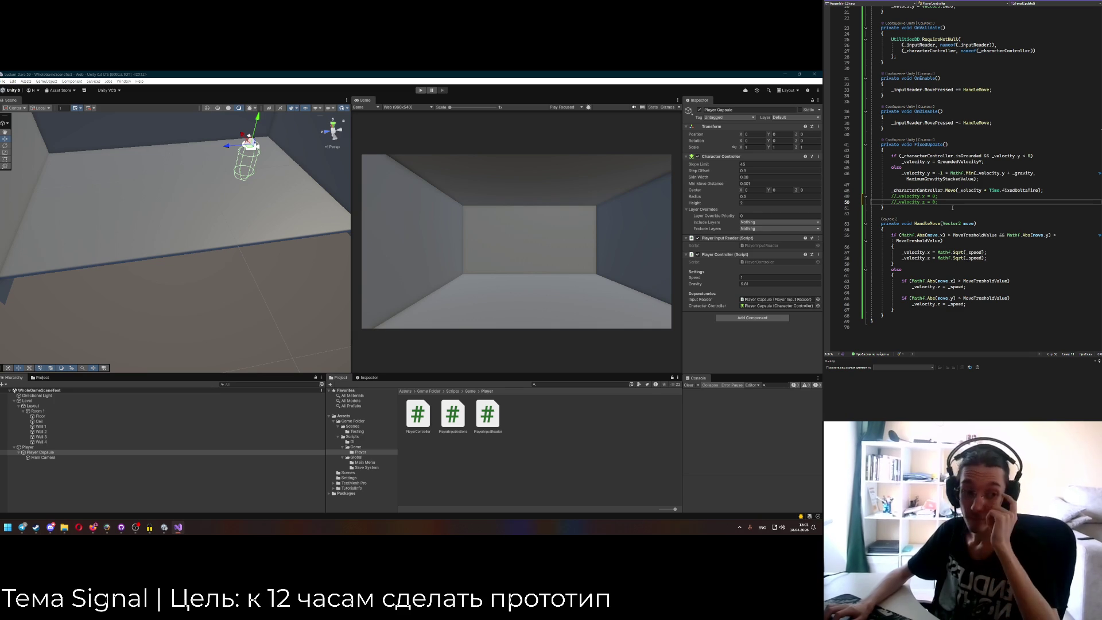
{"action": "key", "text": "Up"}
{"action": "key", "text": "BackSpace"}
{"action": "key", "text": "BackSpace"}
{"action": "key", "text": "Down"}
{"action": "key", "text": "Delete"}
{"action": "key", "text": "Delete"}
{"action": "key", "text": "Up"}
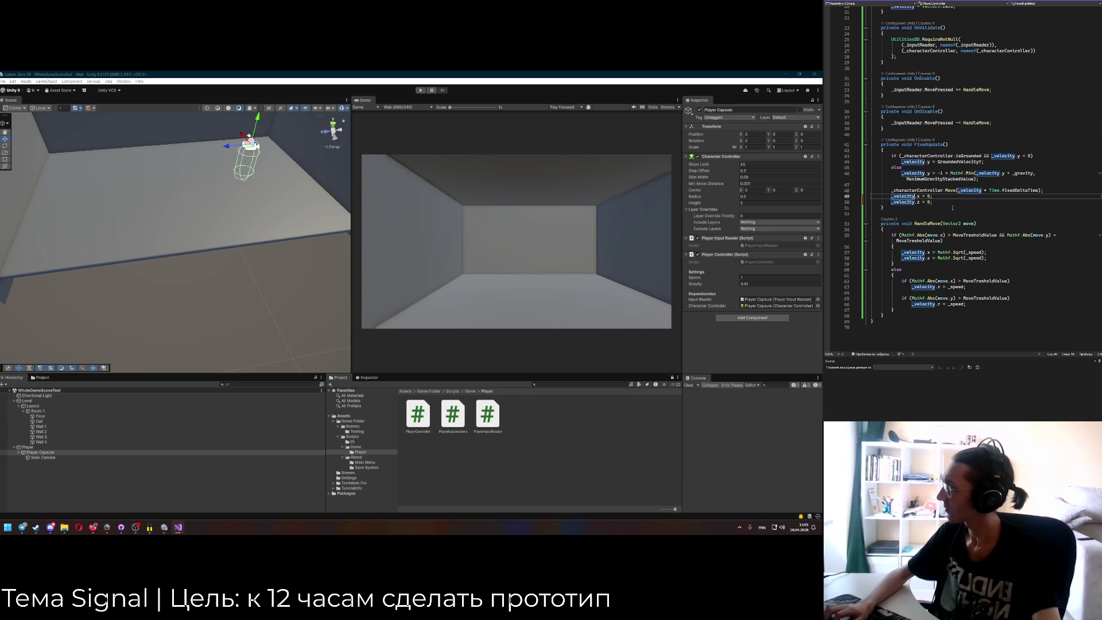
{"action": "key", "text": "Right"}
{"action": "key", "text": "Right"}
{"action": "key", "text": "Right"}
{"action": "scroll", "coordinate": [952, 208], "scroll_direction": "up", "scroll_amount": 7}
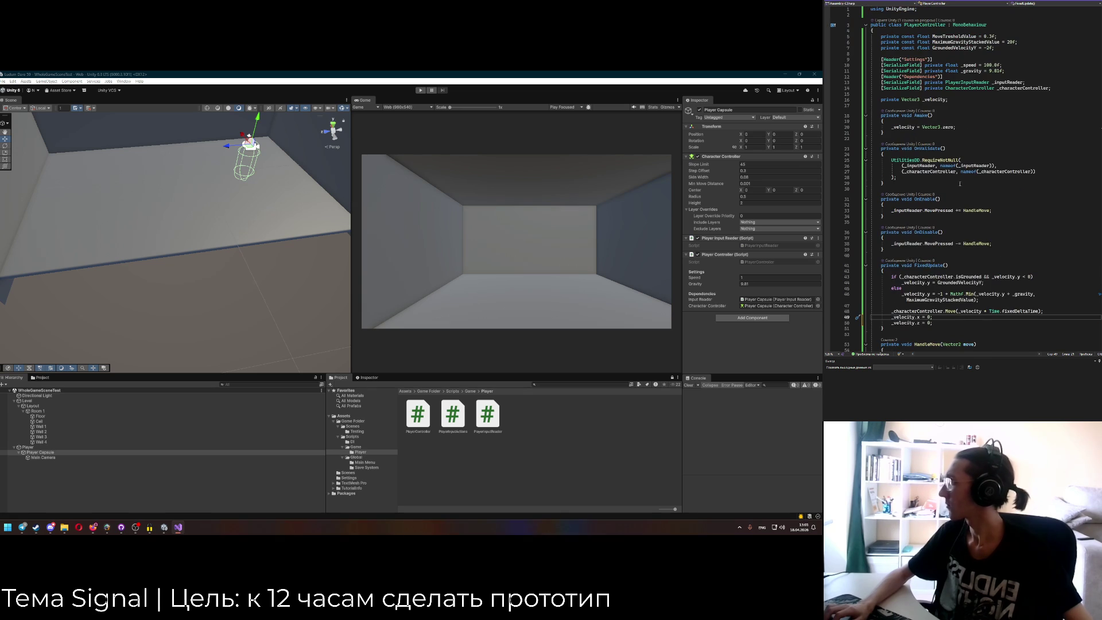
Declare 'private const float HorizontalSlowingSpeed' and change _speed from 100.0f to 1.0f.
{"action": "left_click", "coordinate": [1016, 52]}
{"action": "key", "text": "Return"}
{"action": "type", "text": "privat"}
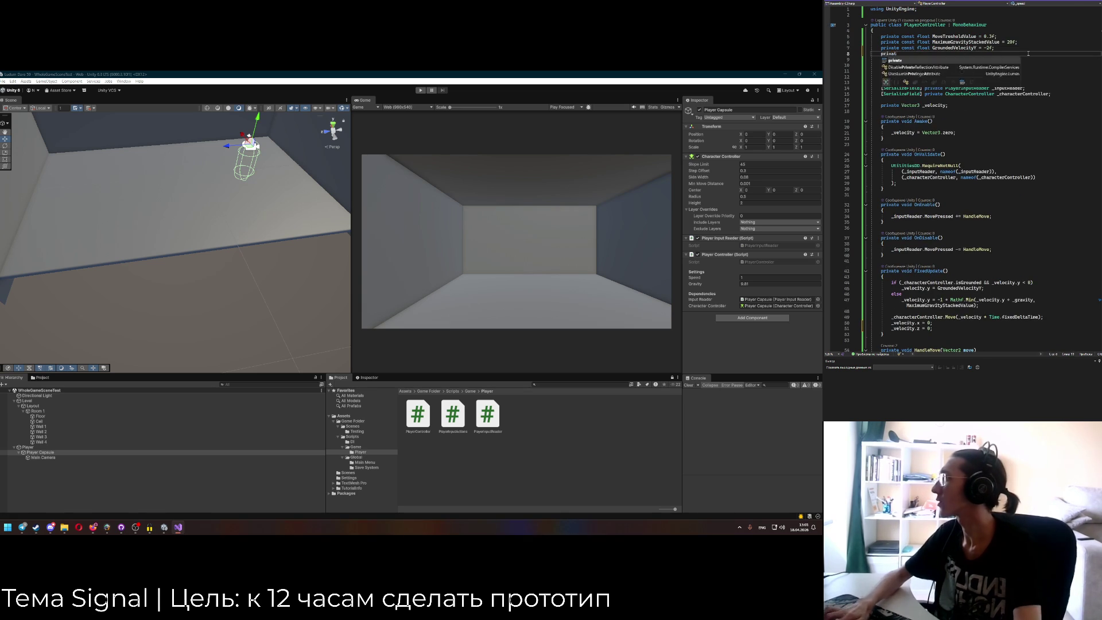
{"action": "type", "text": "e const float "}
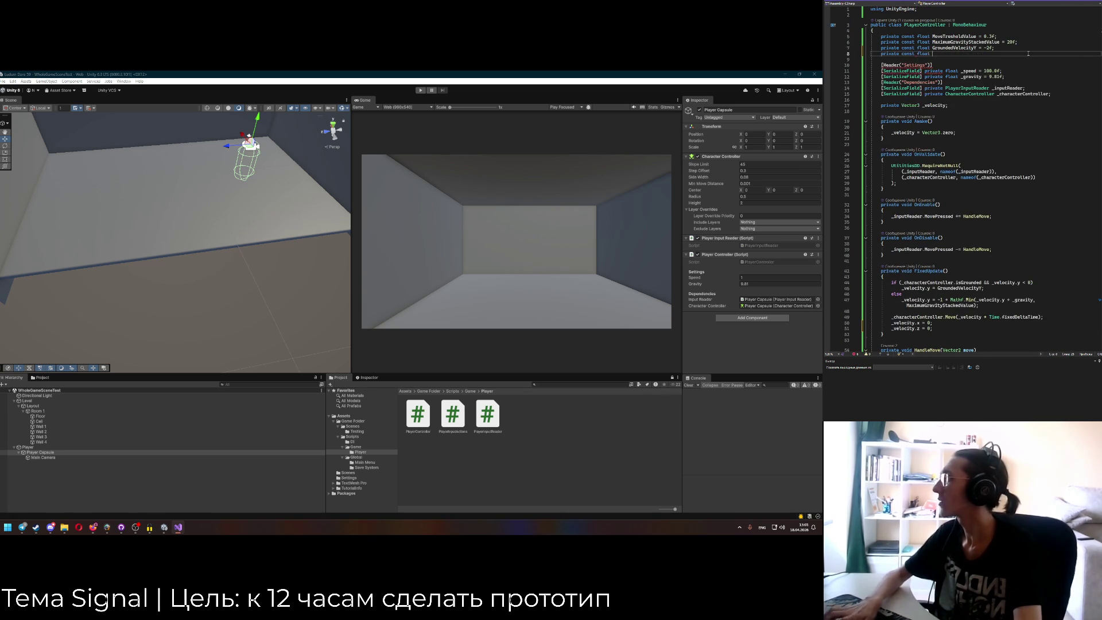
{"action": "type", "text": "HorizontalSlo"}
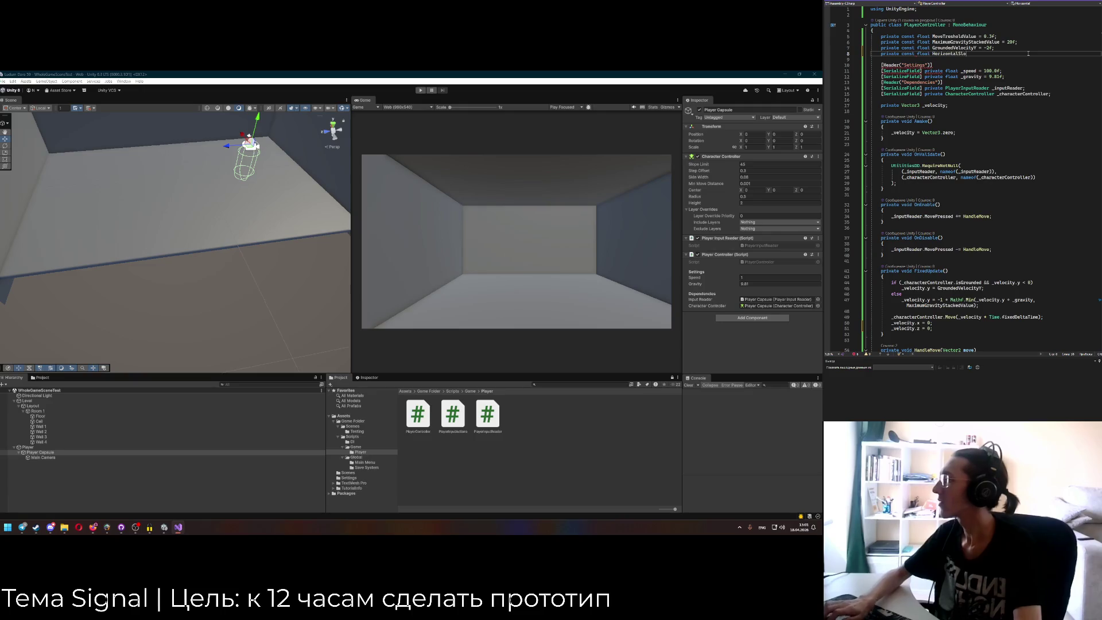
{"action": "type", "text": "wingSpeed ="}
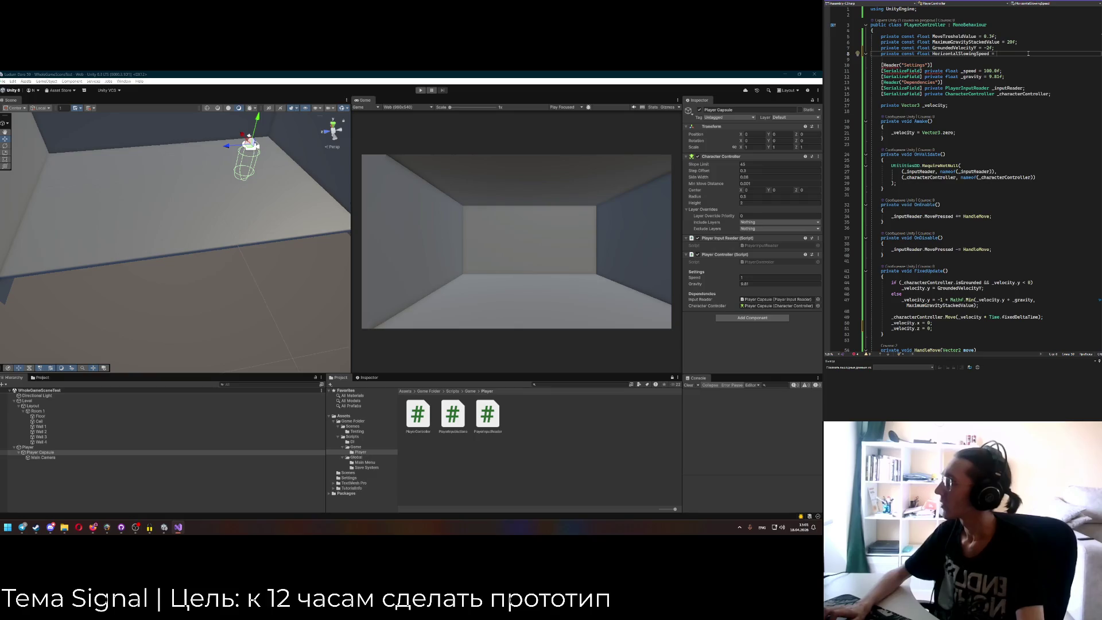
{"action": "double_click", "coordinate": [988, 71]}
{"action": "type", "text": "1"}
{"action": "left_click", "coordinate": [1001, 52]}
{"action": "type", "text": "0."}
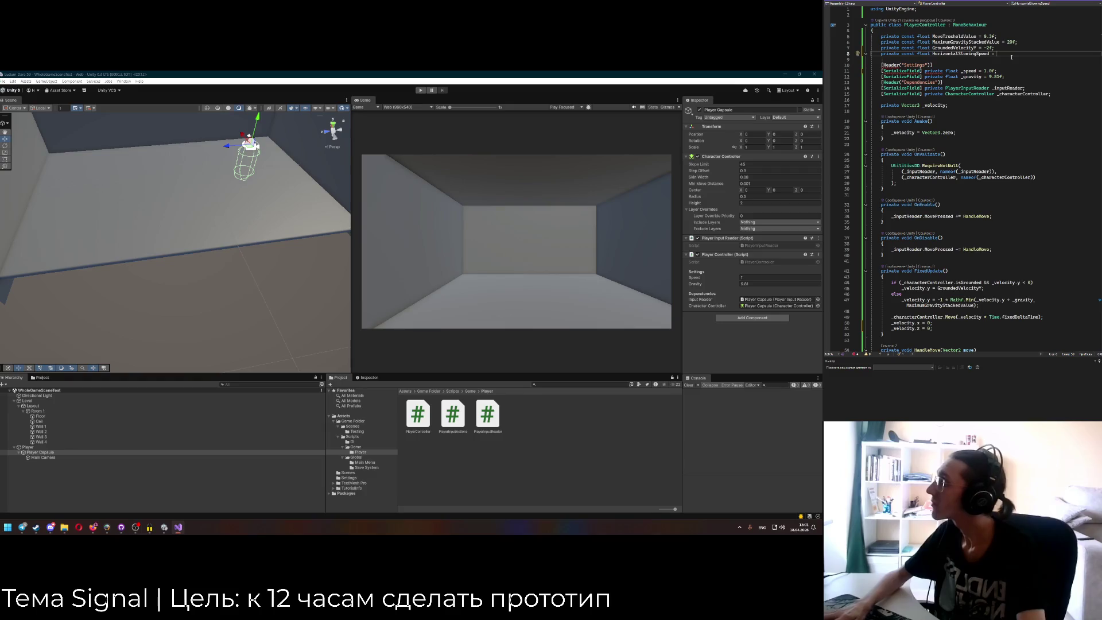
{"action": "type", "text": ";"}
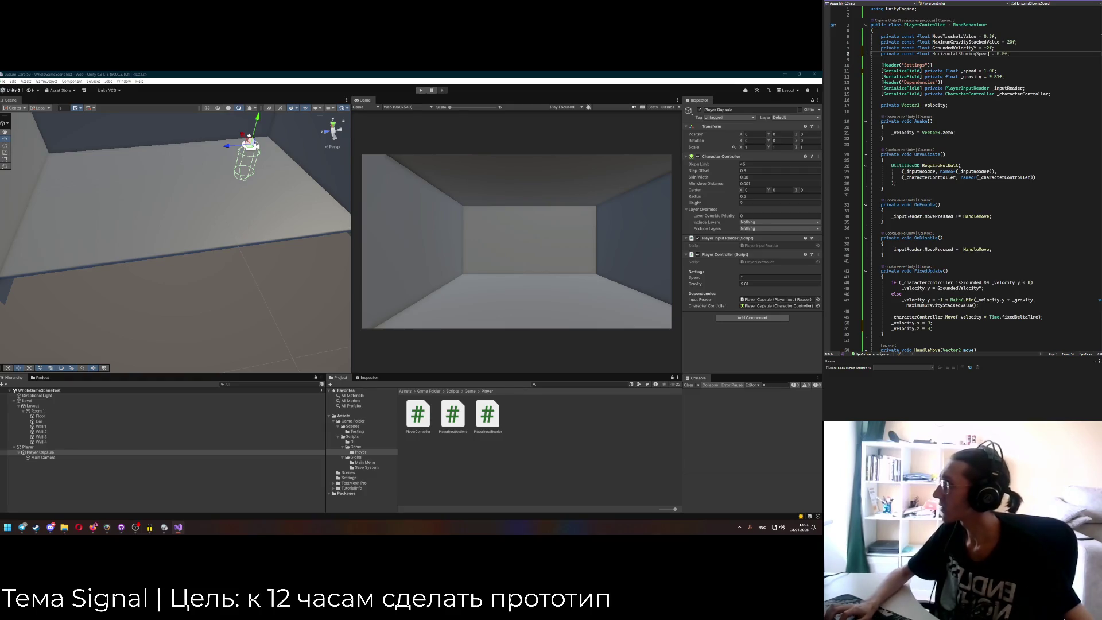
{"action": "scroll", "coordinate": [971, 147], "scroll_direction": "down", "scroll_amount": 6}
{"action": "scroll", "coordinate": [970, 147], "scroll_direction": "down", "scroll_amount": 5}
{"action": "scroll", "coordinate": [970, 147], "scroll_direction": "up", "scroll_amount": 2}
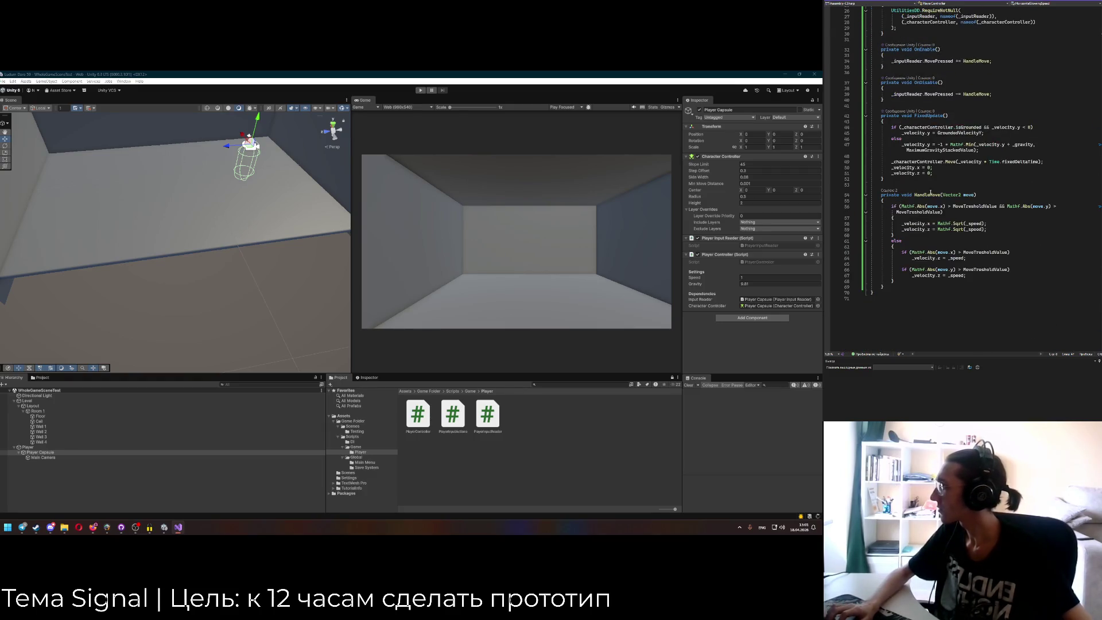
Change lines 50–51 to '_velocity.x -= HorizontalSlowingSpeed;' and '_velocity.z -= HorizontalSlowingSpeed;'.
{"action": "left_click", "coordinate": [922, 167]}
{"action": "key", "text": "shift+End"}
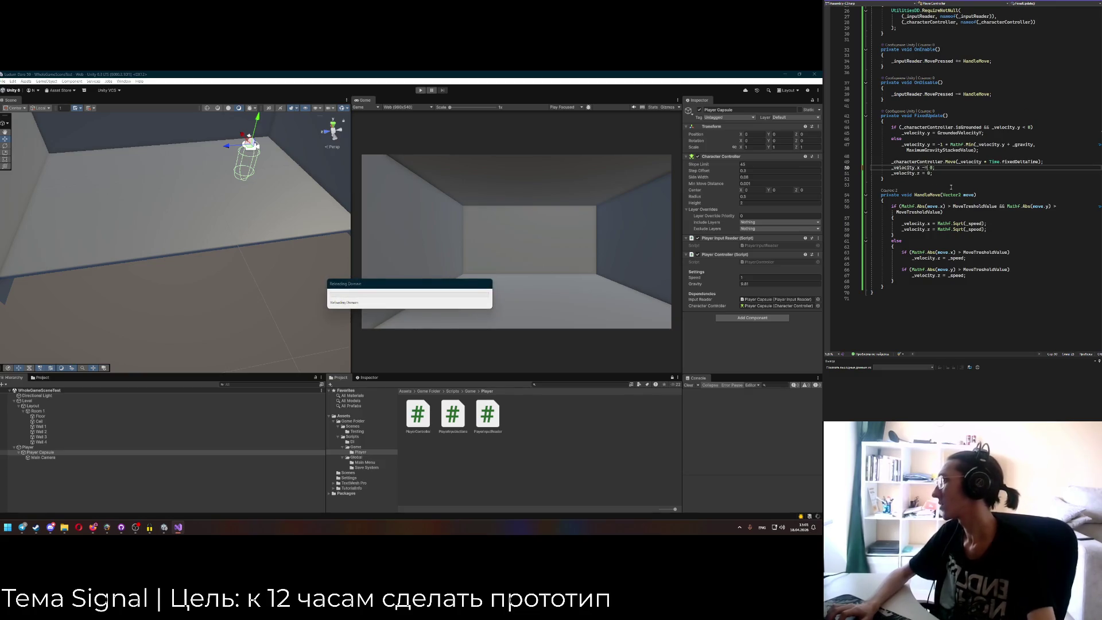
{"action": "type", "text": "-= HorizontalSlowingSpeed;"}
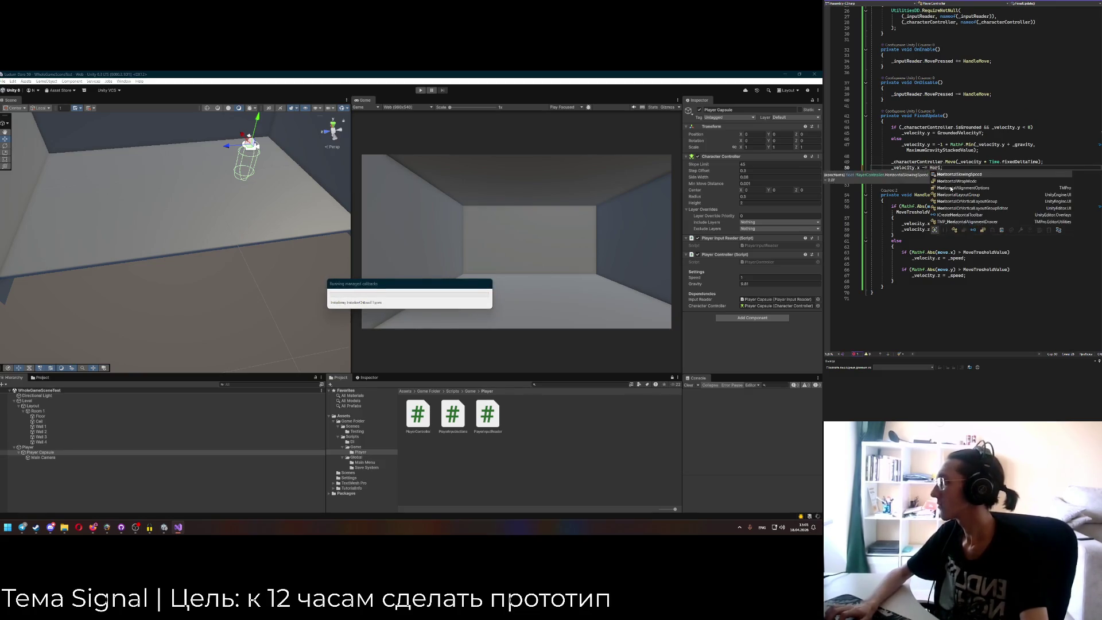
{"action": "key", "text": "Down"}
{"action": "type", "text": "-= HorizontalSlowingSpeed;"}
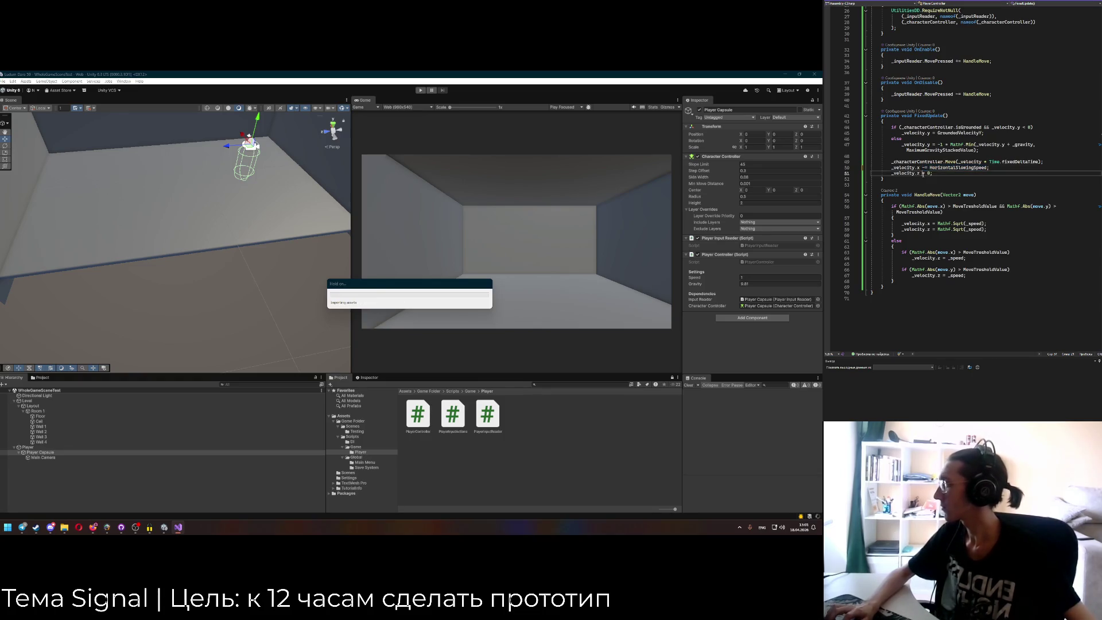
{"action": "double_click", "coordinate": [925, 167]}
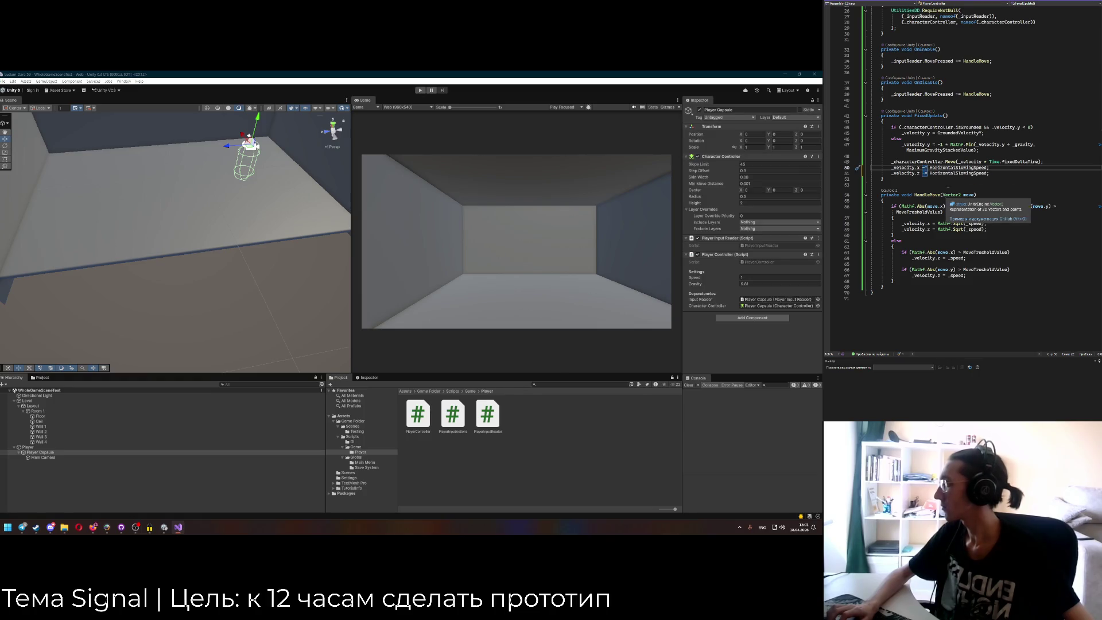
{"action": "left_click", "coordinate": [999, 168]}
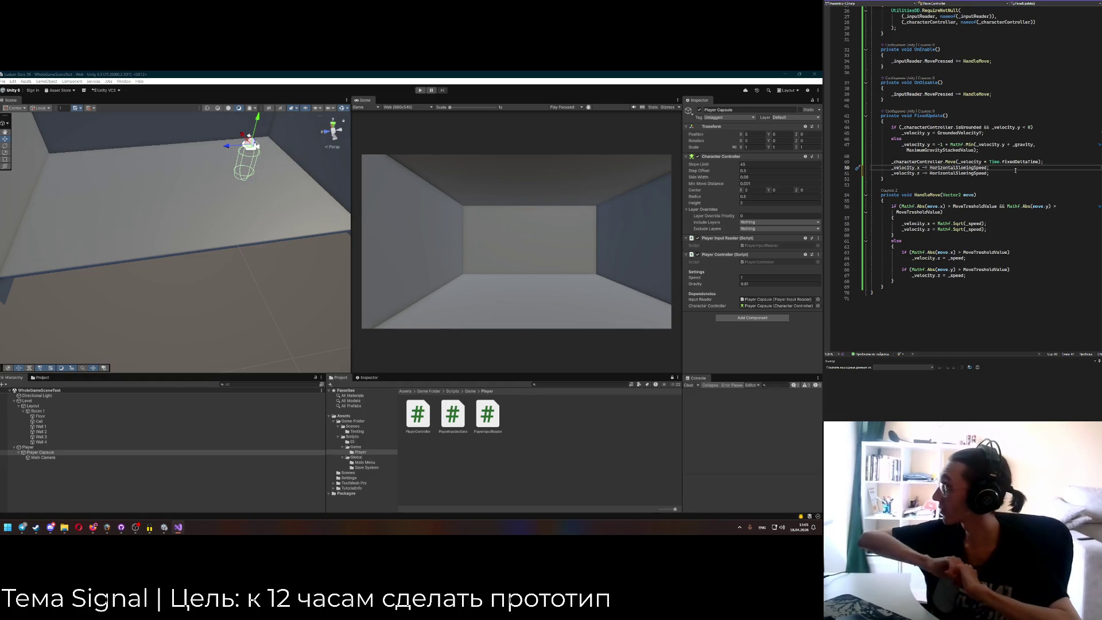
Comment out both HorizontalSlowingSpeed subtraction lines with Ctrl+K, Ctrl+C.
{"action": "left_click", "coordinate": [891, 169]}
{"action": "key", "text": "shift+Down"}
{"action": "key", "text": "shift+Down"}
{"action": "key", "text": "ctrl+k"}
{"action": "key", "text": "ctrl+c"}
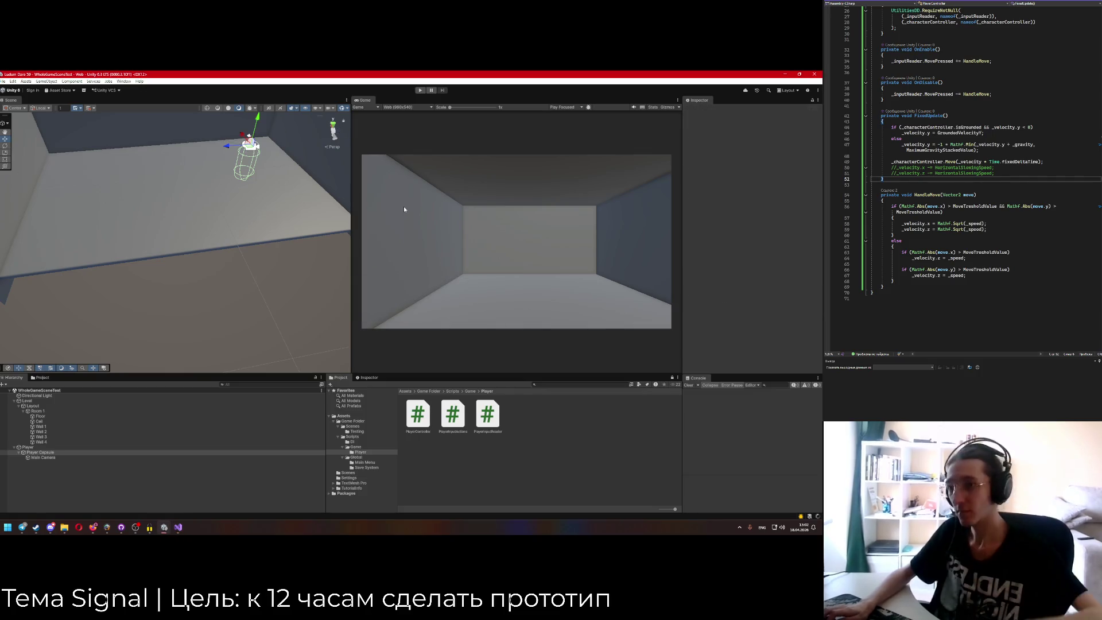
Play-test walking the capsule forward with W toward the back wall, then stop.
{"action": "left_click", "coordinate": [420, 91]}
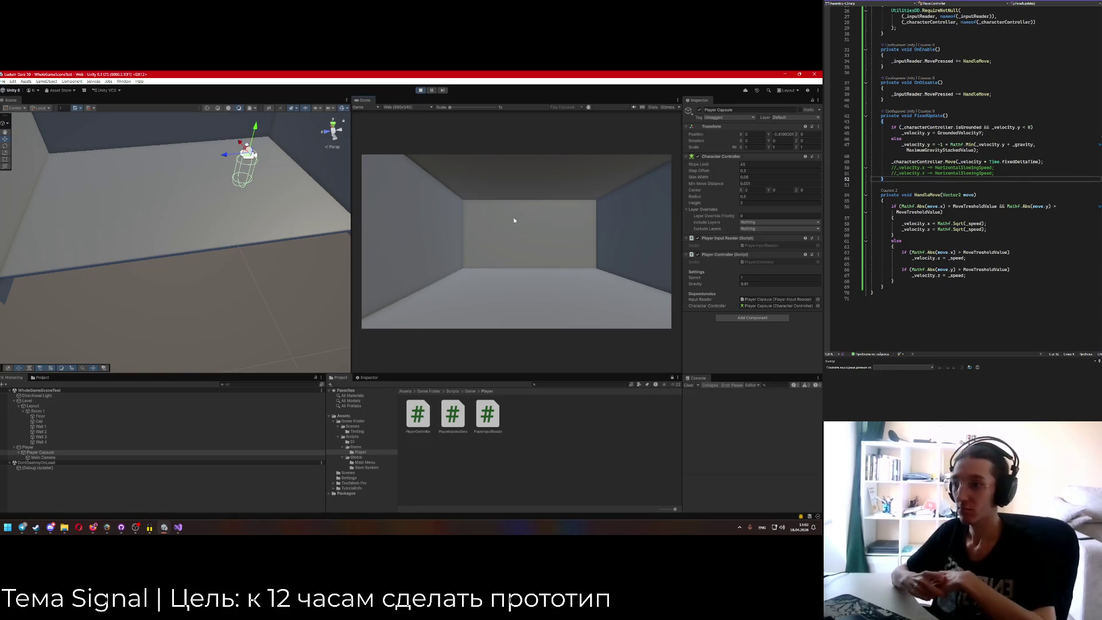
{"action": "key", "text": "w"}
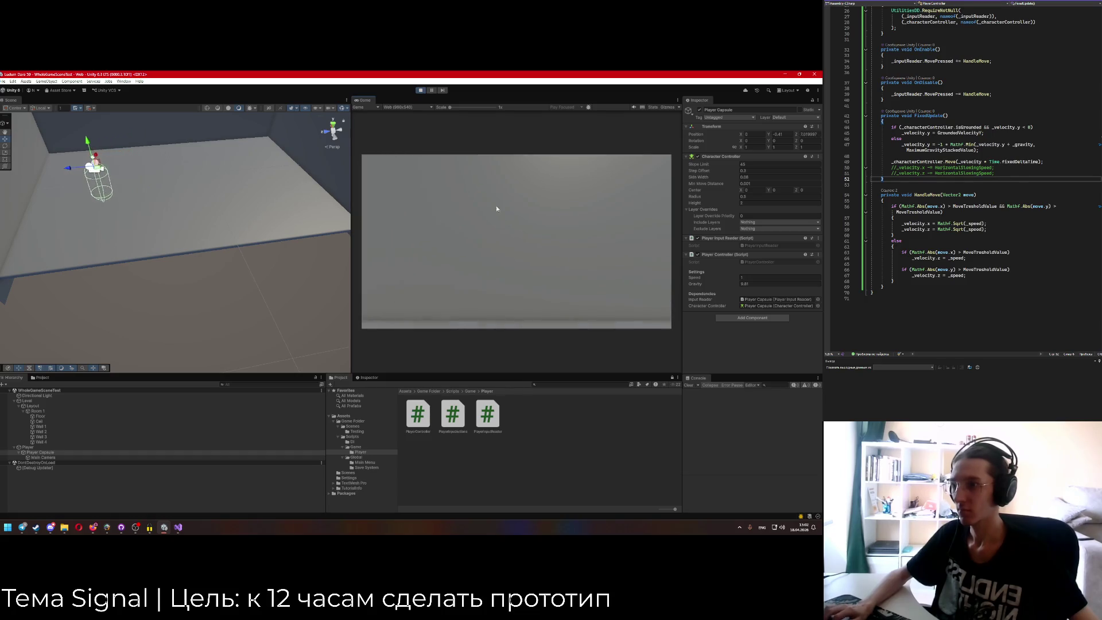
{"action": "key", "text": "ctrl+p"}
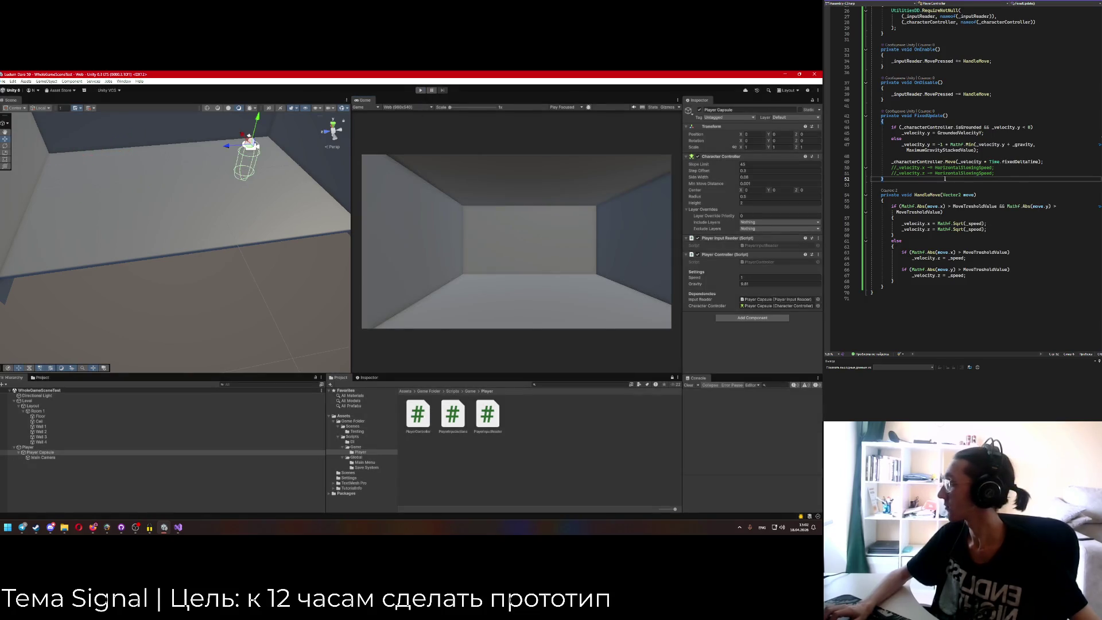
Save the edited PlayerController script and return to ChatGPT's answer.
{"action": "left_click", "coordinate": [940, 172]}
{"action": "key", "text": "ctrl+s"}
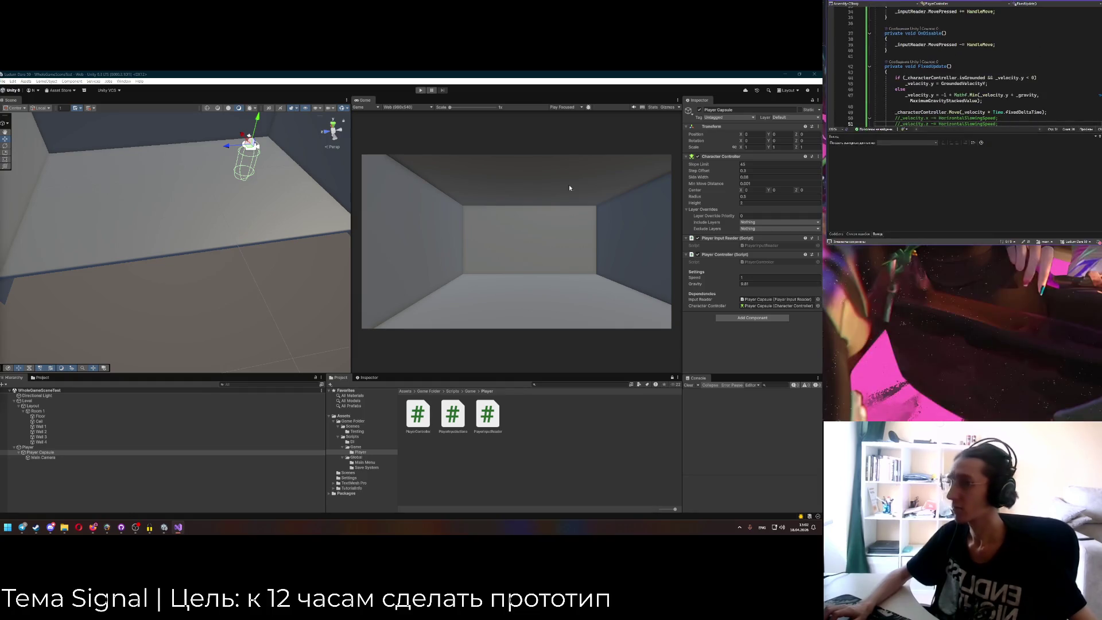
{"action": "key", "text": "alt+Tab"}
{"action": "scroll", "coordinate": [420, 297], "scroll_direction": "up", "scroll_amount": 3}
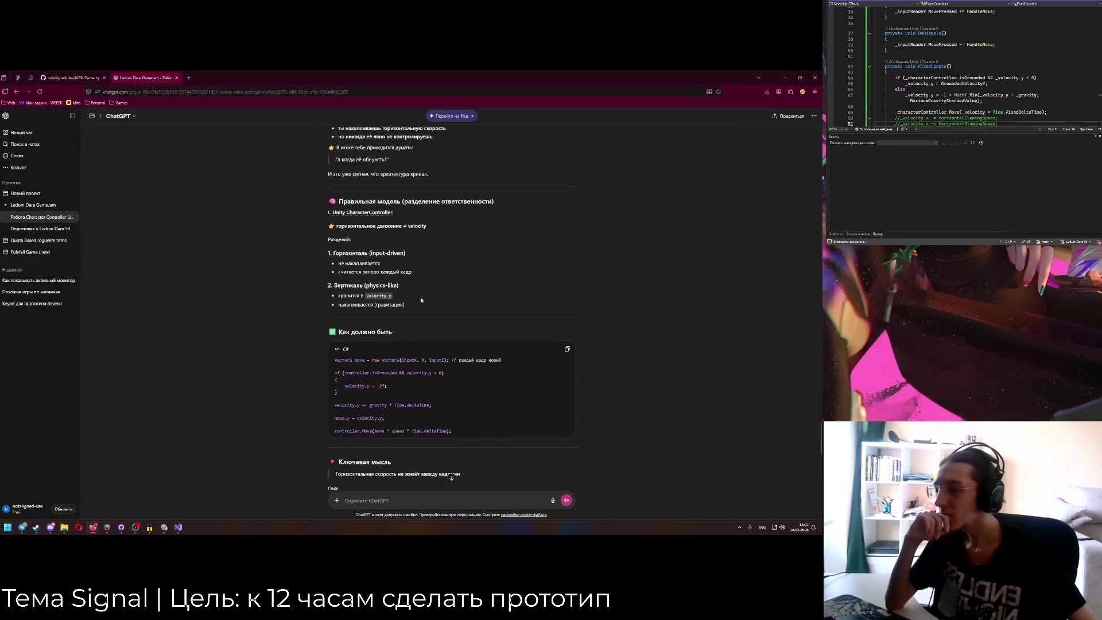
Scroll through ChatGPT's answer down to the 'Как бы я сделал' code example.
{"action": "scroll", "coordinate": [421, 298], "scroll_direction": "down", "scroll_amount": 2}
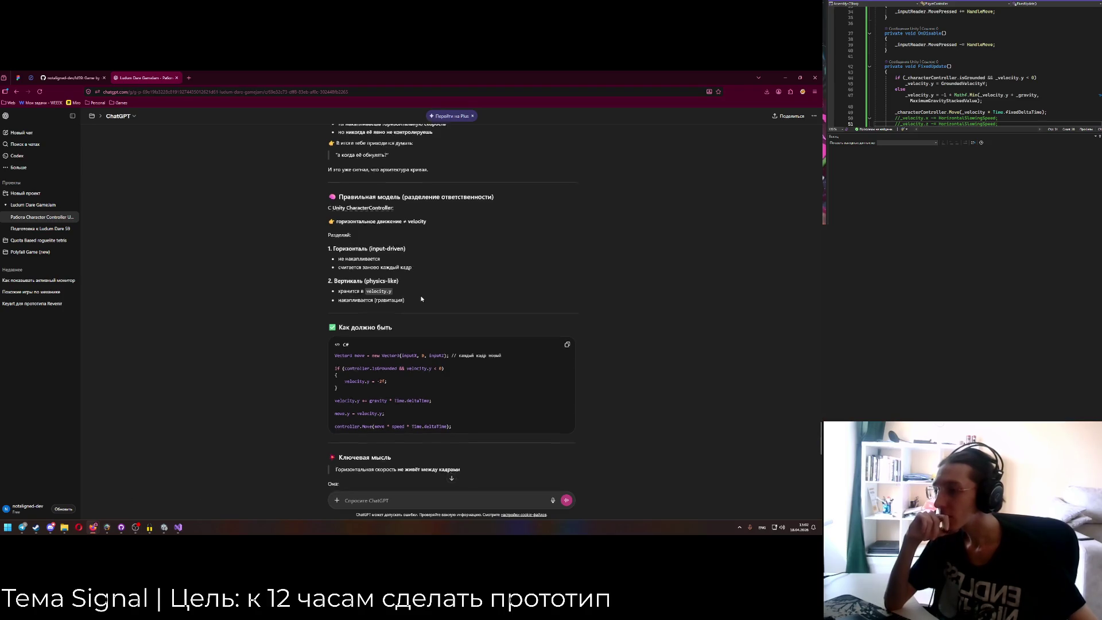
{"action": "scroll", "coordinate": [415, 295], "scroll_direction": "down", "scroll_amount": 2}
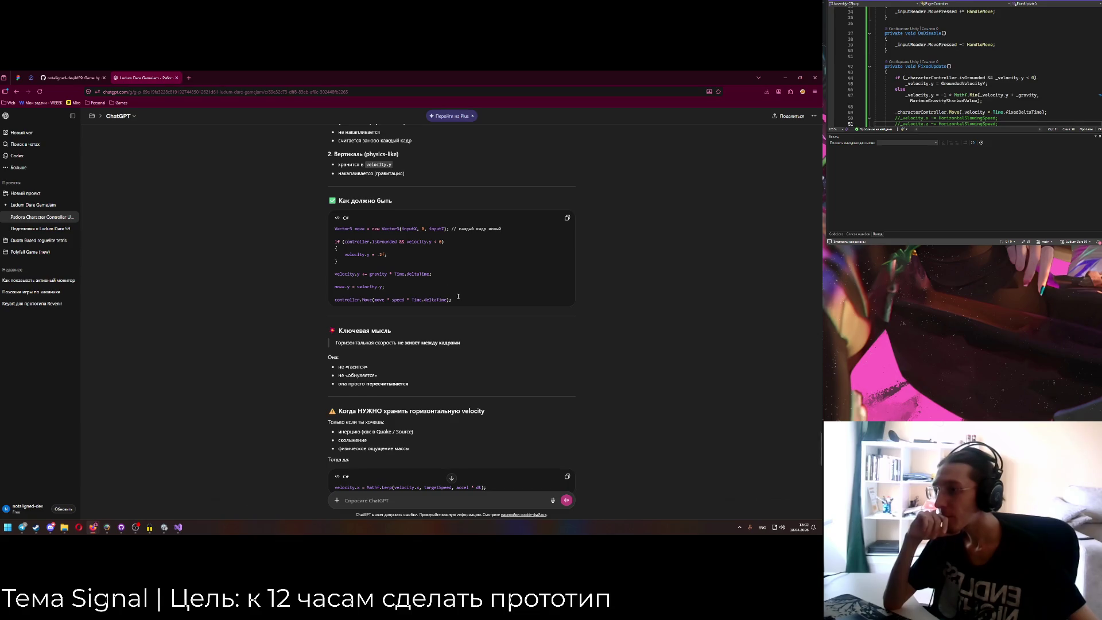
{"action": "scroll", "coordinate": [456, 317], "scroll_direction": "down", "scroll_amount": 3}
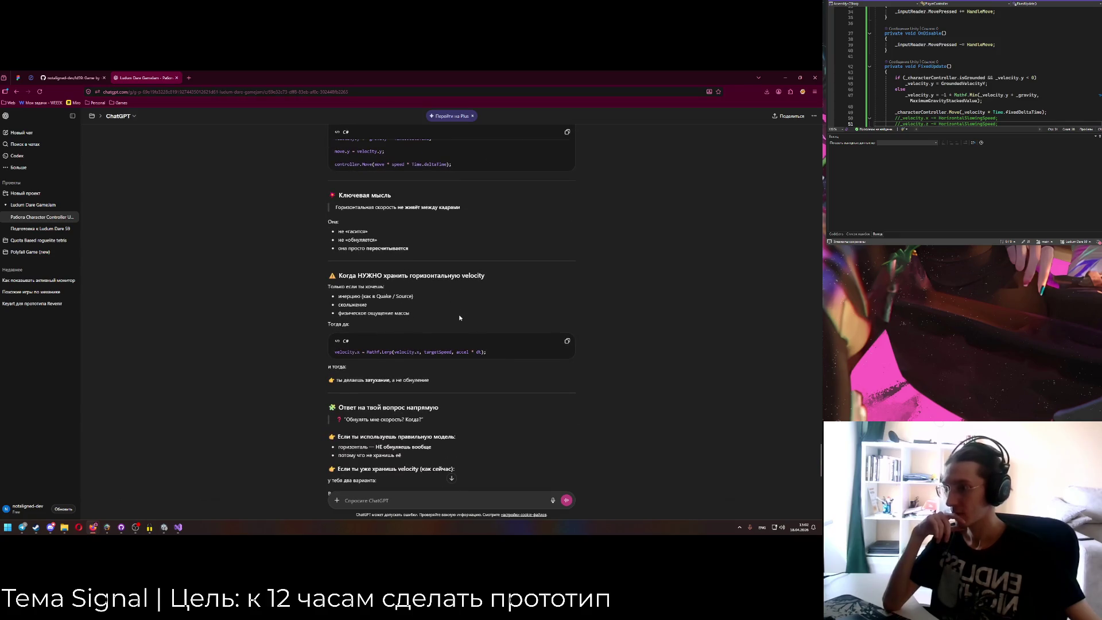
{"action": "scroll", "coordinate": [459, 314], "scroll_direction": "down", "scroll_amount": 2}
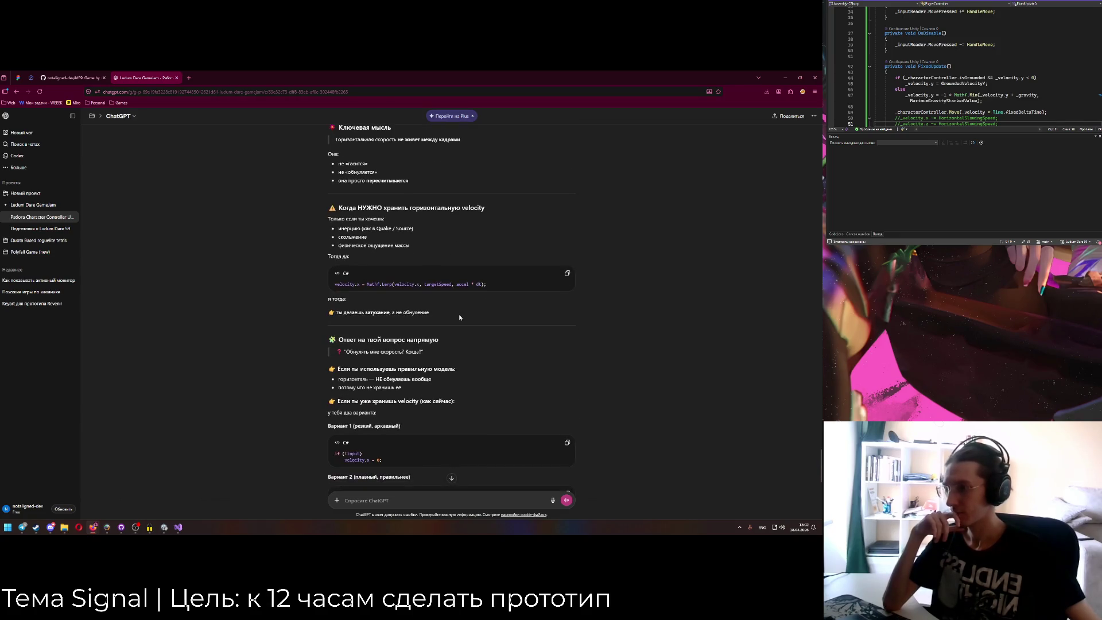
{"action": "scroll", "coordinate": [459, 317], "scroll_direction": "down", "scroll_amount": 2}
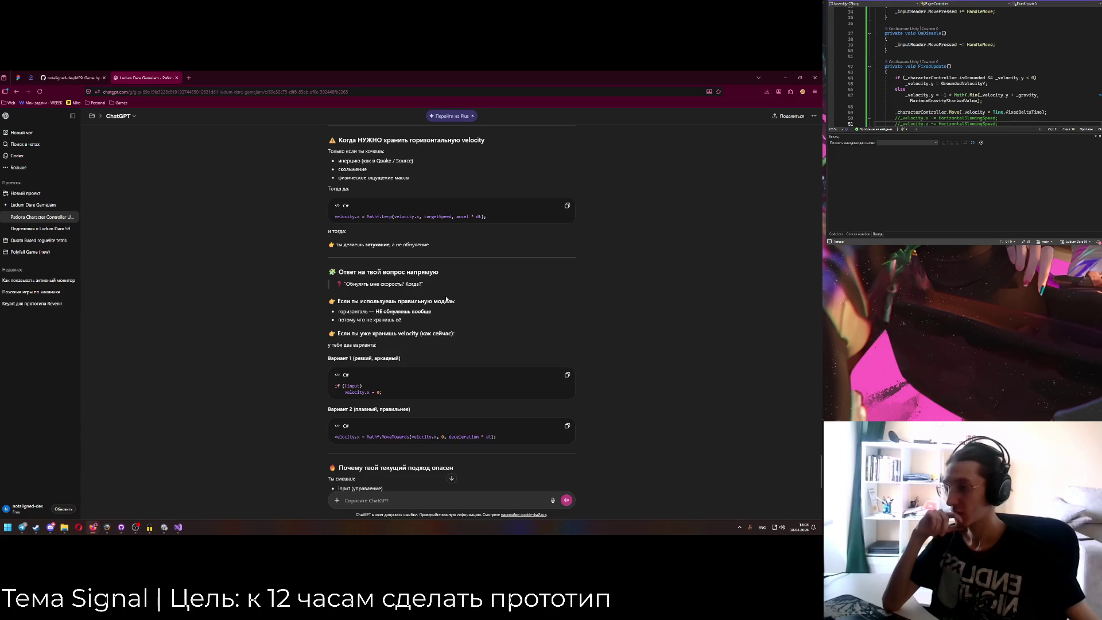
{"action": "scroll", "coordinate": [446, 298], "scroll_direction": "down", "scroll_amount": 2}
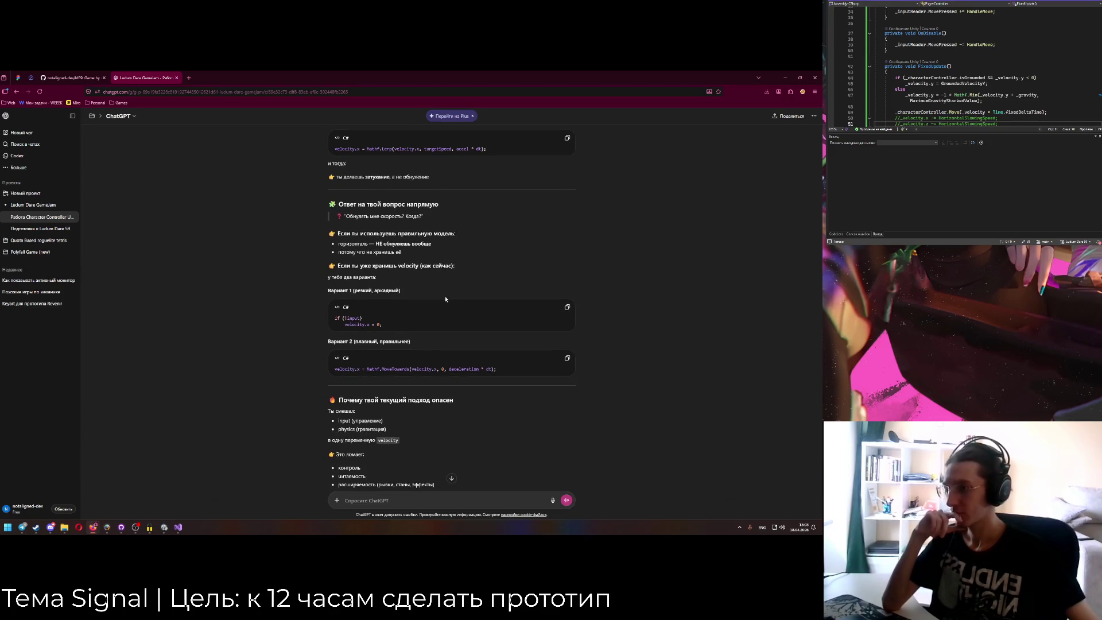
{"action": "scroll", "coordinate": [445, 299], "scroll_direction": "down", "scroll_amount": 4}
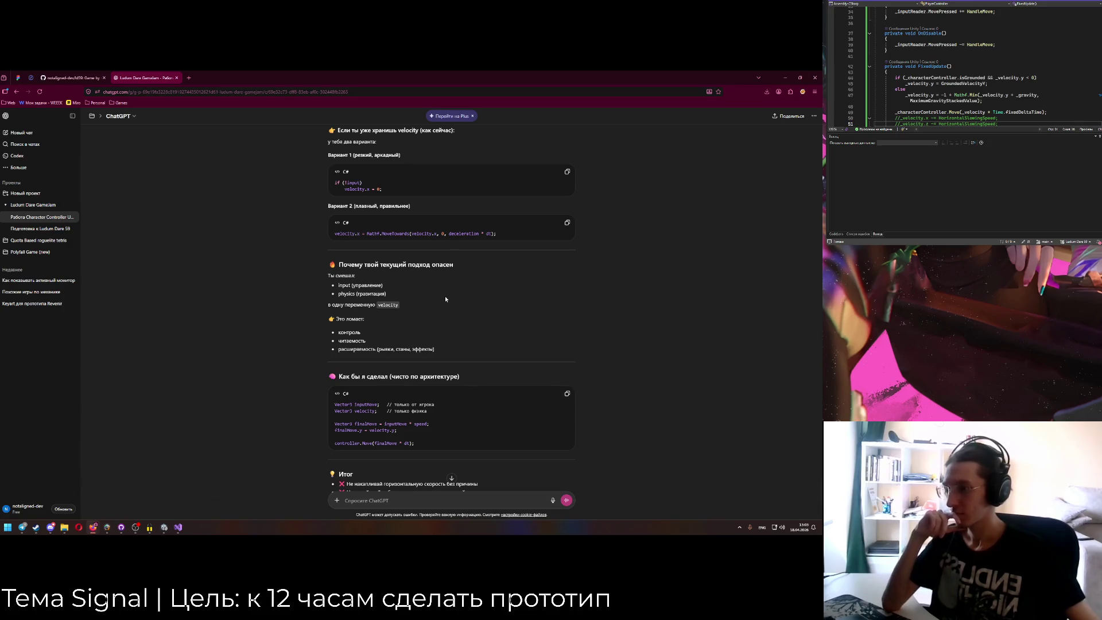
{"action": "scroll", "coordinate": [446, 298], "scroll_direction": "down", "scroll_amount": 2}
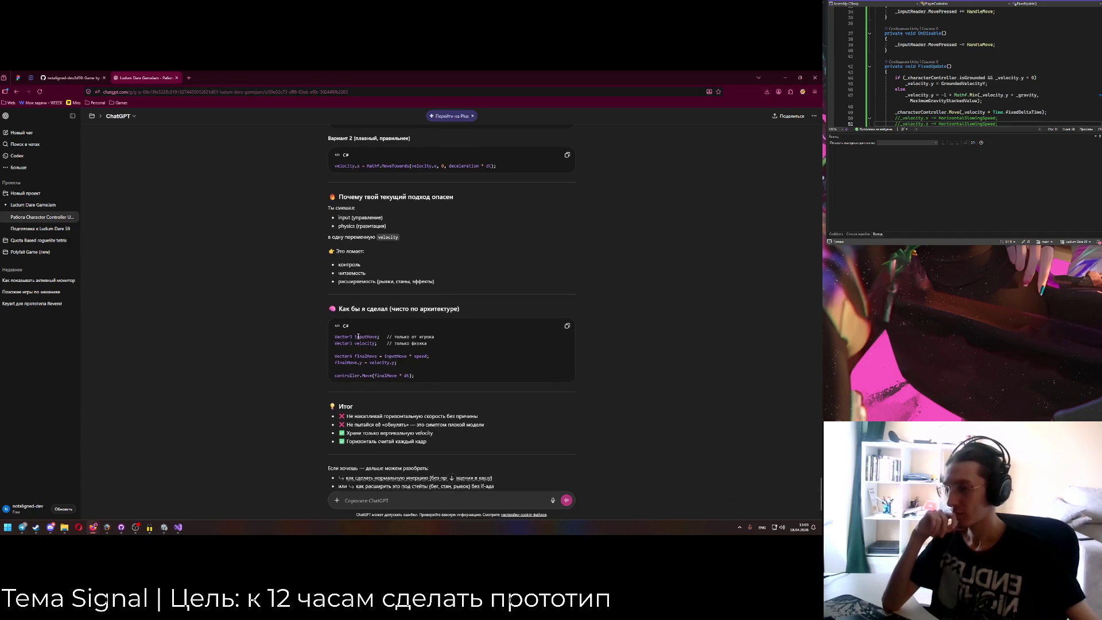
Select the inputMove variable in the suggested code, then go back to Unity.
{"action": "left_click", "coordinate": [362, 336]}
{"action": "left_click_drag", "start_coordinate": [355, 336], "coordinate": [379, 337]}
{"action": "left_click", "coordinate": [378, 337]}
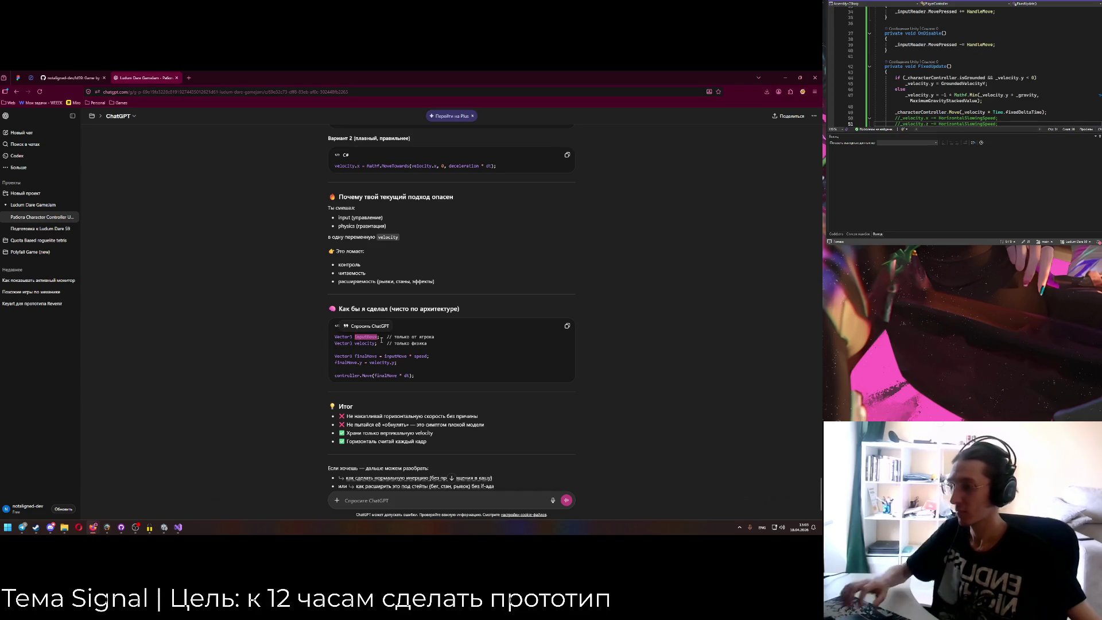
{"action": "left_click", "coordinate": [164, 528]}
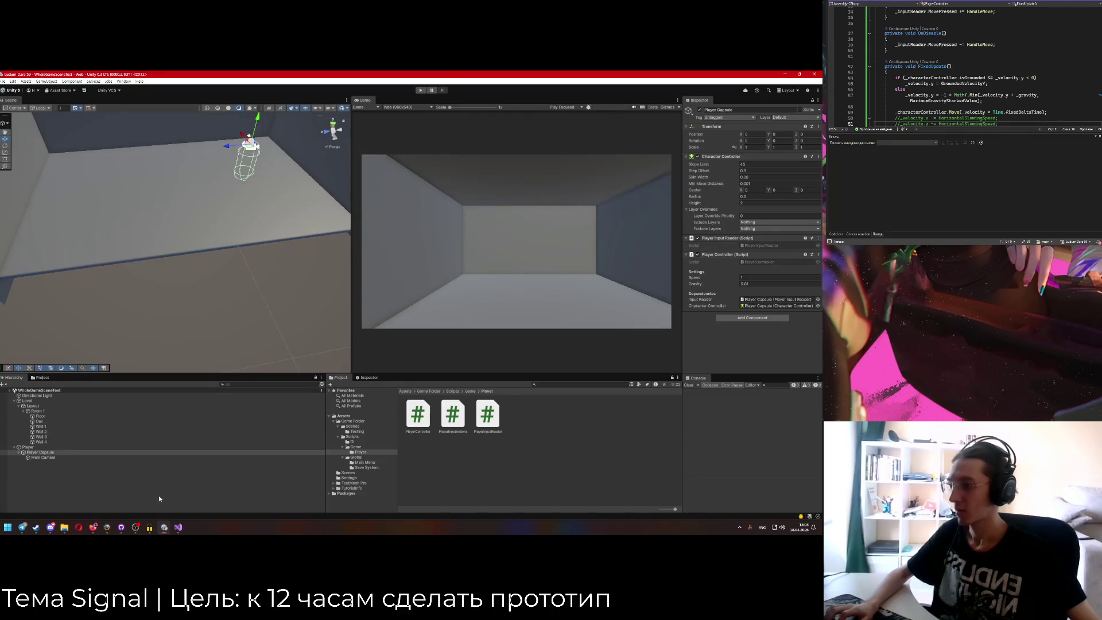
Add a 'private Vector3Int _inputMove;' field above the _velocity declaration in PlayerController.
{"action": "left_click", "coordinate": [1082, 2]}
{"action": "left_click", "coordinate": [934, 105]}
{"action": "key", "text": "ctrl+r"}
{"action": "key", "text": "ctrl+r"}
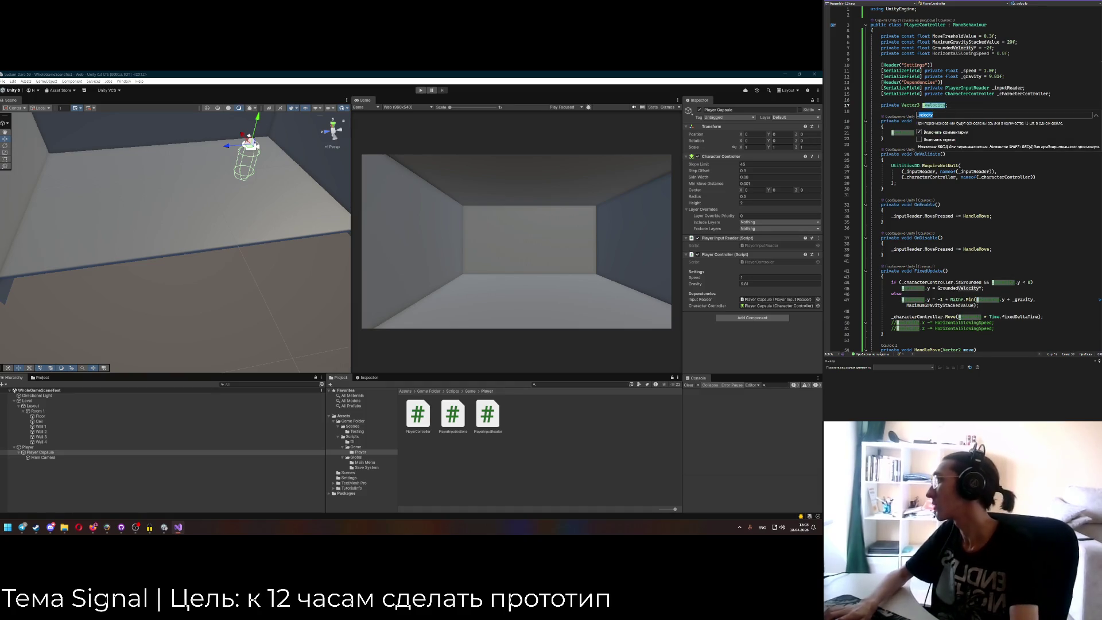
{"action": "key", "text": "Return"}
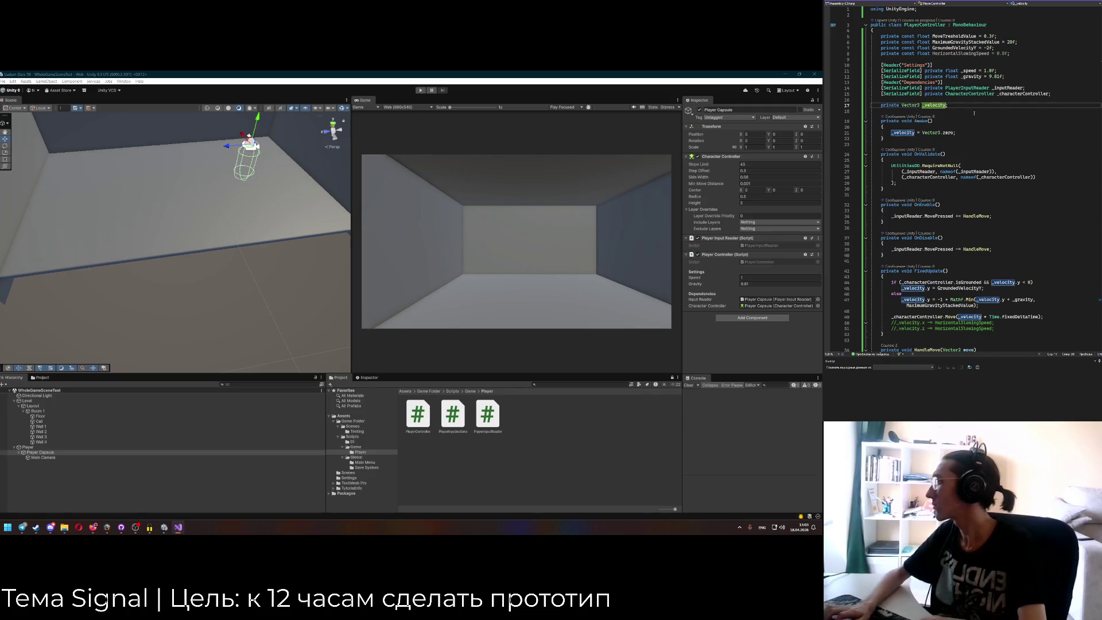
{"action": "key", "text": "ctrl+Return"}
{"action": "type", "text": "private Vector3 _"}
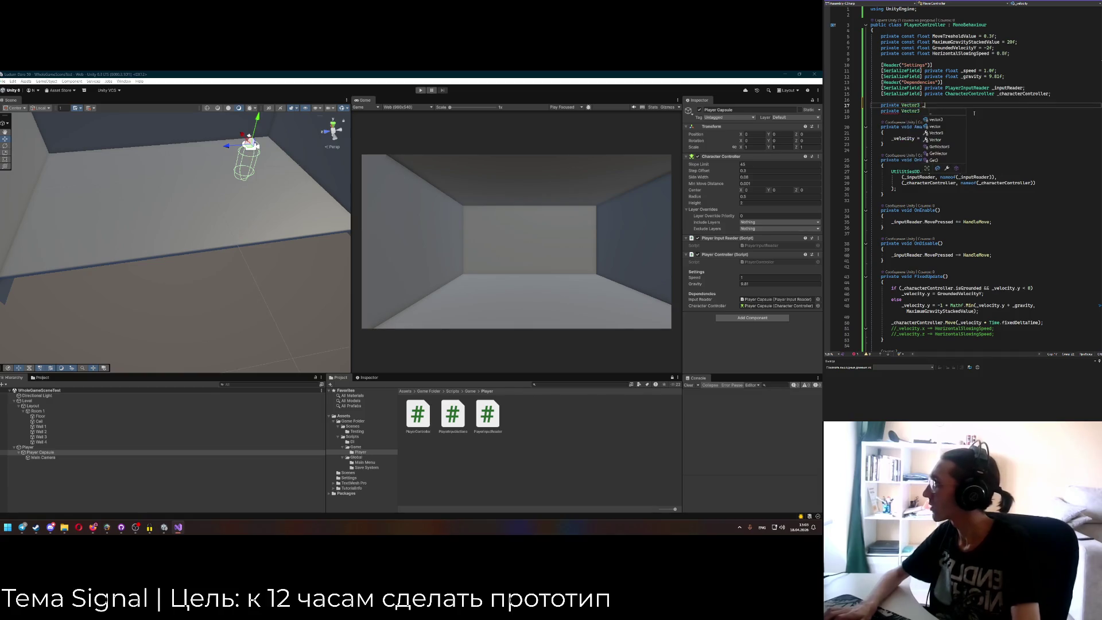
{"action": "type", "text": "inputMove;"}
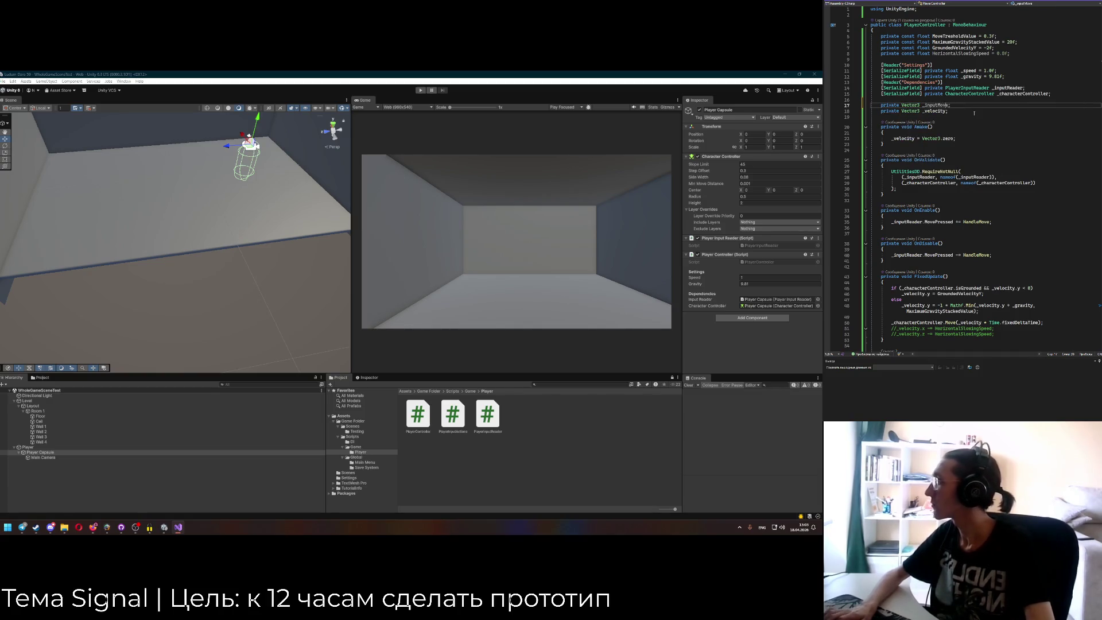
{"action": "key", "text": "ctrl+Left"}
{"action": "key", "text": "ctrl+Left"}
{"action": "key", "text": "Left"}
{"action": "type", "text": "Int"}
In HandleMove, replace the _velocity.x and _velocity.z assignments with _inputMove.
{"action": "scroll", "coordinate": [938, 180], "scroll_direction": "down", "scroll_amount": 10}
{"action": "left_click", "coordinate": [948, 194]}
{"action": "left_click", "coordinate": [903, 195]}
{"action": "key", "text": "F12"}
{"action": "left_click", "coordinate": [935, 105]}
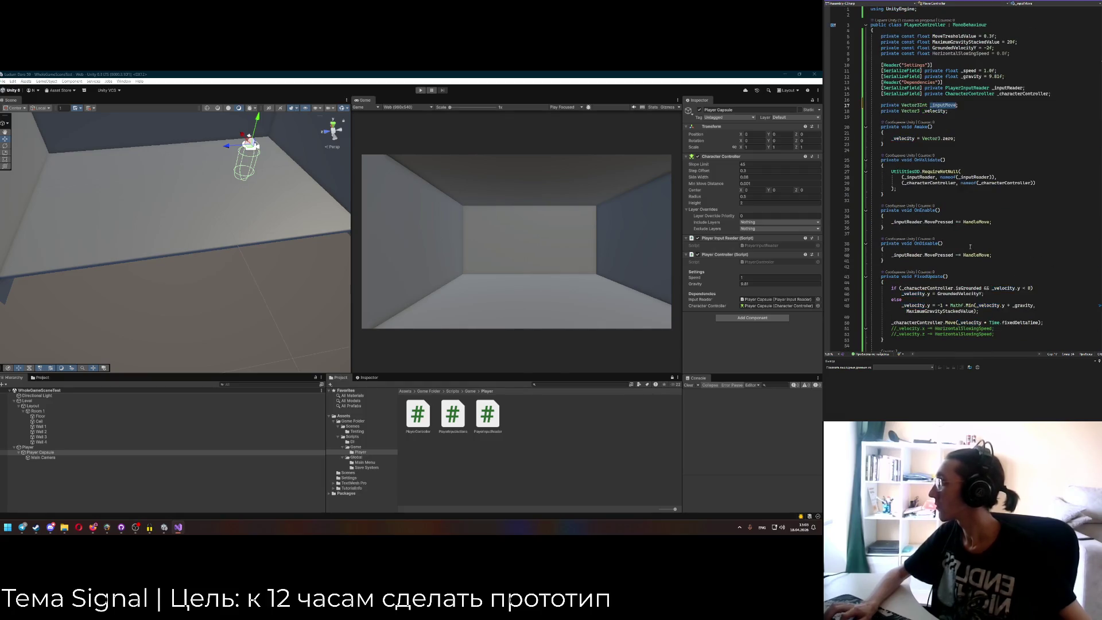
{"action": "scroll", "coordinate": [969, 247], "scroll_direction": "down", "scroll_amount": 10}
{"action": "left_click_drag", "start_coordinate": [901, 194], "coordinate": [927, 202]}
{"action": "type", "text": "_inputMove"}
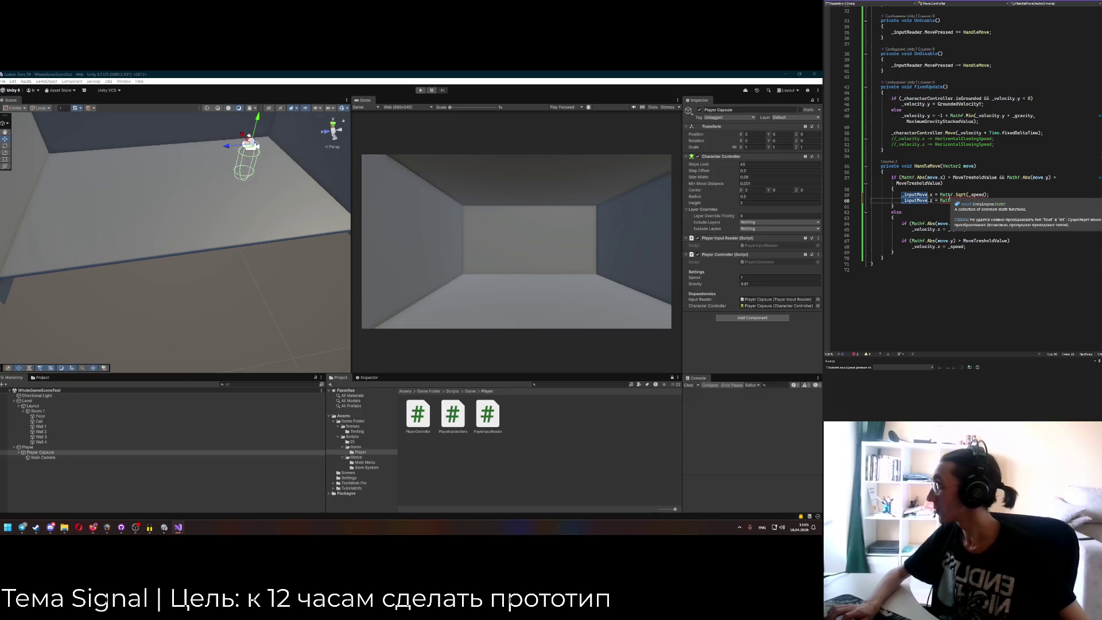
Replace Mathf.Sqrt(_speed) with 1 in both diagonal-branch _inputMove assignments.
{"action": "left_click", "coordinate": [969, 195]}
{"action": "left_click", "coordinate": [946, 196]}
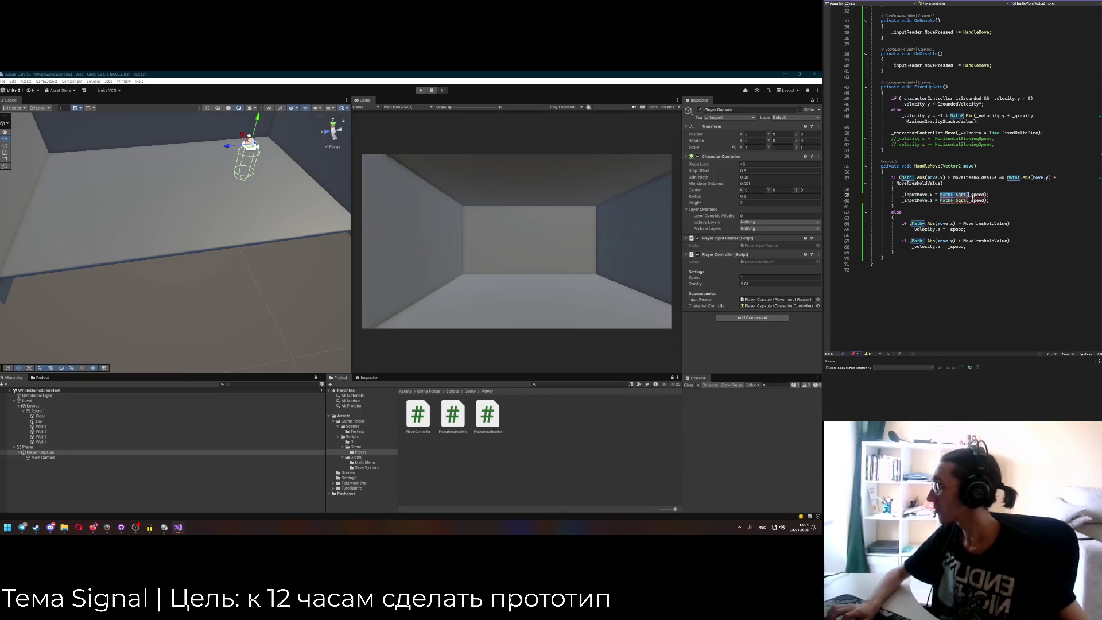
{"action": "left_click", "coordinate": [973, 195]}
{"action": "key", "text": "shift+End"}
{"action": "type", "text": "1;"}
{"action": "left_click", "coordinate": [941, 201]}
{"action": "left_click_drag", "start_coordinate": [940, 200], "coordinate": [986, 200]}
{"action": "type", "text": "1"}
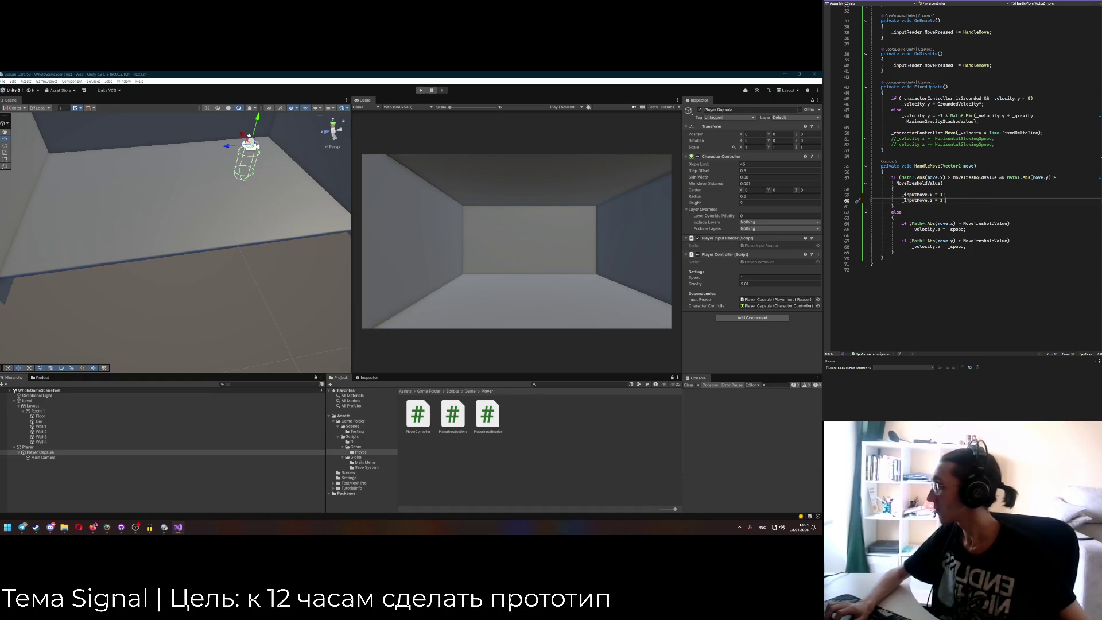
Remove the stray z on line 65 and move '_inputMove.x = 1' into the x-axis check.
{"action": "left_click_drag", "start_coordinate": [904, 196], "coordinate": [903, 198]}
{"action": "left_click", "coordinate": [953, 203]}
{"action": "left_click_drag", "start_coordinate": [950, 196], "coordinate": [904, 196]}
{"action": "left_click", "coordinate": [903, 195]}
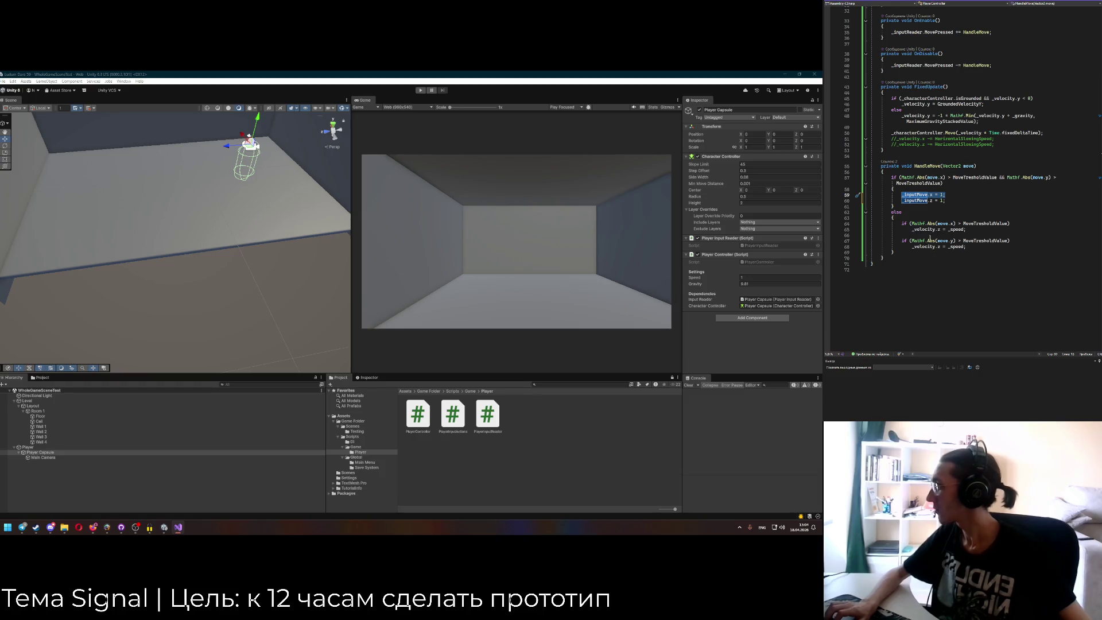
{"action": "left_click", "coordinate": [938, 229]}
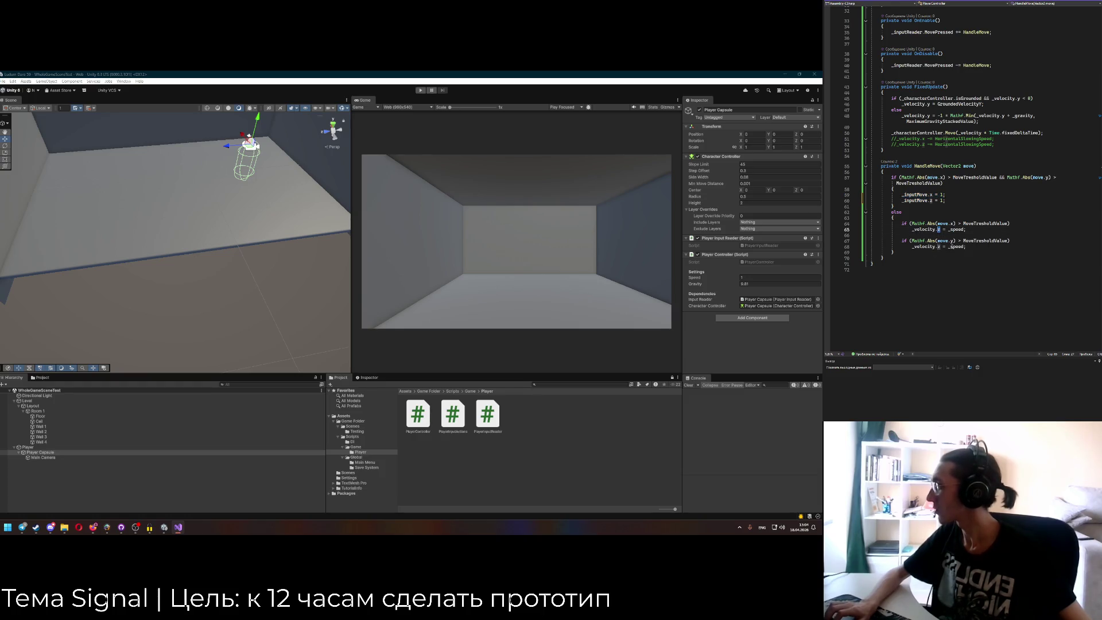
{"action": "key", "text": "Right"}
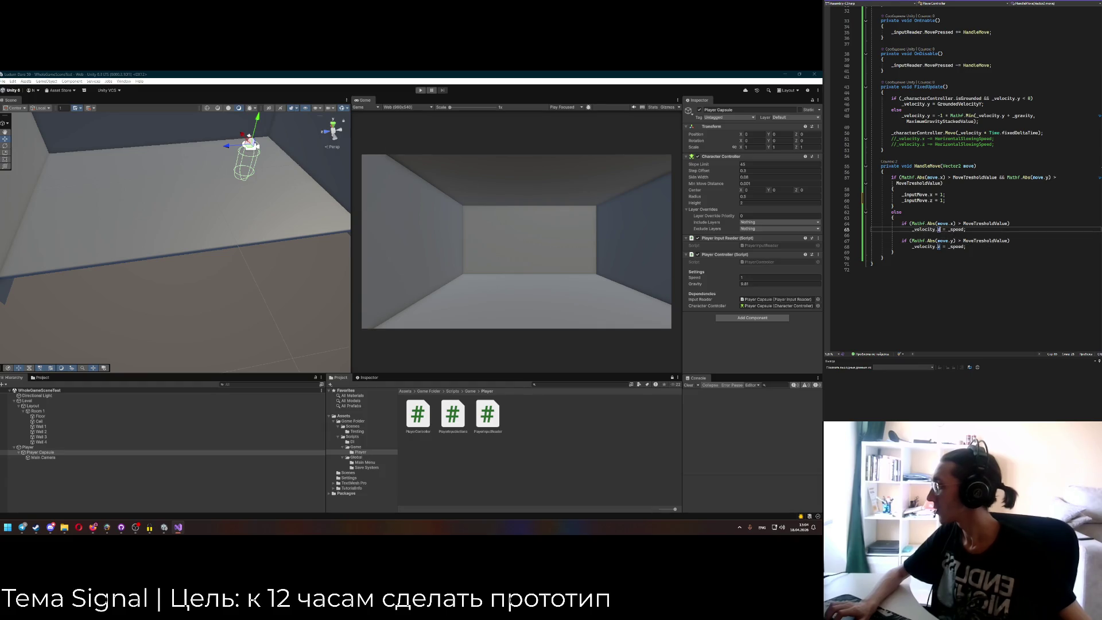
{"action": "key", "text": "BackSpace"}
{"action": "left_click_drag", "start_coordinate": [902, 194], "coordinate": [945, 195]}
{"action": "key", "text": "ctrl+x"}
{"action": "key", "text": "ctrl+v"}
Move '_inputMove.z = 1' over the '_velocity.z = _speed' line in the z-axis check.
{"action": "mouse_move", "coordinate": [913, 230]}
{"action": "left_mouse_down"}
{"action": "mouse_move", "coordinate": [933, 229]}
{"action": "mouse_move", "coordinate": [929, 200]}
{"action": "mouse_move", "coordinate": [947, 200]}
{"action": "left_mouse_up"}
{"action": "key", "text": "ctrl+x"}
{"action": "mouse_move", "coordinate": [913, 247]}
{"action": "left_mouse_down"}
{"action": "mouse_move", "coordinate": [974, 247]}
{"action": "mouse_move", "coordinate": [956, 230]}
{"action": "left_mouse_up"}
{"action": "key", "text": "ctrl+v"}
{"action": "key", "text": "Delete"}
Delete the old diagonal branch and else block, then reformat HandleMove.
{"action": "left_click", "coordinate": [911, 252]}
{"action": "key", "text": "ctrl+x"}
{"action": "left_click_drag", "start_coordinate": [901, 223], "coordinate": [893, 184]}
{"action": "key", "text": "Delete"}
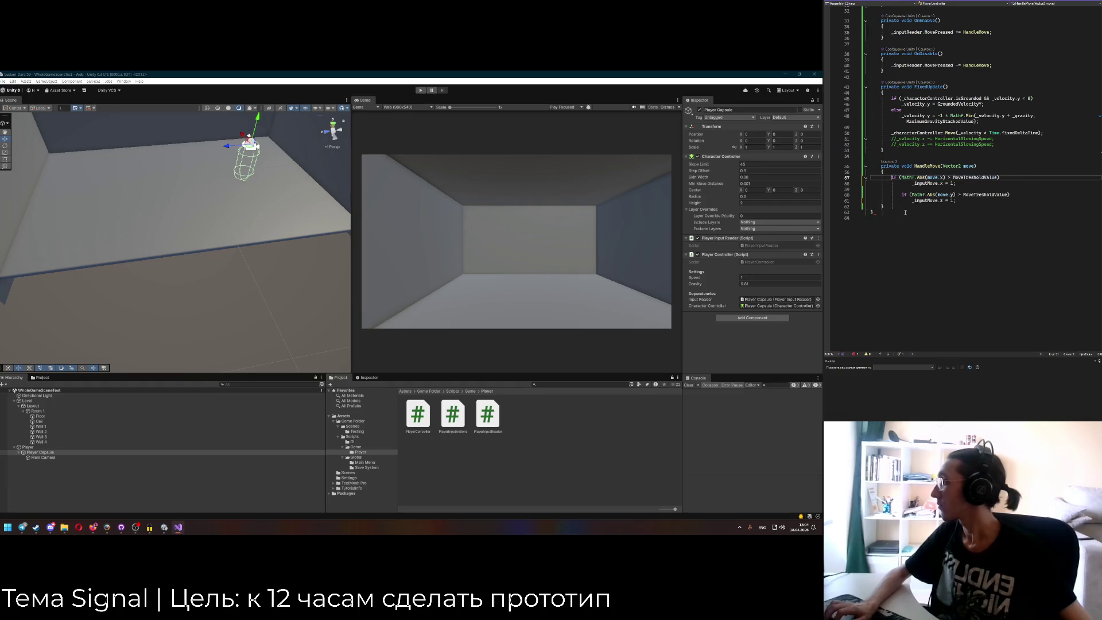
{"action": "key", "text": "ctrl+k"}
{"action": "key", "text": "ctrl+d"}
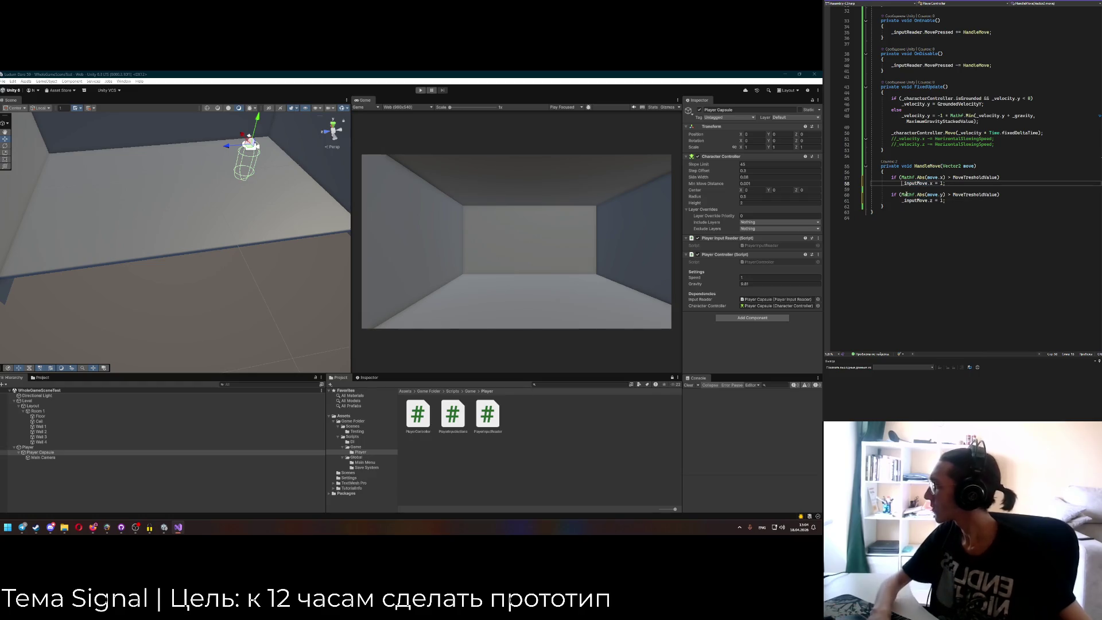
{"action": "scroll", "coordinate": [932, 172], "scroll_direction": "up", "scroll_amount": 3}
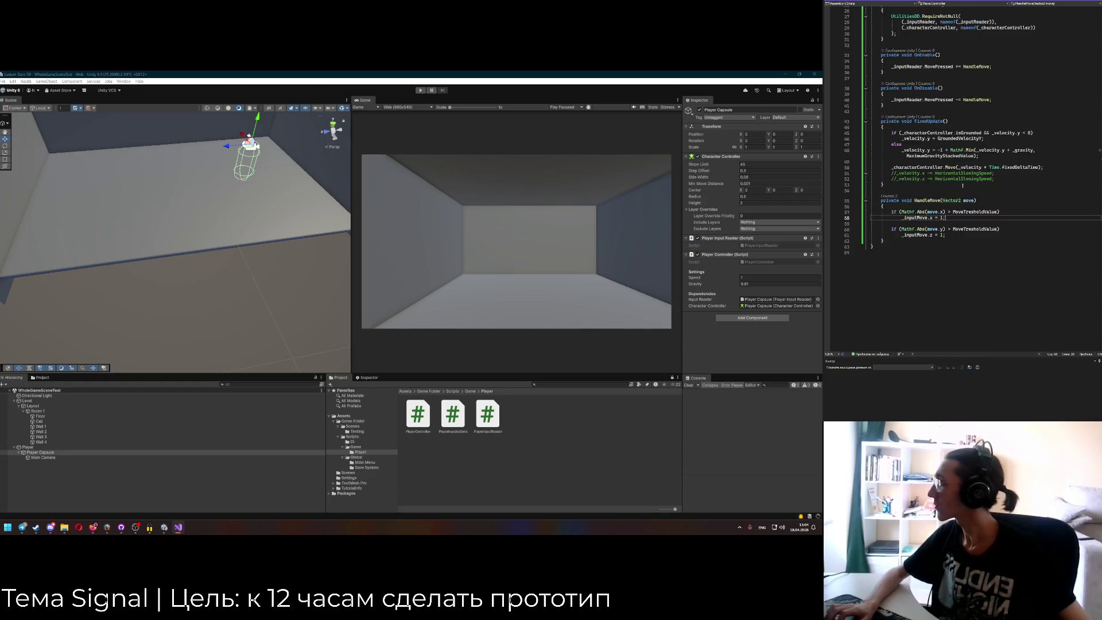
{"action": "left_click", "coordinate": [933, 196]}
{"action": "left_click", "coordinate": [928, 235]}
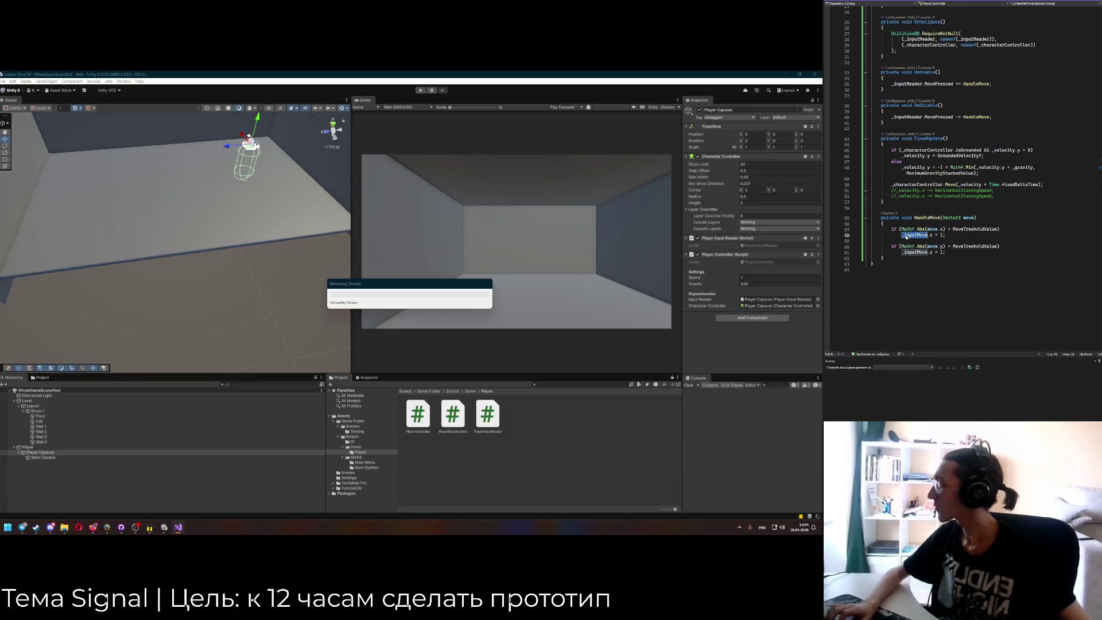
Add a ResetInputMove method below HandleMove that zeroes _inputMove.x and _inputMove.z.
{"action": "left_click", "coordinate": [905, 261]}
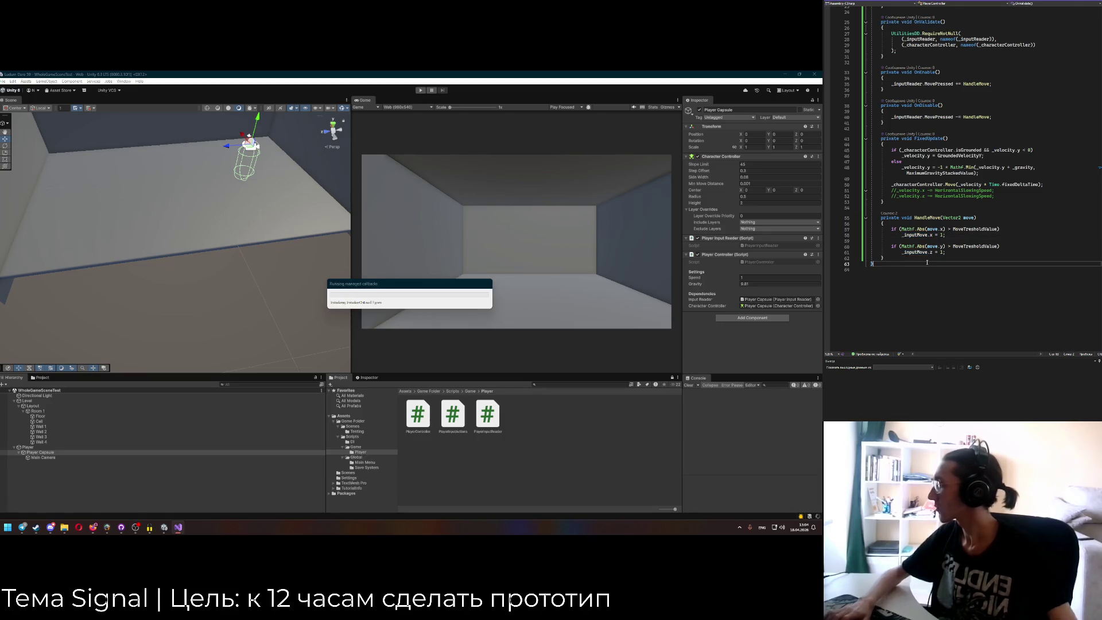
{"action": "key", "text": "Return"}
{"action": "key", "text": "Return"}
{"action": "type", "text": "private"}
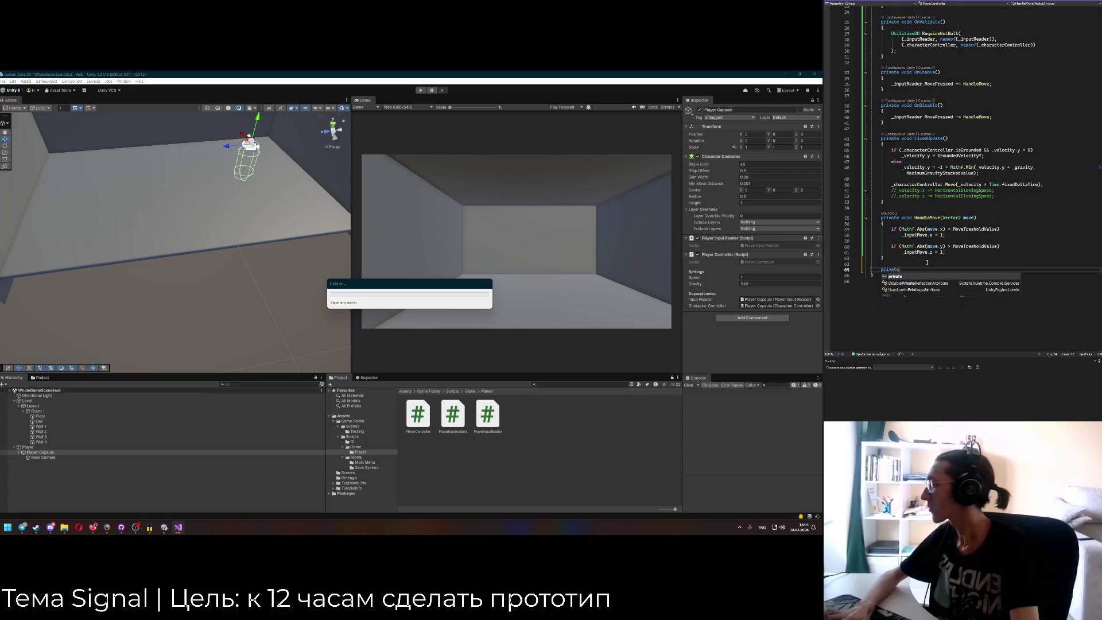
{"action": "type", "text": " void ResetInputMove();"}
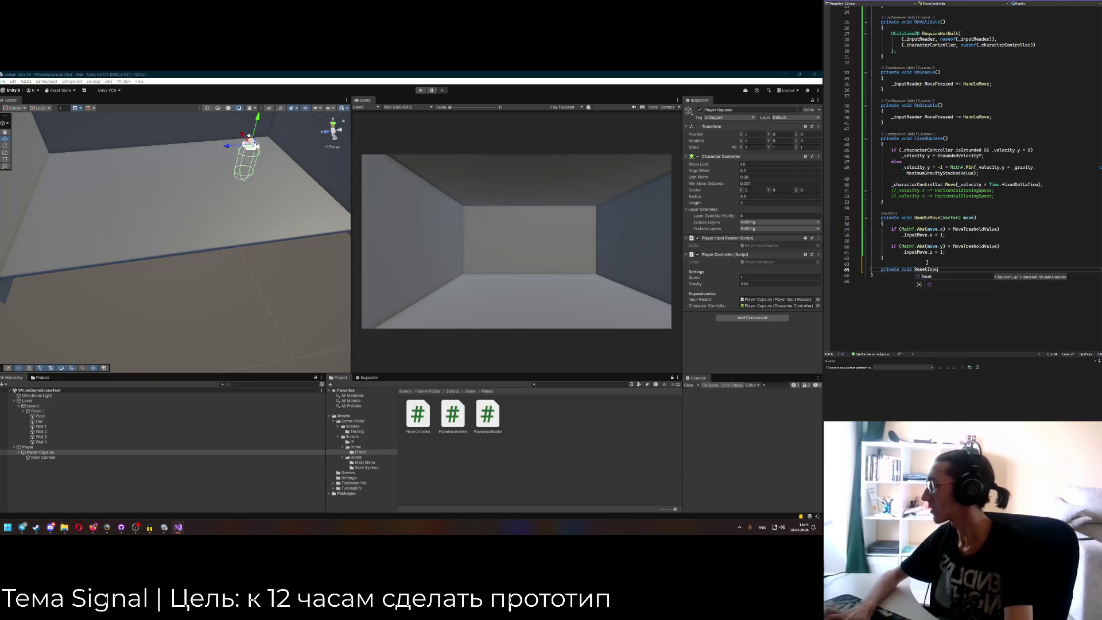
{"action": "key", "text": "BackSpace"}
{"action": "key", "text": "Return"}
{"action": "type", "text": "{"}
{"action": "key", "text": "Return"}
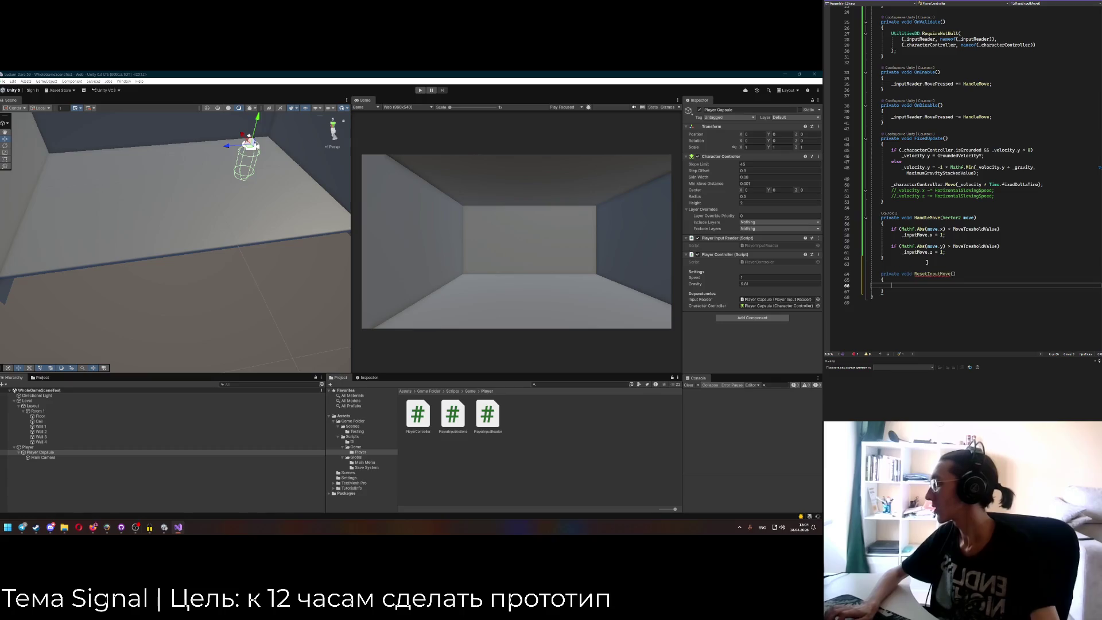
{"action": "left_click_drag", "start_coordinate": [902, 235], "coordinate": [942, 235]}
{"action": "key", "text": "ctrl+c"}
{"action": "left_click", "coordinate": [919, 285]}
{"action": "key", "text": "ctrl+v"}
{"action": "type", "text": ";"}
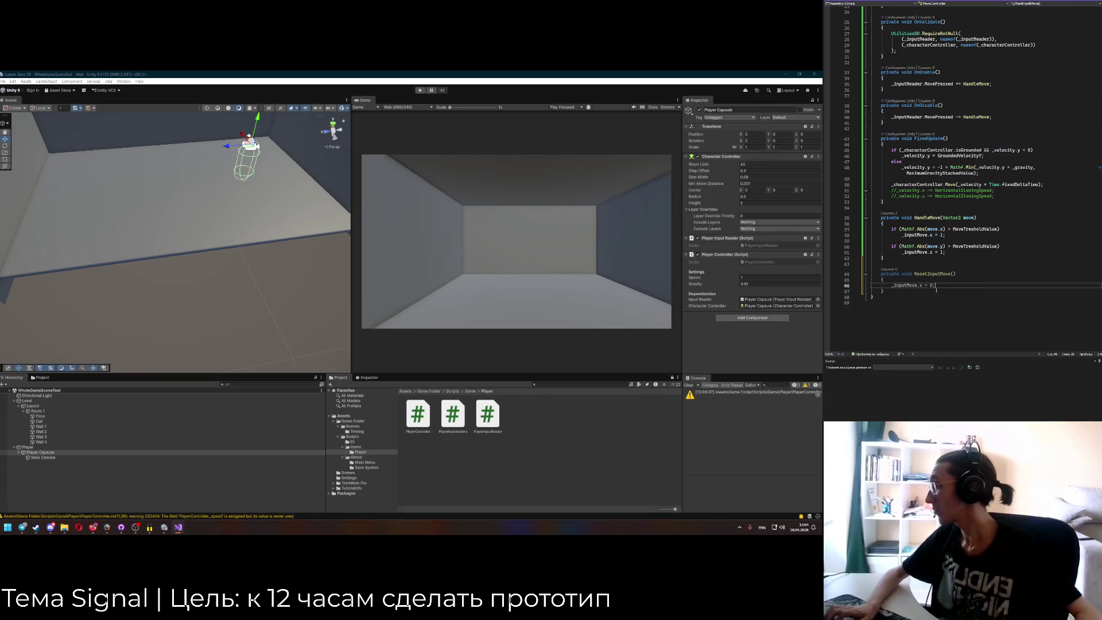
{"action": "key", "text": "Return"}
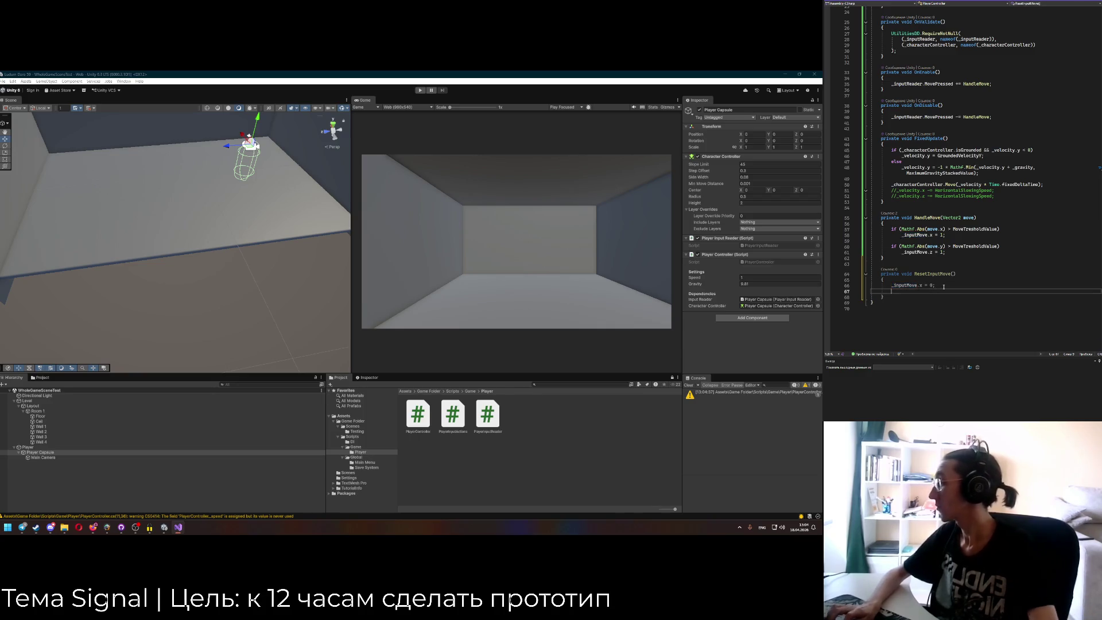
{"action": "type", "text": "_inputMove.z = 0;"}
Replace the commented velocity lines in FixedUpdate with the ResetInputMove name.
{"action": "left_click", "coordinate": [936, 273]}
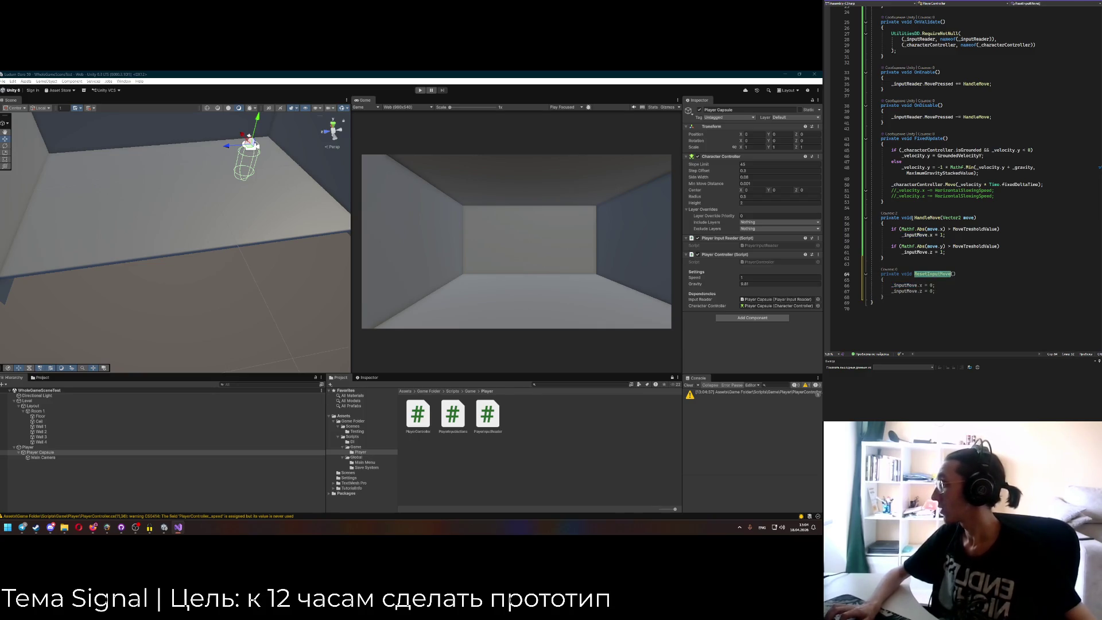
{"action": "left_click_drag", "start_coordinate": [891, 190], "coordinate": [993, 197]}
{"action": "key", "text": "ctrl+v"}
Finish the ResetInputMove() call and add _velocity.x = _inputMove.x and _velocity.z = _inputMove.z after Move.
{"action": "type", "text": "();"}
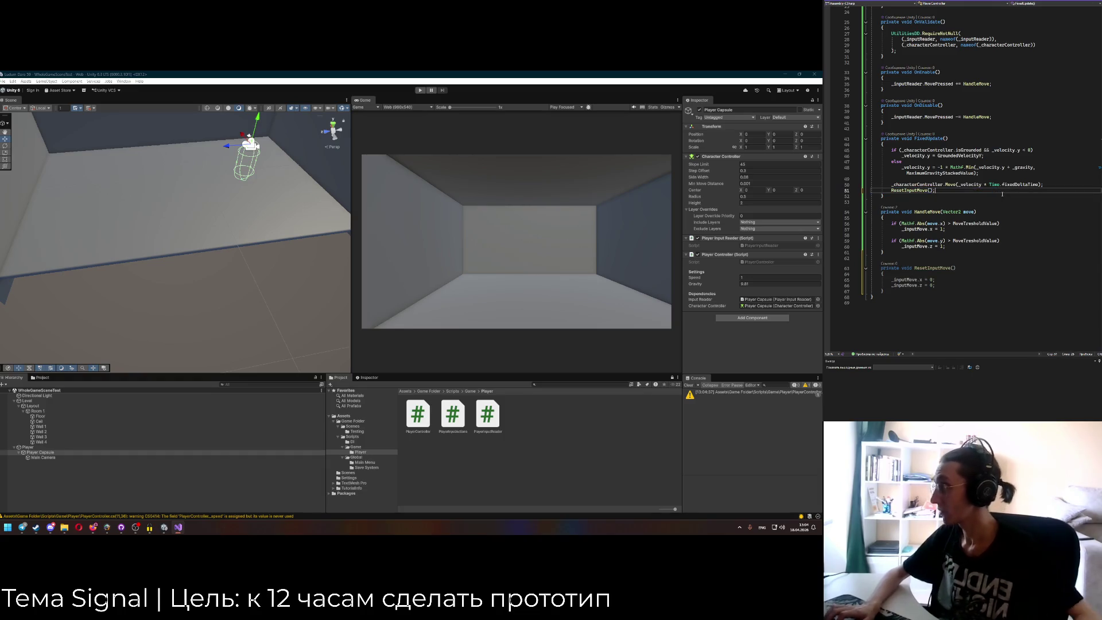
{"action": "scroll", "coordinate": [965, 190], "scroll_direction": "up", "scroll_amount": 2}
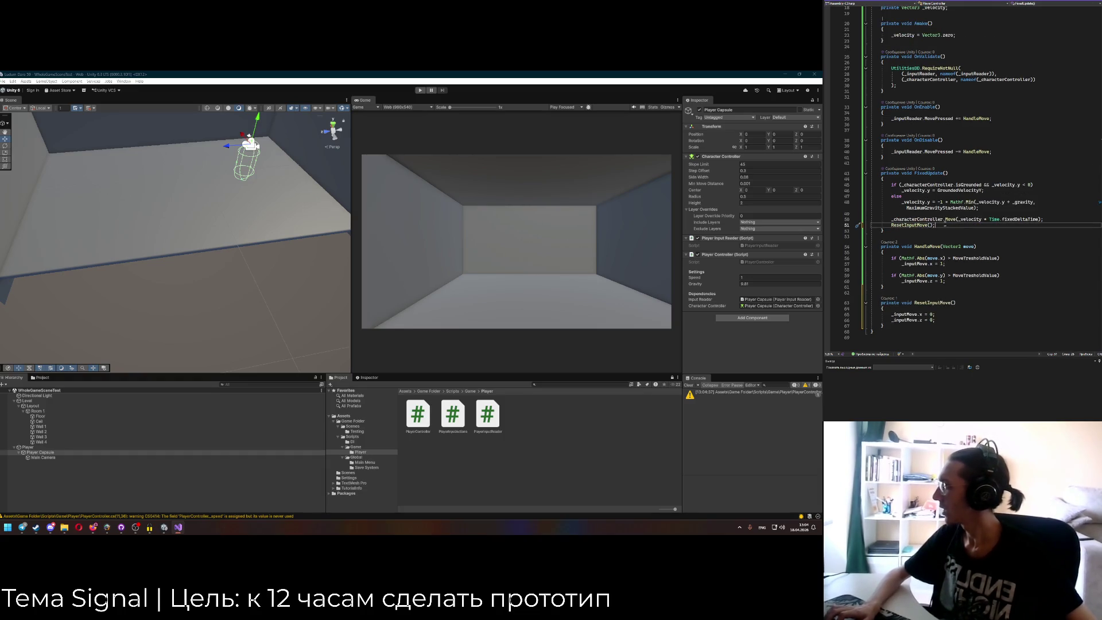
{"action": "left_click", "coordinate": [987, 202]}
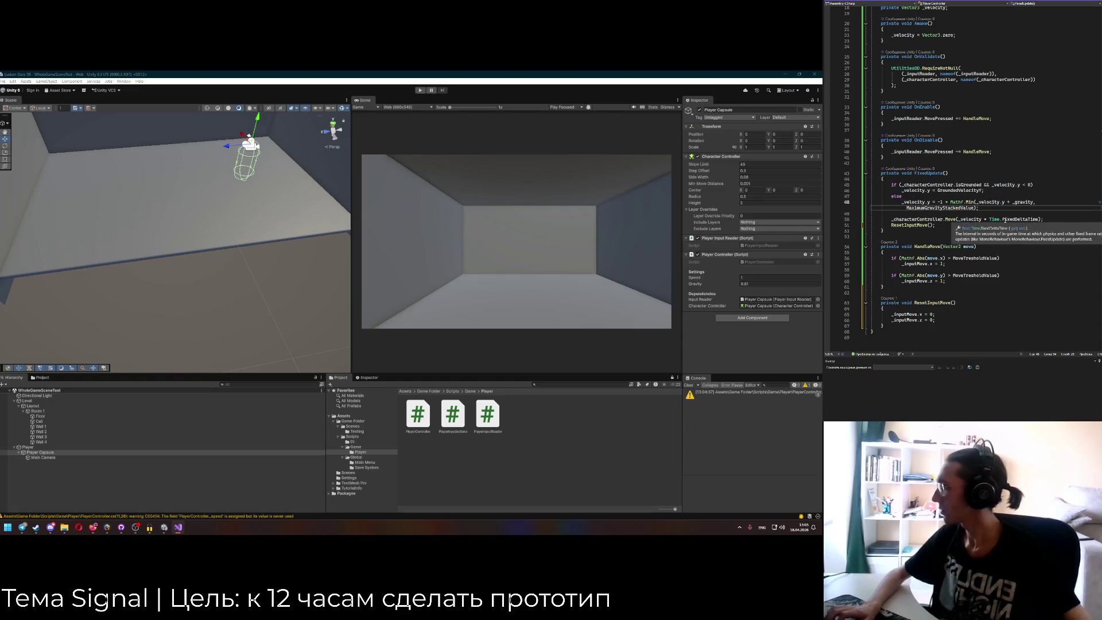
{"action": "key", "text": "Return"}
{"action": "key", "text": "Return"}
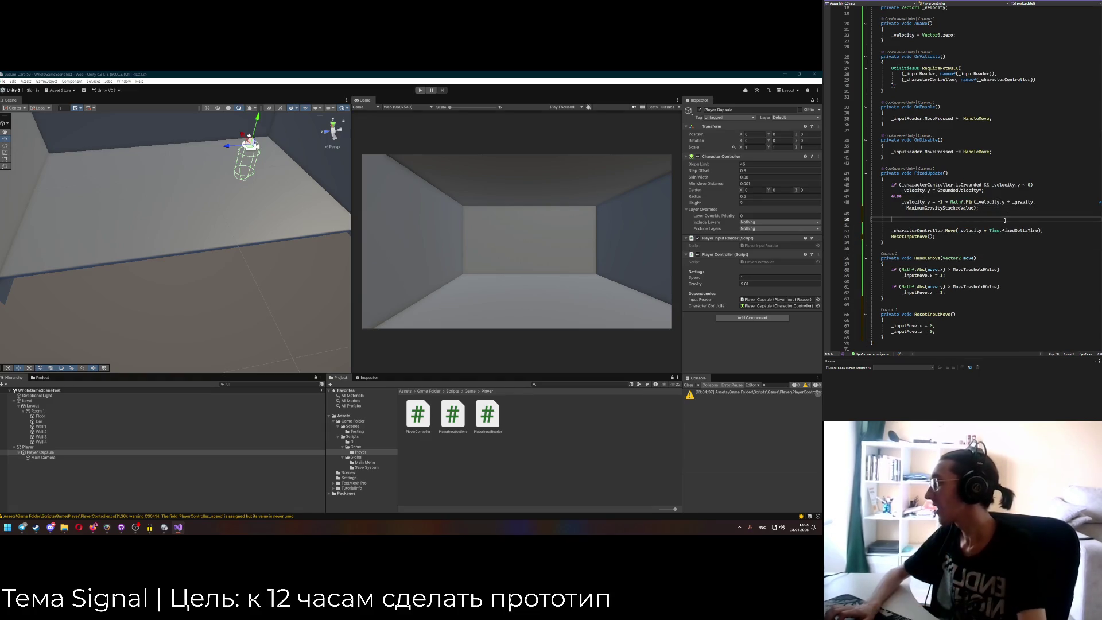
{"action": "type", "text": "_vel"}
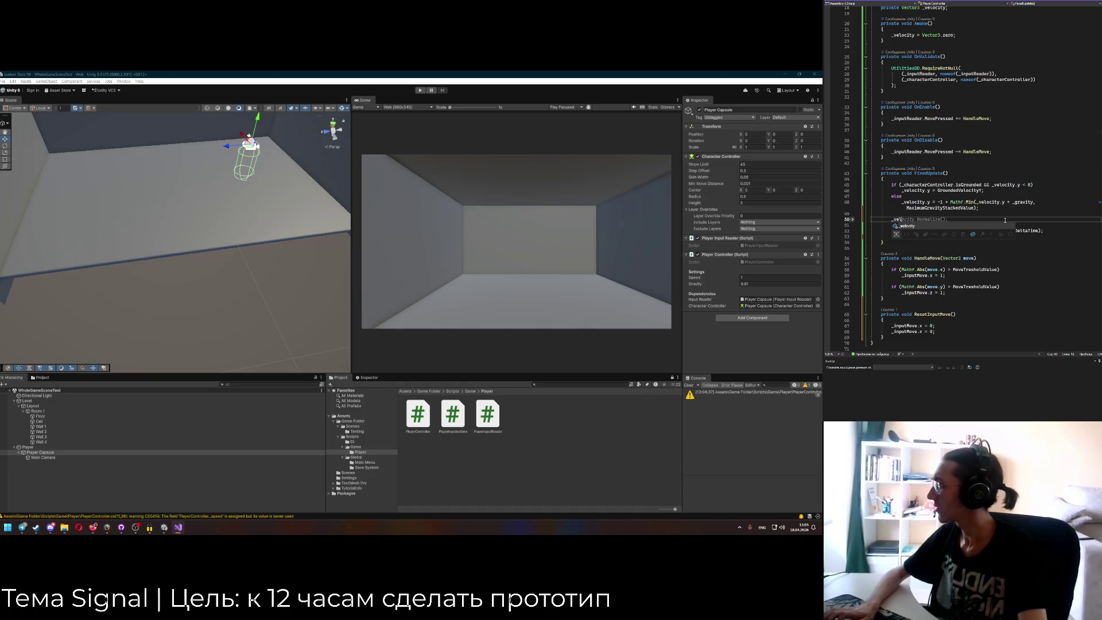
{"action": "type", "text": "ocity.x ="}
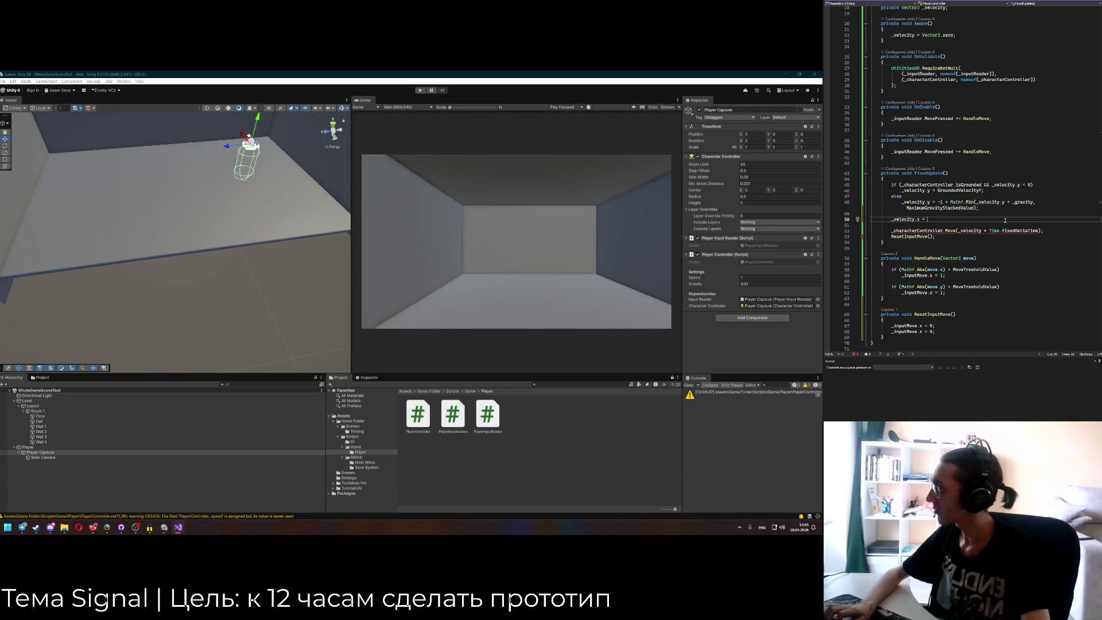
{"action": "type", "text": "_inputMove.x;"}
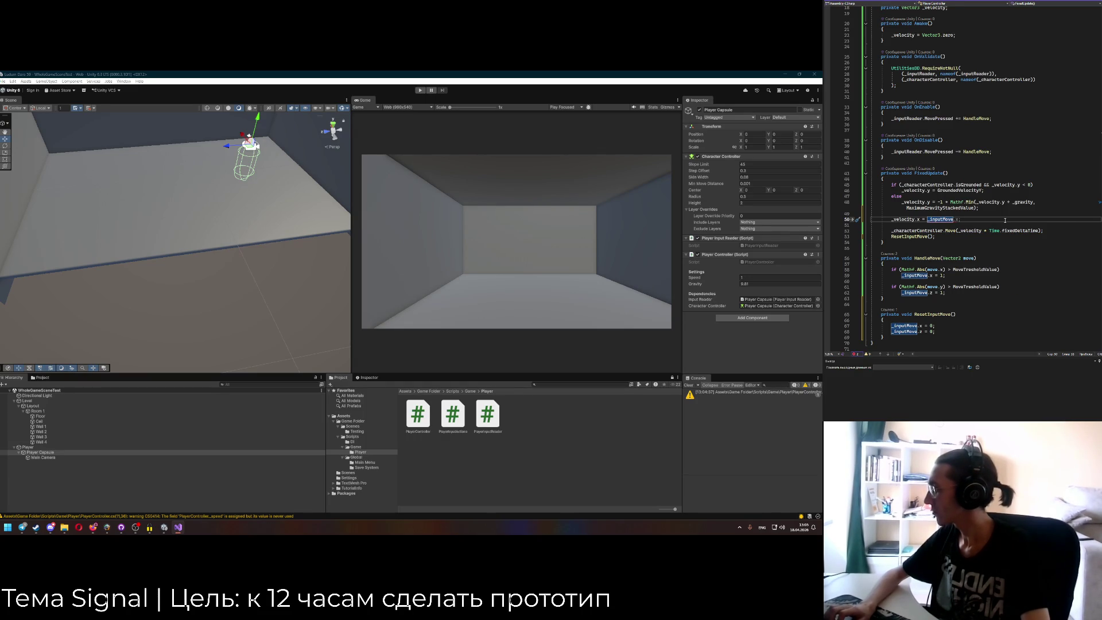
{"action": "key", "text": "Tab"}
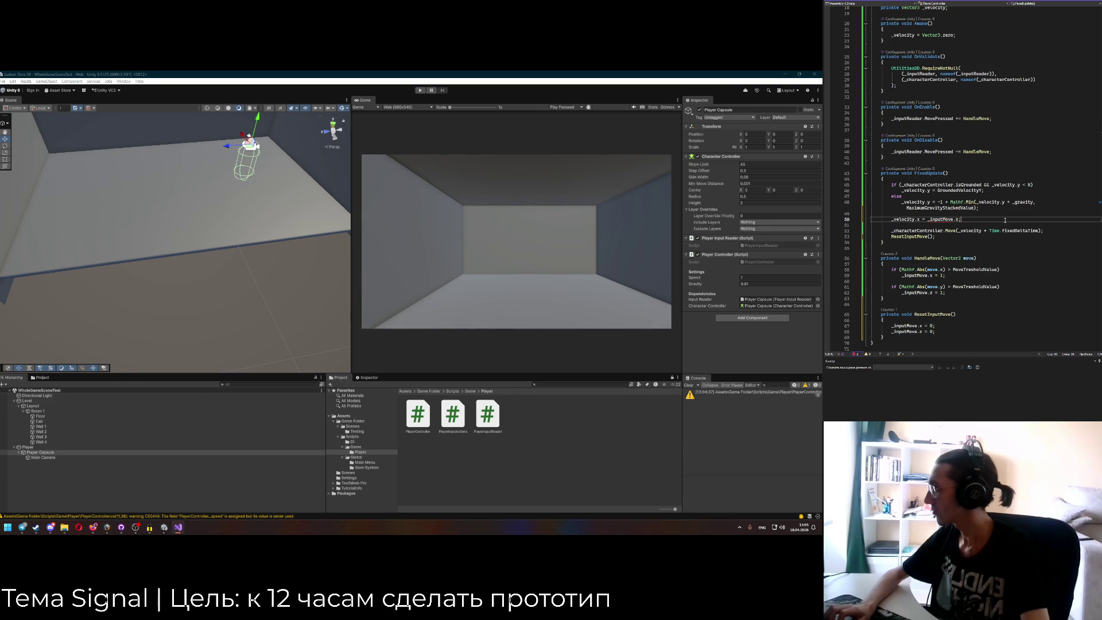
{"action": "key", "text": "Return"}
{"action": "type", "text": "_velocity.z = _inputMove.z;"}
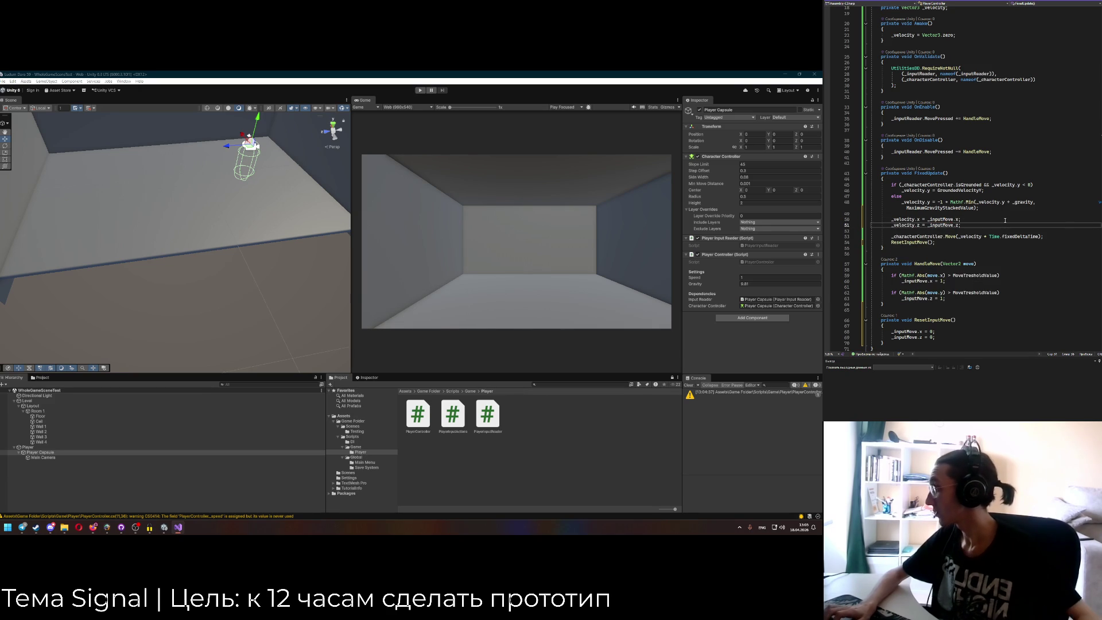
Extend both velocity lines to '== 1 ? _speed : 0', fixing the stray space.
{"action": "left_click", "coordinate": [1005, 220]}
{"action": "key", "text": "Left"}
{"action": "type", "text": "== 1 ? "}
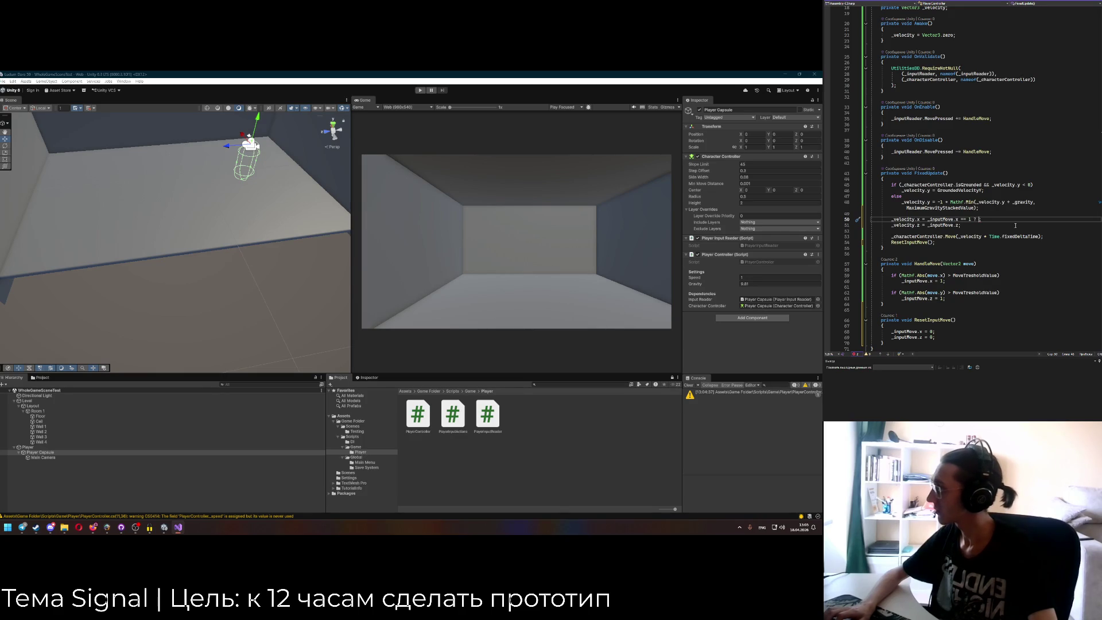
{"action": "type", "text": "_speed"}
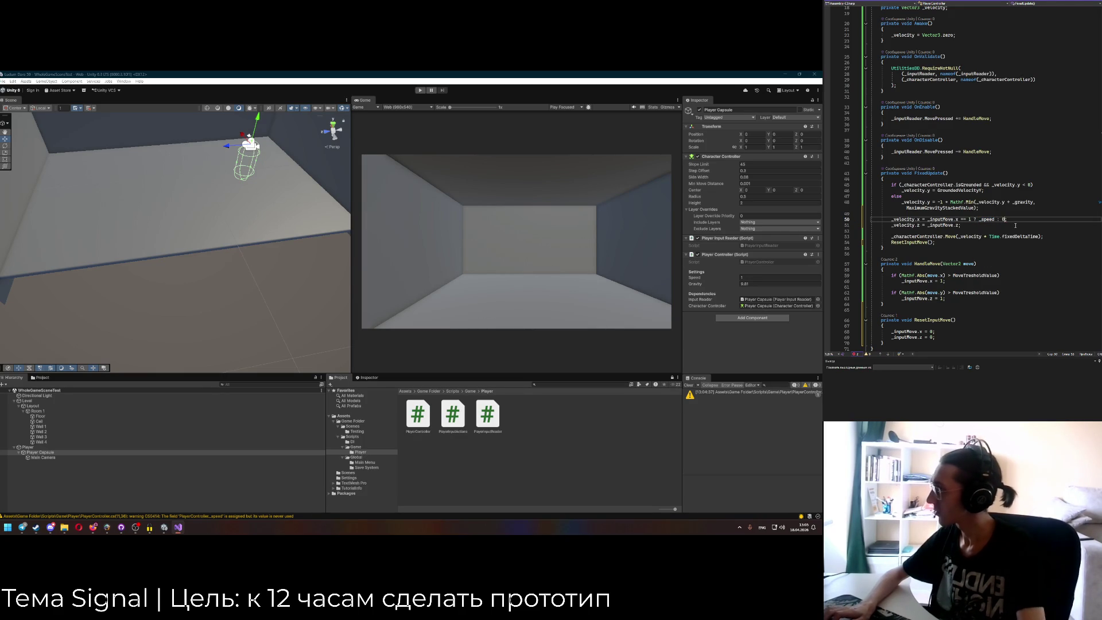
{"action": "type", "text": " : 0"}
{"action": "left_click", "coordinate": [960, 224]}
{"action": "key", "text": "ctrl+v"}
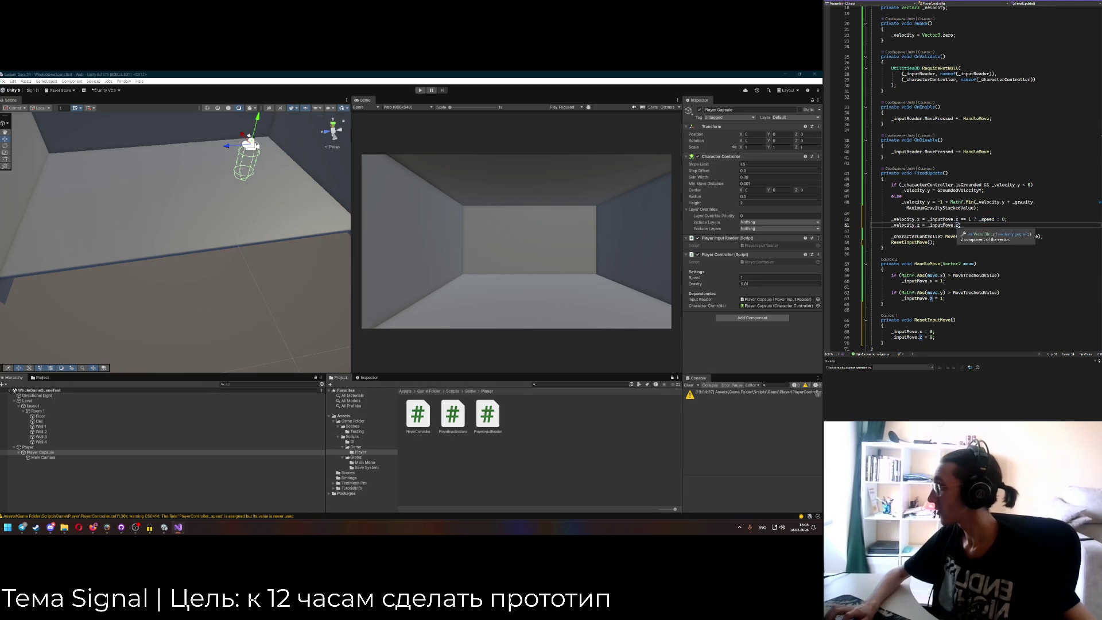
{"action": "key", "text": "Down"}
{"action": "left_click", "coordinate": [961, 225]}
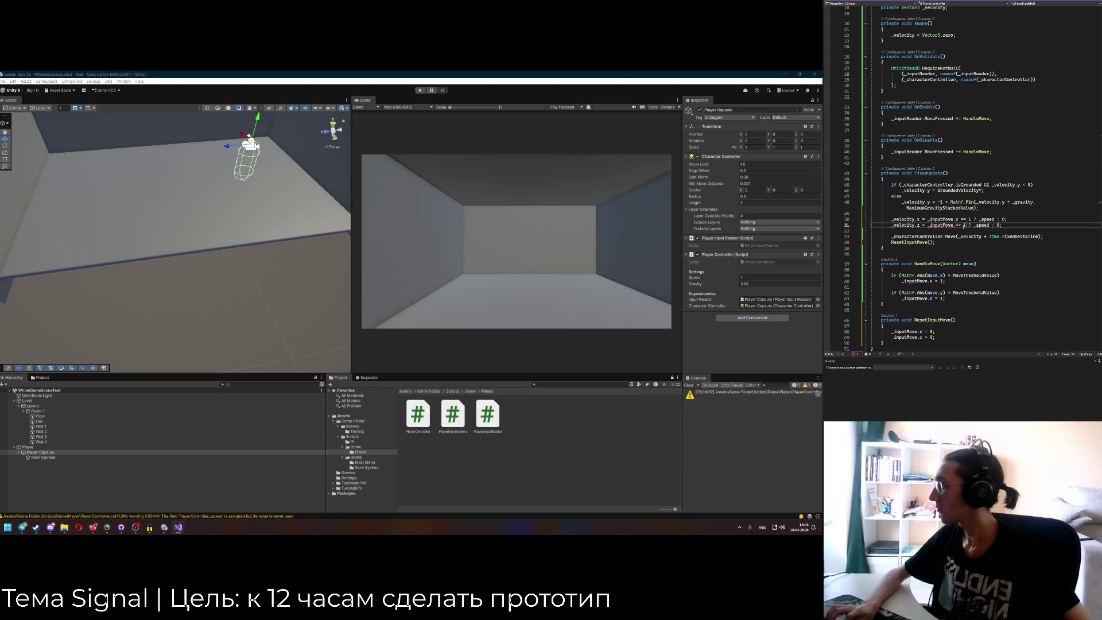
{"action": "key", "text": "BackSpace"}
{"action": "type", "text": "z"}
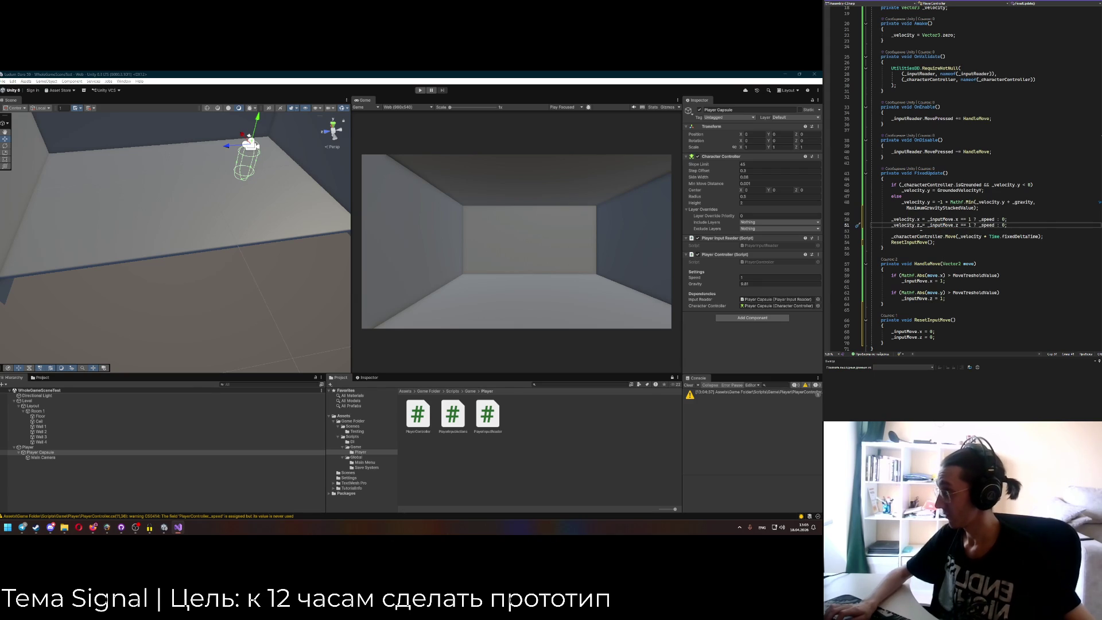
Add blank lines after the HandleMove method for a new method.
{"action": "left_click", "coordinate": [916, 236]}
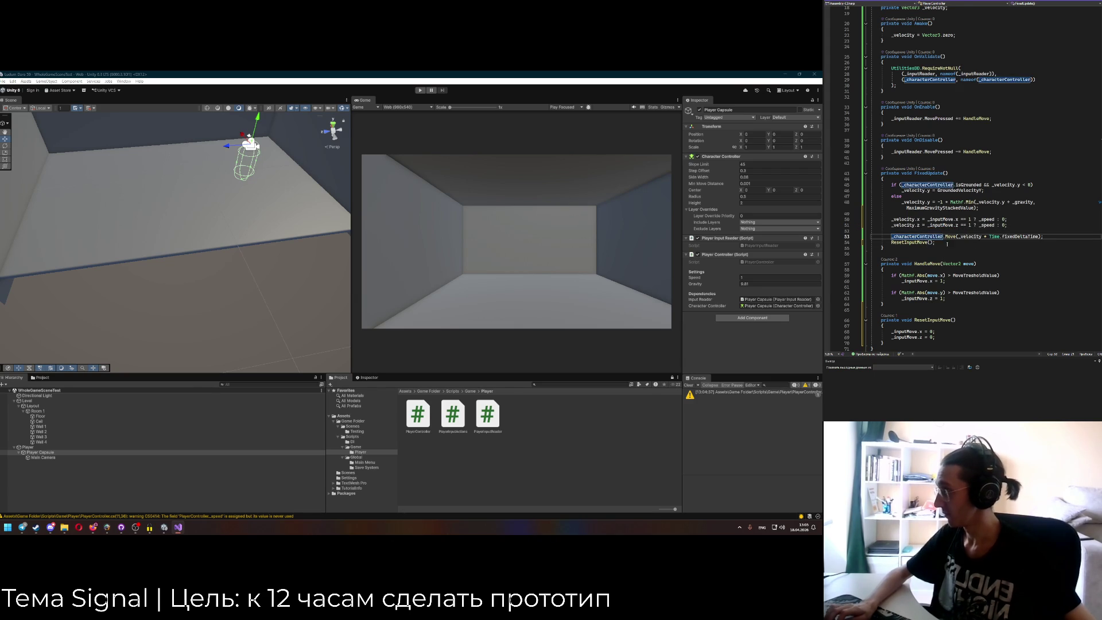
{"action": "scroll", "coordinate": [947, 244], "scroll_direction": "down", "scroll_amount": 3}
{"action": "left_click", "coordinate": [930, 252]}
{"action": "key", "text": "Return"}
{"action": "key", "text": "Return"}
Create an empty private CalculateHorizontalVelocity() method after HandleMove.
{"action": "type", "text": "private void Cal"}
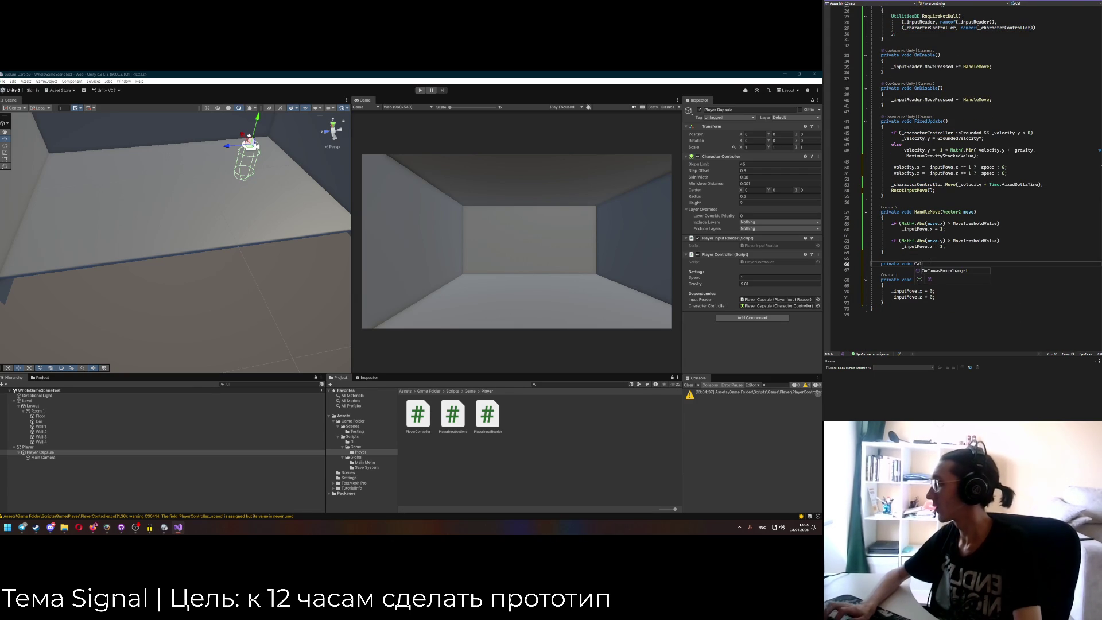
{"action": "type", "text": "culate"}
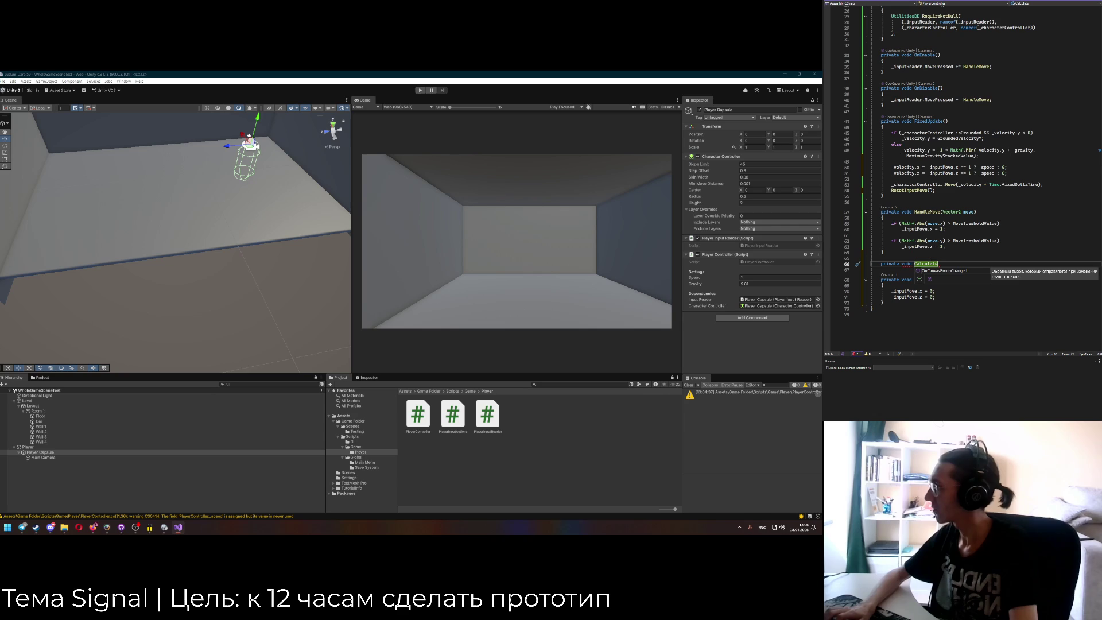
{"action": "type", "text": "Ve"}
{"action": "key", "text": "BackSpace"}
{"action": "type", "text": "HorizontalVelocity("}
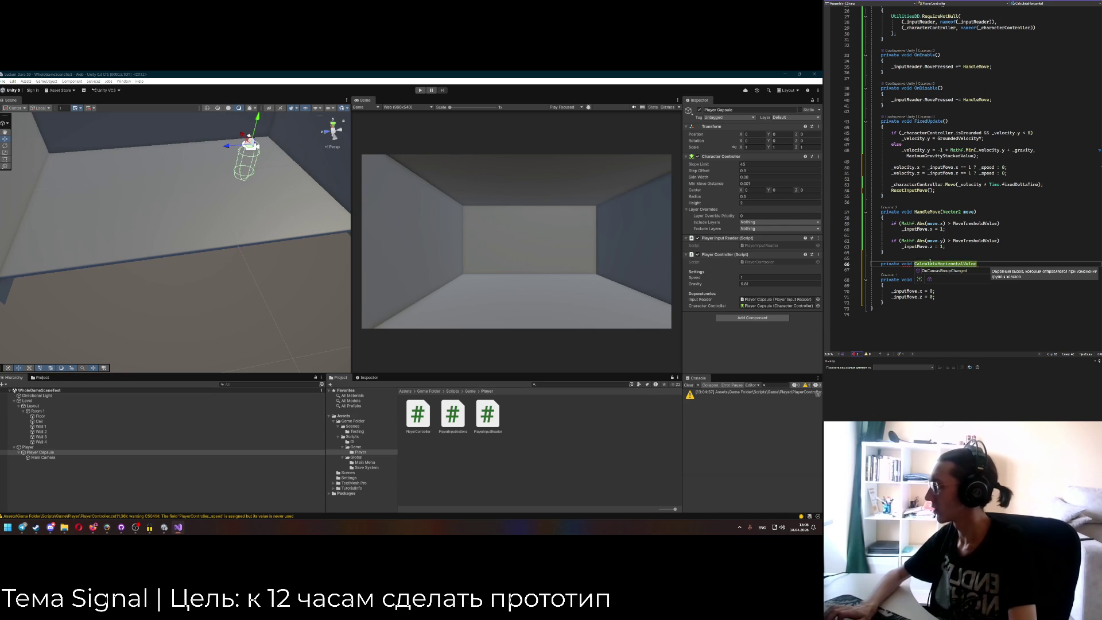
{"action": "key", "text": "Return"}
{"action": "type", "text": "{"}
{"action": "key", "text": "Return"}
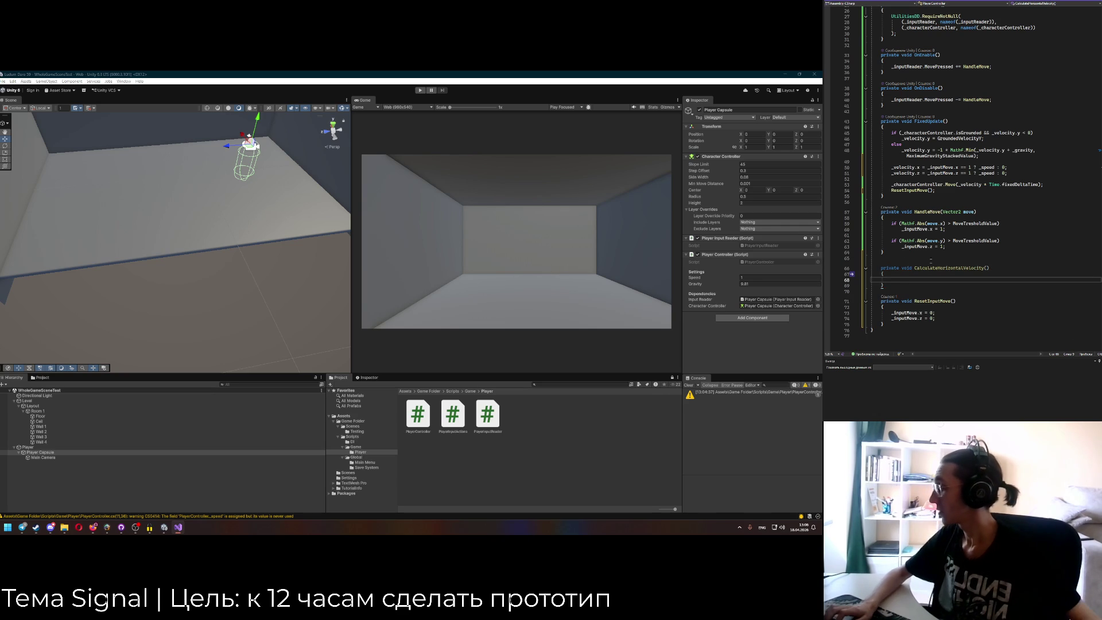
Move the x and z velocity assignments into CalculateHorizontalVelocity and call it from FixedUpdate.
{"action": "left_click", "coordinate": [942, 268]}
{"action": "left_click_drag", "start_coordinate": [892, 167], "coordinate": [1008, 174]}
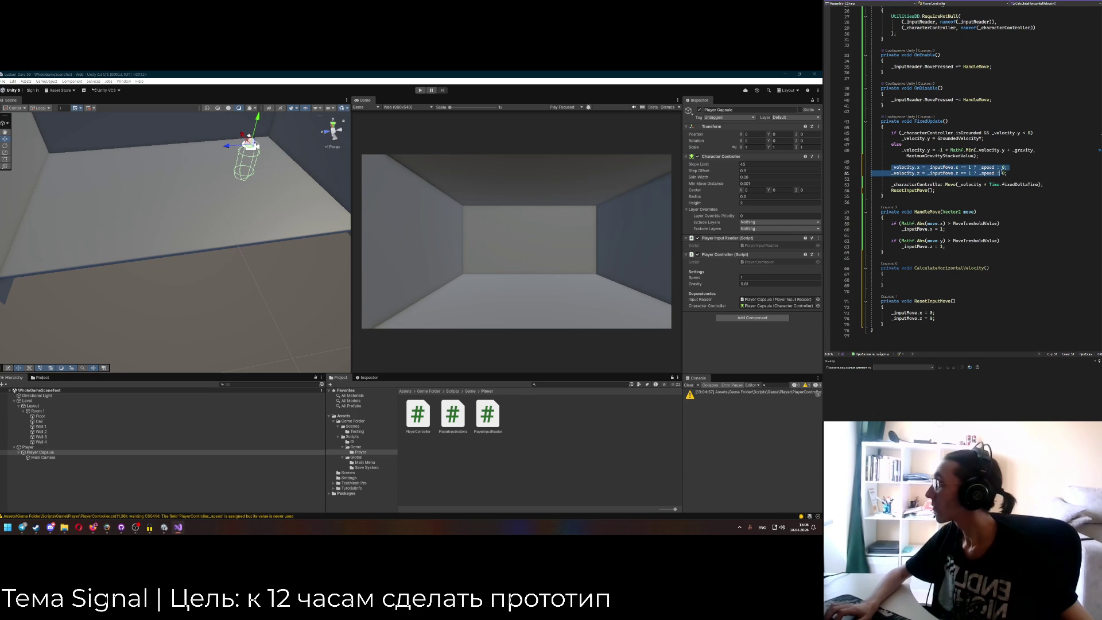
{"action": "key", "text": "ctrl+x"}
{"action": "left_click", "coordinate": [907, 274]}
{"action": "key", "text": "ctrl+v"}
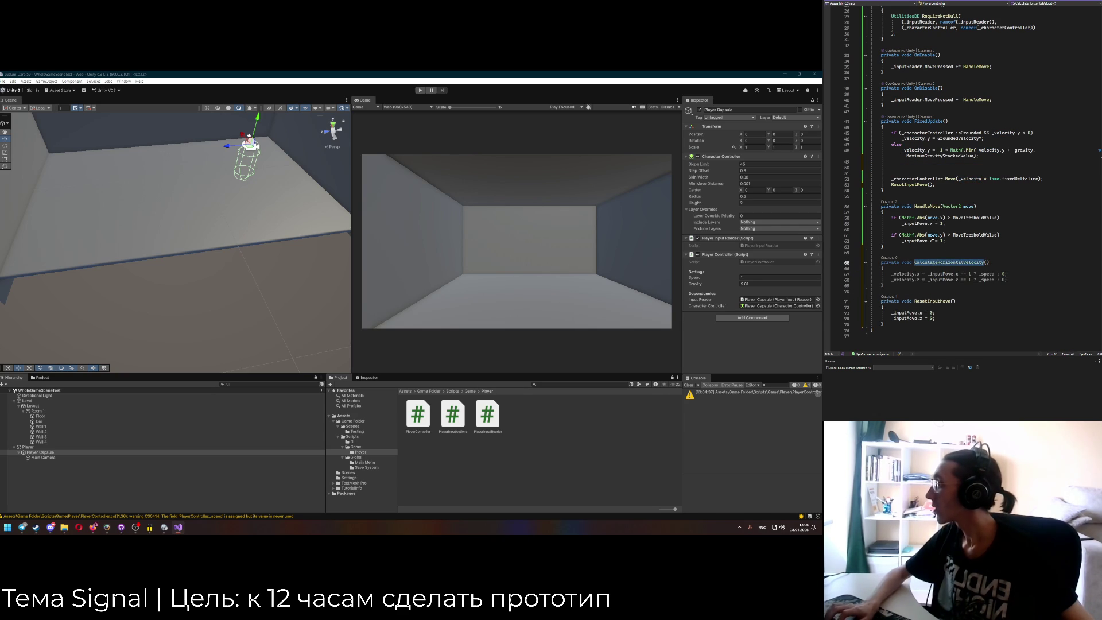
{"action": "left_click", "coordinate": [893, 167]}
{"action": "type", "text": "CalculateHorizontalVelocity();"}
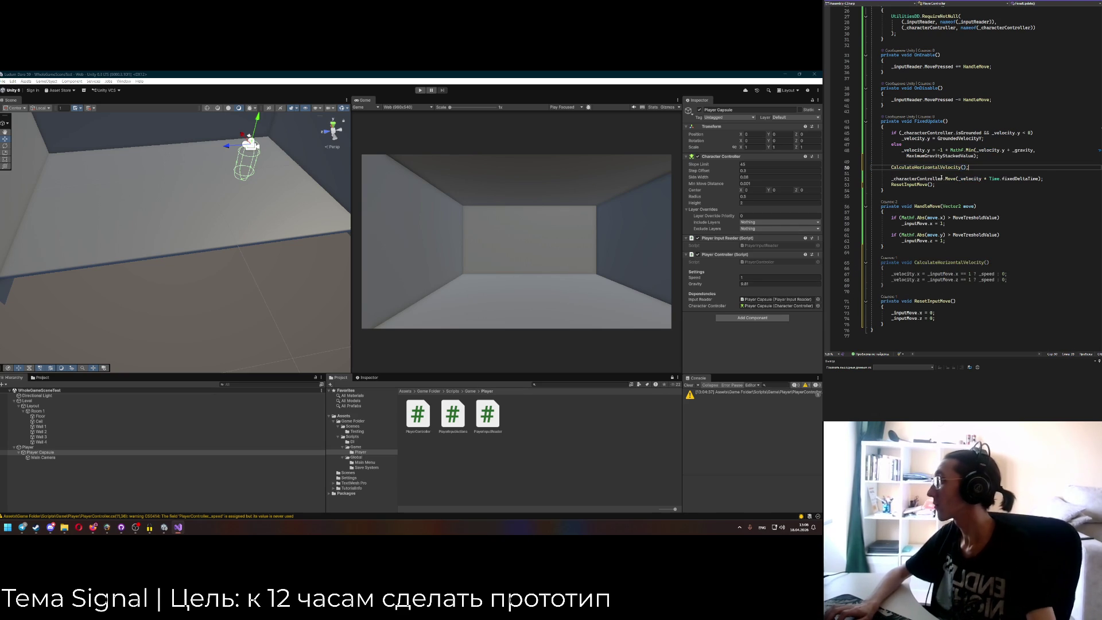
{"action": "key", "text": "Delete"}
{"action": "left_click", "coordinate": [994, 178]}
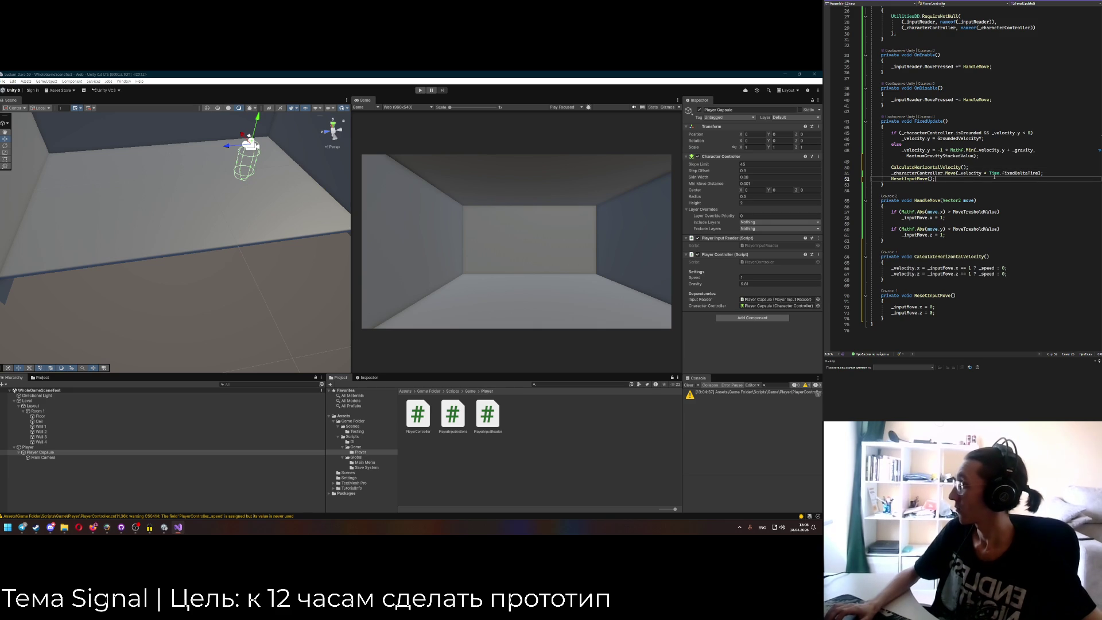
{"action": "scroll", "coordinate": [994, 182], "scroll_direction": "up", "scroll_amount": 2}
{"action": "scroll", "coordinate": [979, 226], "scroll_direction": "down", "scroll_amount": 1}
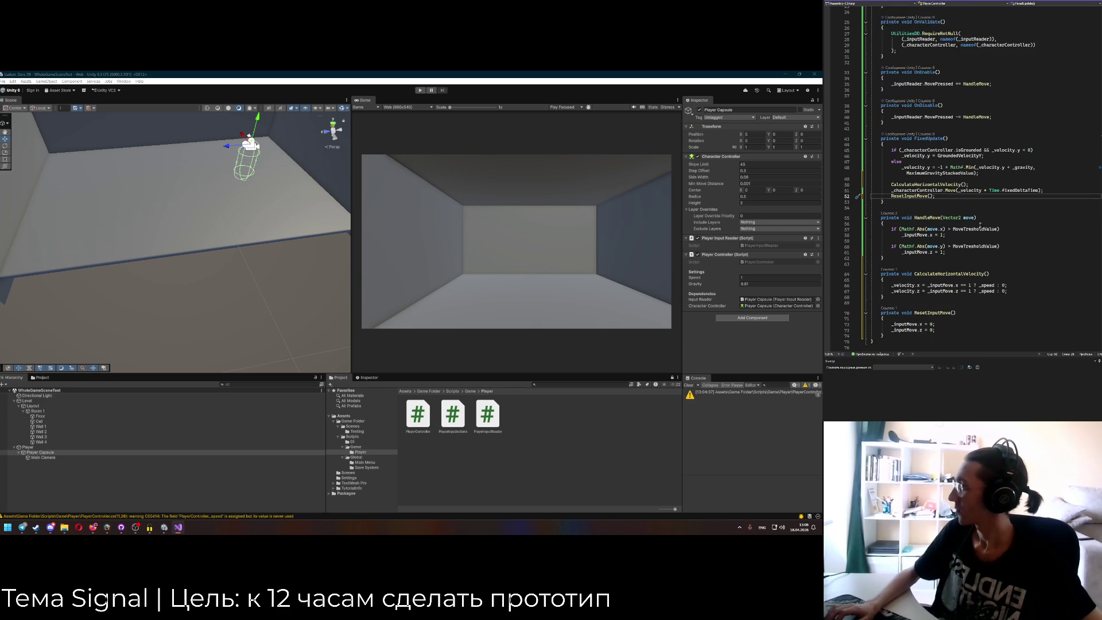
Start CalculateHorizontalVelocity with an if block checking both _inputMove.x and _inputMove.z equal 1.
{"action": "left_click", "coordinate": [984, 280]}
{"action": "key", "text": "Return"}
{"action": "type", "text": "if ("}
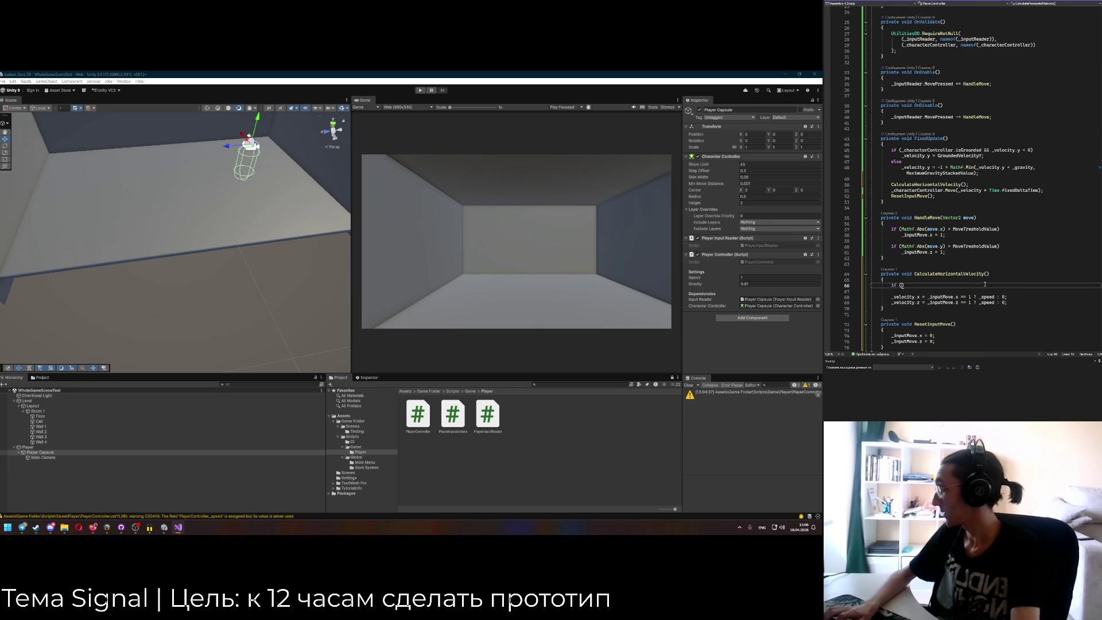
{"action": "left_click_drag", "start_coordinate": [927, 297], "coordinate": [957, 297]}
{"action": "key", "text": "ctrl+c"}
{"action": "left_click", "coordinate": [902, 286]}
{"action": "key", "text": "ctrl+v"}
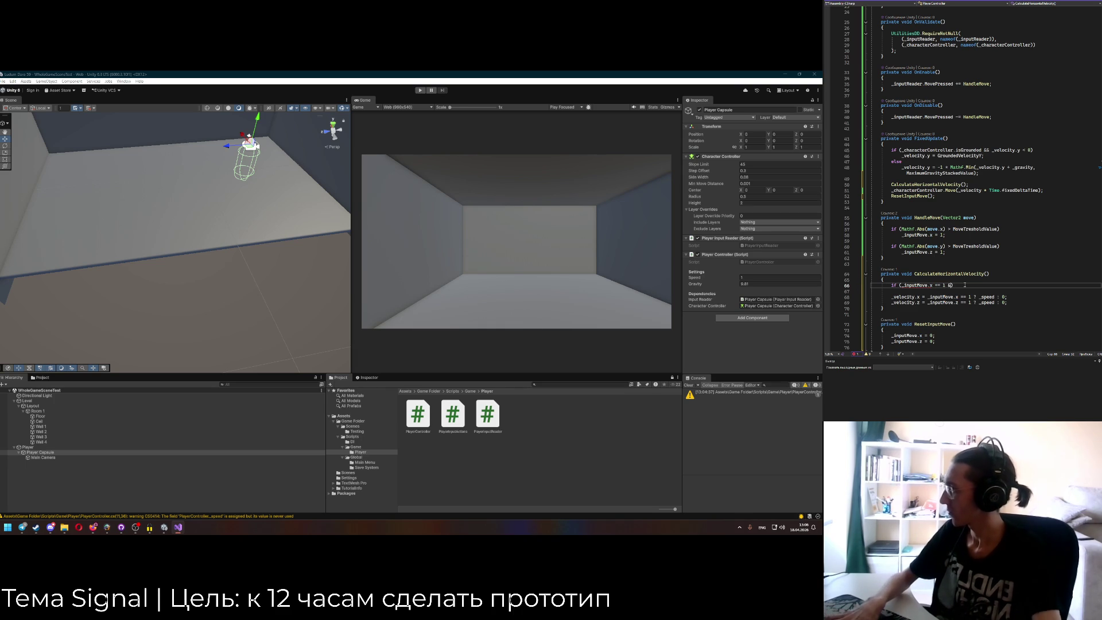
{"action": "left_click_drag", "start_coordinate": [927, 303], "coordinate": [960, 302]}
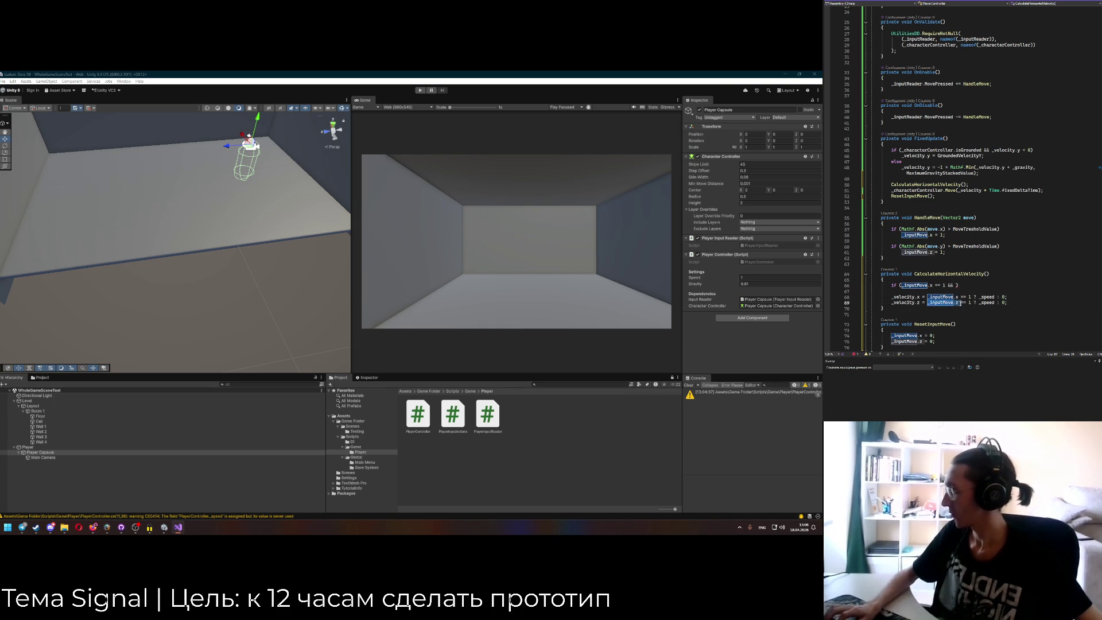
{"action": "key", "text": "ctrl+c"}
{"action": "left_click", "coordinate": [955, 286]}
{"action": "key", "text": "ctrl+v"}
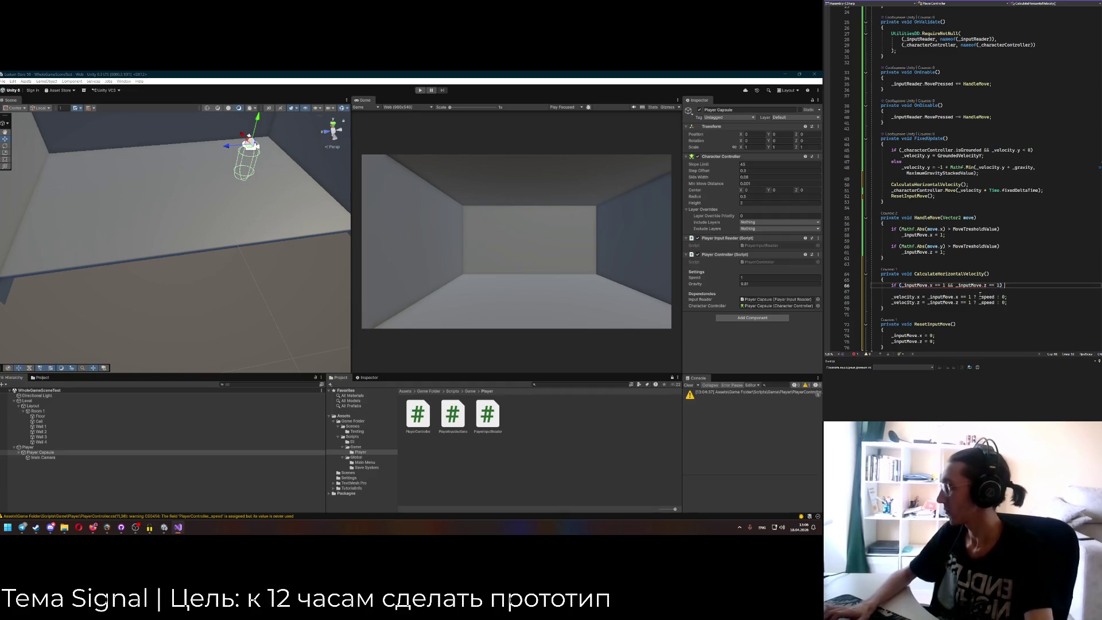
{"action": "key", "text": "Return"}
{"action": "type", "text": "{"}
{"action": "key", "text": "Return"}
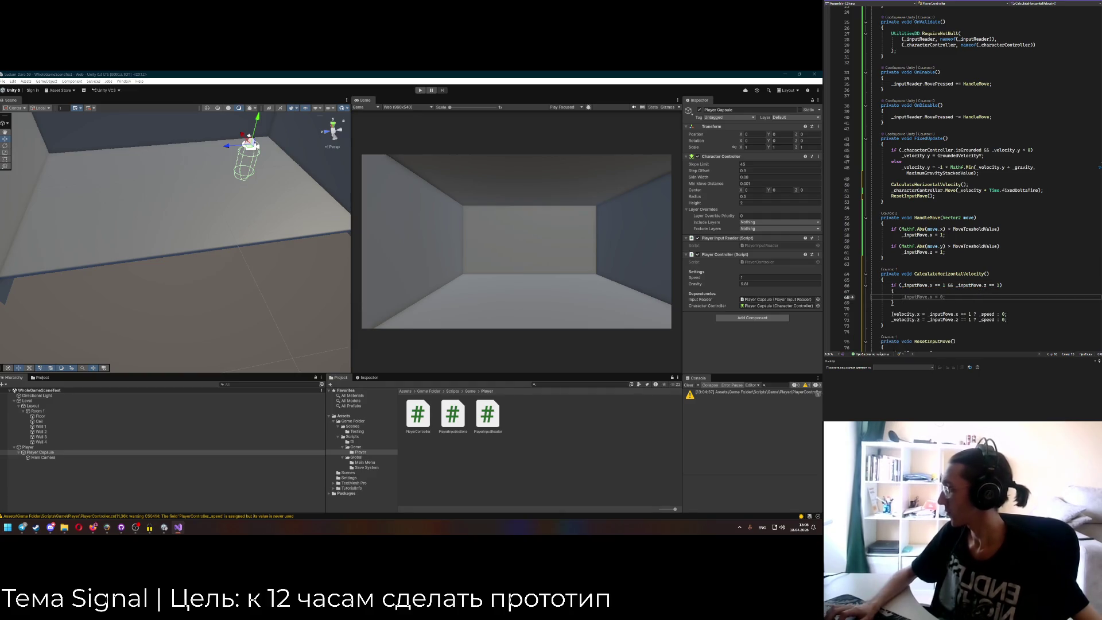
Inside the if block, set _velocity.x = Mathf.Sqrt(_speed) and begin the _velocity.z assignment.
{"action": "double_click", "coordinate": [918, 319]}
{"action": "left_click", "coordinate": [930, 297]}
{"action": "type", "text": "_velocity.x"}
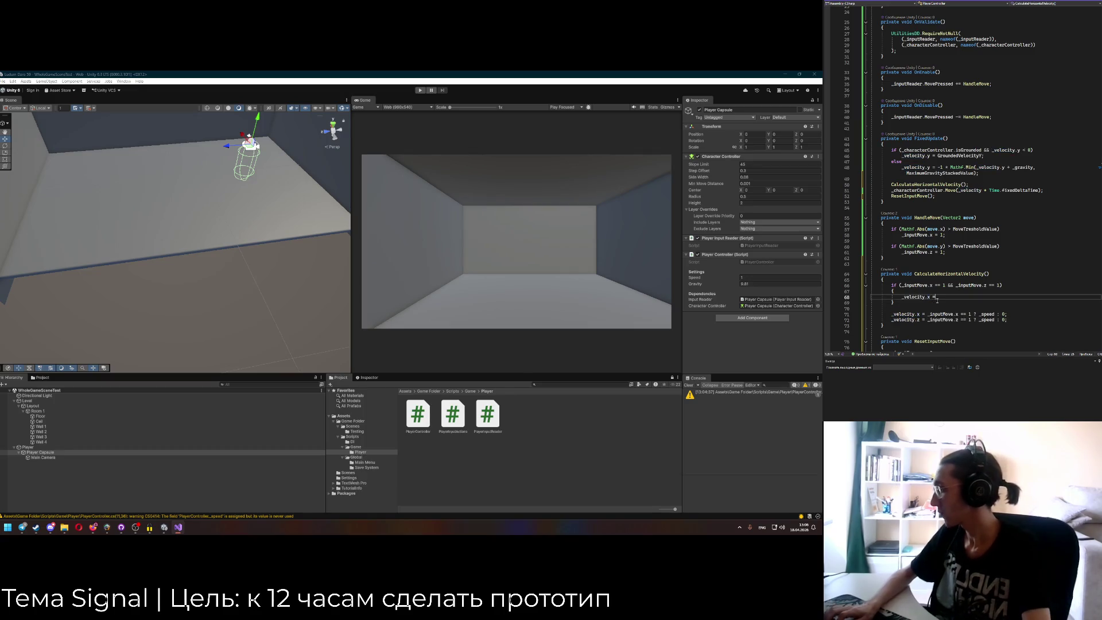
{"action": "type", "text": " = Mathf.Sqrt("}
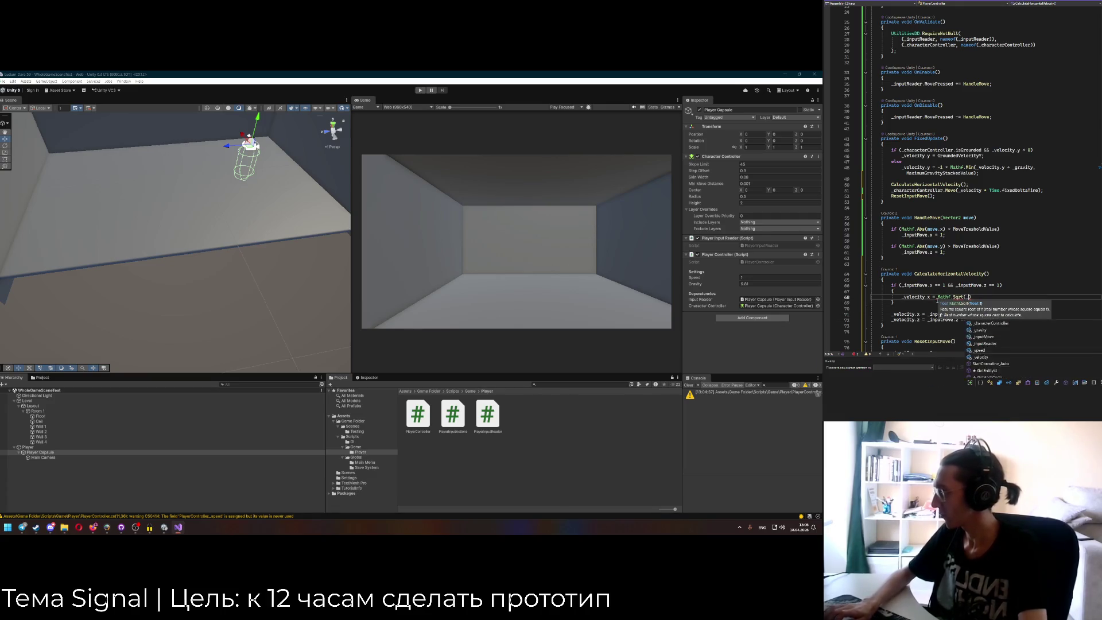
{"action": "type", "text": "_speed);"}
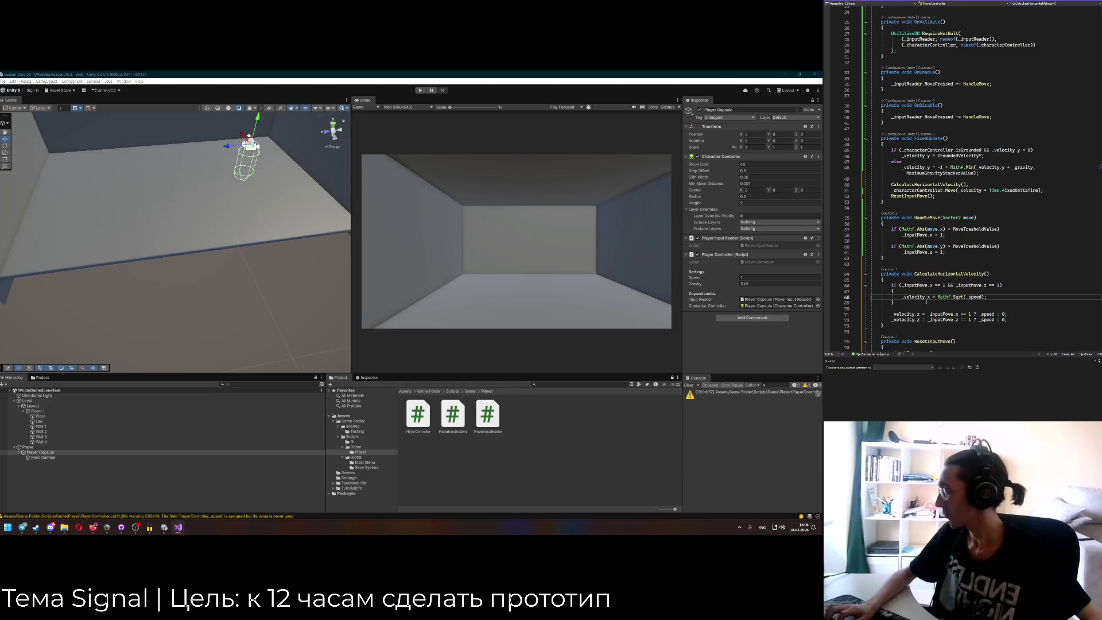
{"action": "left_click_drag", "start_coordinate": [893, 319], "coordinate": [923, 319]}
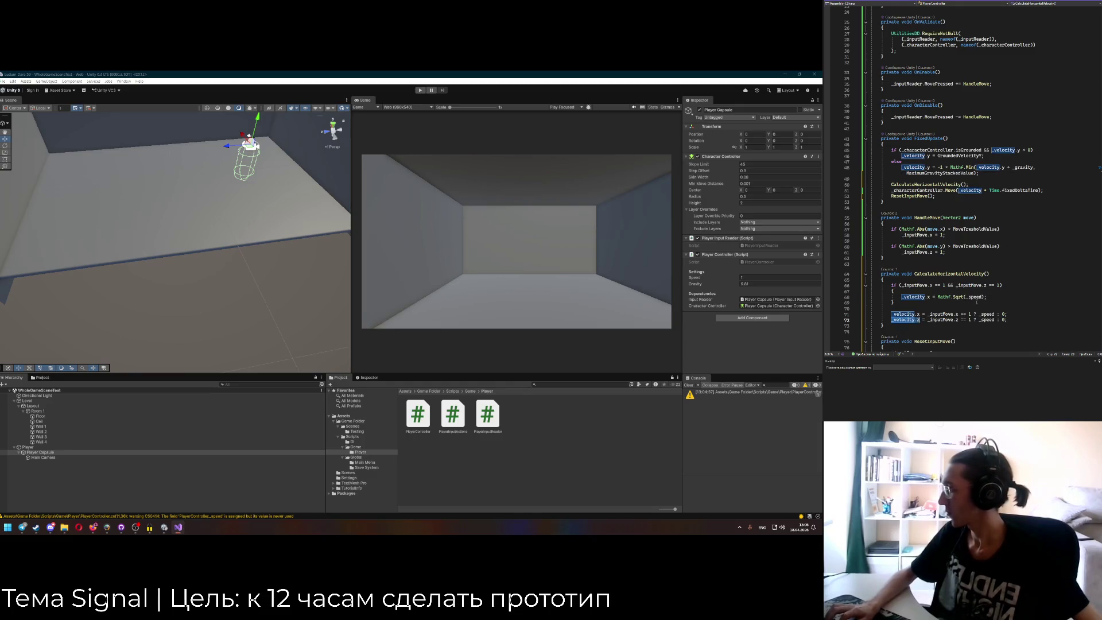
{"action": "left_click", "coordinate": [993, 297]}
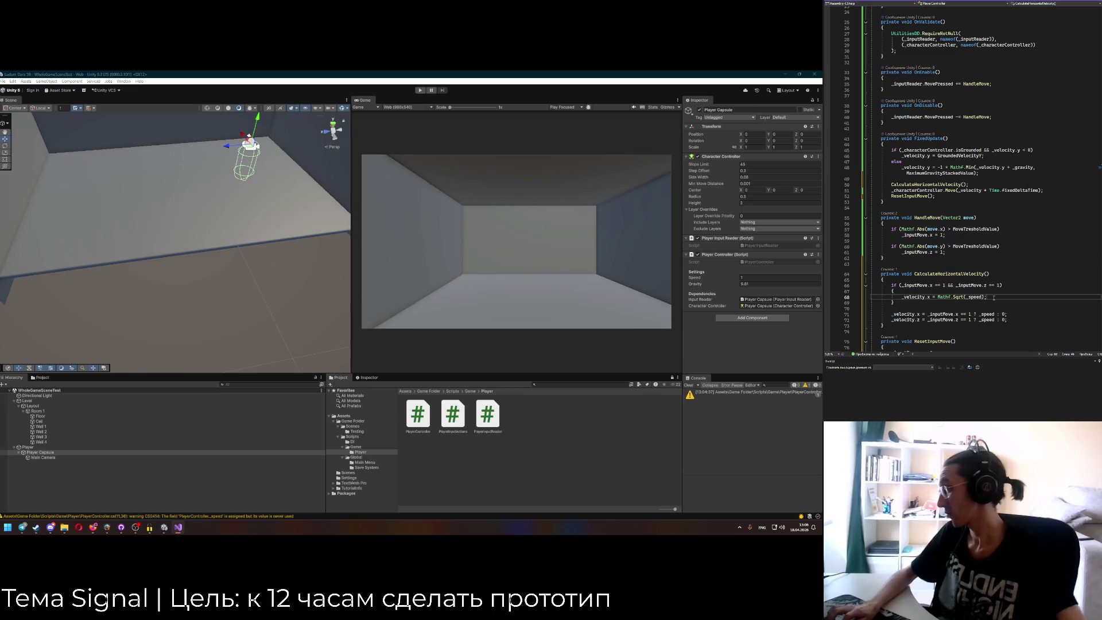
{"action": "key", "text": "Return"}
{"action": "key", "text": "Return"}
{"action": "type", "text": "_velocity.z "}
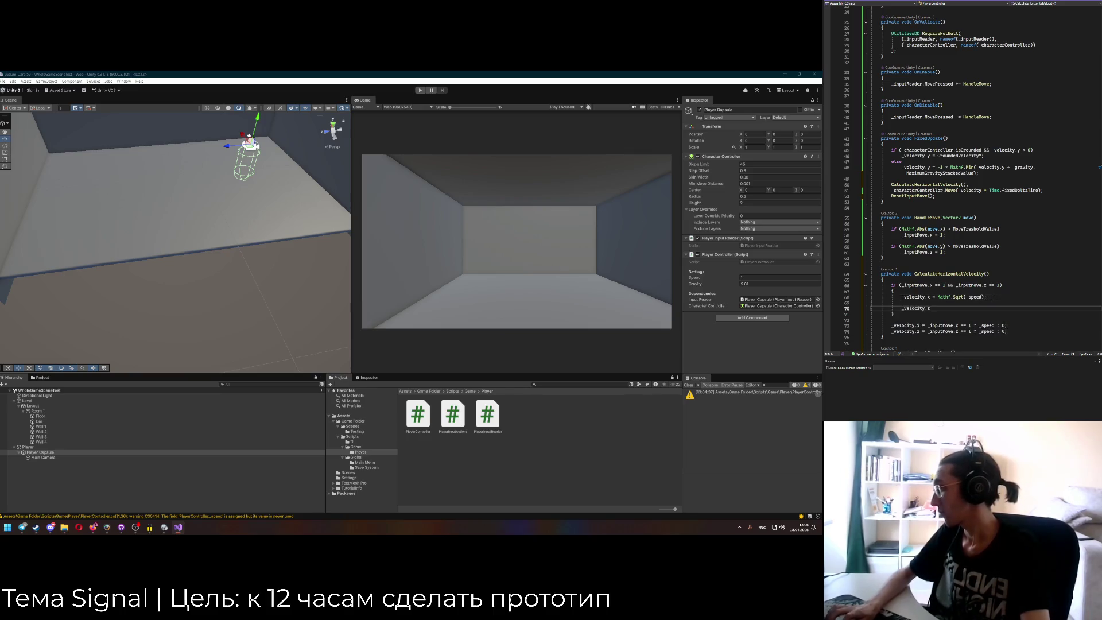
{"action": "type", "text": "="}
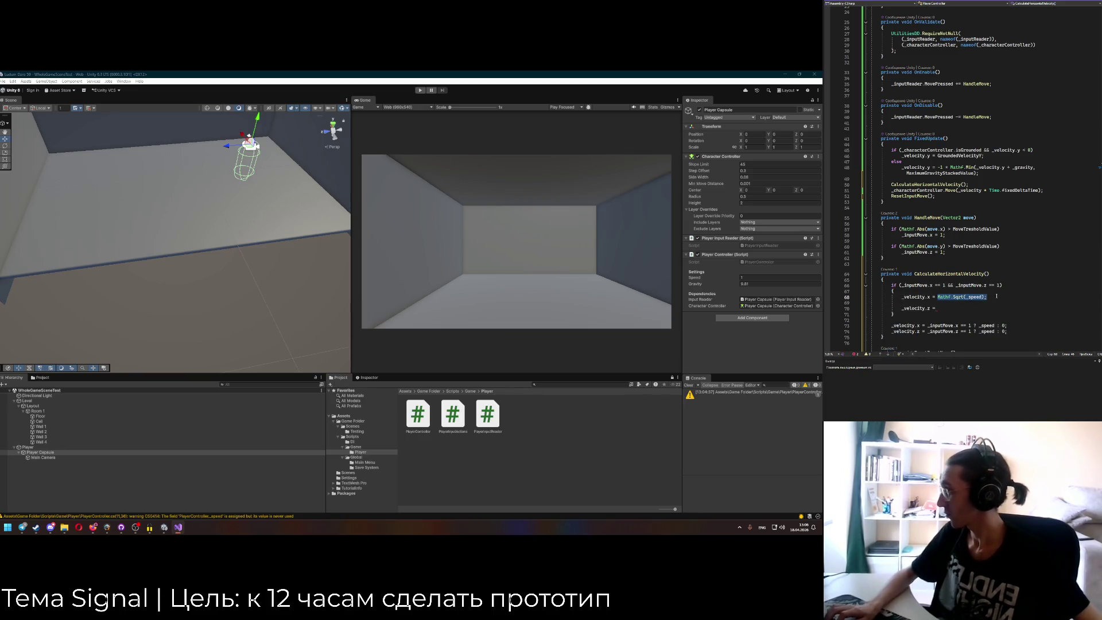
{"action": "key", "text": "Up"}
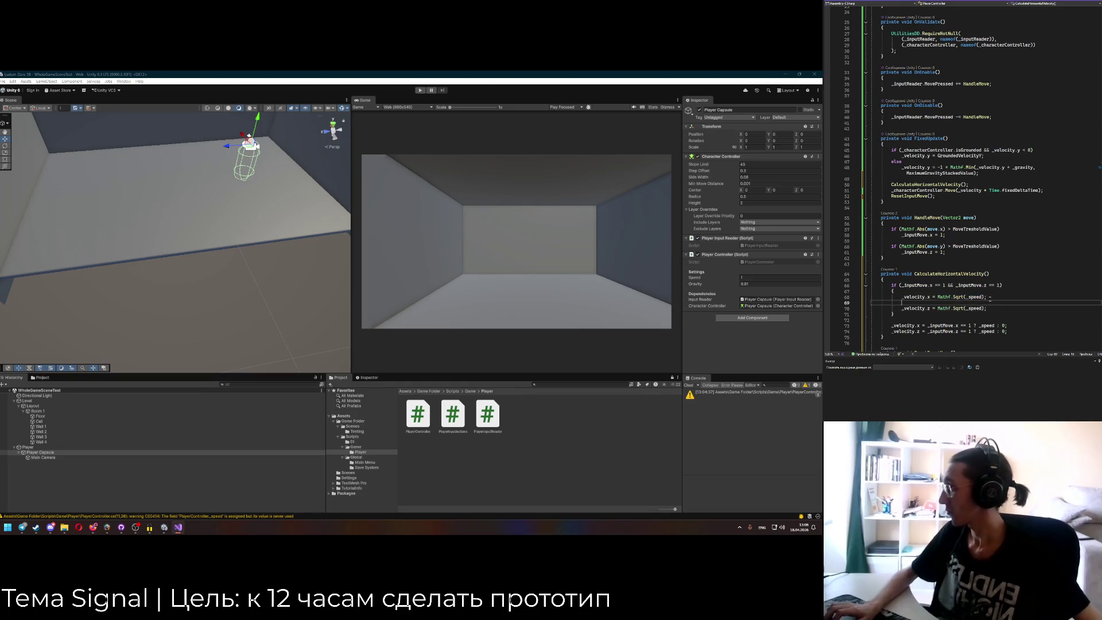
{"action": "key", "text": "BackSpace"}
Add 'return;' after the z velocity line so the diagonal case exits early.
{"action": "left_click", "coordinate": [1004, 304]}
{"action": "key", "text": "Return"}
{"action": "type", "text": "_"}
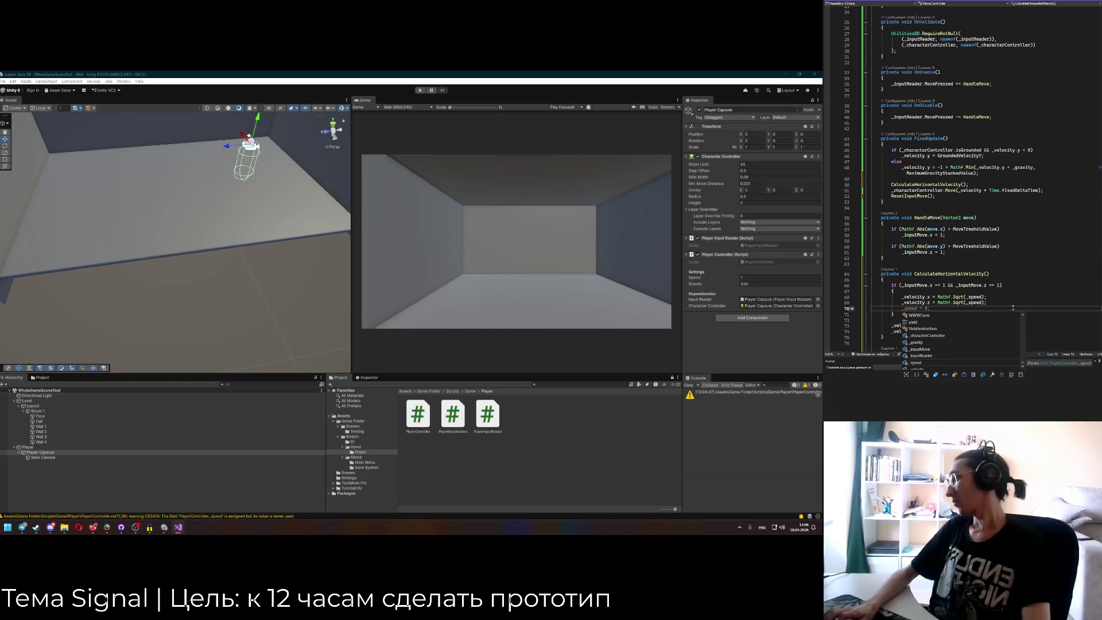
{"action": "key", "text": "BackSpace"}
{"action": "type", "text": "return;"}
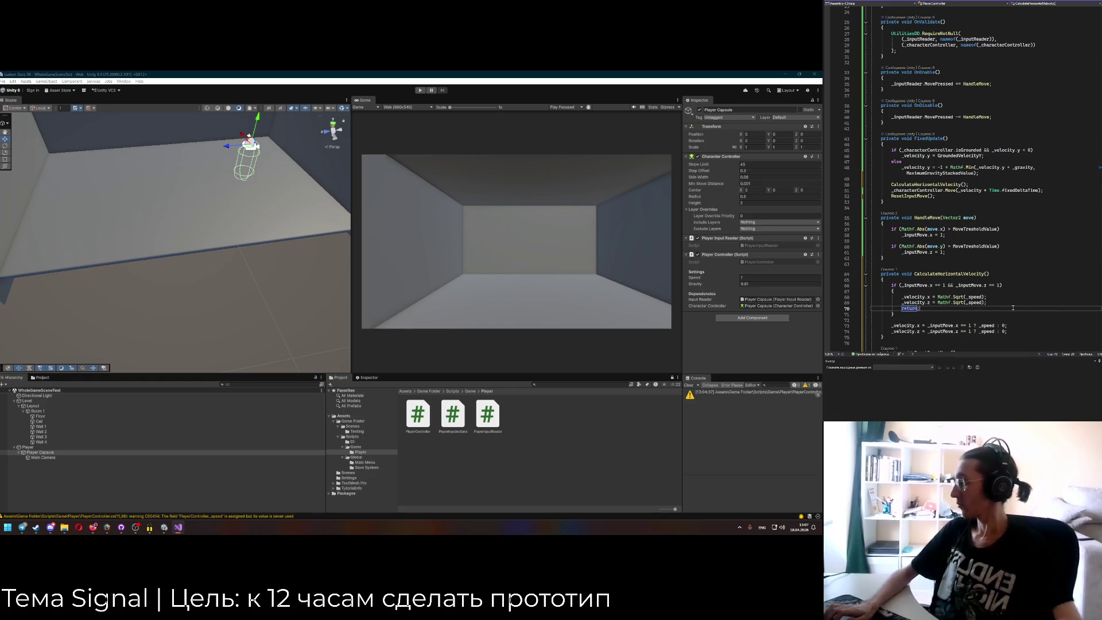
{"action": "scroll", "coordinate": [1007, 305], "scroll_direction": "up", "scroll_amount": 2}
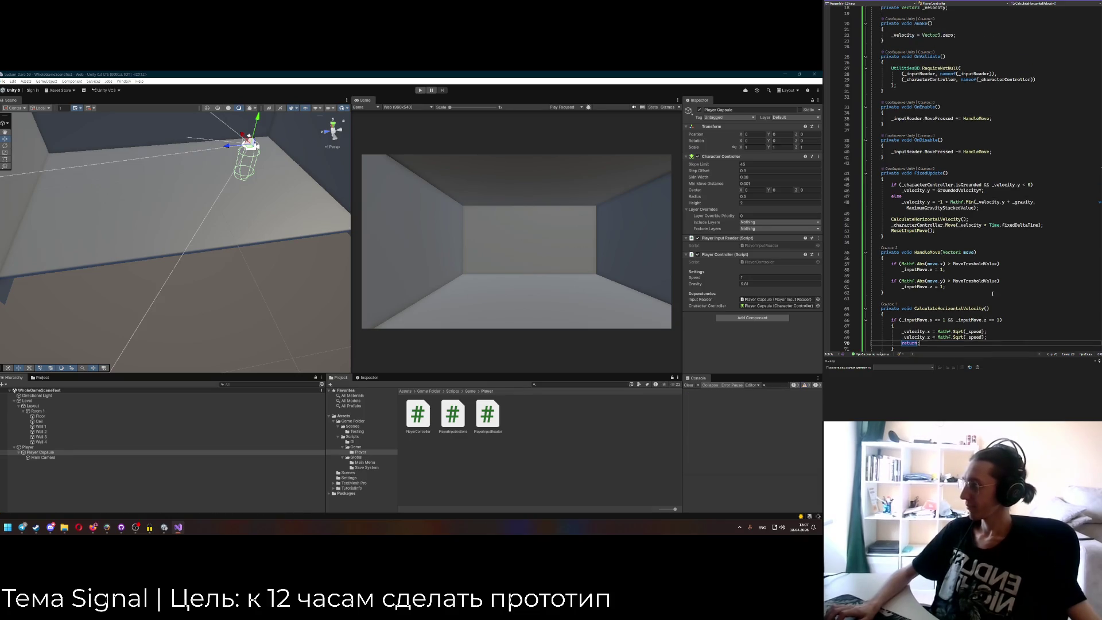
{"action": "left_click", "coordinate": [507, 237]}
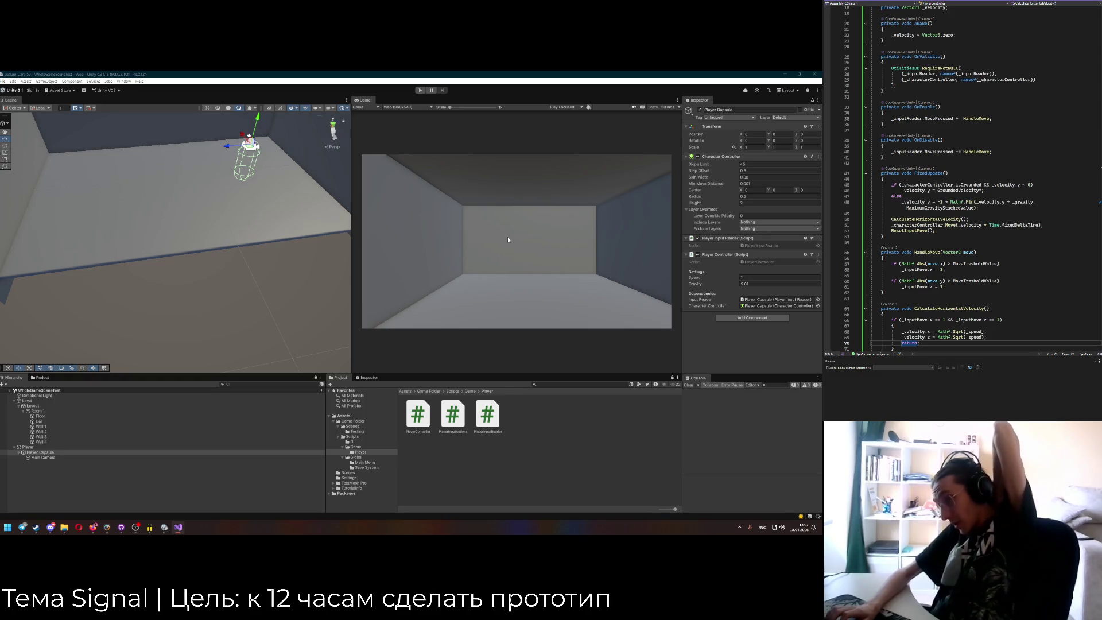
{"action": "left_click", "coordinate": [420, 90]}
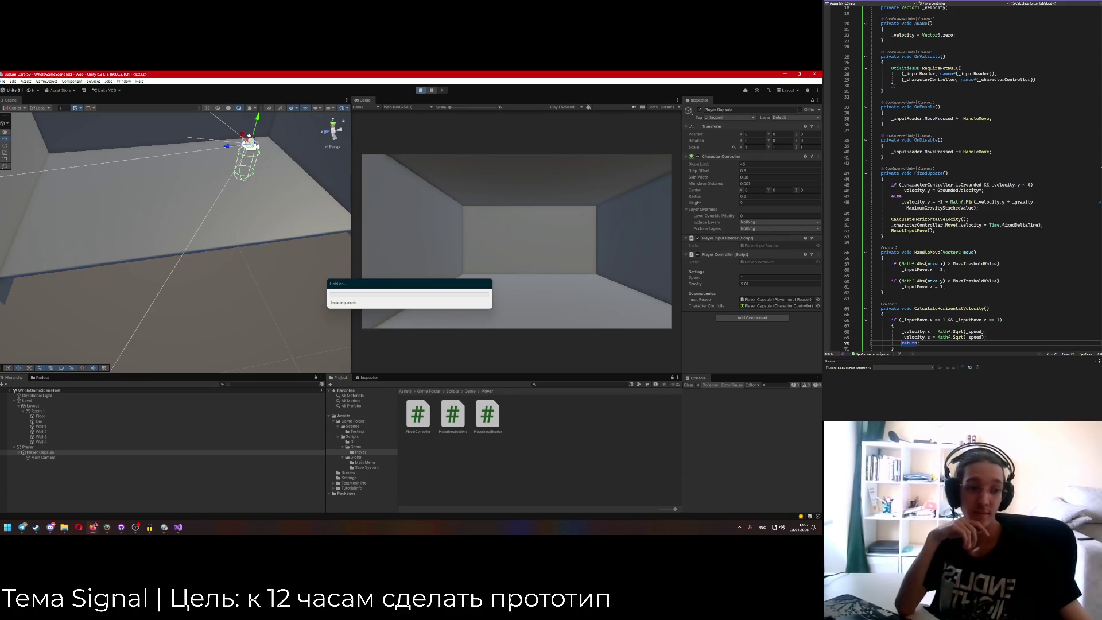
{"action": "scroll", "coordinate": [1015, 248], "scroll_direction": "up", "scroll_amount": 1}
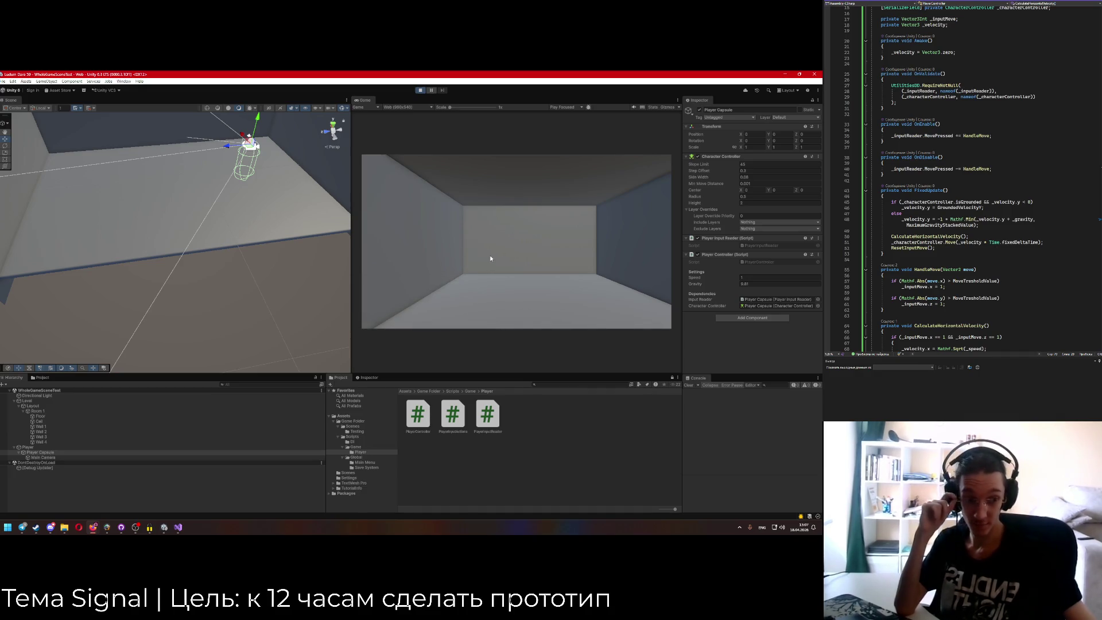
{"action": "key", "text": "w"}
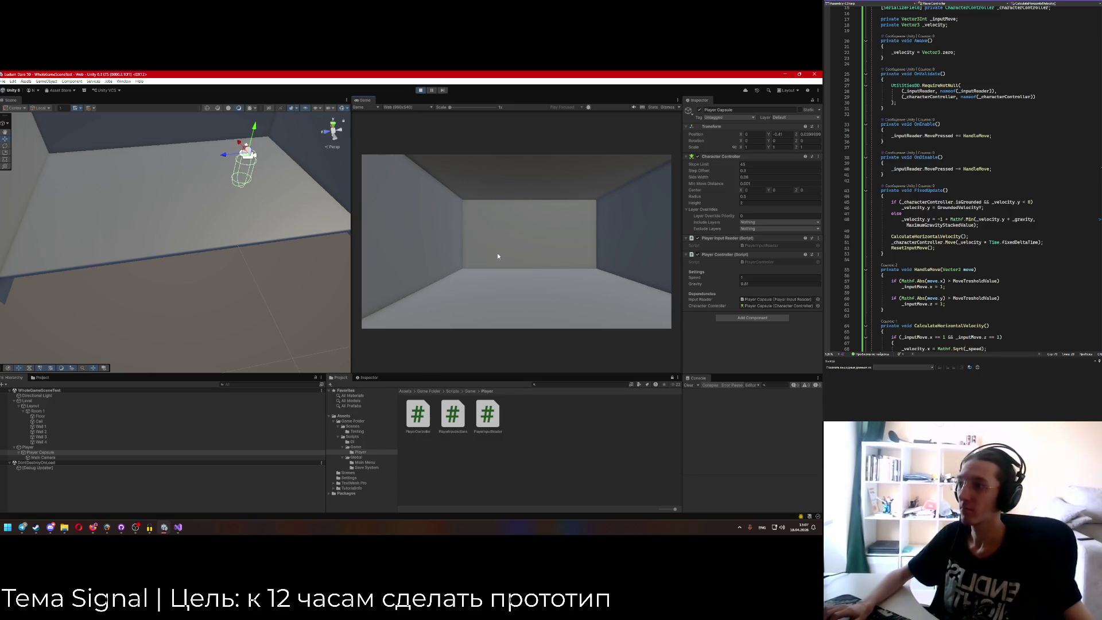
{"action": "left_click", "coordinate": [420, 90]}
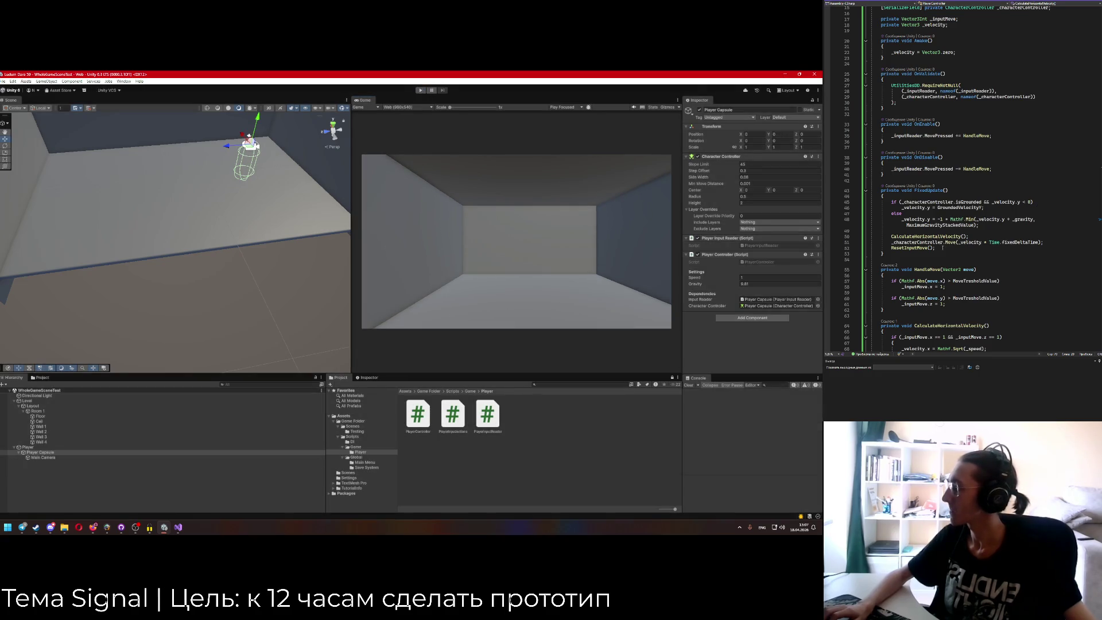
{"action": "left_click", "coordinate": [840, 4]}
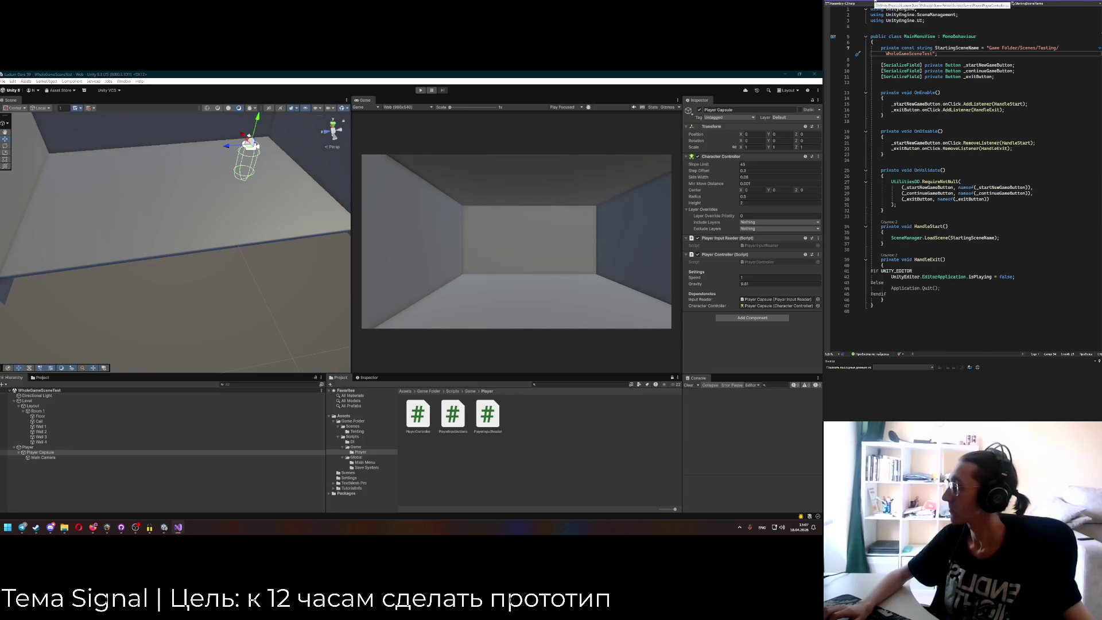
Replace WasPerformedThisFrame() with IsPressed() on line 23 of PlayerInputReader.
{"action": "left_click", "coordinate": [907, 3]}
{"action": "scroll", "coordinate": [934, 119], "scroll_direction": "down", "scroll_amount": 4}
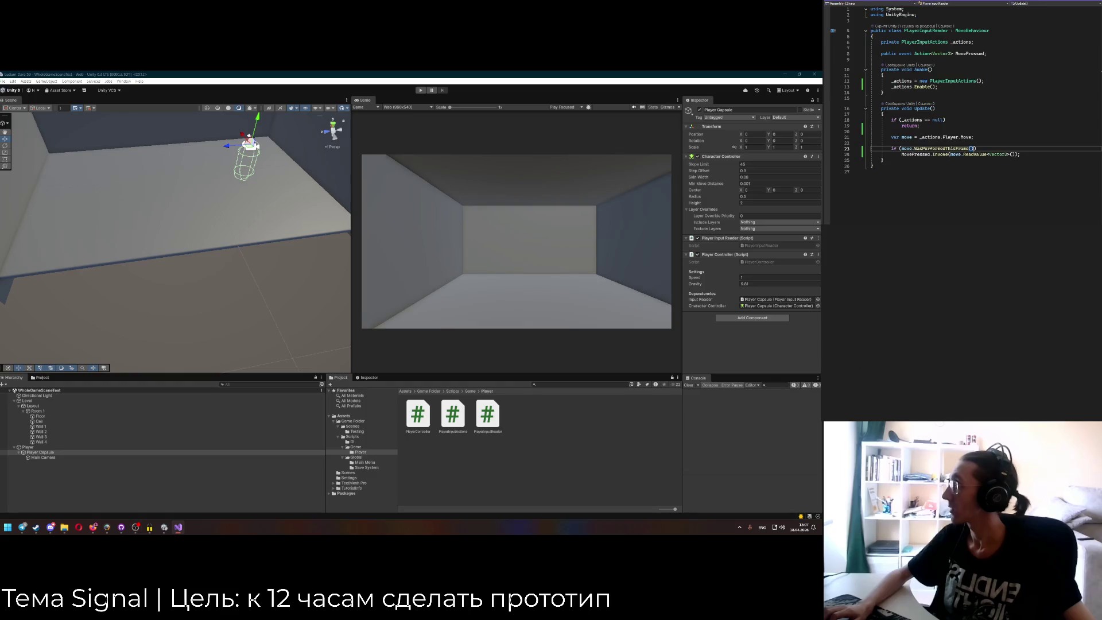
{"action": "scroll", "coordinate": [933, 119], "scroll_direction": "up", "scroll_amount": 6}
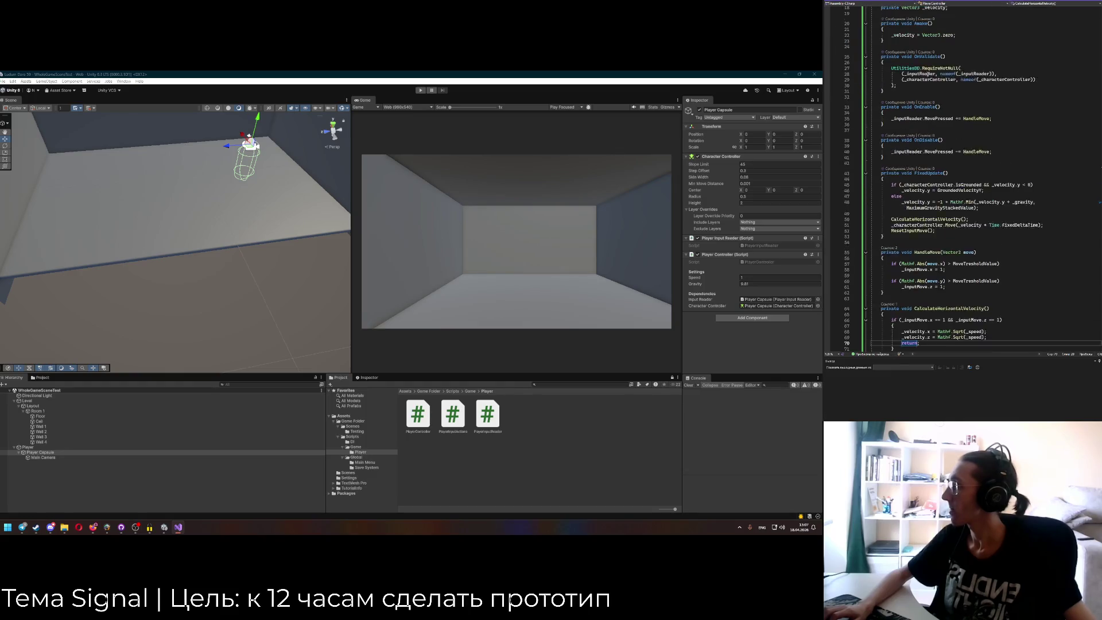
{"action": "key", "text": "ctrl+Tab"}
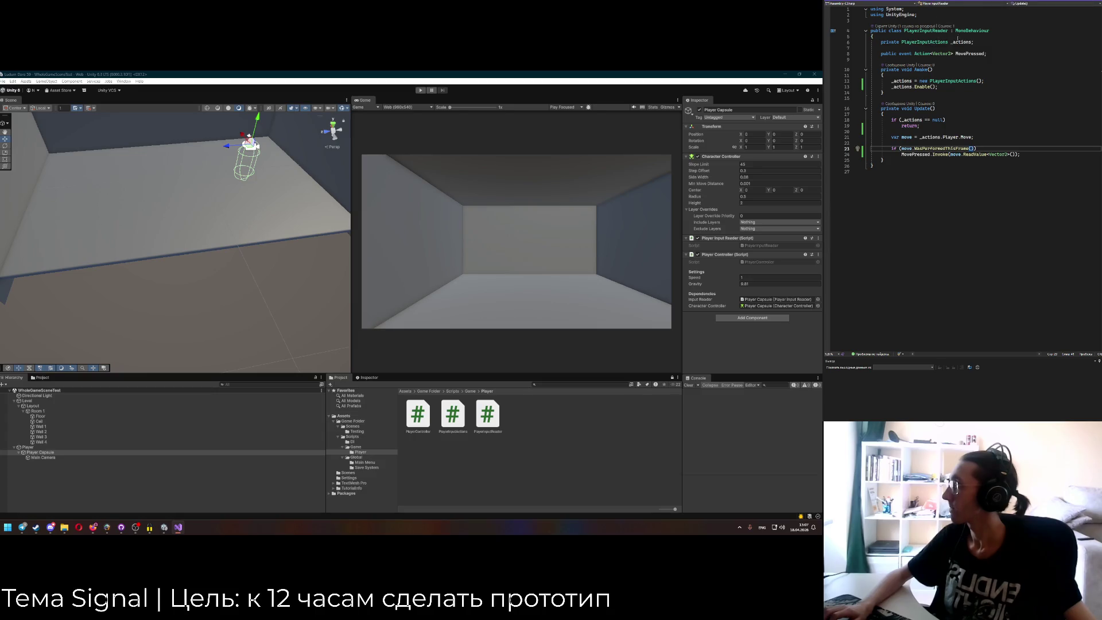
{"action": "double_click", "coordinate": [942, 148]}
{"action": "type", "text": "IsPr"}
{"action": "key", "text": "Tab"}
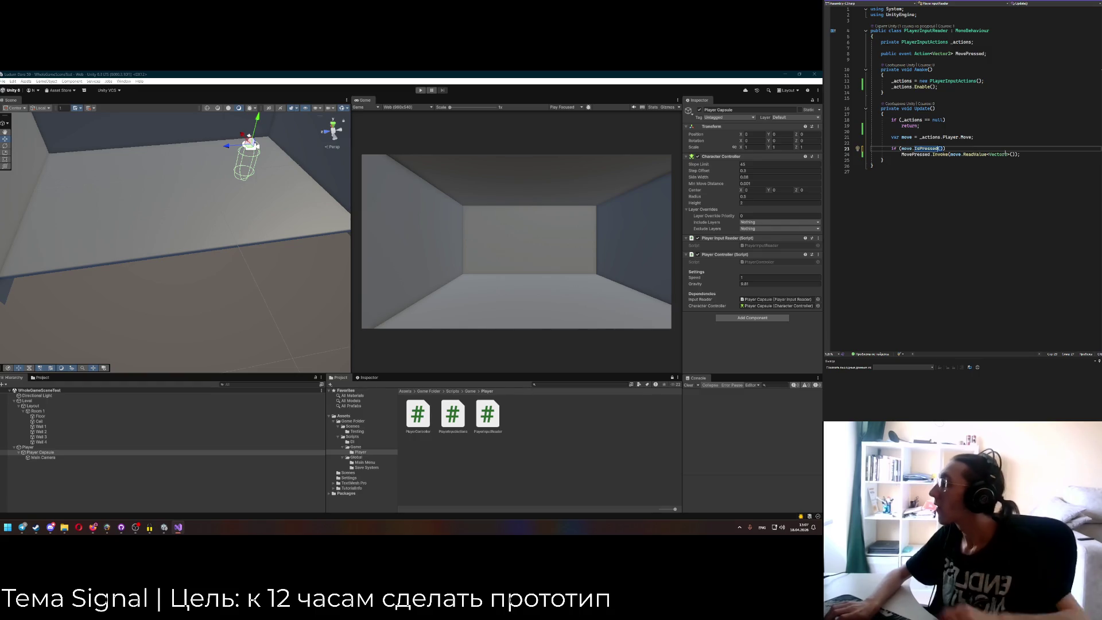
Return to the Unity editor so the edited scripts recompile.
{"action": "mouse_move", "coordinate": [935, 151]}
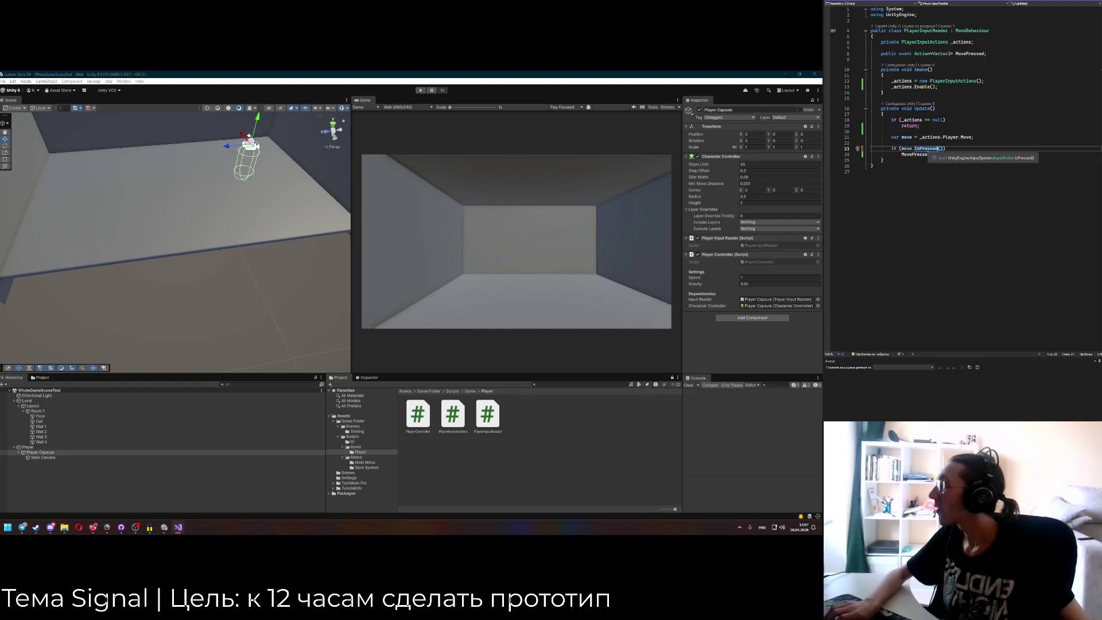
{"action": "double_click", "coordinate": [927, 149]}
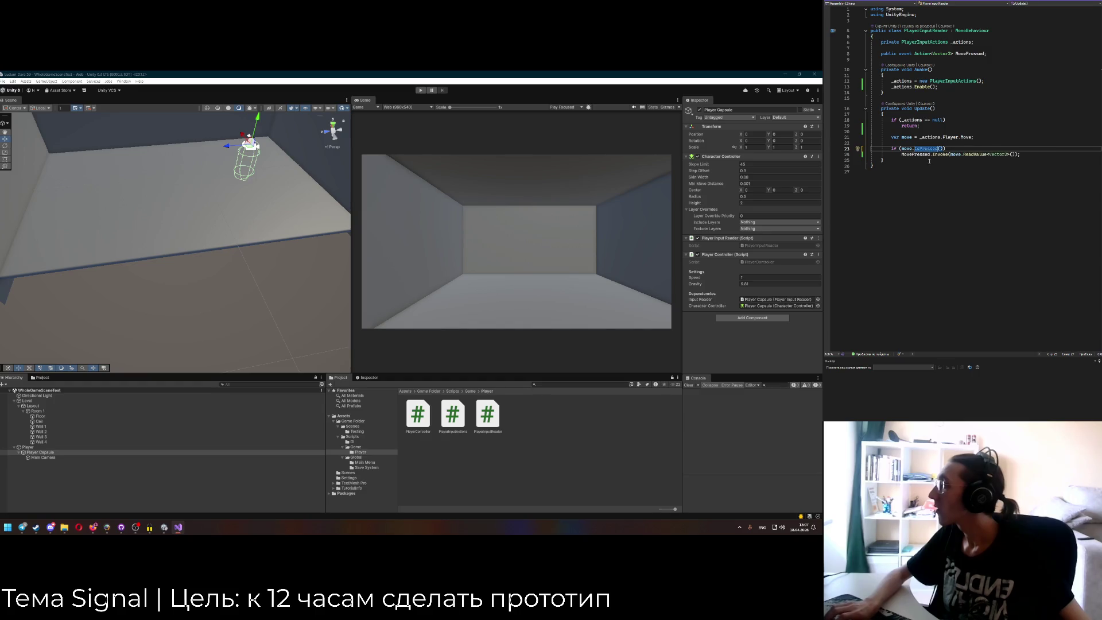
{"action": "left_click", "coordinate": [933, 155]}
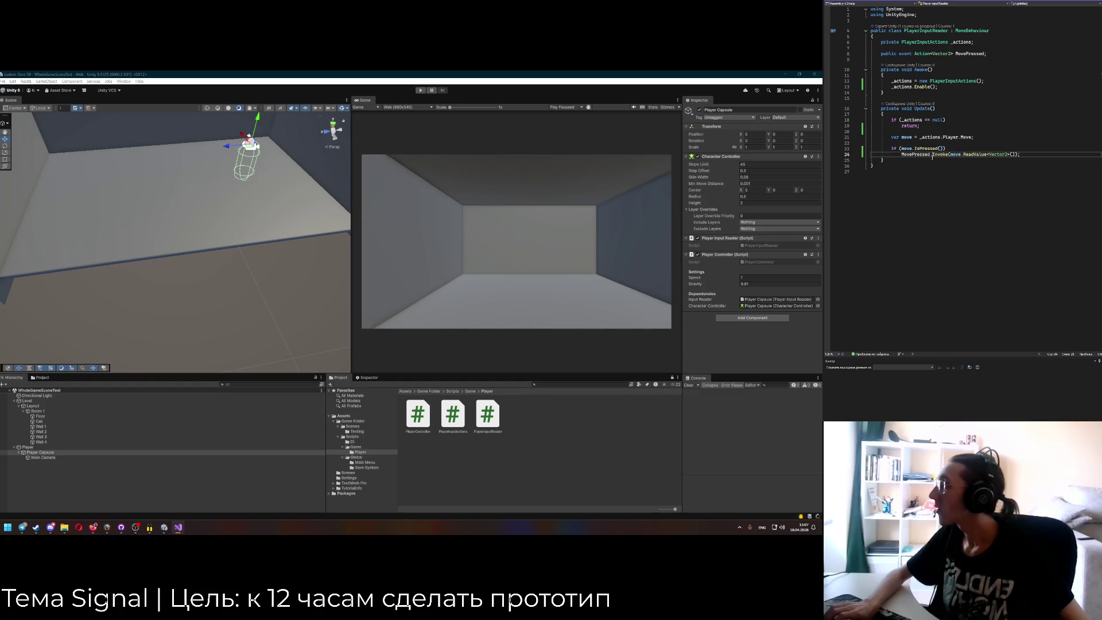
{"action": "left_click", "coordinate": [396, 264]}
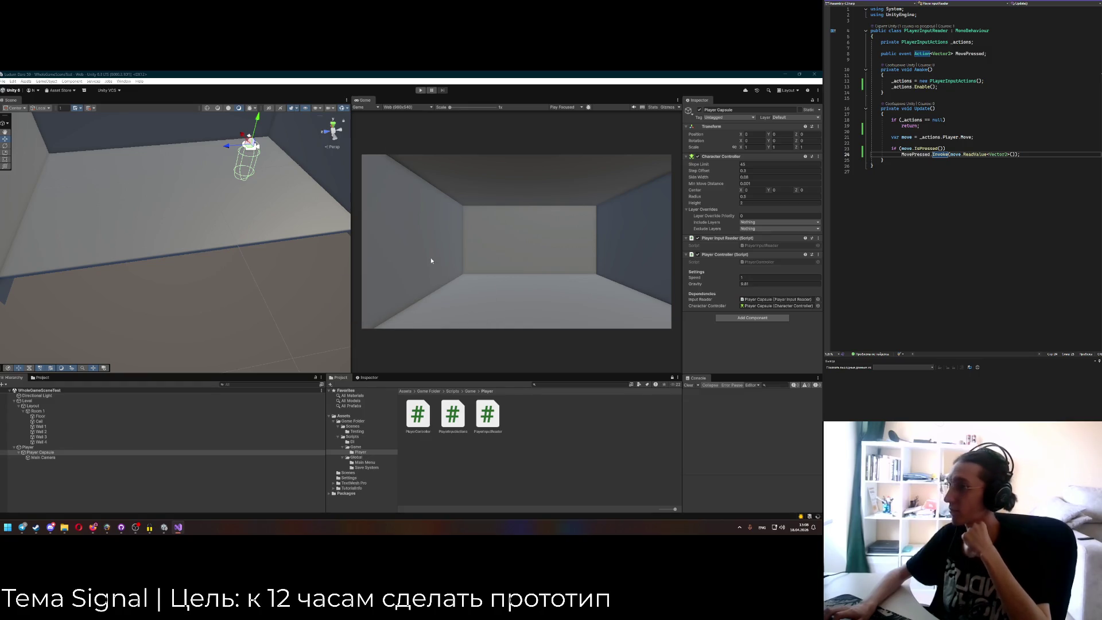
{"action": "left_click", "coordinate": [419, 238]}
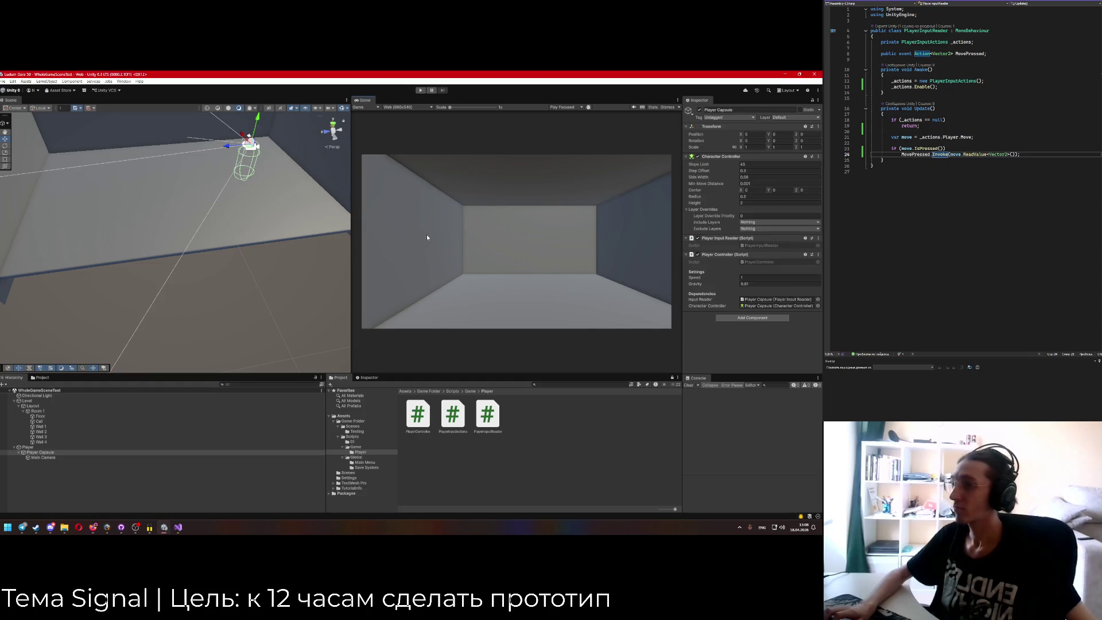
Run Play mode, walk the capsule with W then D, stop, and return to PlayerController.
{"action": "left_click", "coordinate": [425, 89]}
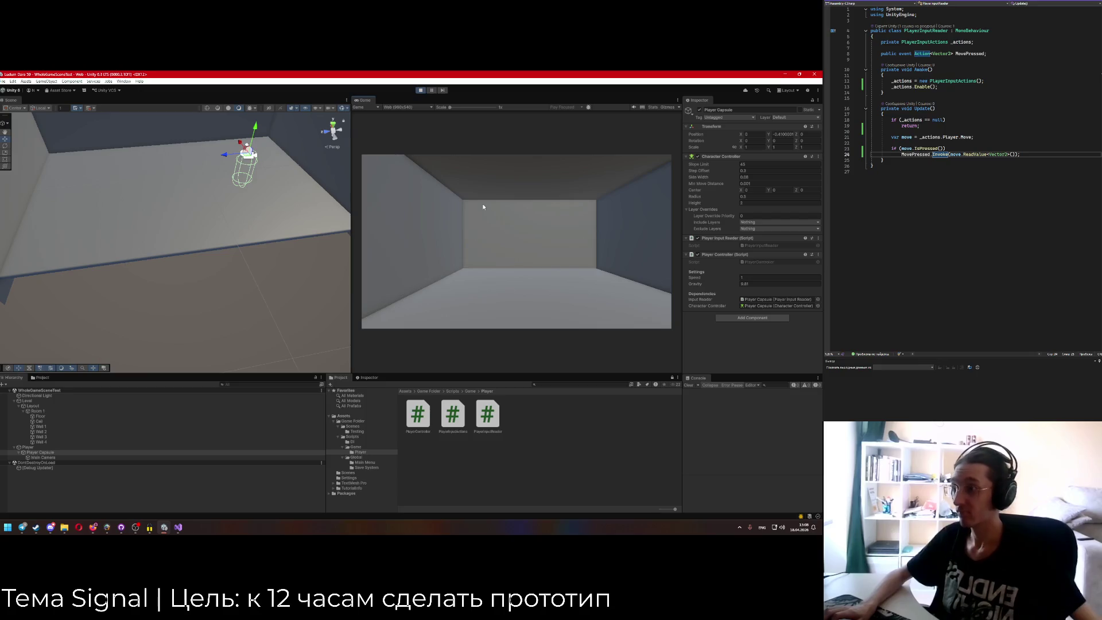
{"action": "key", "text": "w"}
{"action": "key", "text": "d"}
{"action": "key", "text": "d"}
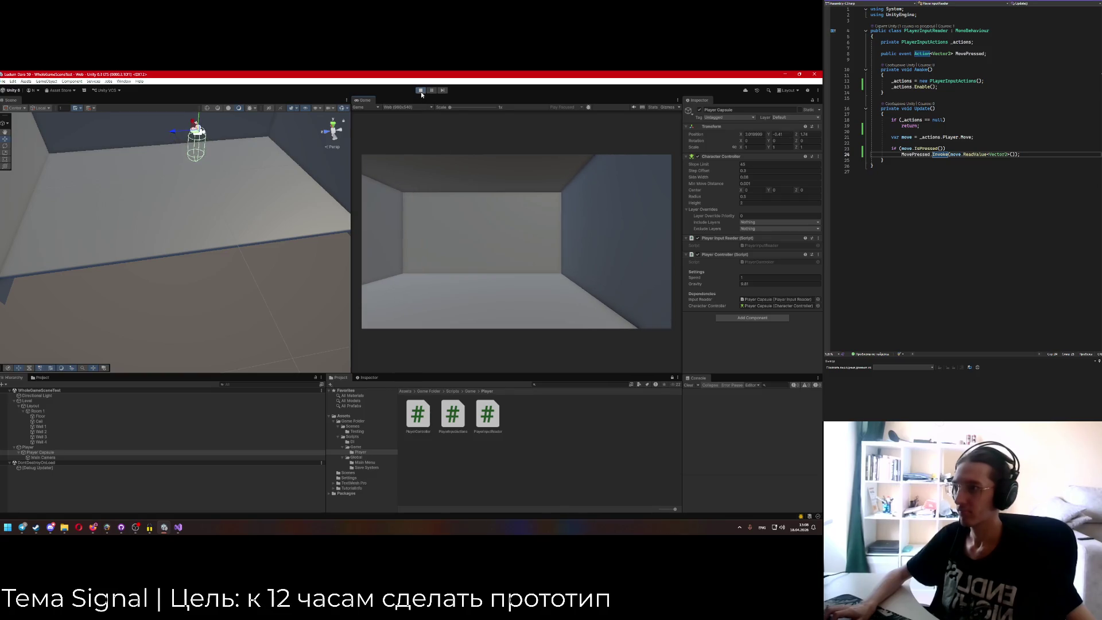
{"action": "left_click", "coordinate": [420, 90]}
{"action": "left_click", "coordinate": [856, 2]}
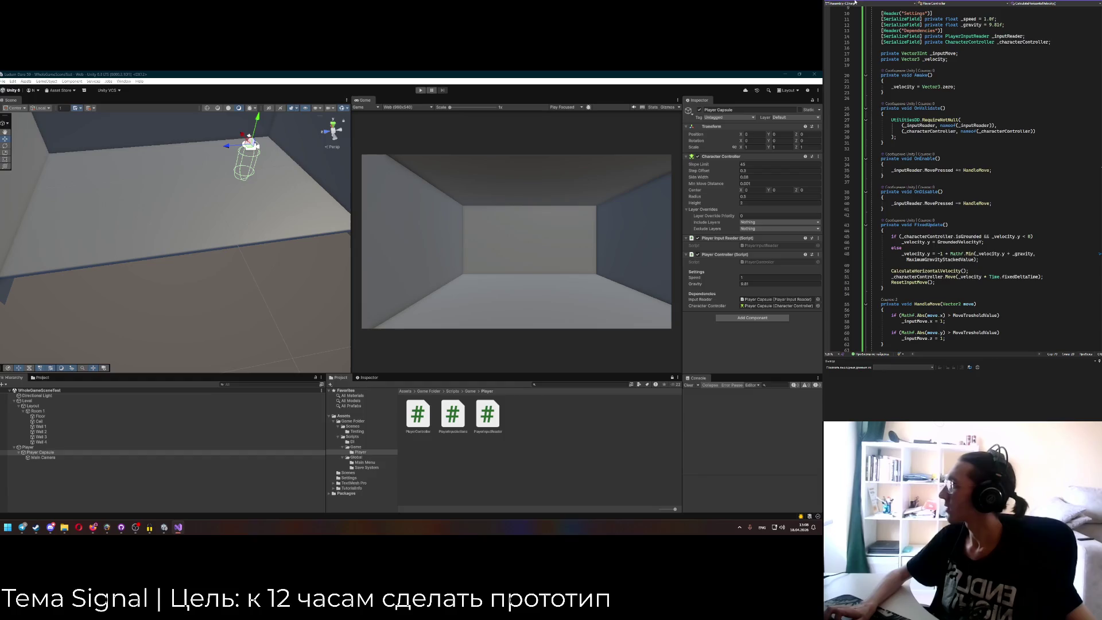
{"action": "scroll", "coordinate": [967, 189], "scroll_direction": "down", "scroll_amount": 6}
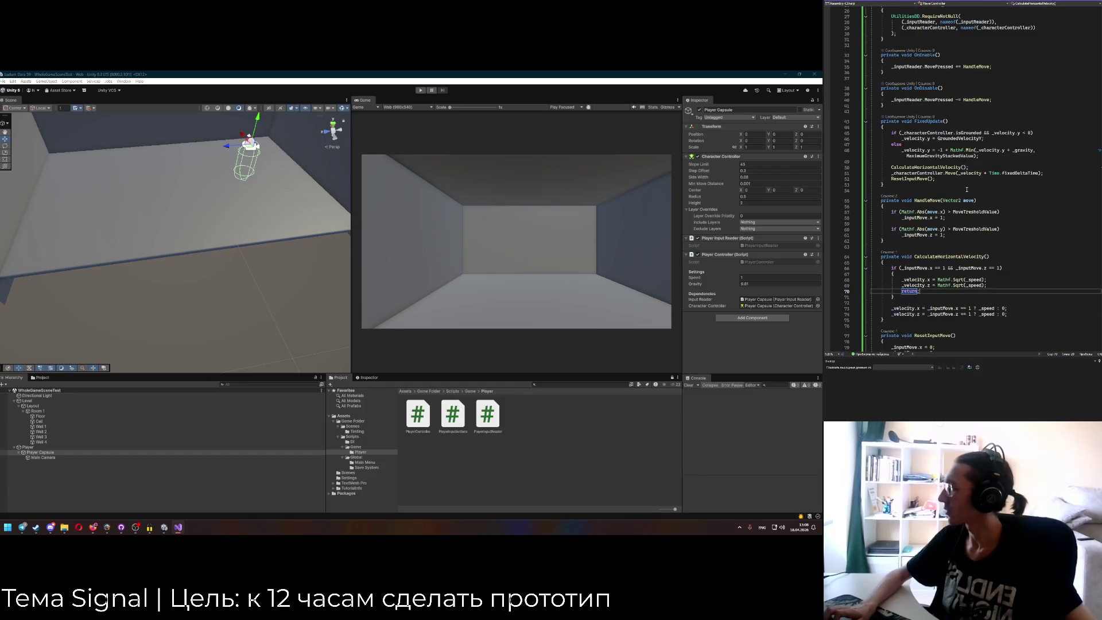
{"action": "scroll", "coordinate": [971, 240], "scroll_direction": "up", "scroll_amount": 2}
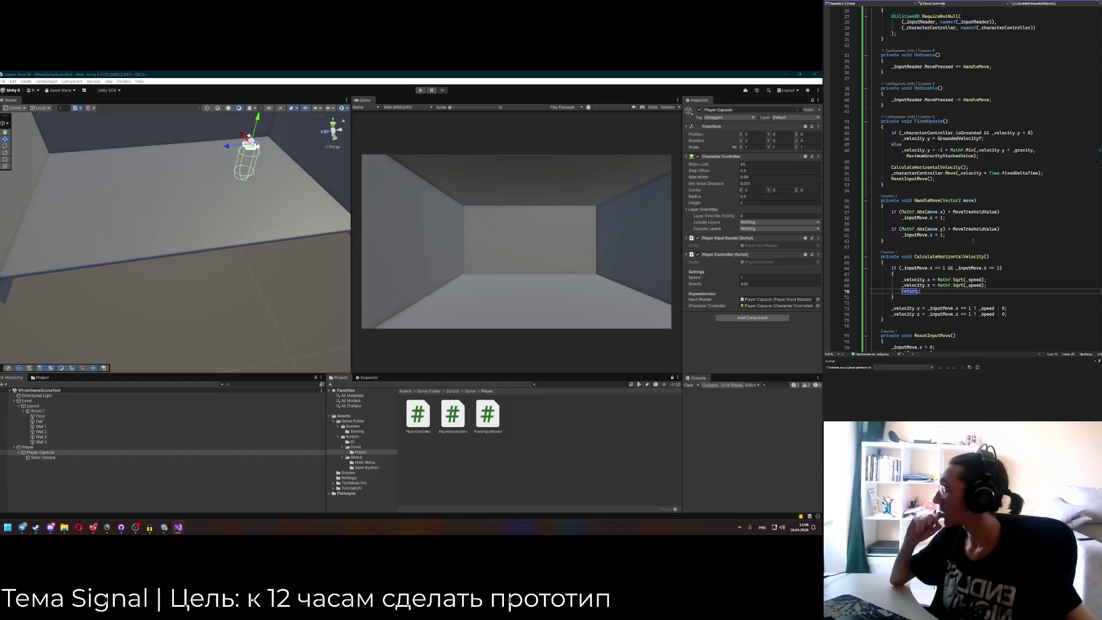
{"action": "scroll", "coordinate": [971, 226], "scroll_direction": "up", "scroll_amount": 7}
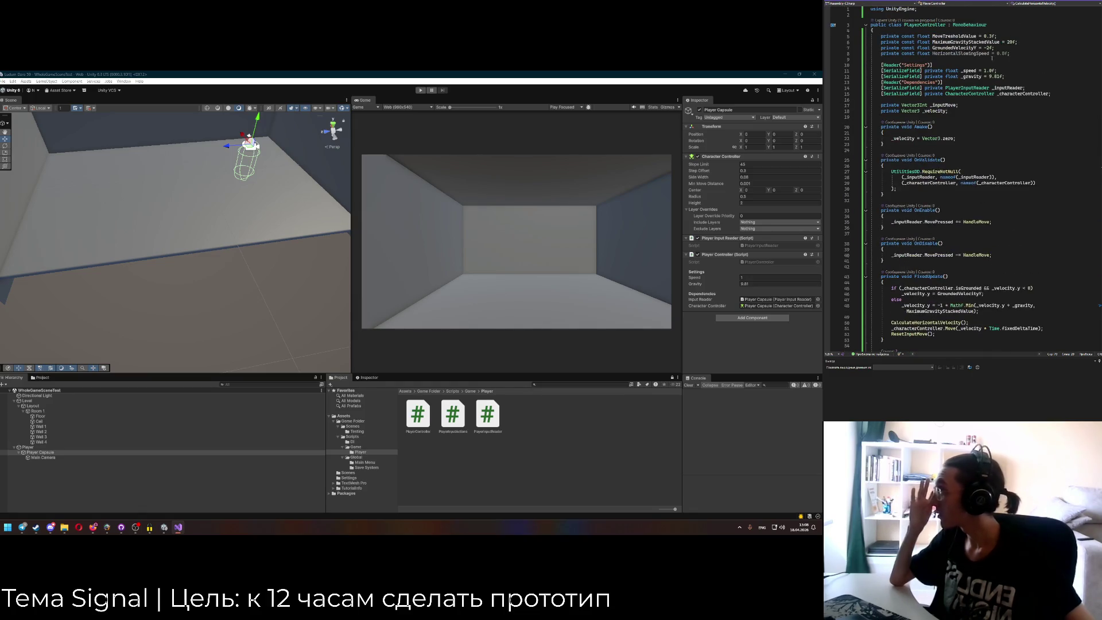
{"action": "scroll", "coordinate": [1001, 144], "scroll_direction": "down", "scroll_amount": 5}
{"action": "scroll", "coordinate": [1004, 155], "scroll_direction": "down", "scroll_amount": 6}
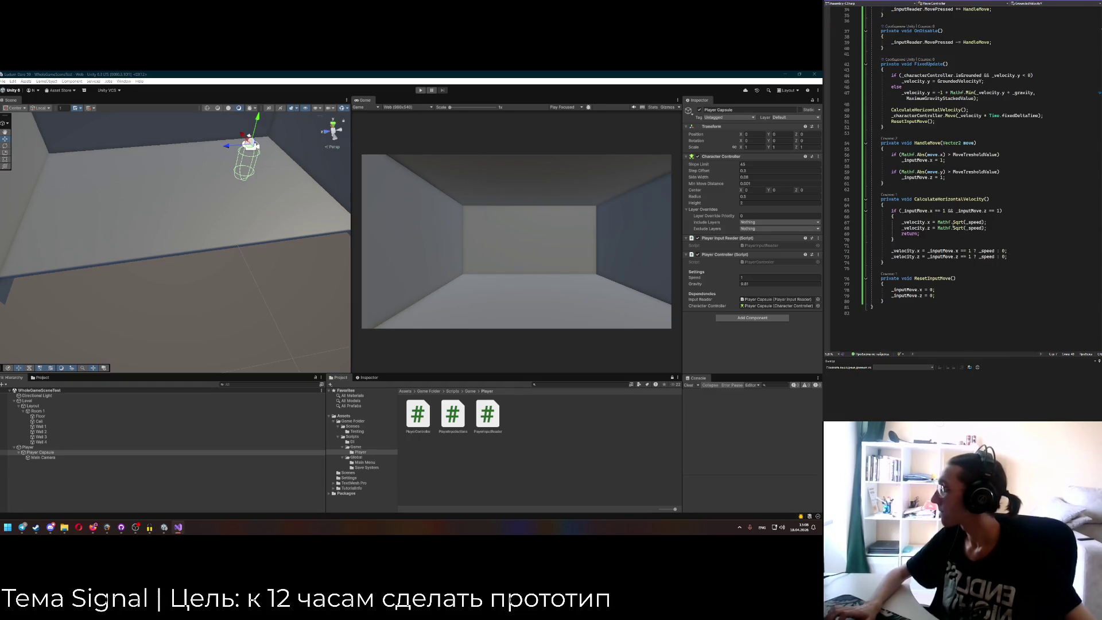
{"action": "left_click", "coordinate": [965, 251]}
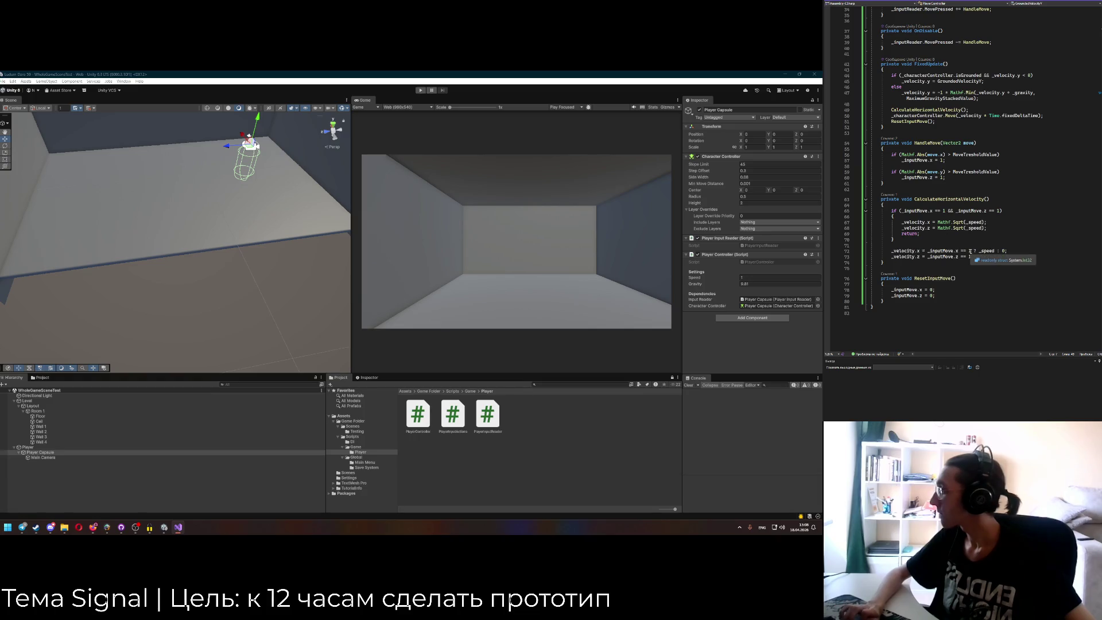
{"action": "left_click", "coordinate": [969, 251]}
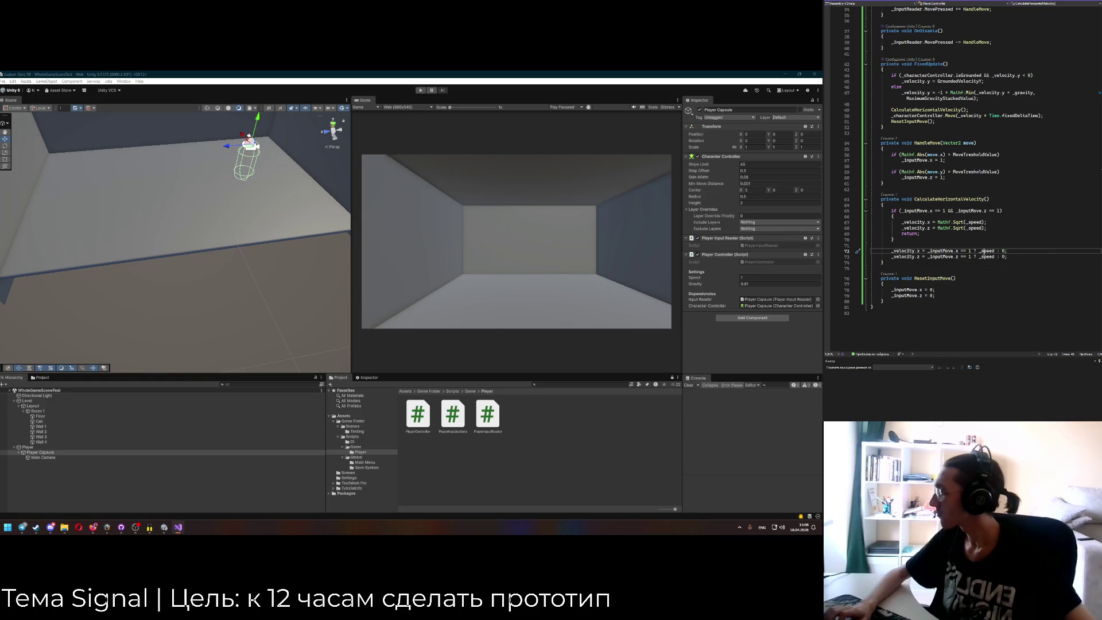
{"action": "left_click", "coordinate": [965, 251]}
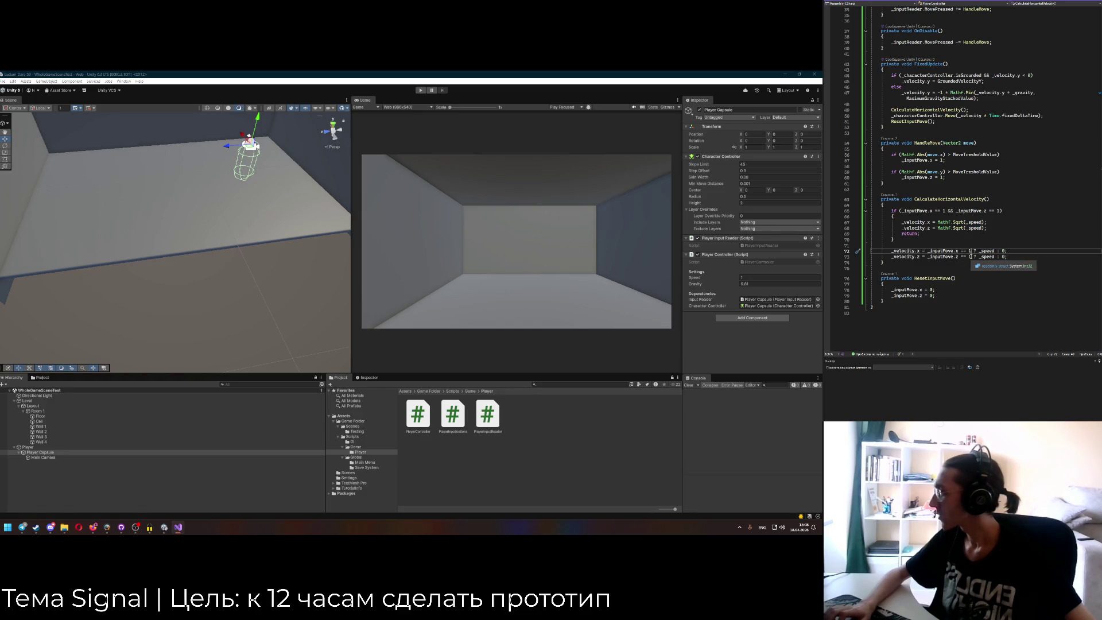
{"action": "left_click", "coordinate": [953, 250]}
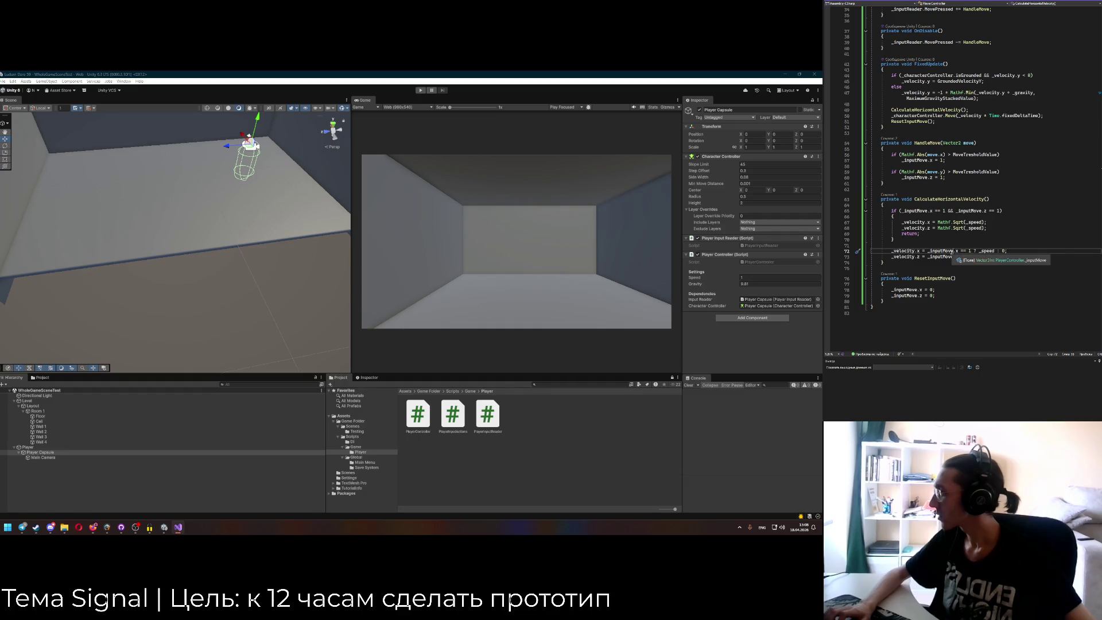
{"action": "left_click", "coordinate": [956, 251]}
{"action": "type", "text": ".z == 1 ? _speed : 0;"}
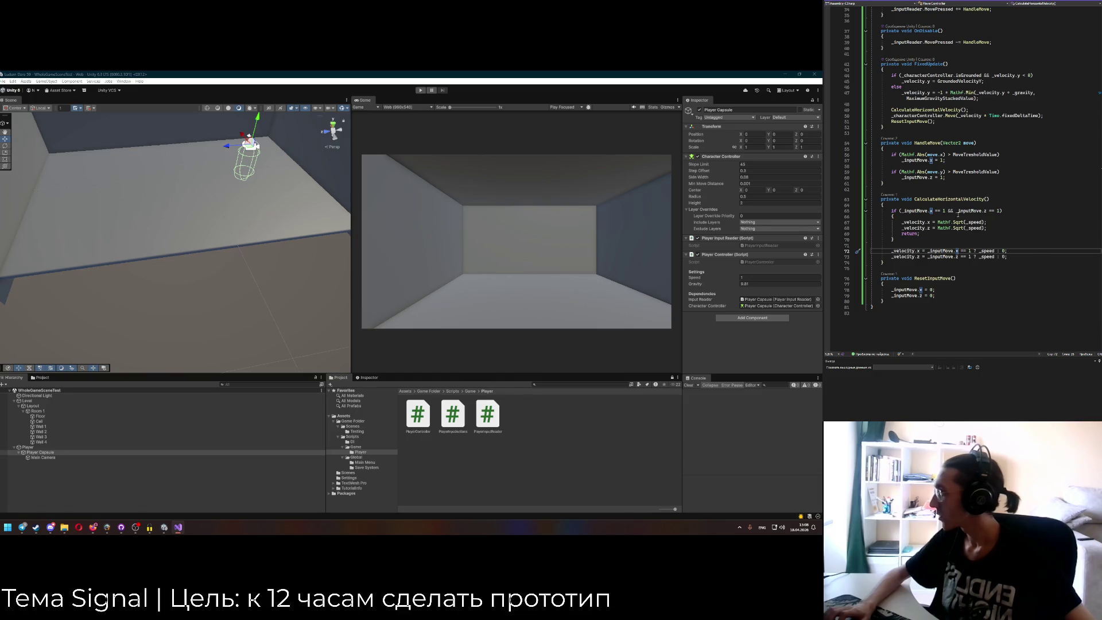
{"action": "scroll", "coordinate": [951, 232], "scroll_direction": "up", "scroll_amount": 2}
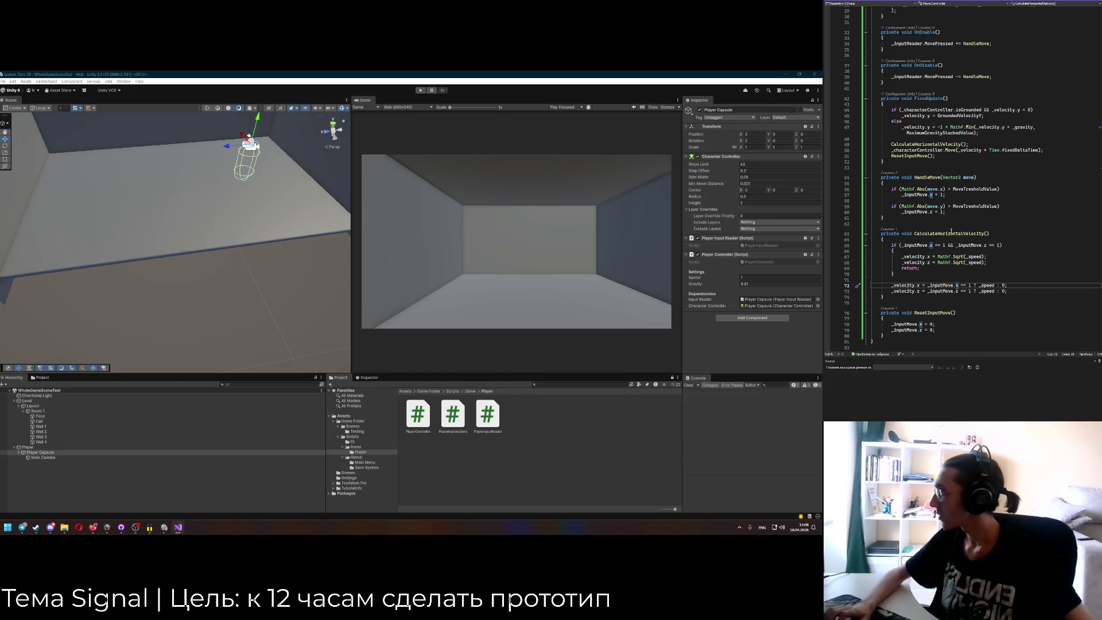
{"action": "left_click", "coordinate": [944, 195]}
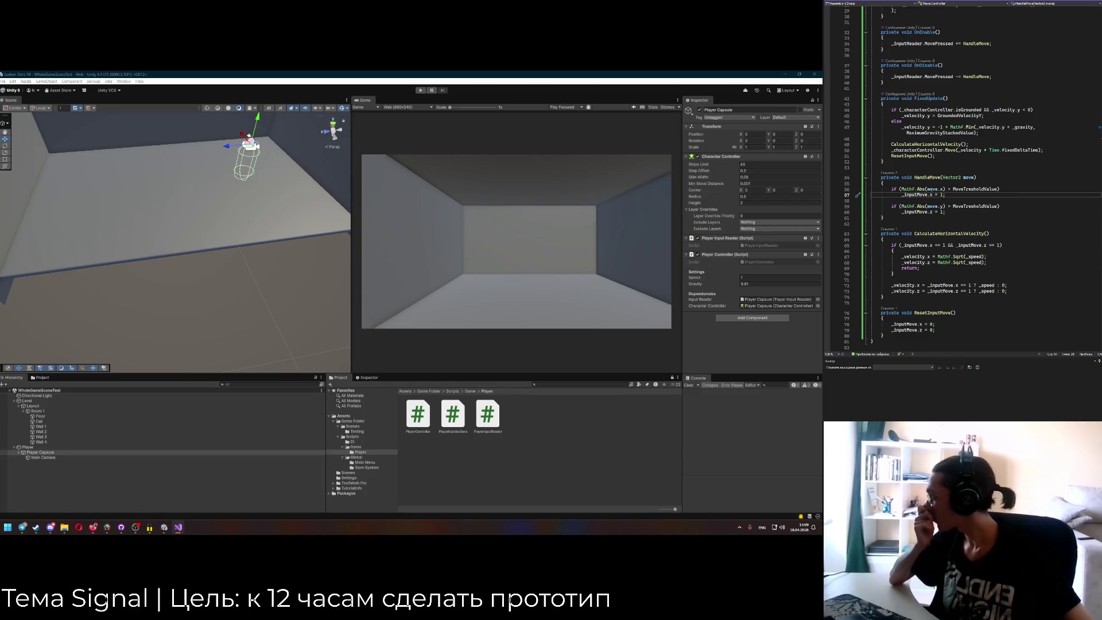
Set line 57 to move.x > 0 ? 1 : -1 and line 60 to the same ternary using move.y.
{"action": "left_click_drag", "start_coordinate": [926, 189], "coordinate": [944, 190]}
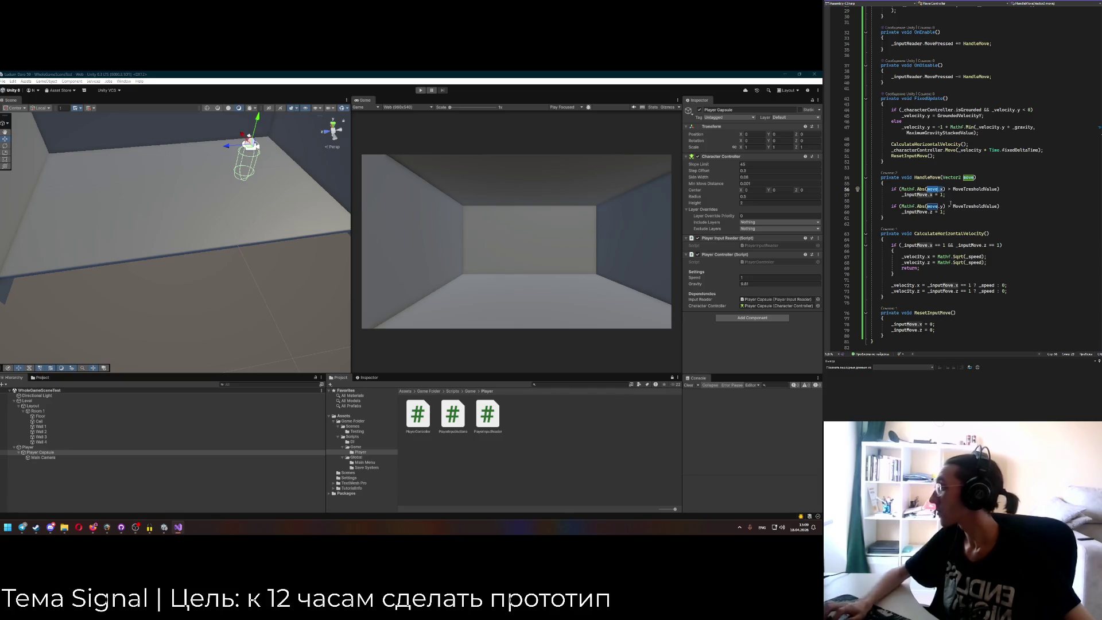
{"action": "left_click", "coordinate": [942, 194]}
{"action": "type", "text": "move.x > 0 ?"}
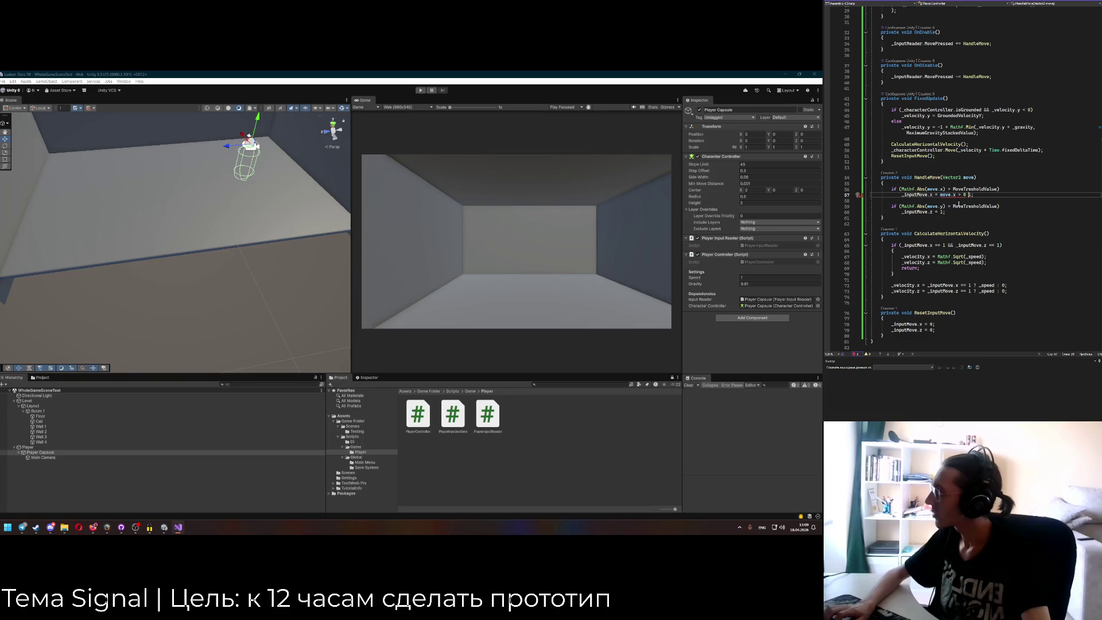
{"action": "type", "text": ": -1"}
{"action": "mouse_move", "coordinate": [990, 194]}
{"action": "left_mouse_down"}
{"action": "mouse_move", "coordinate": [956, 196]}
{"action": "mouse_move", "coordinate": [946, 212]}
{"action": "left_mouse_up"}
{"action": "type", "text": "= move.y"}
{"action": "key", "text": "ctrl+v"}
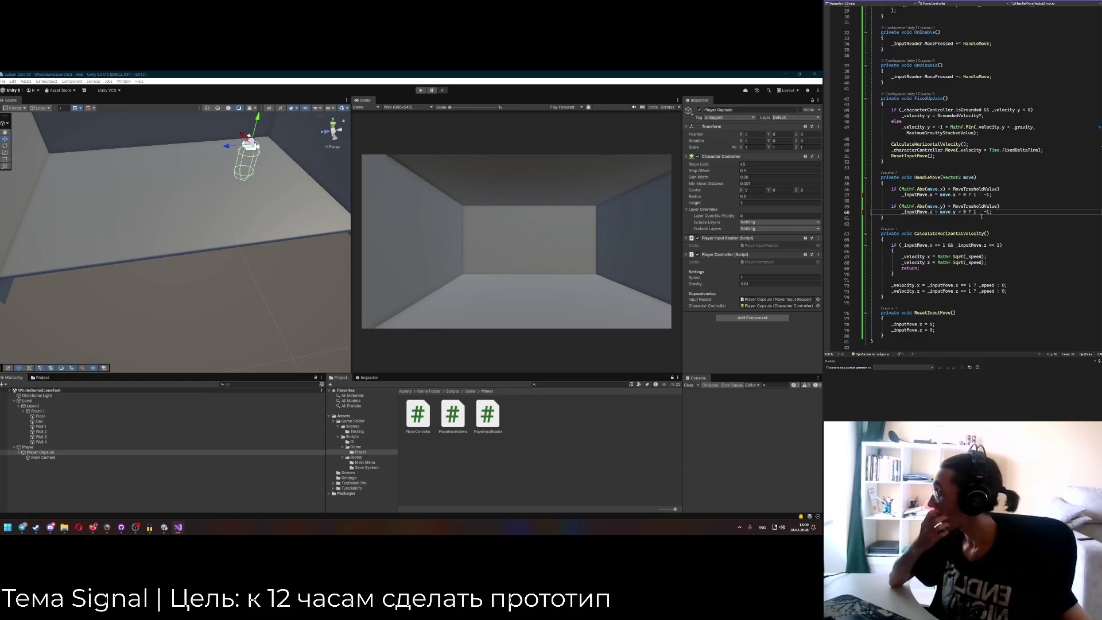
{"action": "left_click", "coordinate": [984, 220]}
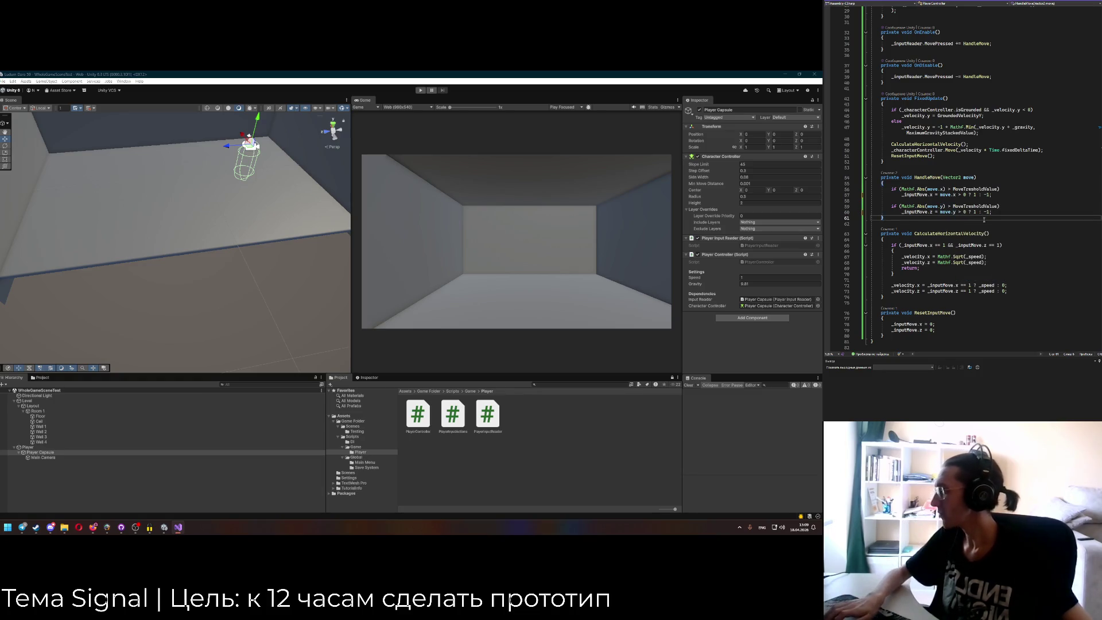
Reload scripts in Unity and play-test walking the capsule with W+D, D and W, then stop.
{"action": "left_click", "coordinate": [422, 247]}
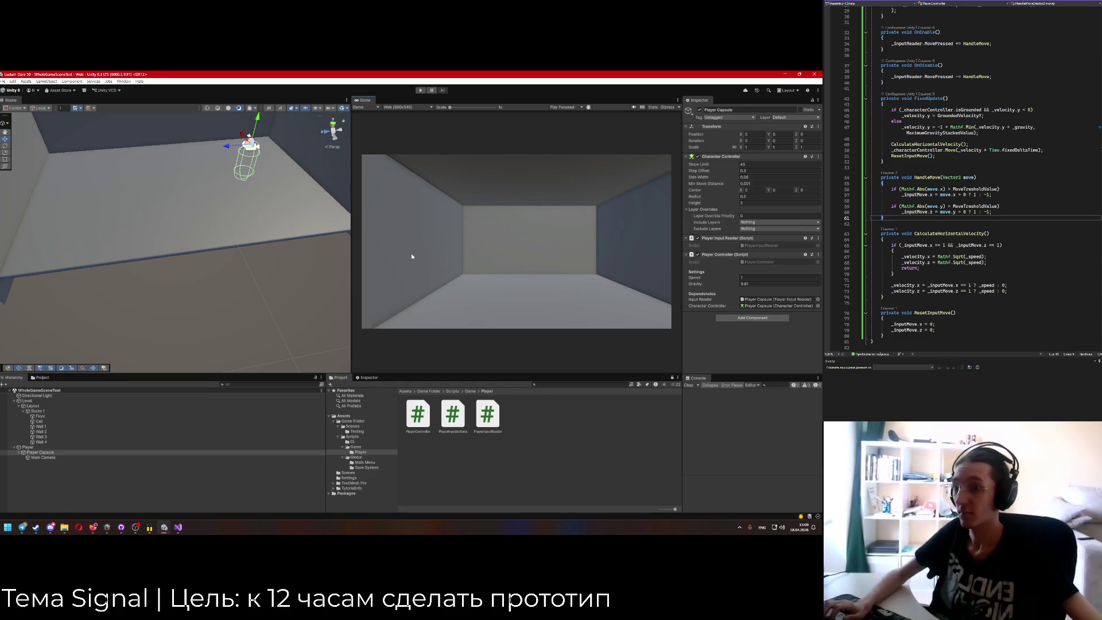
{"action": "left_click", "coordinate": [420, 90]}
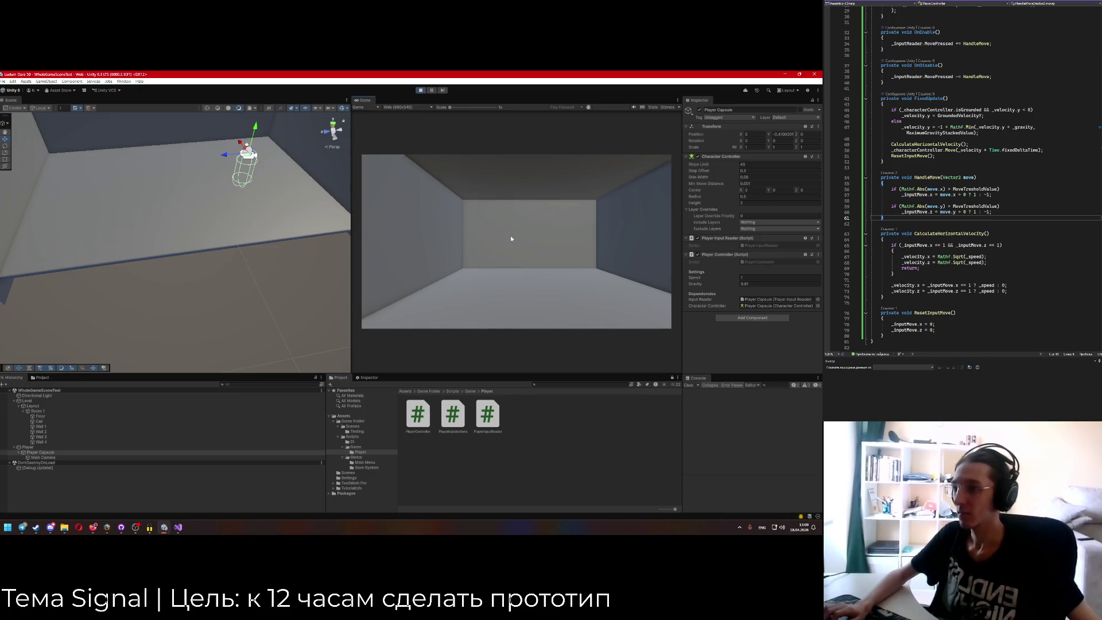
{"action": "key", "text": "w+d"}
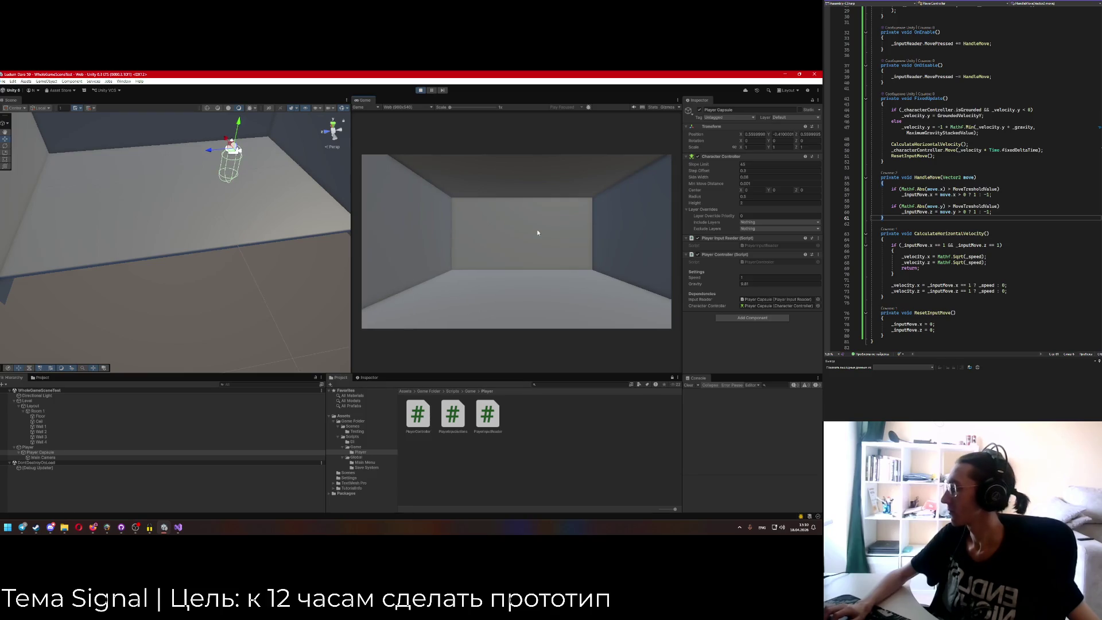
{"action": "key", "text": "d"}
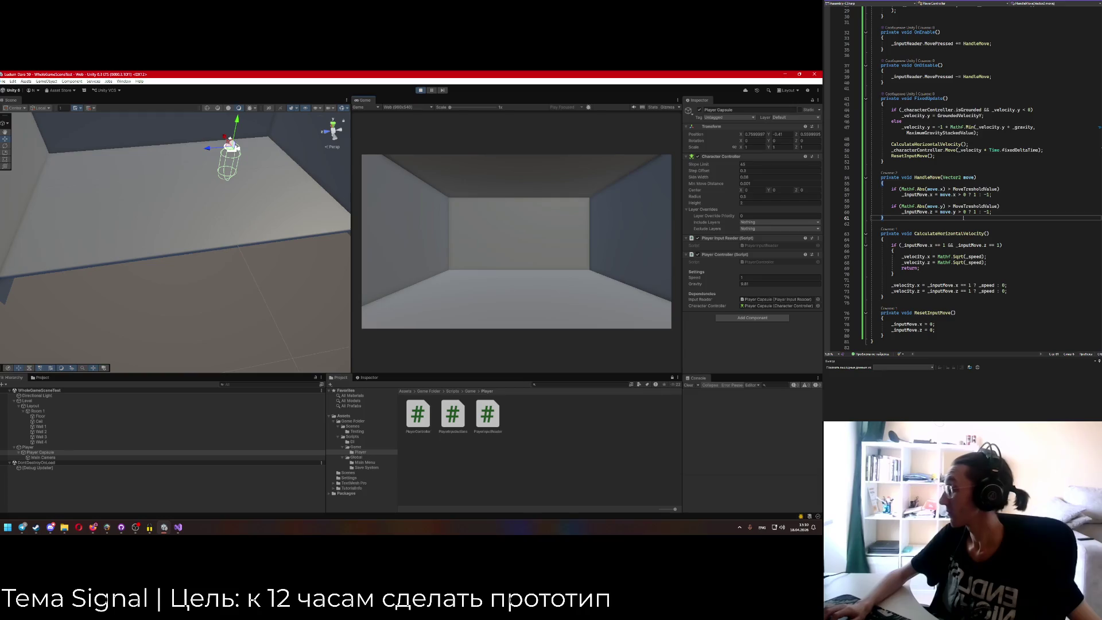
{"action": "scroll", "coordinate": [971, 265], "scroll_direction": "down", "scroll_amount": 1}
{"action": "key", "text": "w+d"}
{"action": "key", "text": "w"}
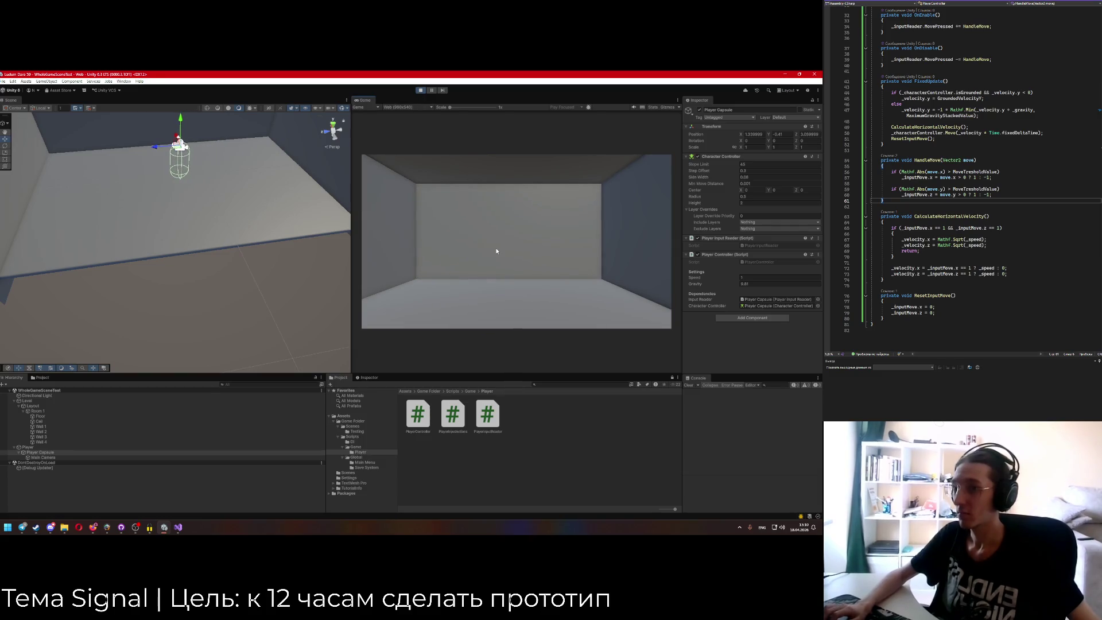
{"action": "left_click", "coordinate": [420, 90]}
{"action": "left_click", "coordinate": [1015, 265]}
Wrap _inputMove.x in Mathf.Abs() in the diagonal check on line 65.
{"action": "left_click", "coordinate": [1015, 268]}
{"action": "scroll", "coordinate": [1015, 268], "scroll_direction": "down", "scroll_amount": 1}
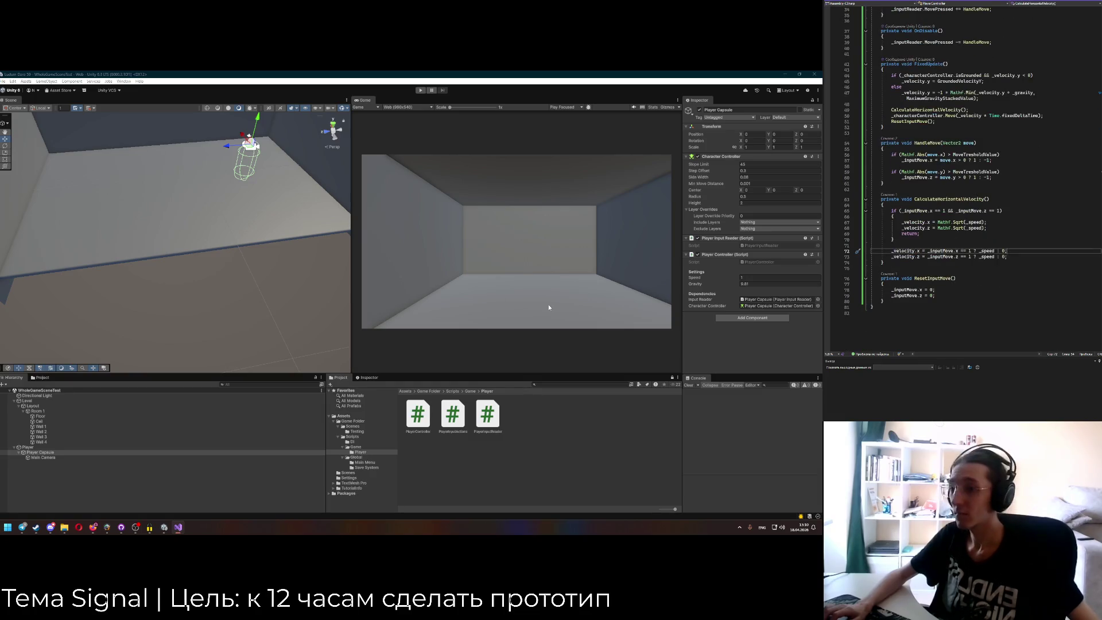
{"action": "scroll", "coordinate": [942, 239], "scroll_direction": "down", "scroll_amount": 1}
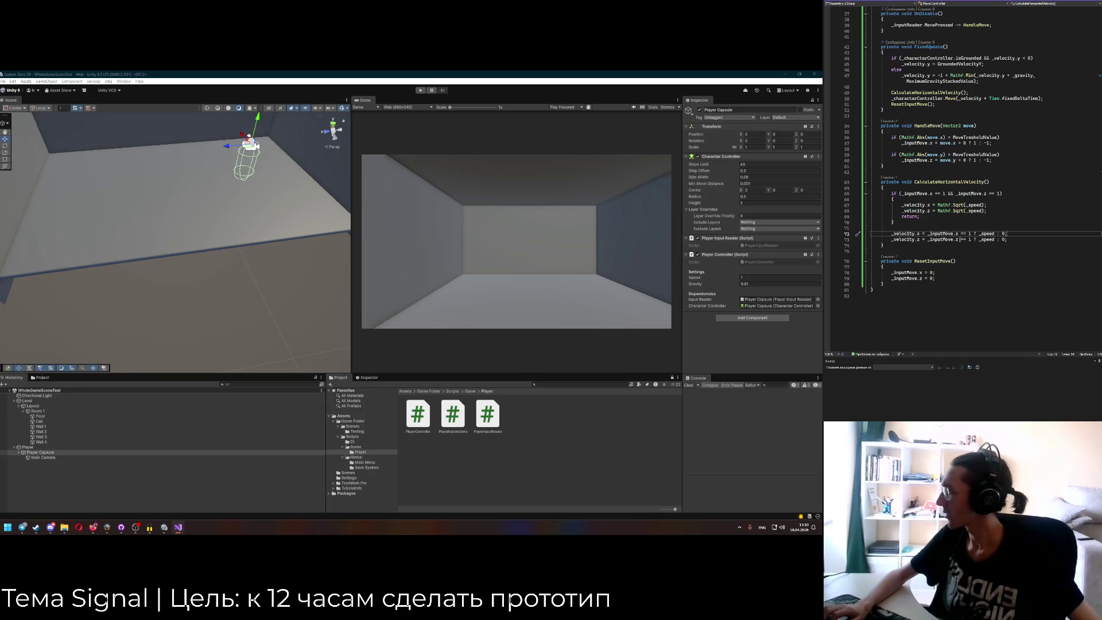
{"action": "left_click", "coordinate": [968, 234]}
{"action": "scroll", "coordinate": [984, 234], "scroll_direction": "up", "scroll_amount": 1}
{"action": "left_click", "coordinate": [944, 211]}
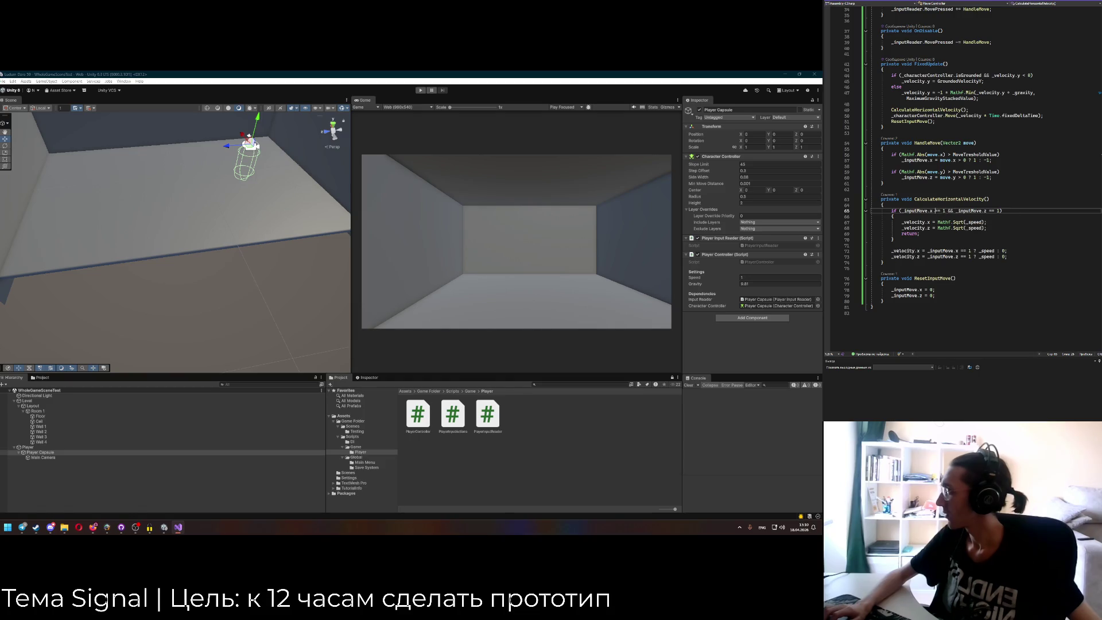
{"action": "left_click", "coordinate": [901, 212]}
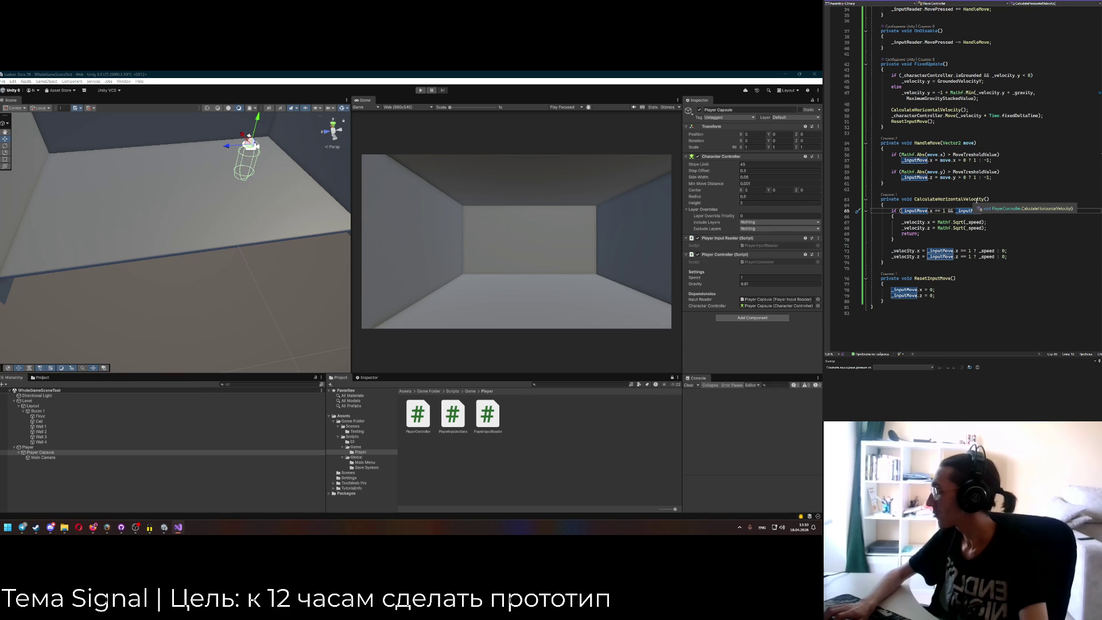
{"action": "type", "text": "Mathf"}
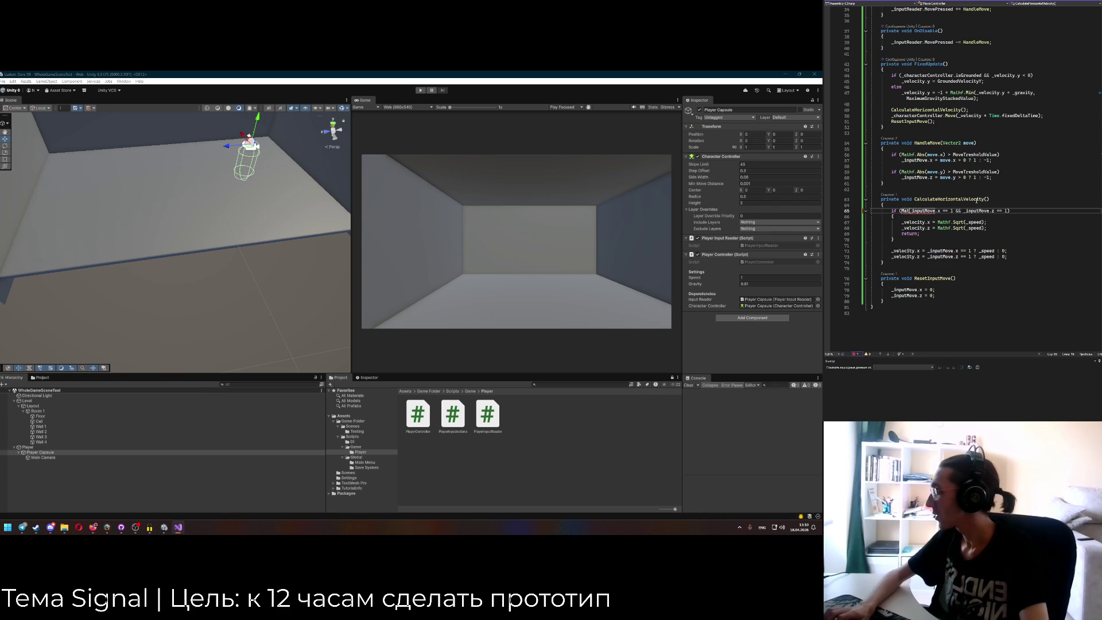
{"action": "type", "text": ".Abs("}
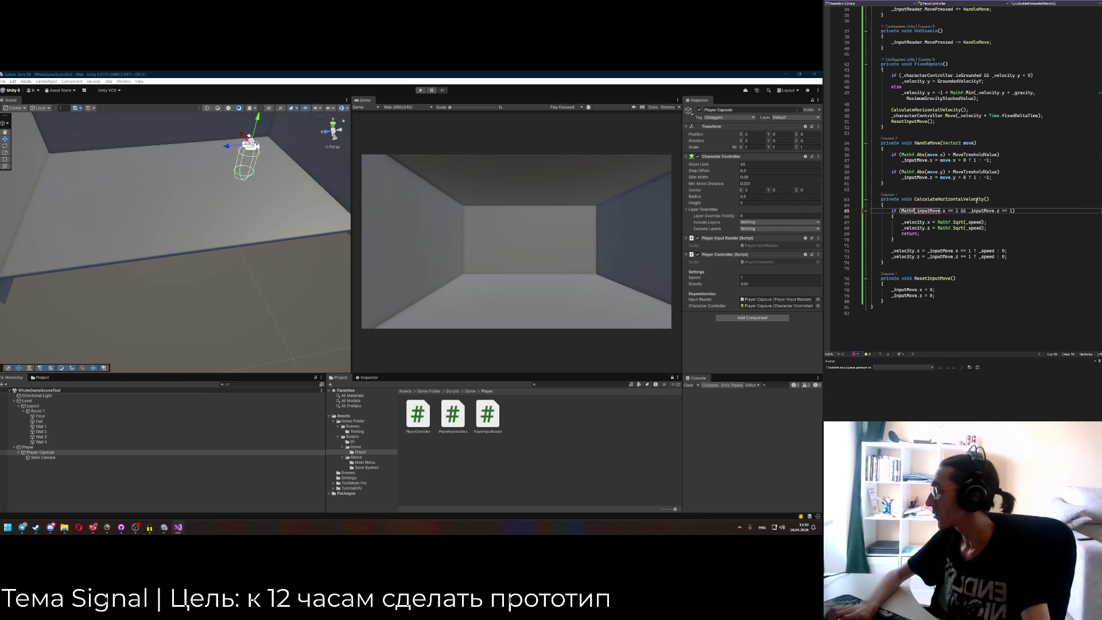
{"action": "left_click", "coordinate": [957, 211]}
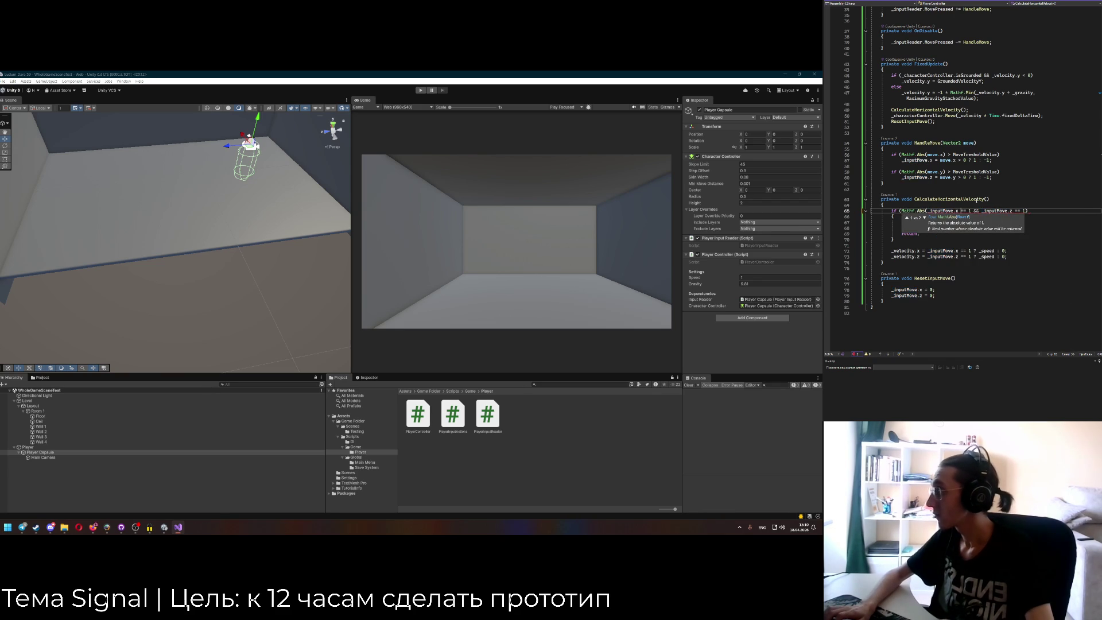
{"action": "type", "text": ")"}
Wrap _inputMove.z in Mathf.Abs() in the same condition.
{"action": "left_click_drag", "start_coordinate": [900, 211], "coordinate": [926, 211]}
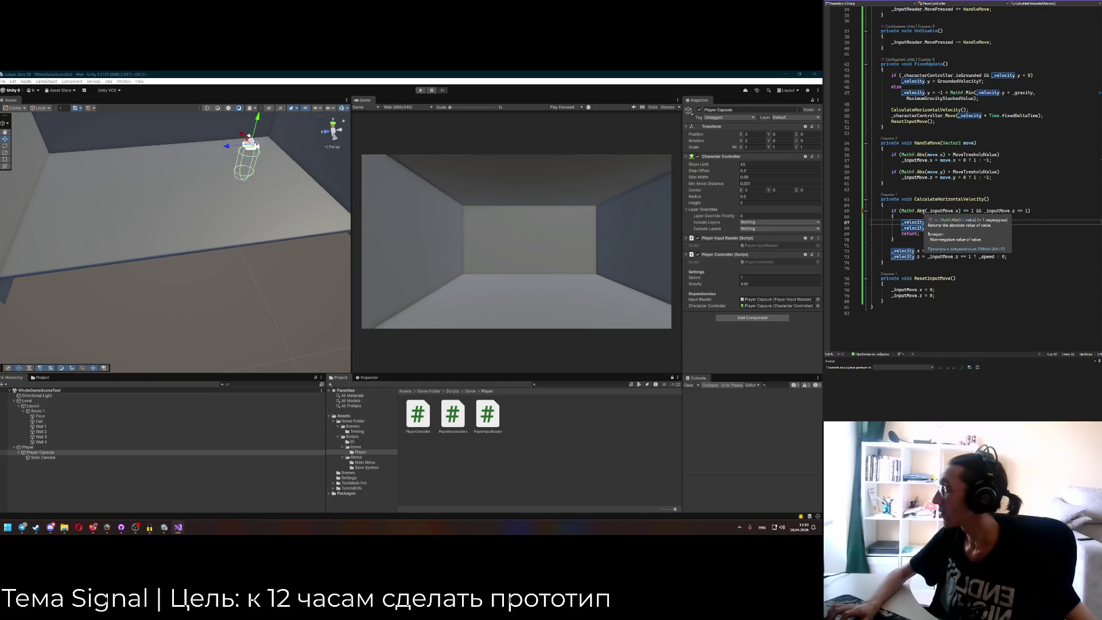
{"action": "left_click", "coordinate": [985, 211]}
{"action": "type", "text": "Mathf.Abs("}
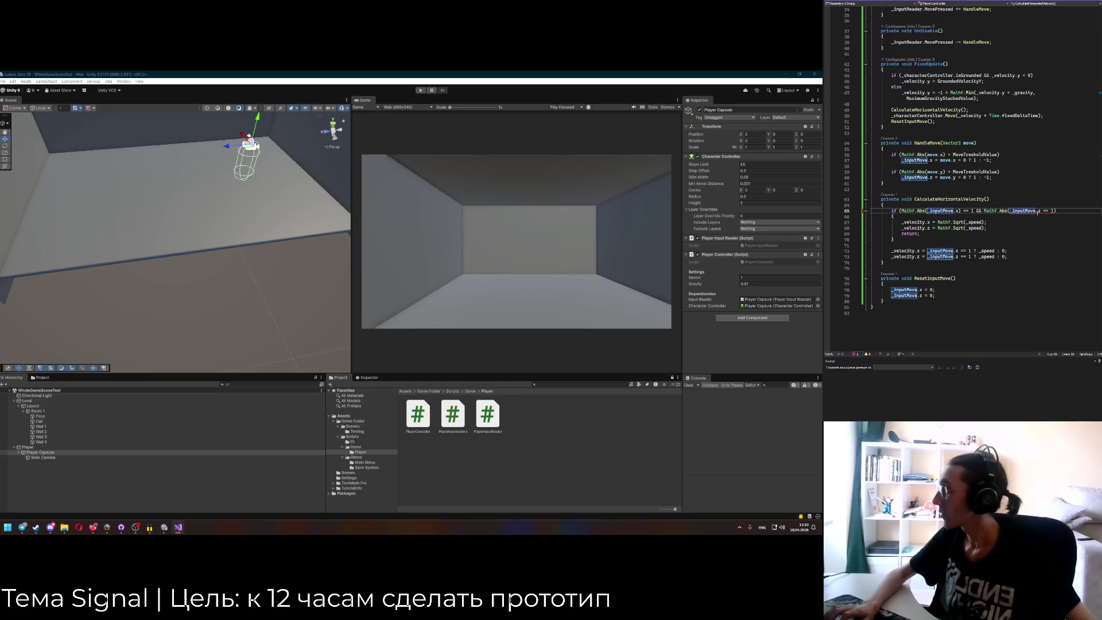
{"action": "left_click", "coordinate": [1040, 211]}
{"action": "type", "text": ")"}
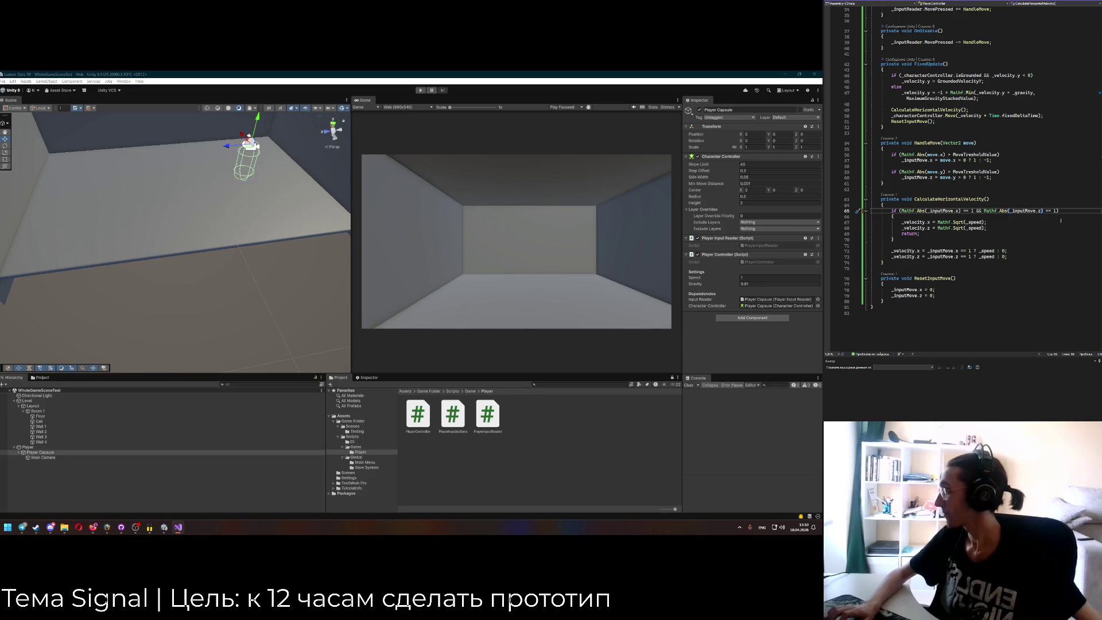
Review how _speed and the _inputMove components are used in the velocity lines below.
{"action": "left_click", "coordinate": [980, 223]}
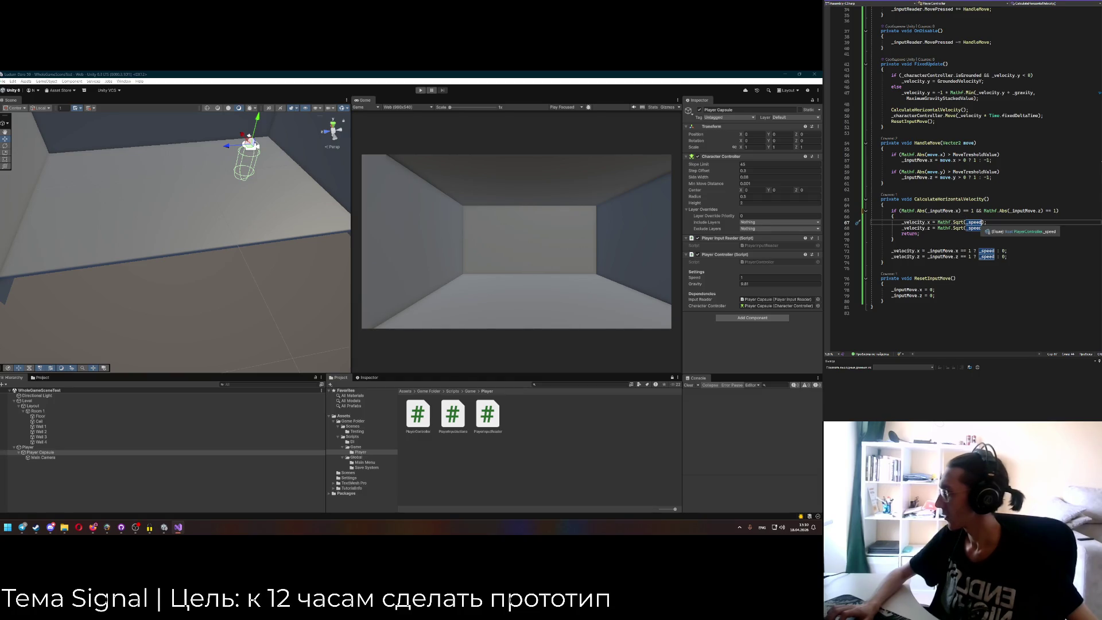
{"action": "scroll", "coordinate": [979, 230], "scroll_direction": "up", "scroll_amount": 1}
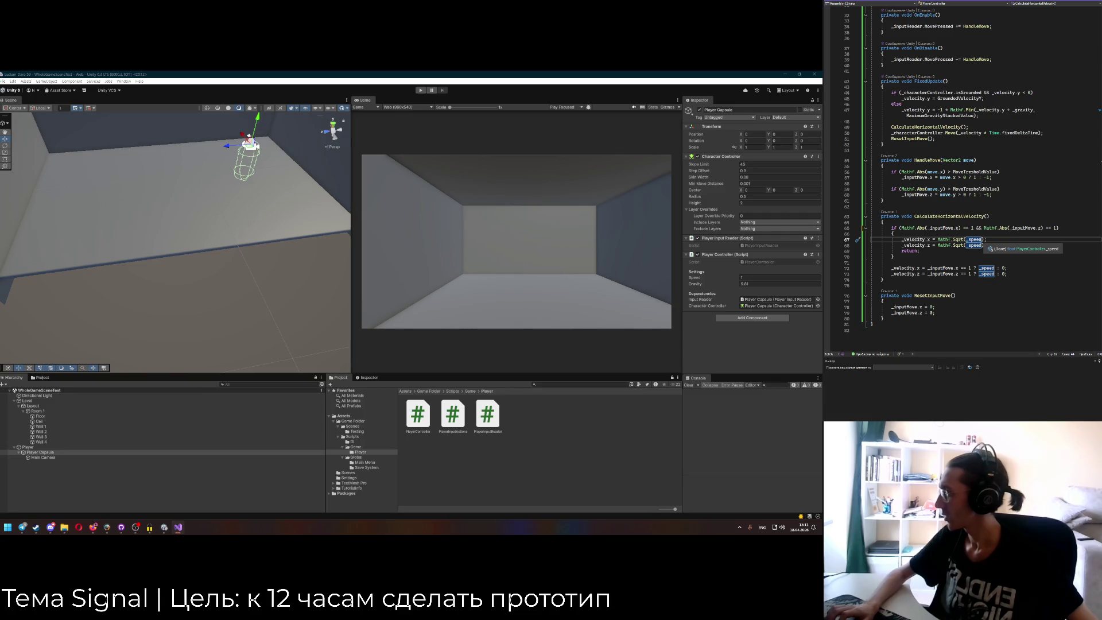
{"action": "left_click", "coordinate": [941, 227]}
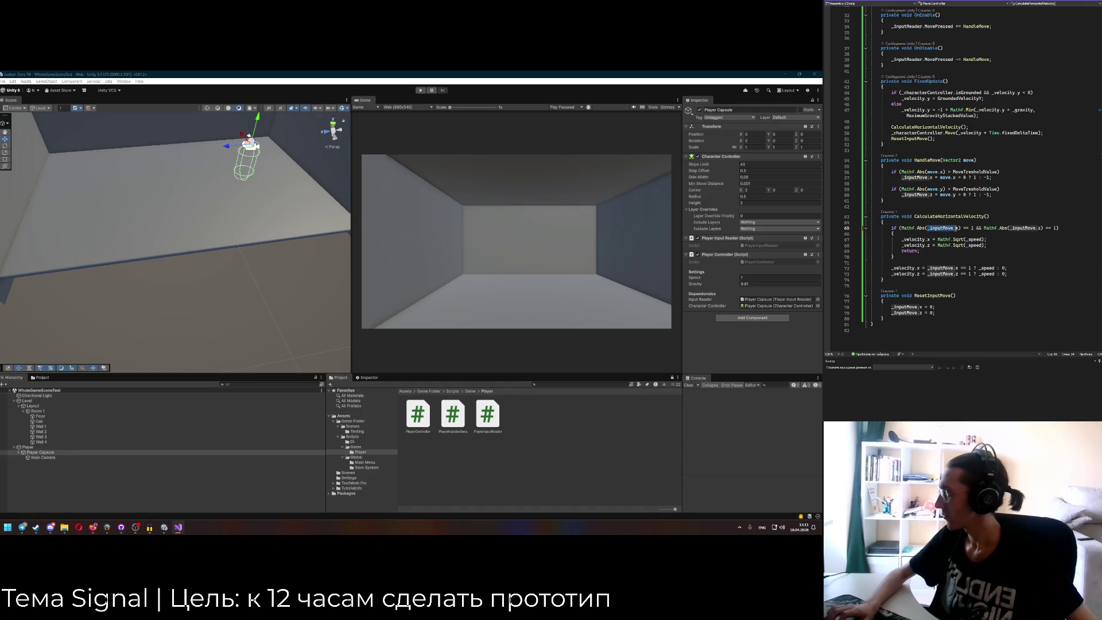
{"action": "left_click", "coordinate": [957, 229]}
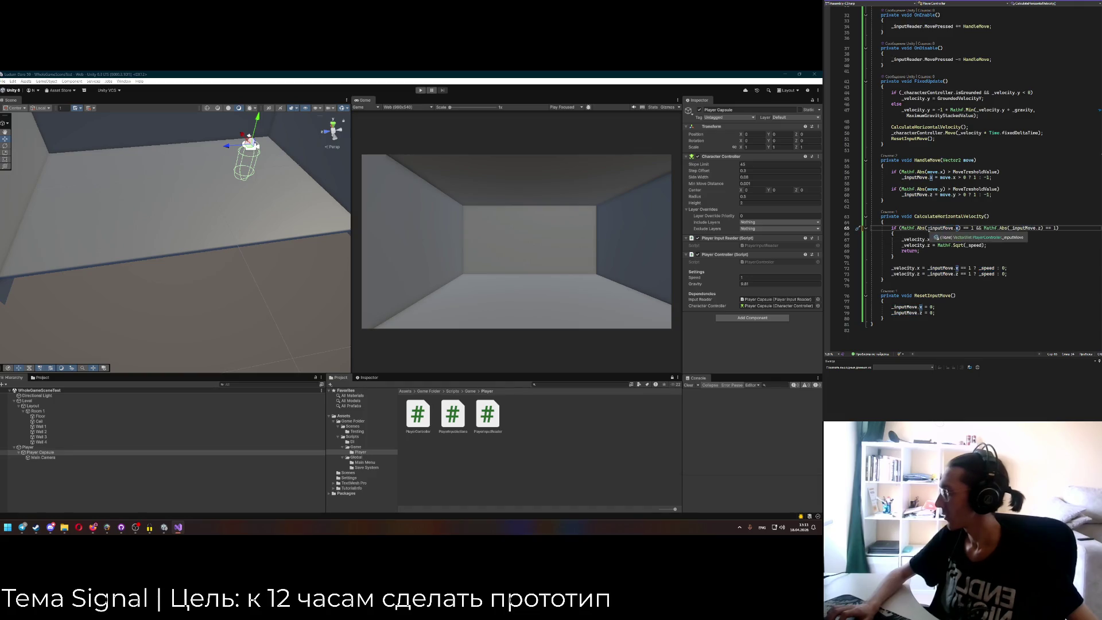
{"action": "left_click", "coordinate": [928, 228]}
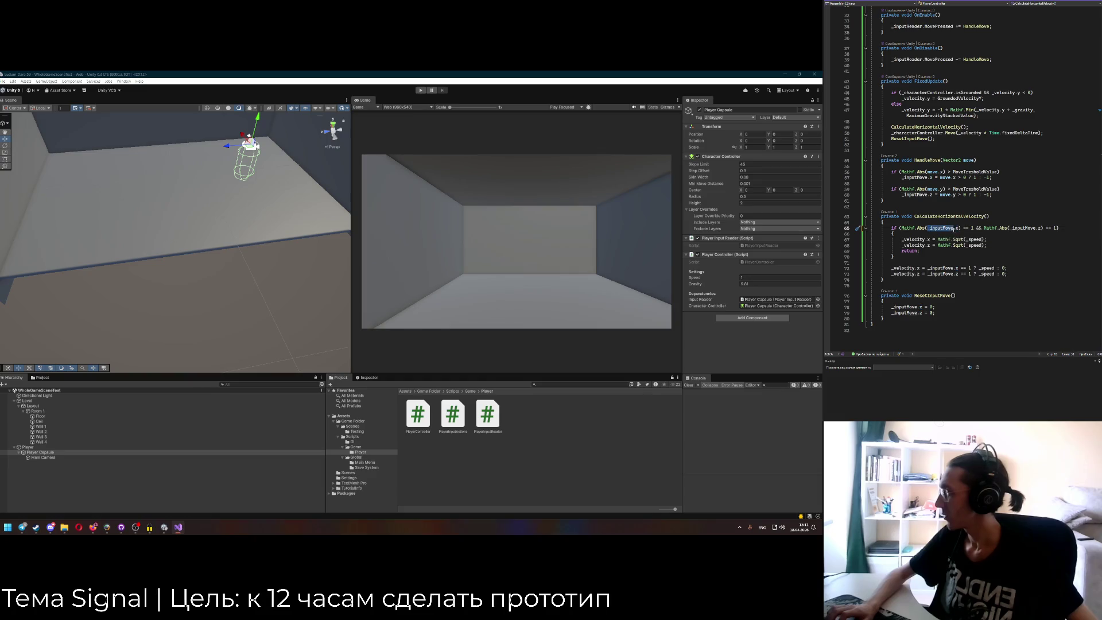
{"action": "left_click", "coordinate": [976, 240]}
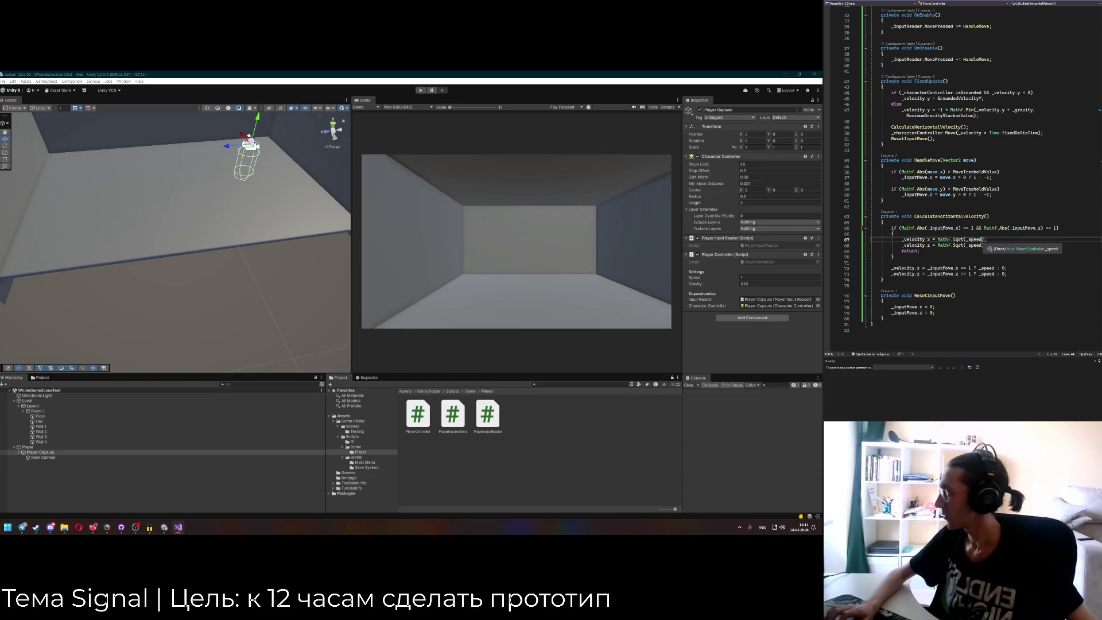
Append _inputMove.x and * _inputMove.z after speed in the diagonal x and z velocity lines.
{"action": "left_click", "coordinate": [969, 245]}
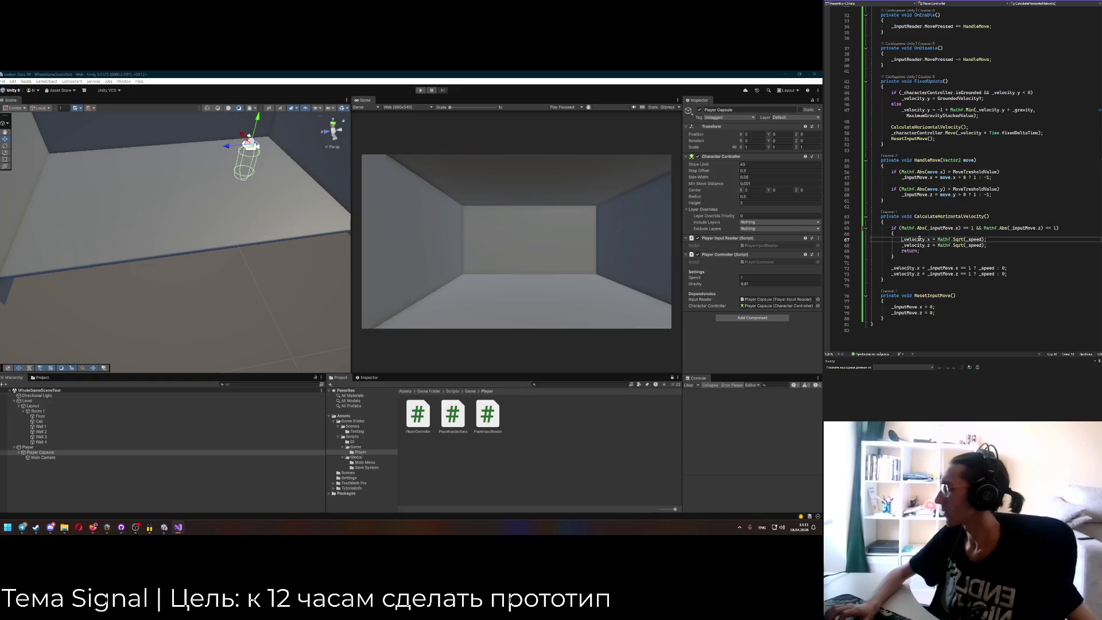
{"action": "left_click", "coordinate": [958, 229]}
{"action": "left_click", "coordinate": [982, 239]}
{"action": "type", "text": "+ "}
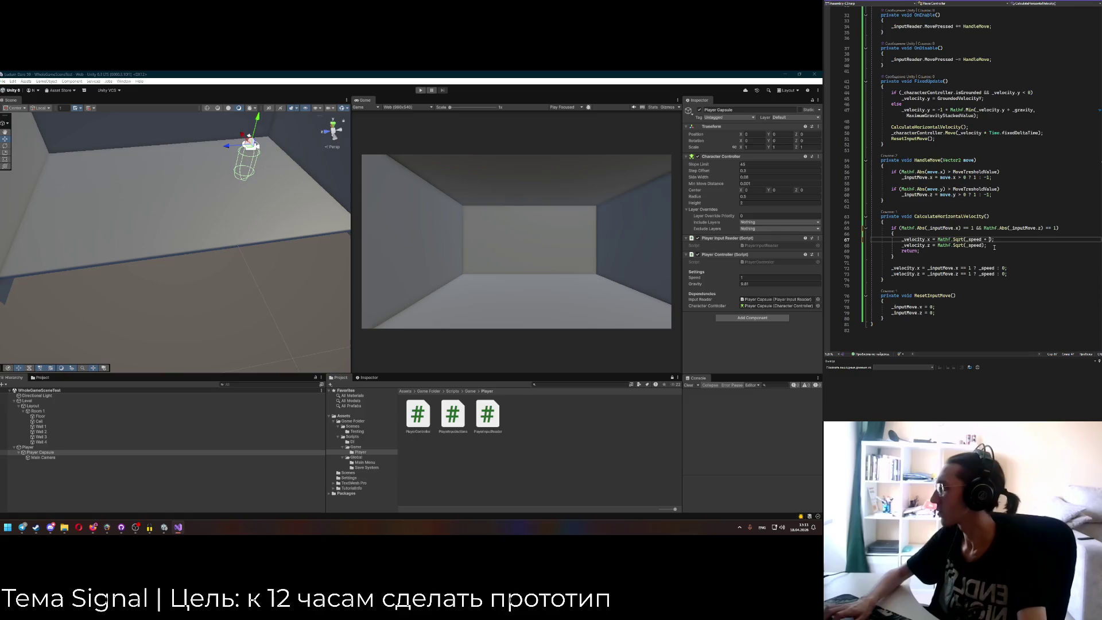
{"action": "type", "text": "_inputMove.x"}
{"action": "left_click", "coordinate": [982, 245]}
{"action": "type", "text": "* _inputMove.z"}
Make the final assignments _speed * _inputMove.x and _speed * _inputMove.z, then save.
{"action": "left_click", "coordinate": [972, 268]}
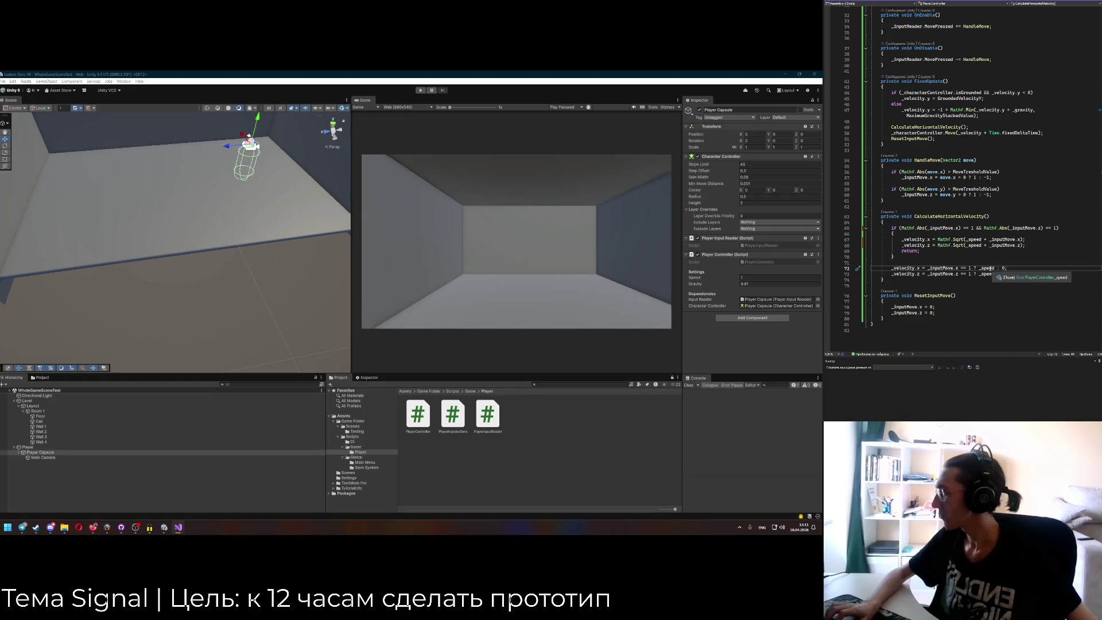
{"action": "double_click", "coordinate": [992, 268]}
{"action": "key", "text": "BackSpace"}
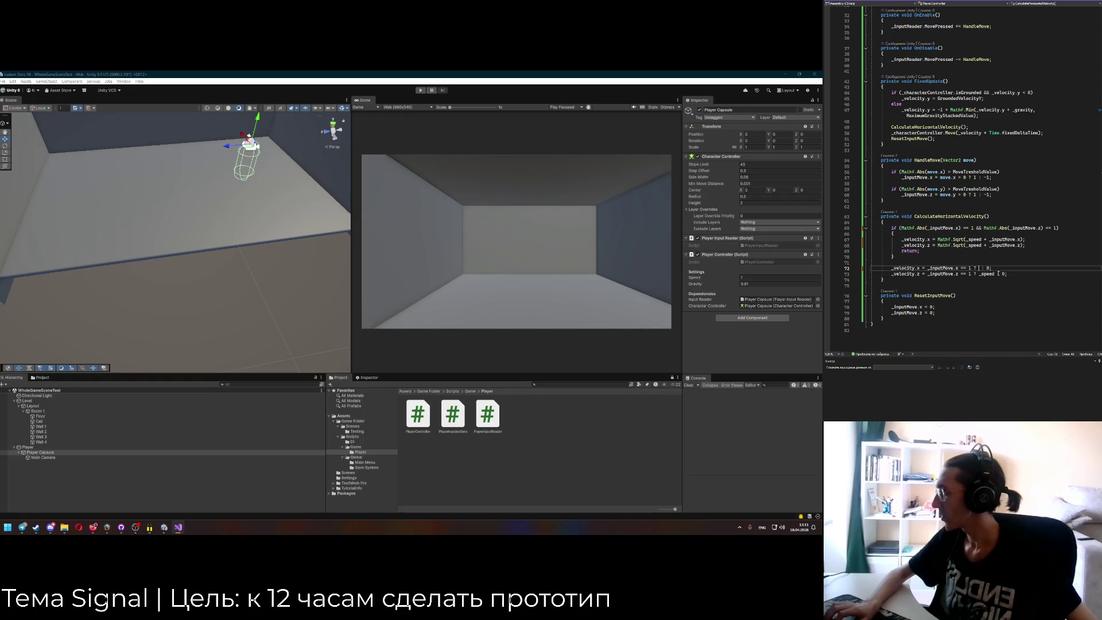
{"action": "left_click", "coordinate": [923, 268]}
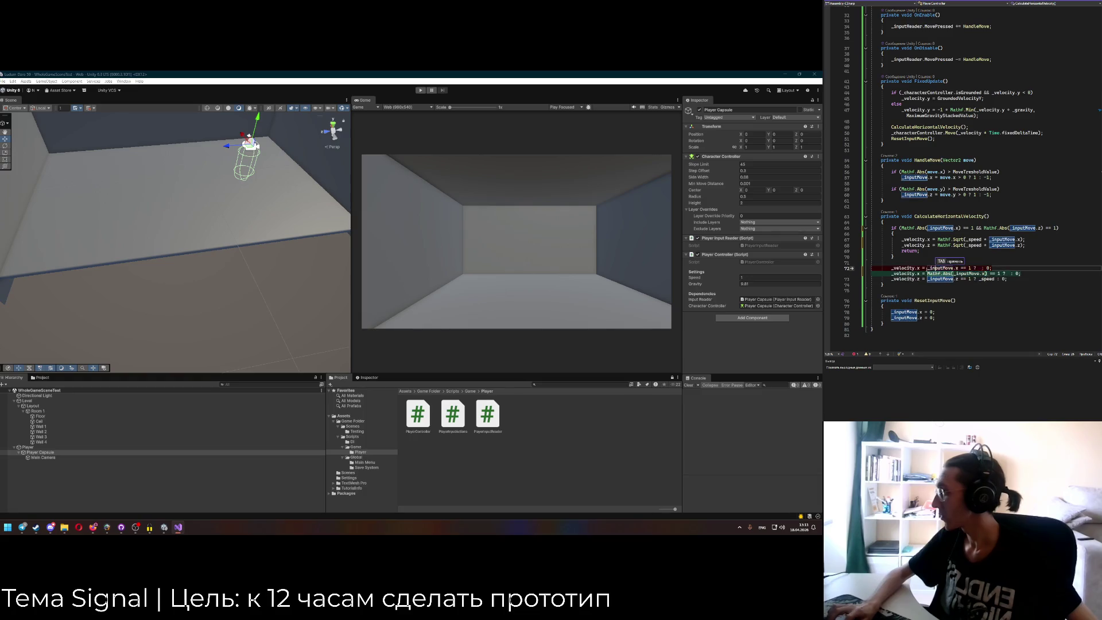
{"action": "type", "text": "_speed *"}
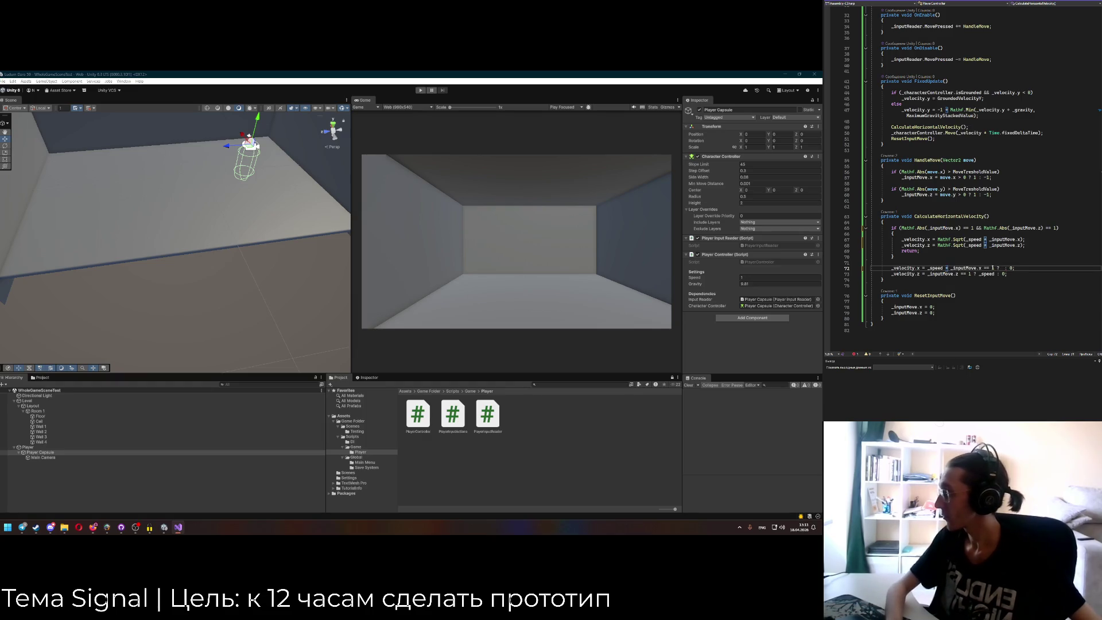
{"action": "mouse_move", "coordinate": [981, 268]}
{"action": "left_mouse_down"}
{"action": "mouse_move", "coordinate": [1015, 268]}
{"action": "mouse_move", "coordinate": [959, 274]}
{"action": "mouse_move", "coordinate": [975, 275]}
{"action": "left_mouse_up"}
{"action": "type", "text": ";"}
{"action": "type", "text": "z"}
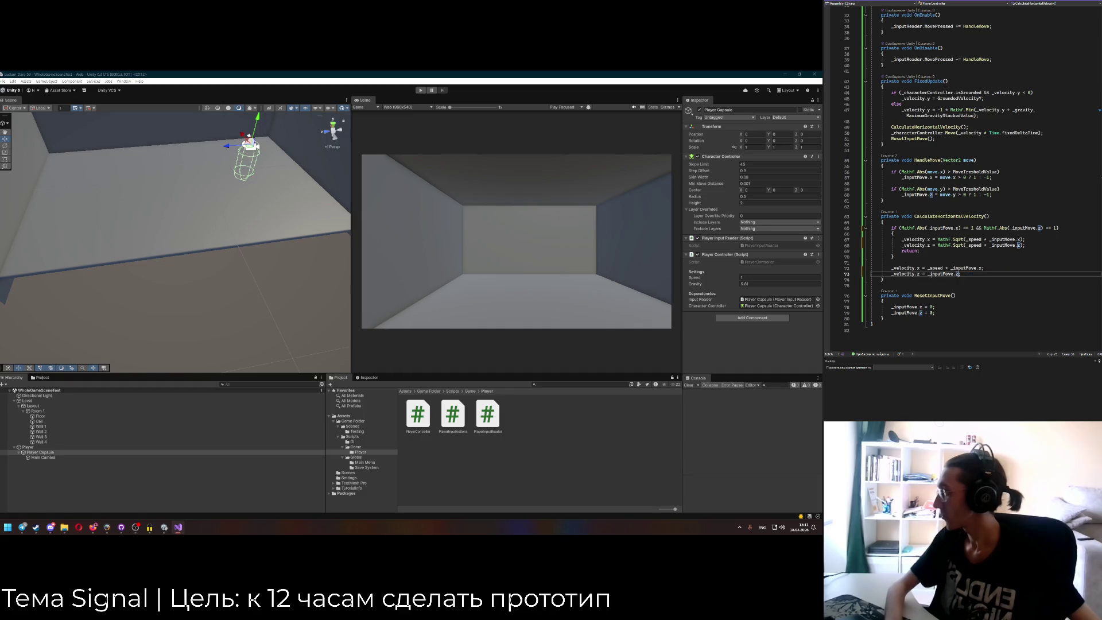
{"action": "left_click", "coordinate": [928, 274]}
{"action": "type", "text": "_speed *"}
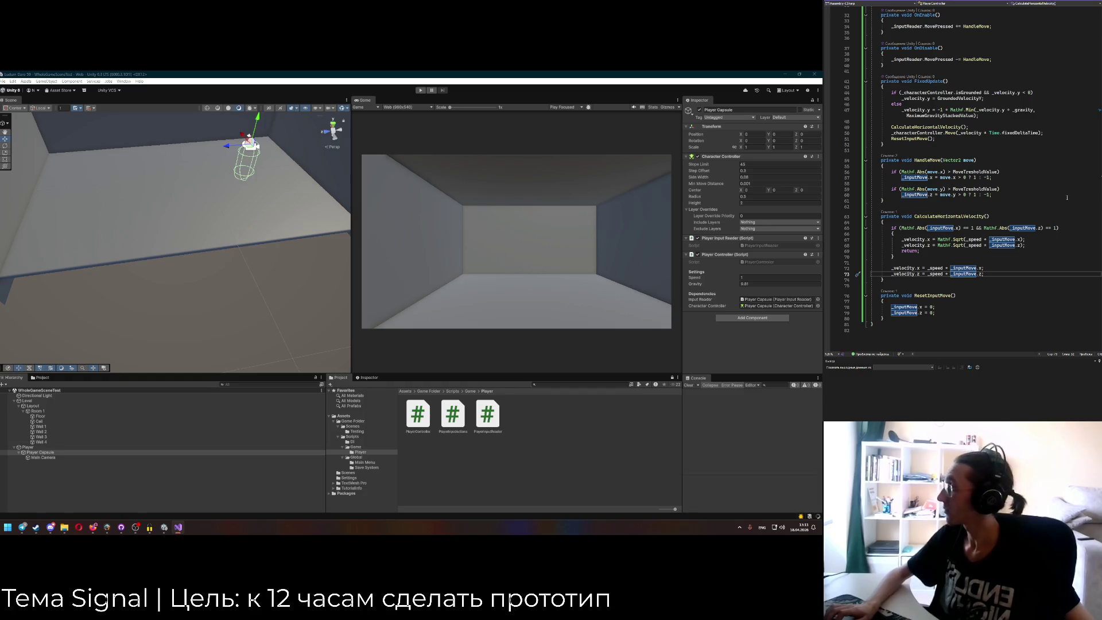
{"action": "key", "text": "ctrl+s"}
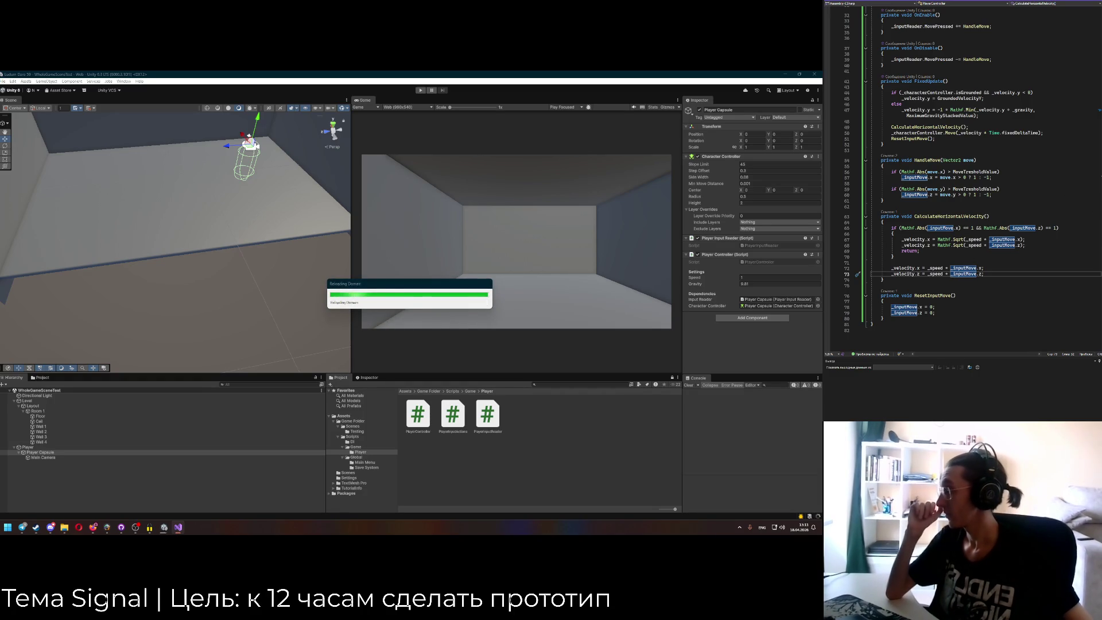
Start Play mode and walk the capsule forward-left, then straight up to the back wall.
{"action": "left_click", "coordinate": [976, 263]}
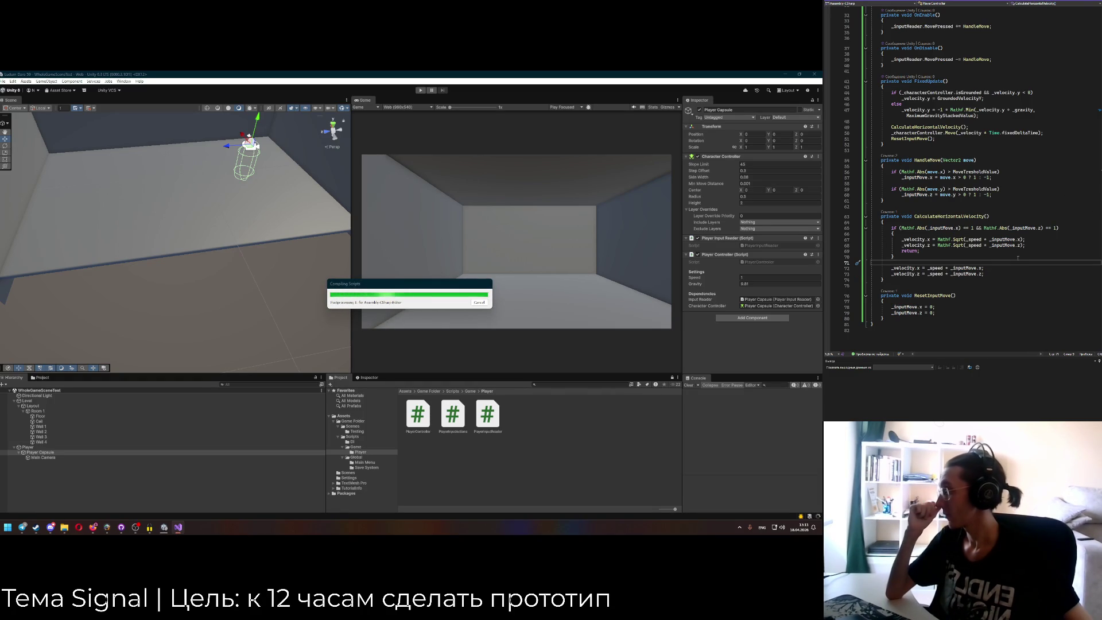
{"action": "left_click", "coordinate": [422, 90]}
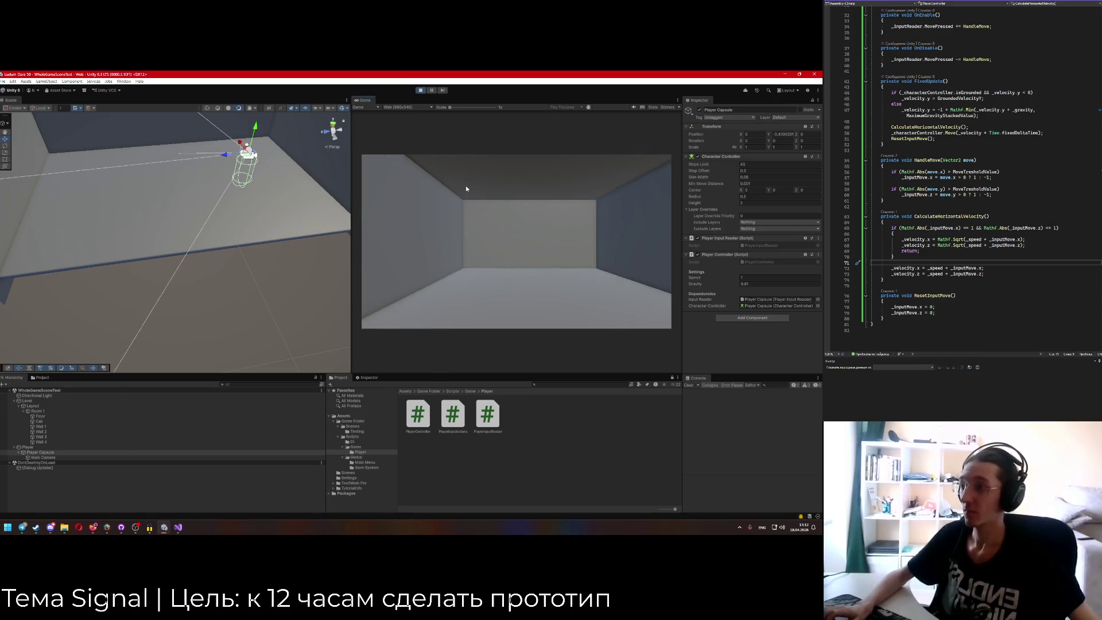
{"action": "key", "text": "w"}
{"action": "key", "text": "a"}
{"action": "key", "text": "w"}
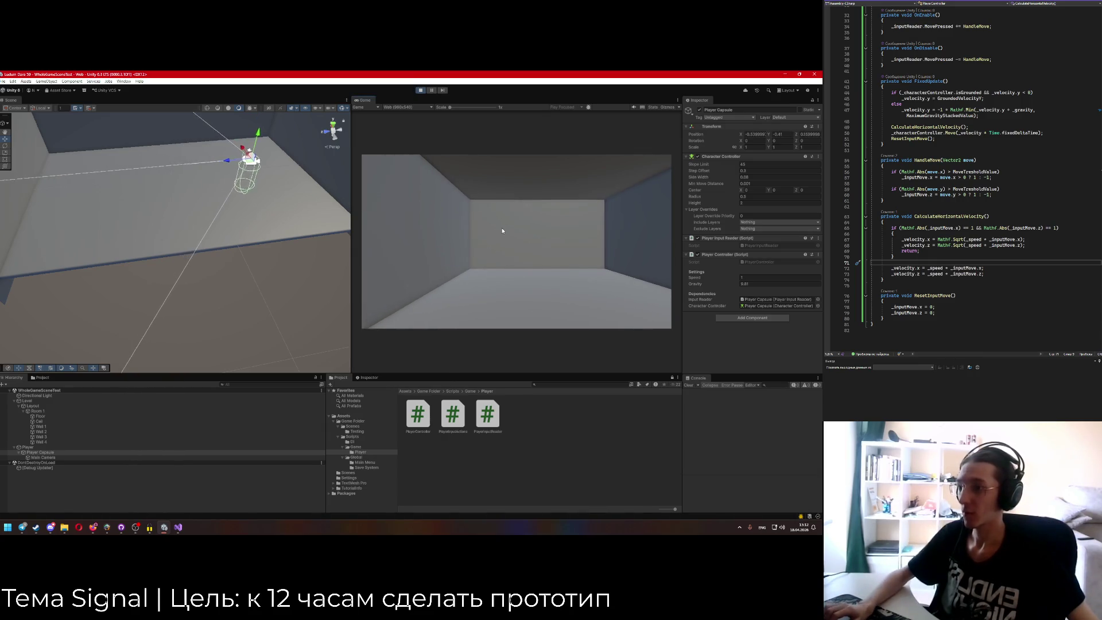
{"action": "key", "text": "w"}
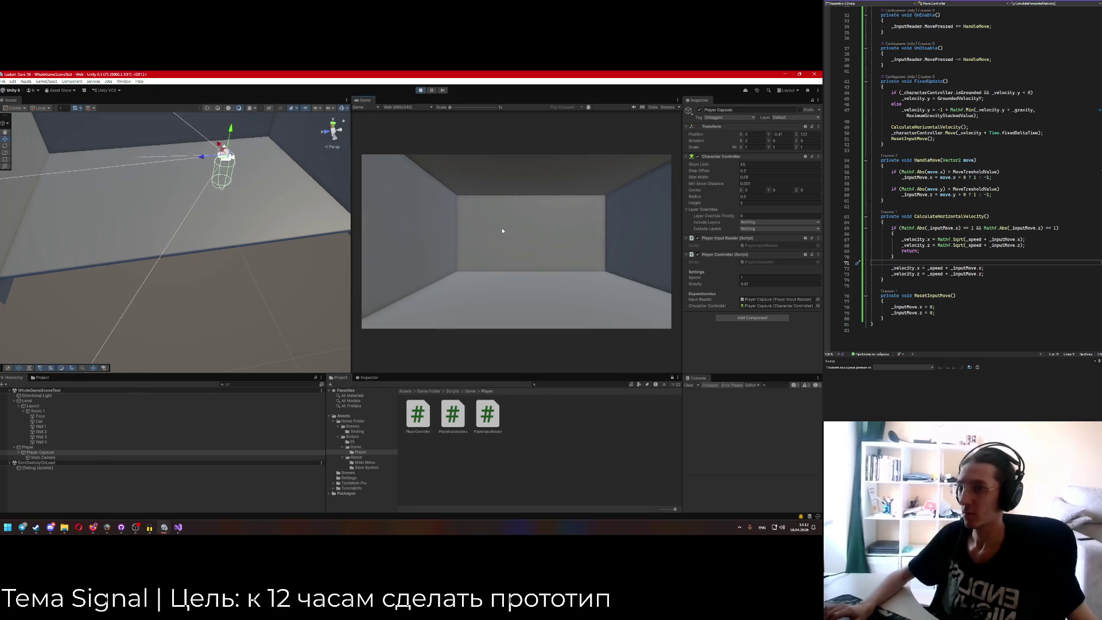
{"action": "key", "text": "w"}
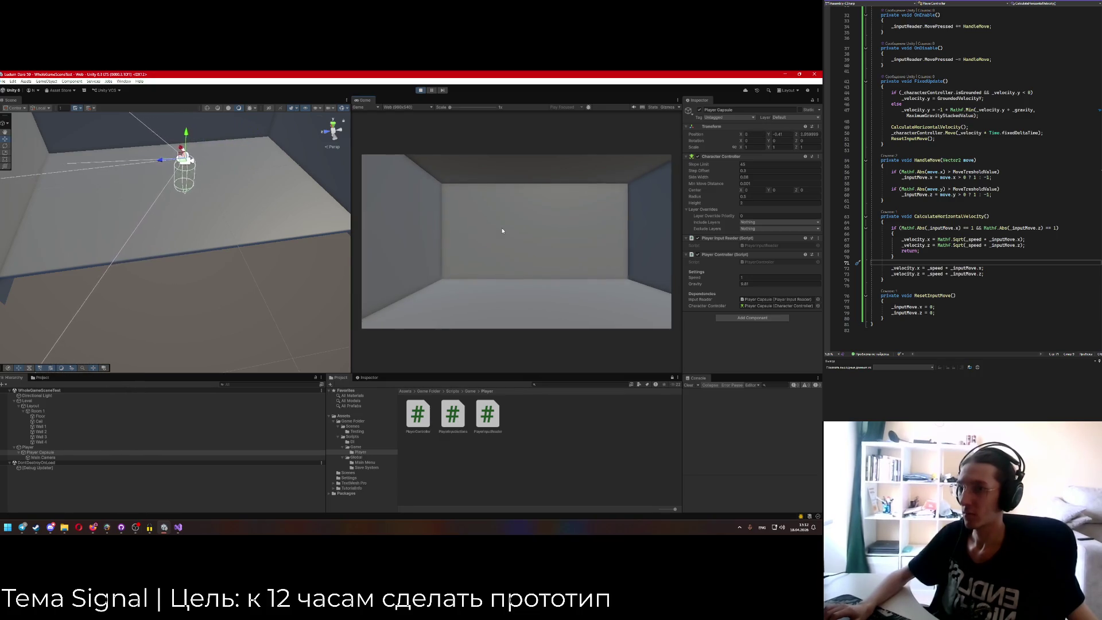
{"action": "key", "text": "w"}
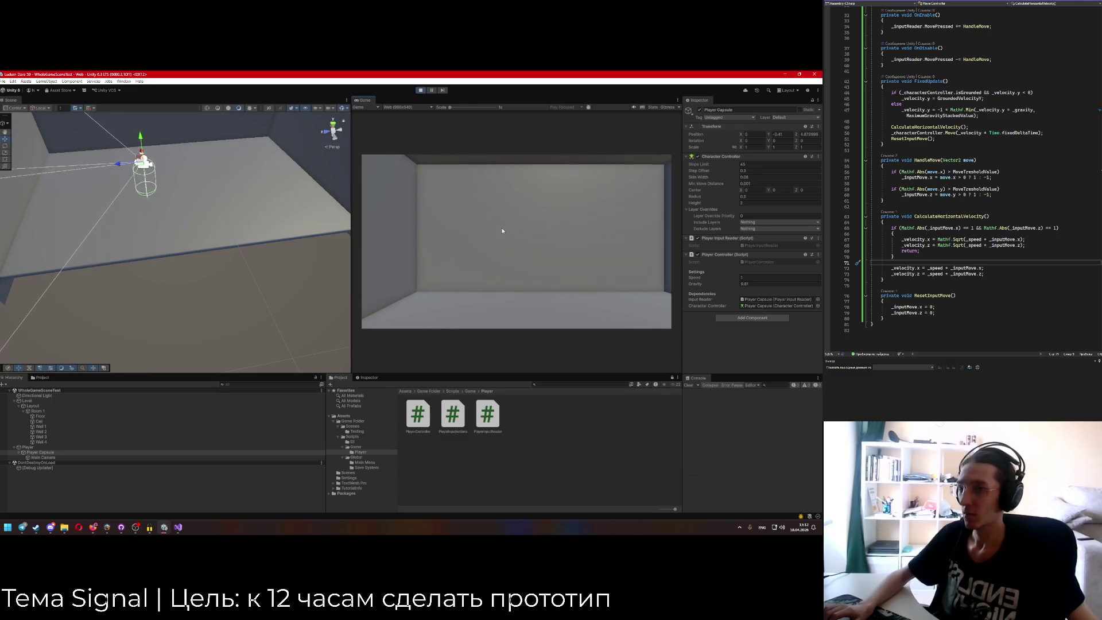
Walk the capsule back from the wall, angling left, then backward and to the right.
{"action": "key", "text": "w"}
{"action": "key", "text": "a"}
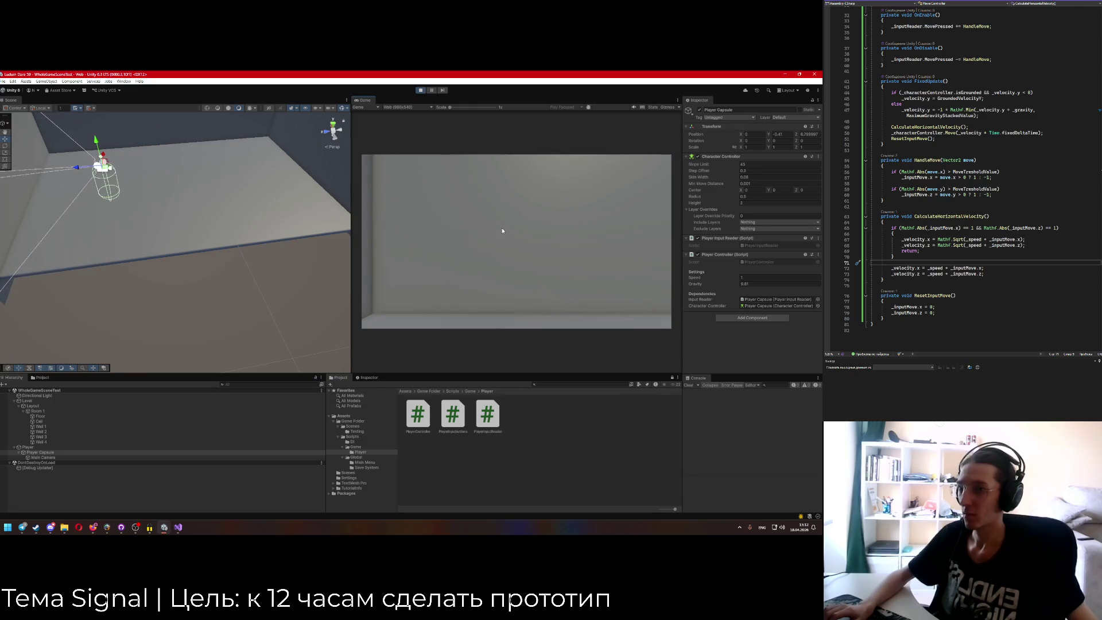
{"action": "key", "text": "s"}
{"action": "key", "text": "a"}
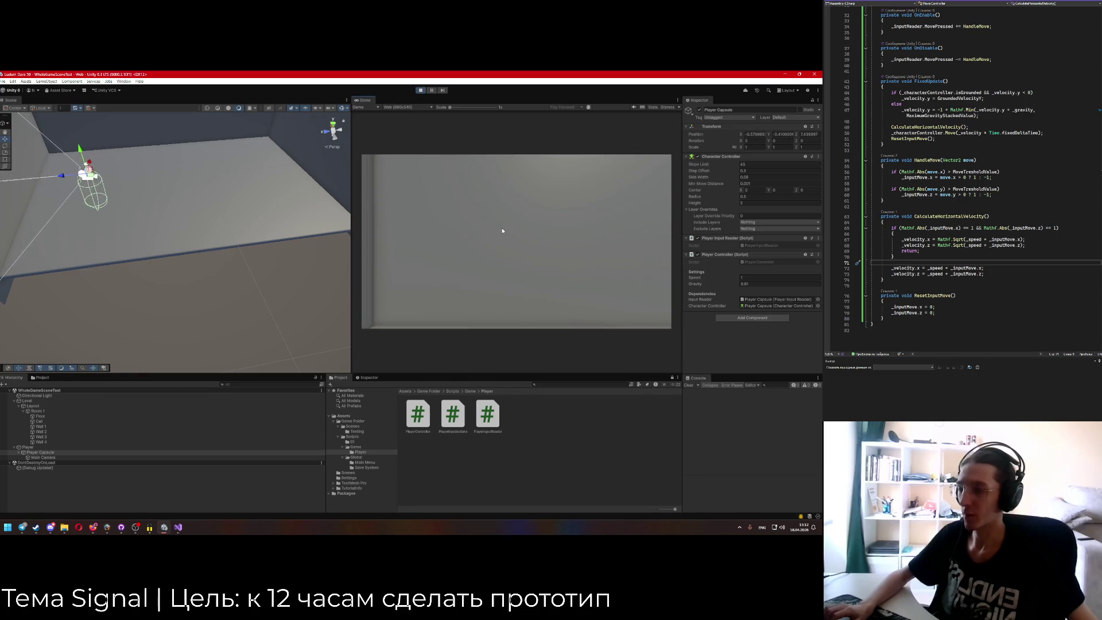
{"action": "key", "text": "s"}
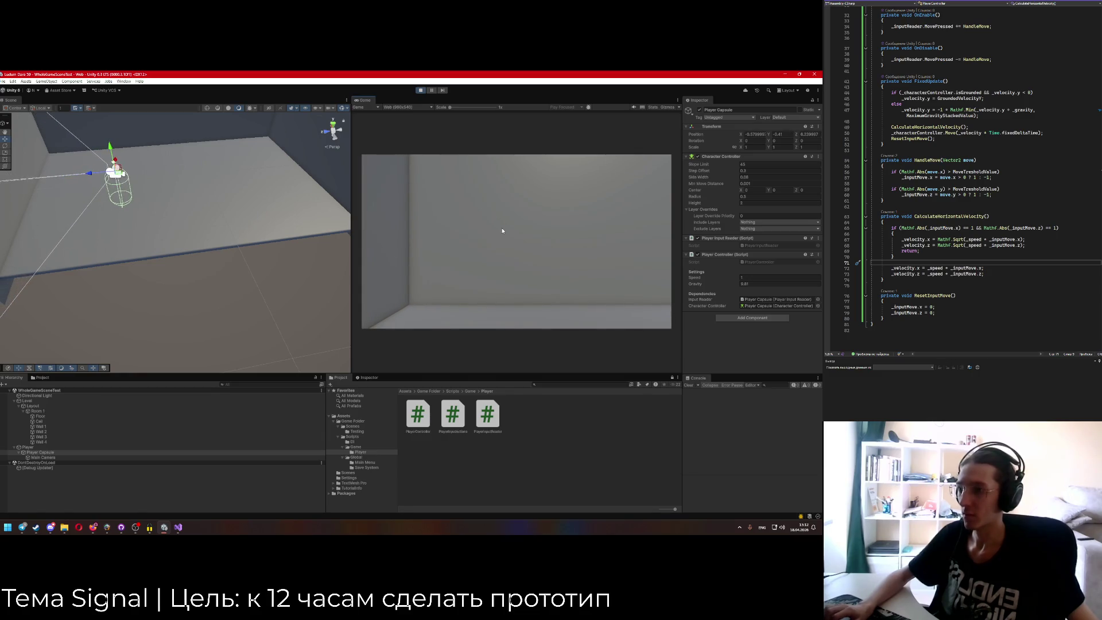
{"action": "key", "text": "s"}
{"action": "key", "text": "s"}
{"action": "key", "text": "d"}
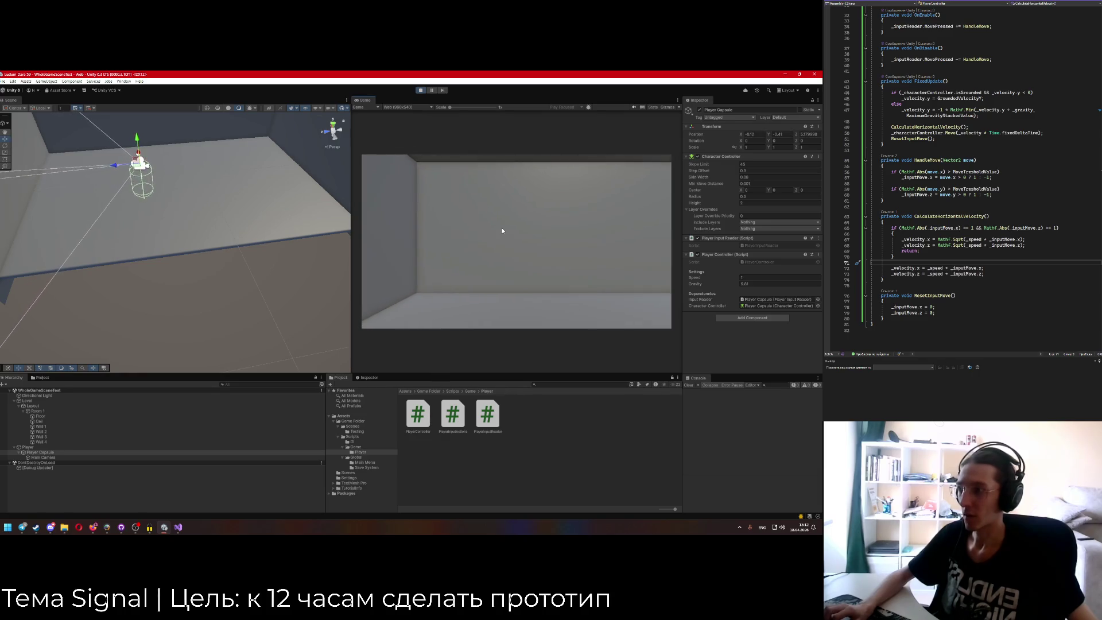
{"action": "key", "text": "s"}
{"action": "key", "text": "d"}
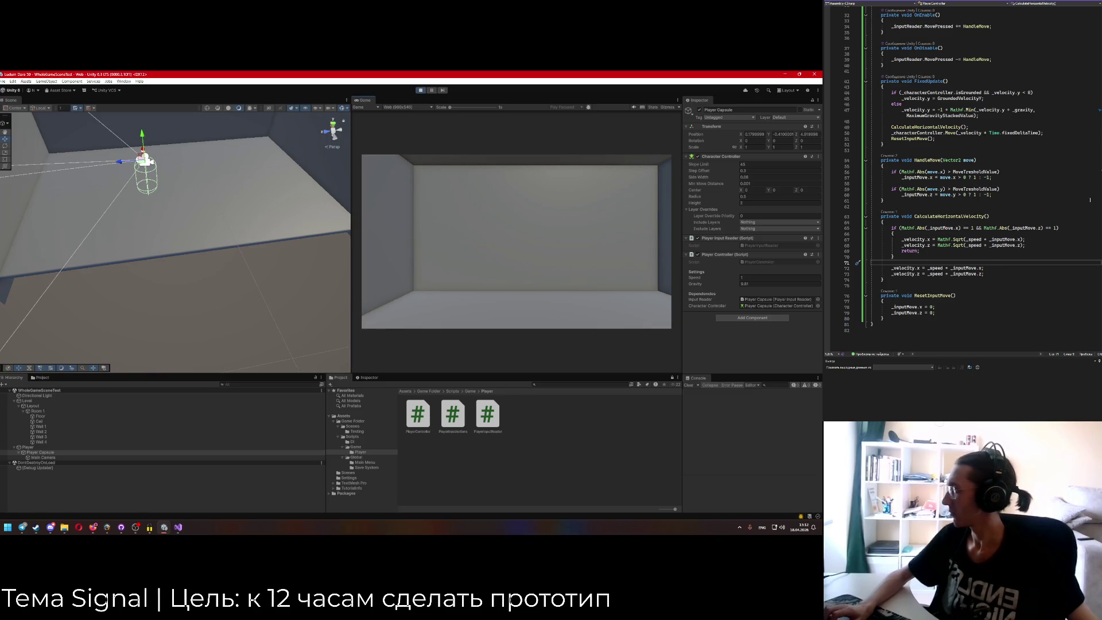
Keep play-testing, walking the capsule forward-right, backward and back-left.
{"action": "left_click", "coordinate": [454, 283]}
{"action": "key", "text": "w"}
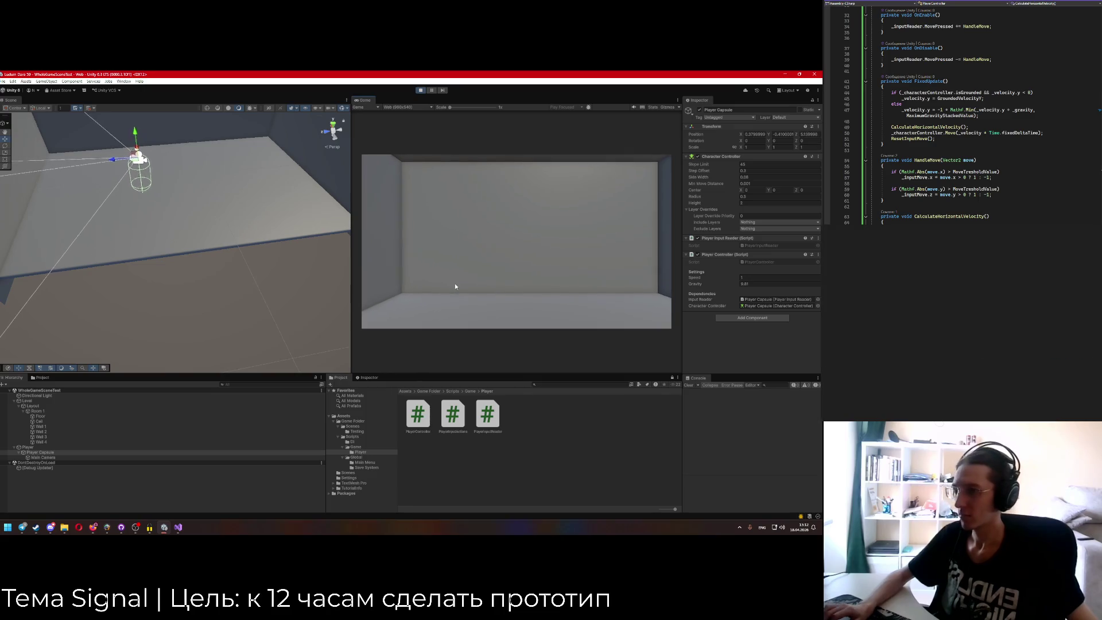
{"action": "key", "text": "d"}
{"action": "key", "text": "w"}
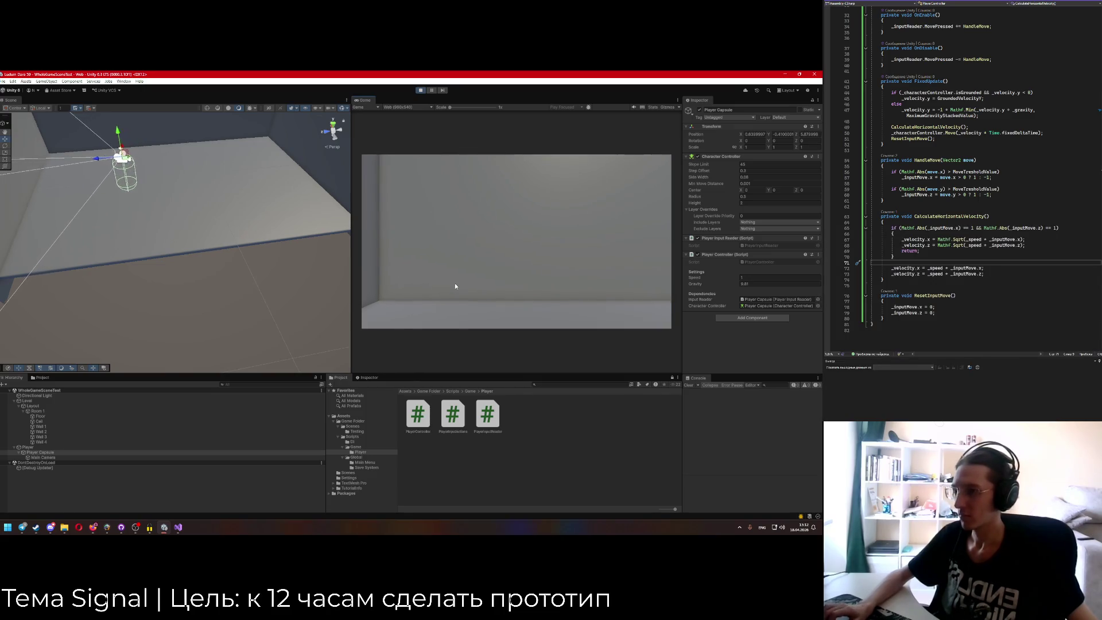
{"action": "key", "text": "s"}
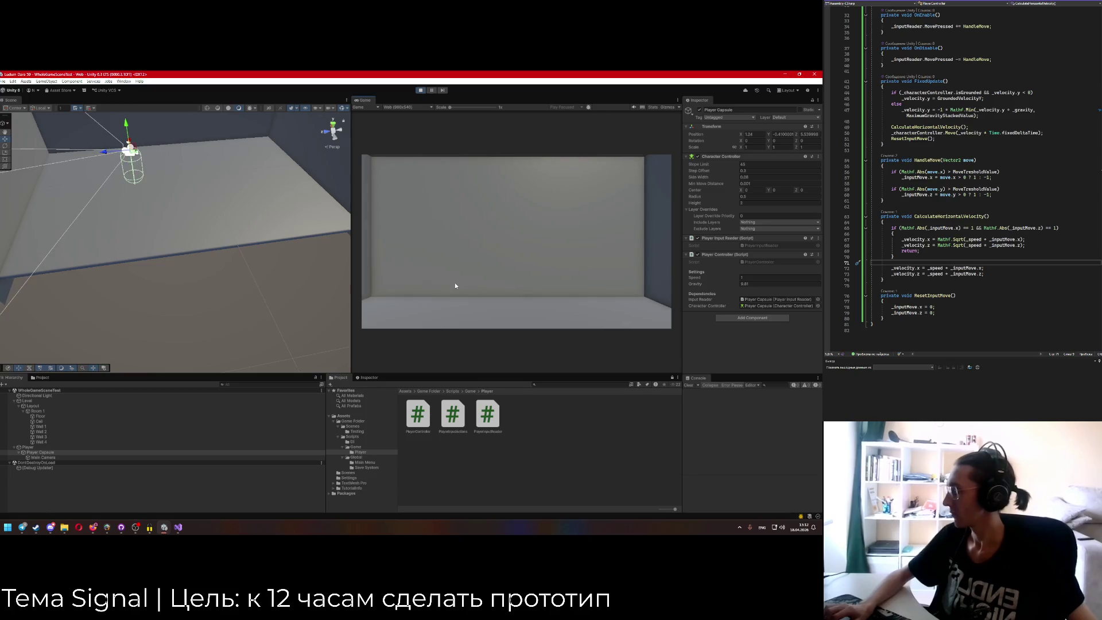
{"action": "key", "text": "s"}
{"action": "key", "text": "a"}
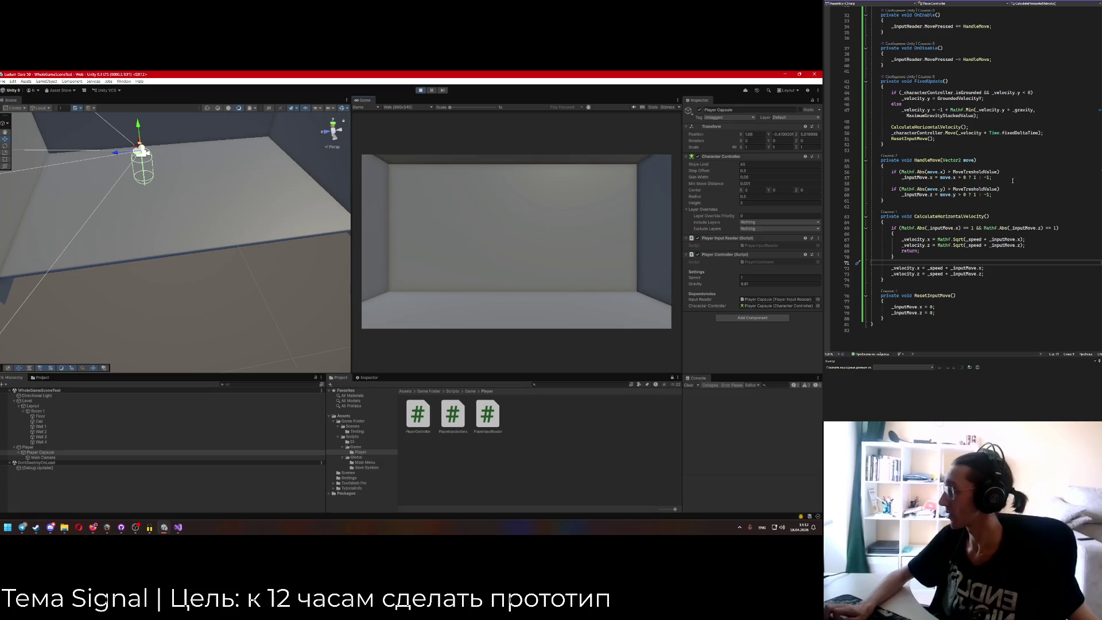
Fix the parentheses around _speed in the diagonal velocity lines and stop the play test.
{"action": "left_click", "coordinate": [983, 245]}
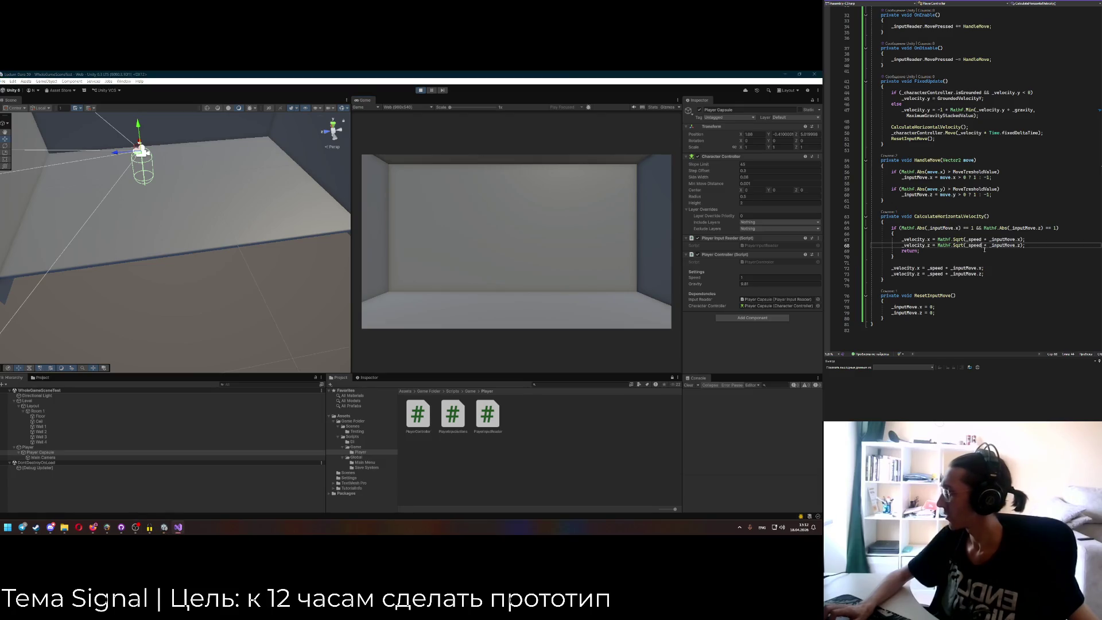
{"action": "left_click", "coordinate": [1022, 245]}
{"action": "key", "text": "BackSpace"}
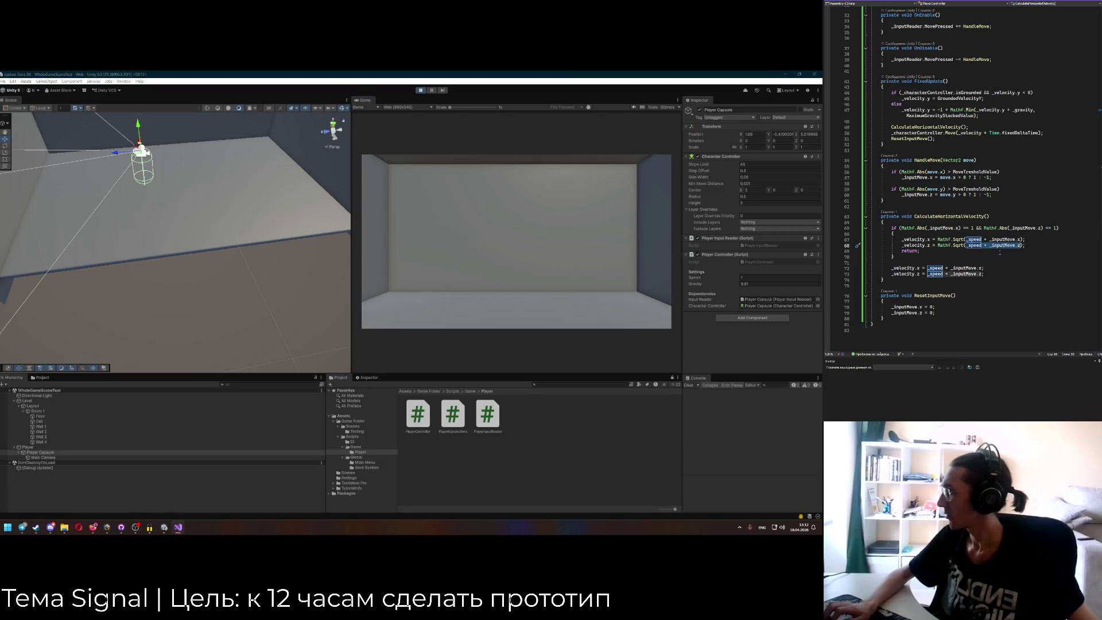
{"action": "left_click", "coordinate": [982, 245]}
{"action": "type", "text": ")"}
{"action": "left_click", "coordinate": [990, 239]}
{"action": "key", "text": "BackSpace"}
{"action": "left_click", "coordinate": [374, 145]}
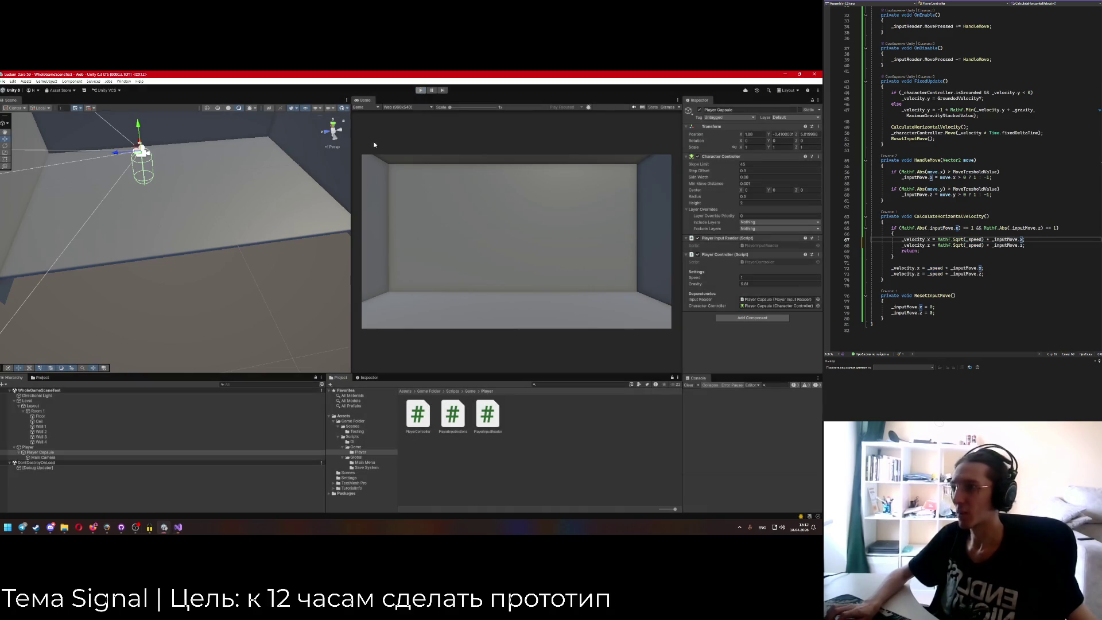
{"action": "left_click", "coordinate": [999, 246]}
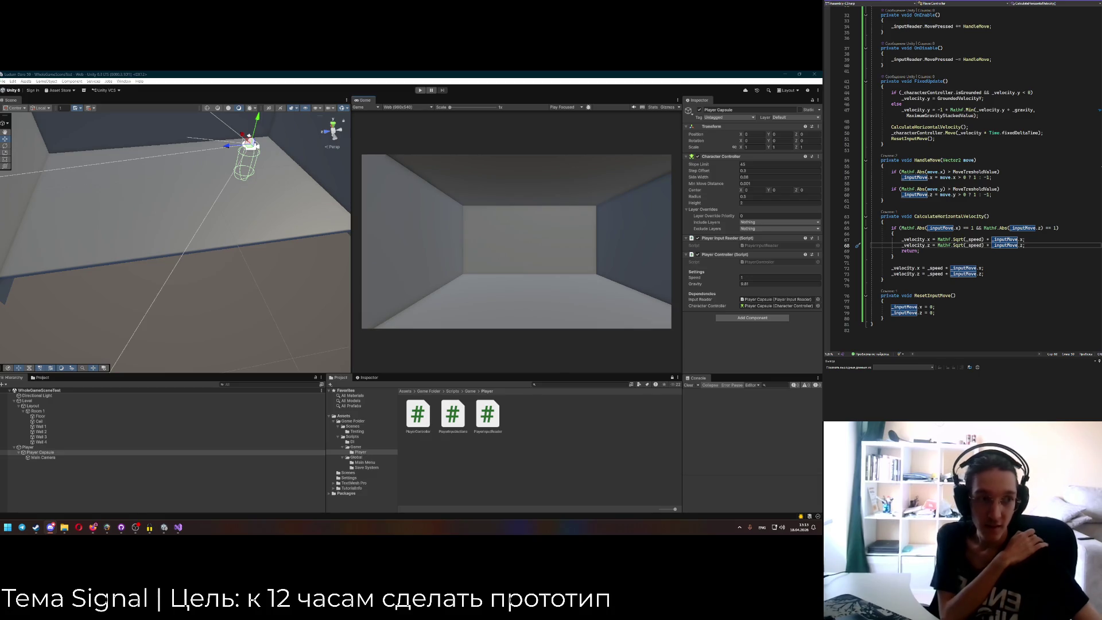
{"action": "left_click", "coordinate": [719, 339]}
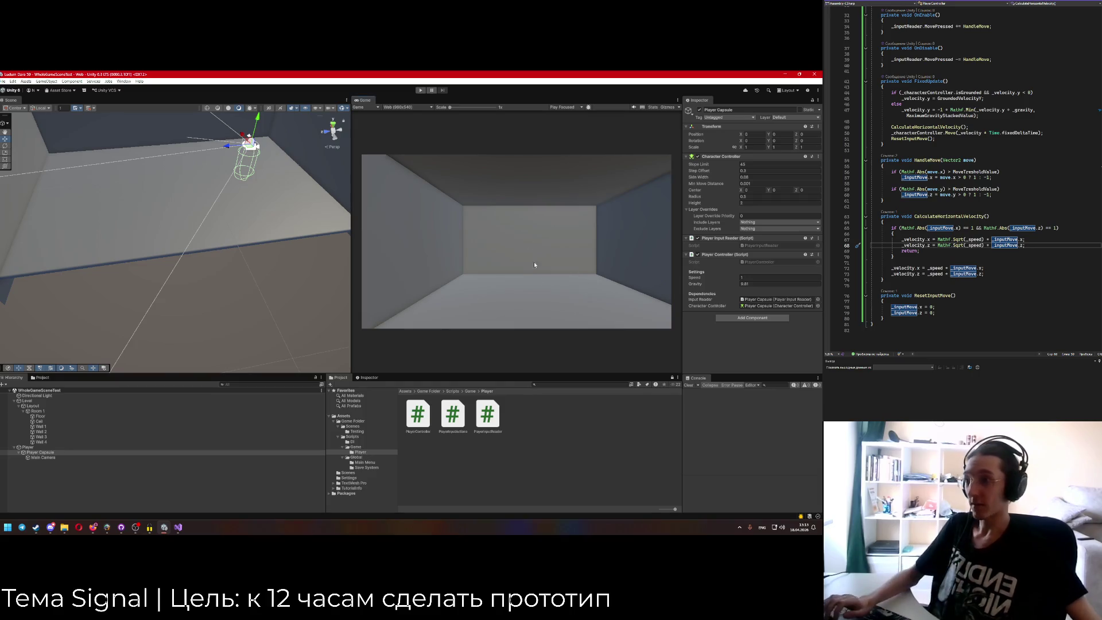
Play-test the Mathf.Sqrt diagonal movement with W+D, A+S and W+D, then stop with Ctrl+P.
{"action": "left_click", "coordinate": [420, 91]}
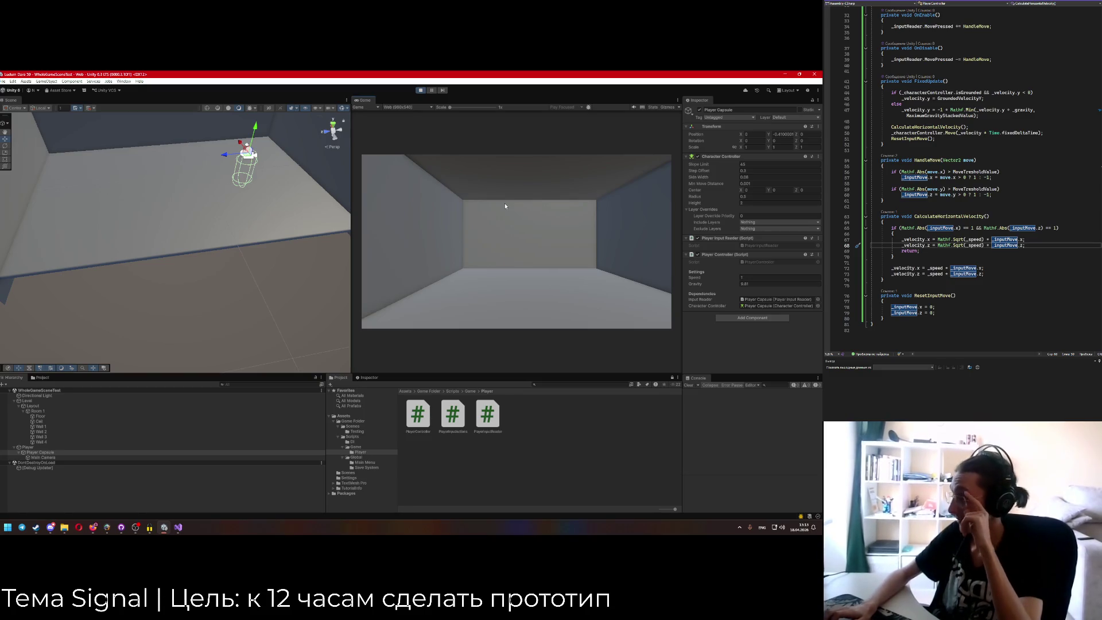
{"action": "key", "text": "w"}
{"action": "key", "text": "d"}
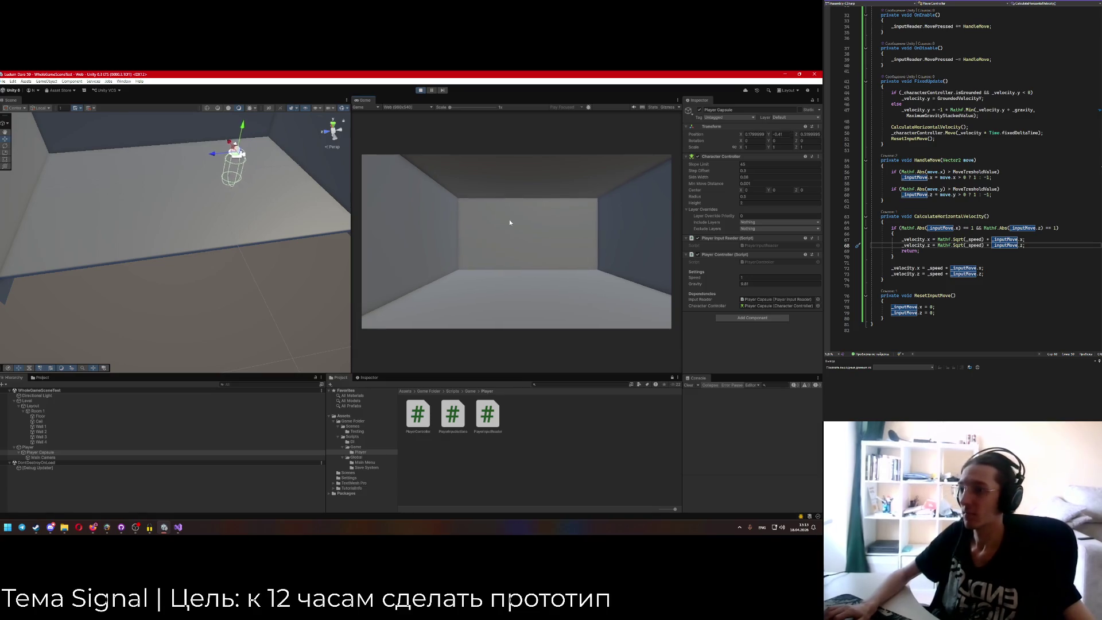
{"action": "key", "text": "a"}
{"action": "key", "text": "s"}
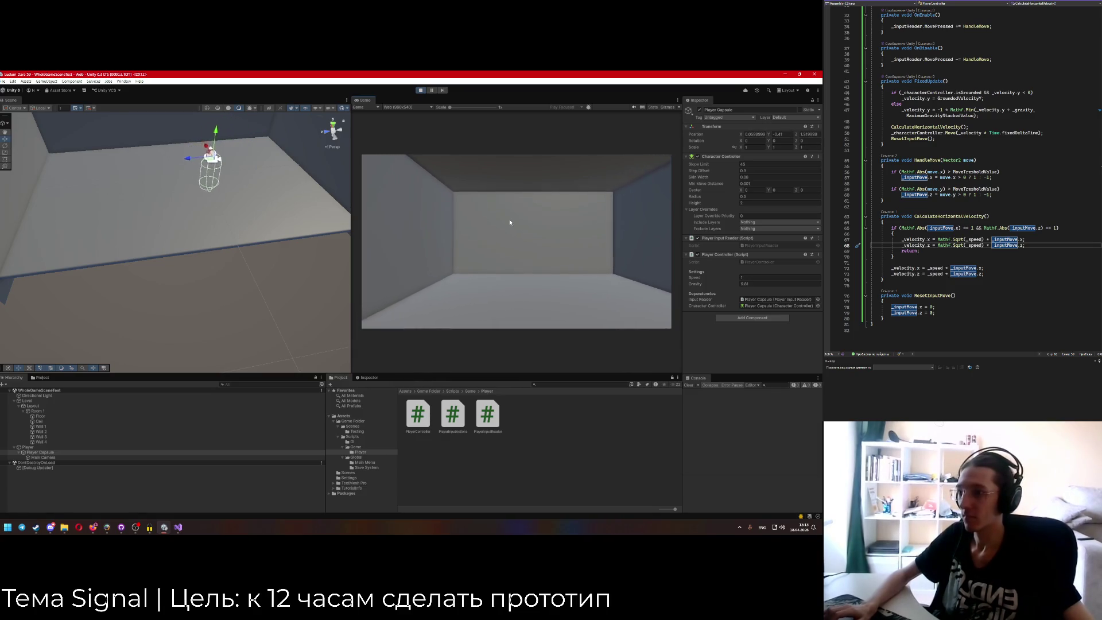
{"action": "key", "text": "w"}
{"action": "key", "text": "d"}
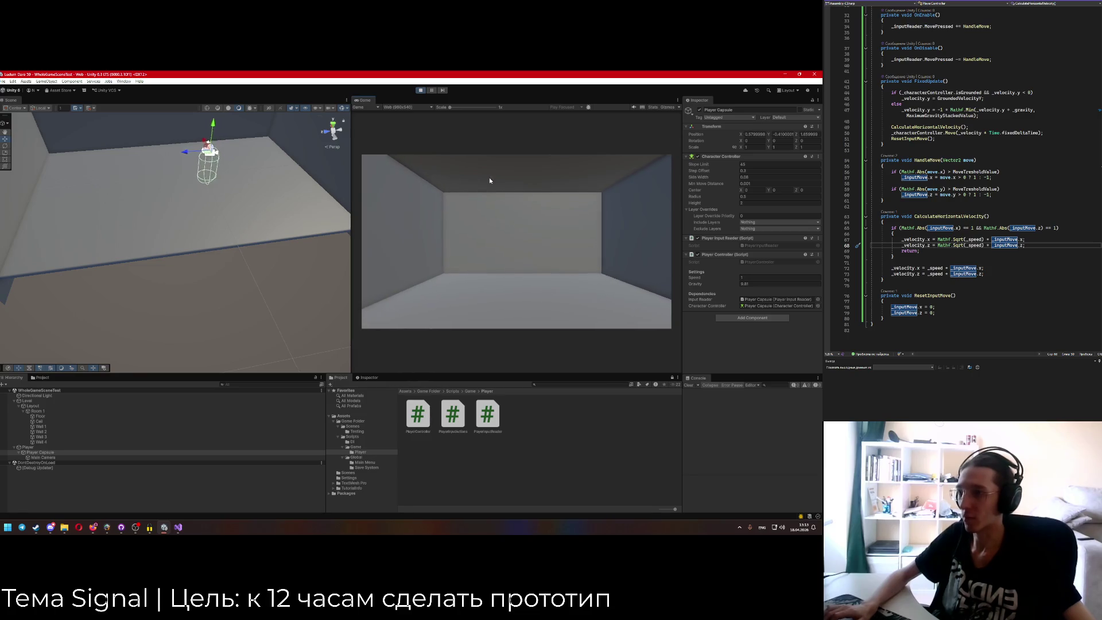
{"action": "key", "text": "ctrl+p"}
{"action": "left_click", "coordinate": [1051, 246]}
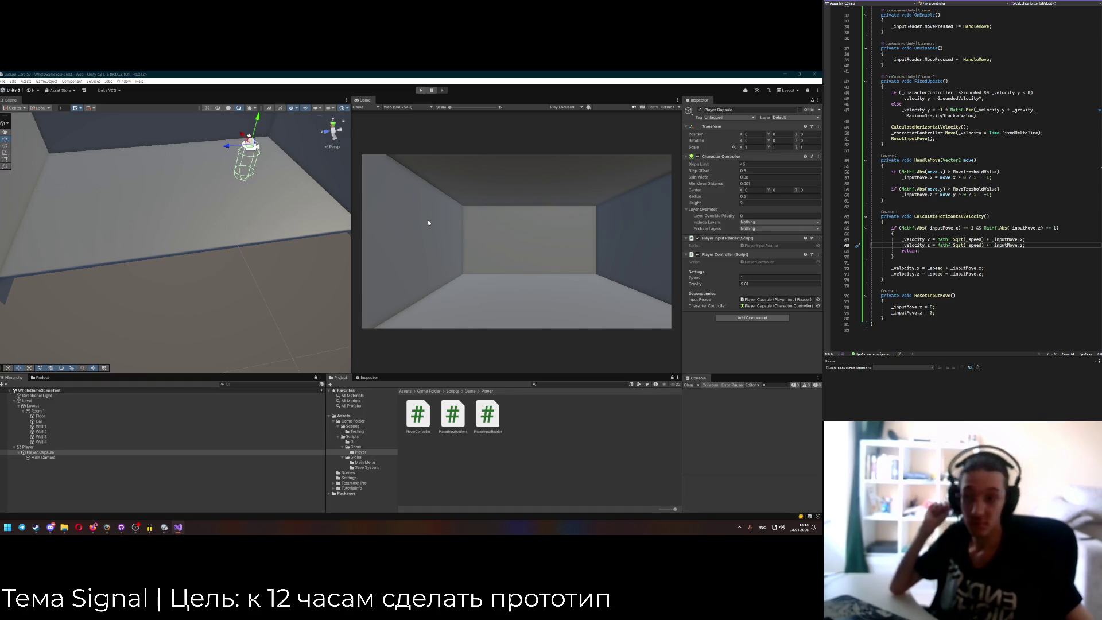
{"action": "left_click", "coordinate": [748, 278]}
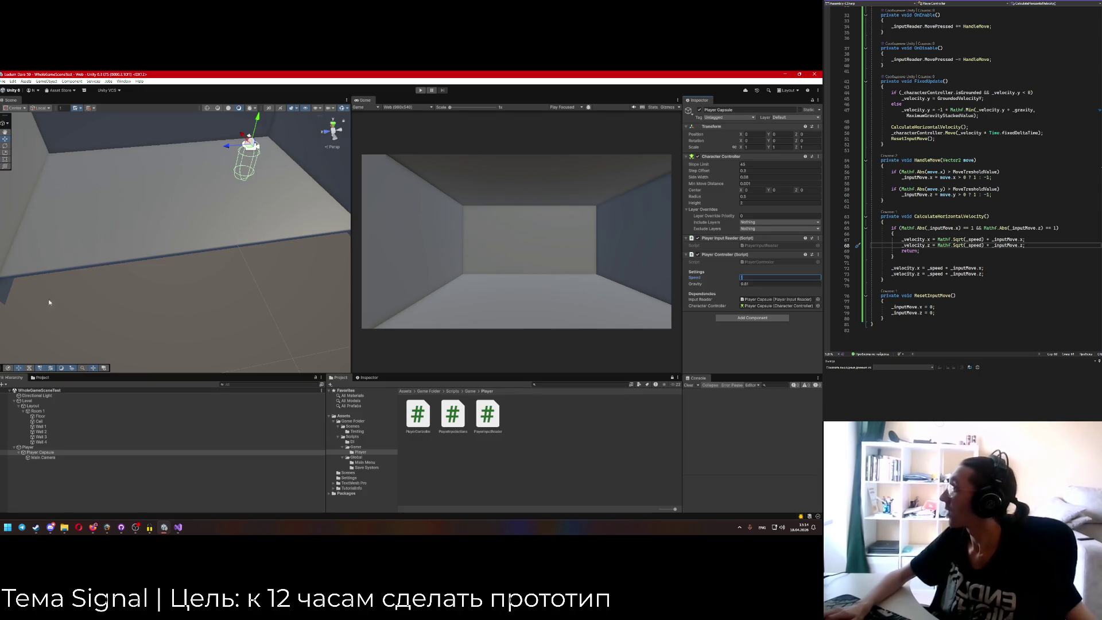
Review PlayerInputReader and PlayerController's HandleMove and CalculateHorizontalVelocity code.
{"action": "left_click", "coordinate": [911, 2]}
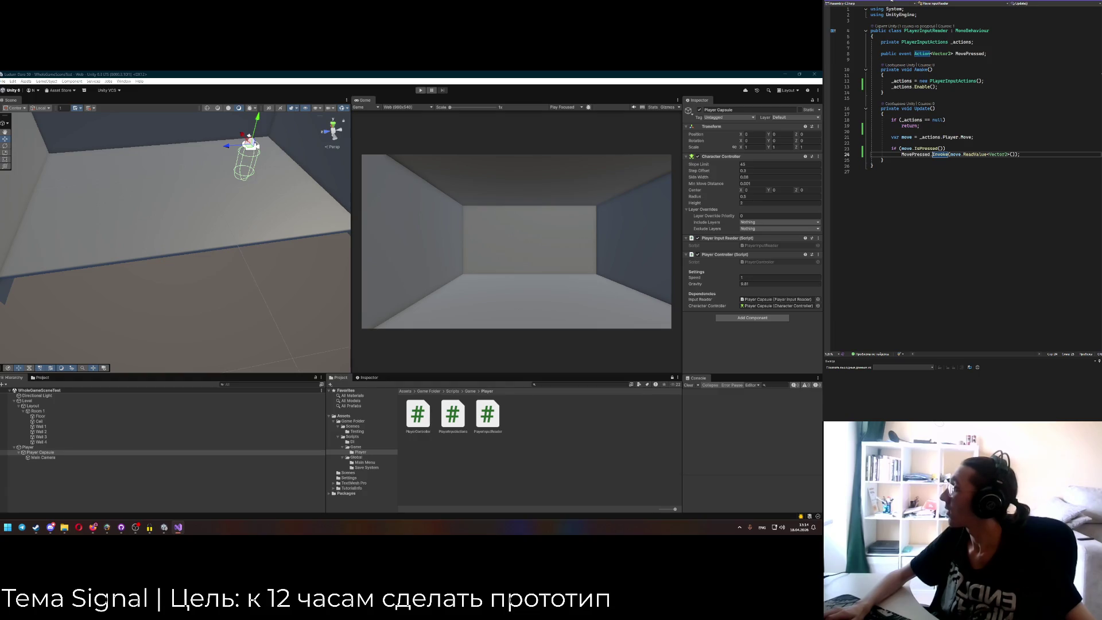
{"action": "left_click", "coordinate": [891, 1]}
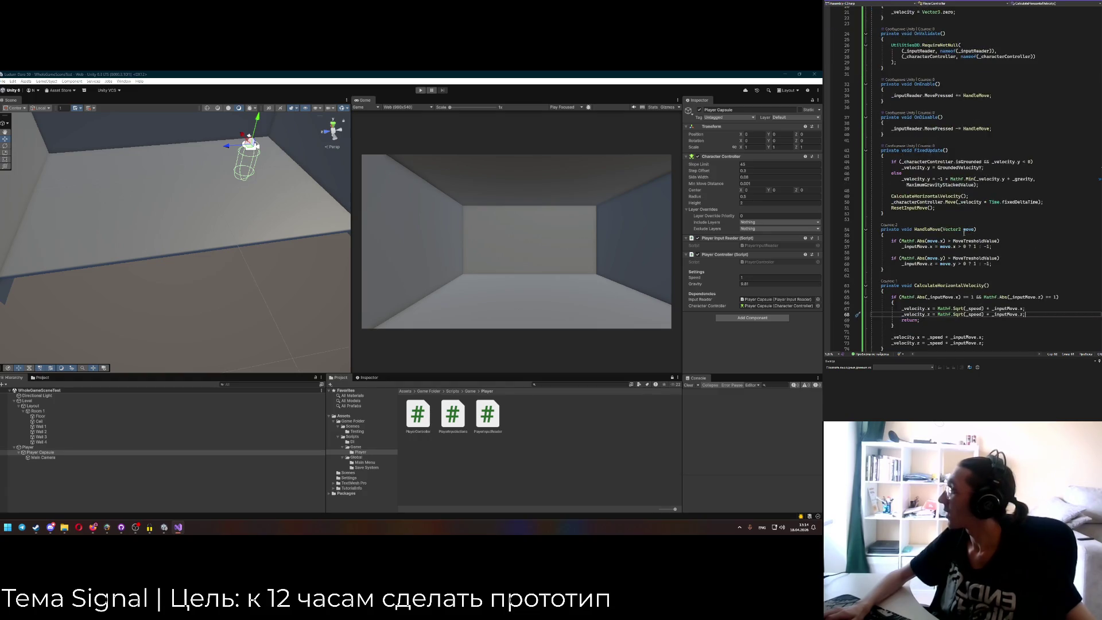
{"action": "scroll", "coordinate": [964, 234], "scroll_direction": "down", "scroll_amount": 4}
{"action": "left_click", "coordinate": [902, 172]}
{"action": "key", "text": "Down"}
{"action": "key", "text": "Down"}
{"action": "key", "text": "Down"}
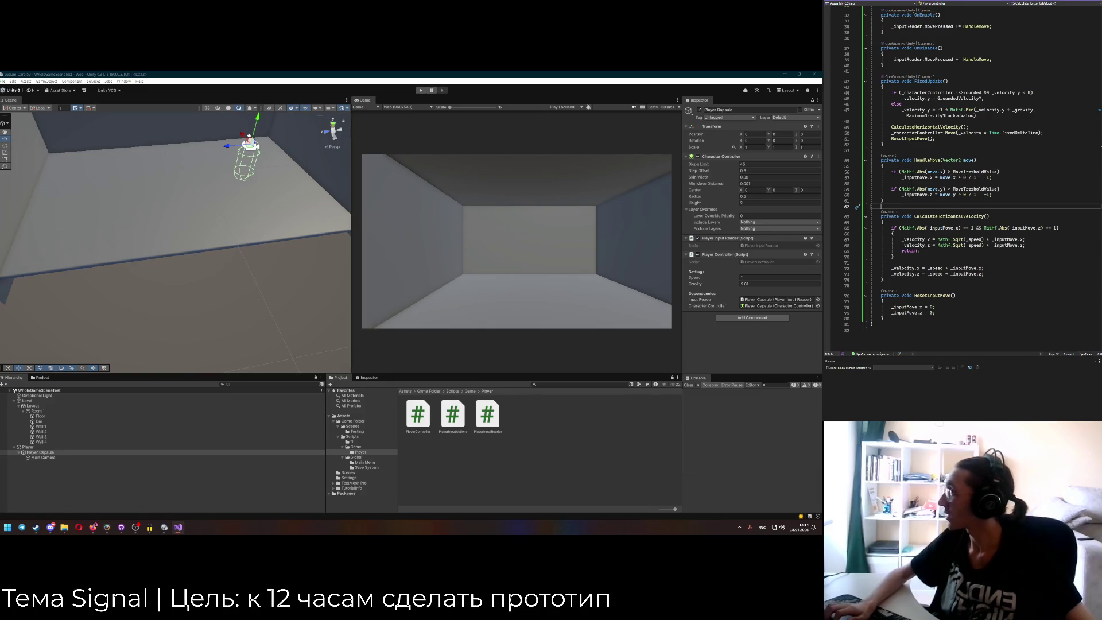
{"action": "scroll", "coordinate": [946, 193], "scroll_direction": "down", "scroll_amount": 2}
{"action": "left_click", "coordinate": [950, 204]}
{"action": "left_click", "coordinate": [959, 216]}
{"action": "scroll", "coordinate": [946, 251], "scroll_direction": "up", "scroll_amount": 12}
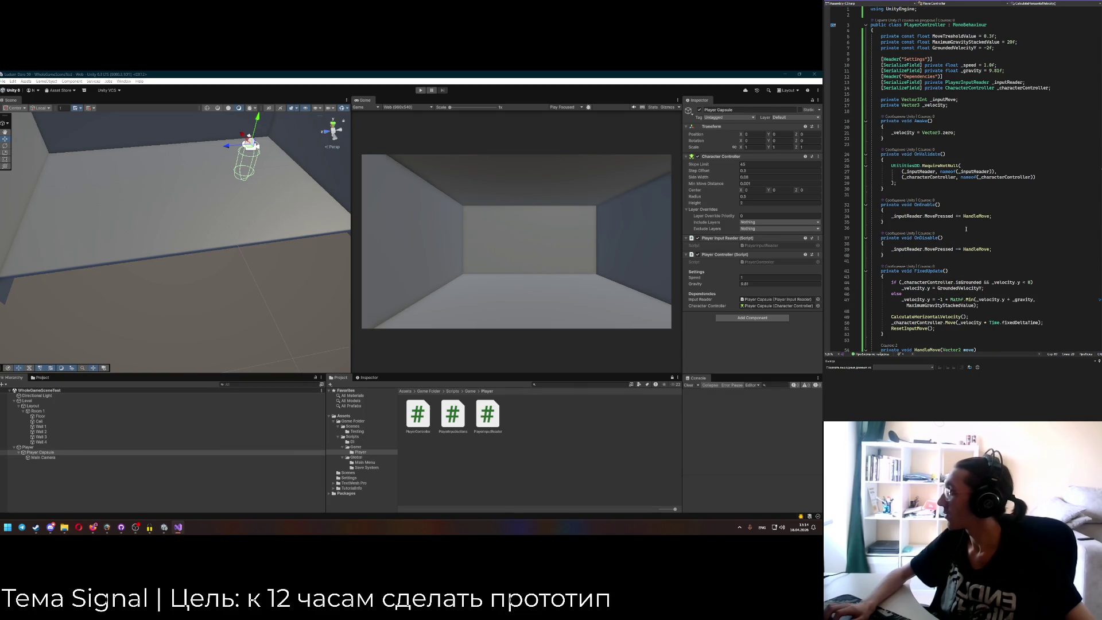
{"action": "scroll", "coordinate": [966, 229], "scroll_direction": "down", "scroll_amount": 4}
{"action": "left_click_drag", "start_coordinate": [989, 254], "coordinate": [1040, 257]}
{"action": "scroll", "coordinate": [1036, 254], "scroll_direction": "up", "scroll_amount": 3}
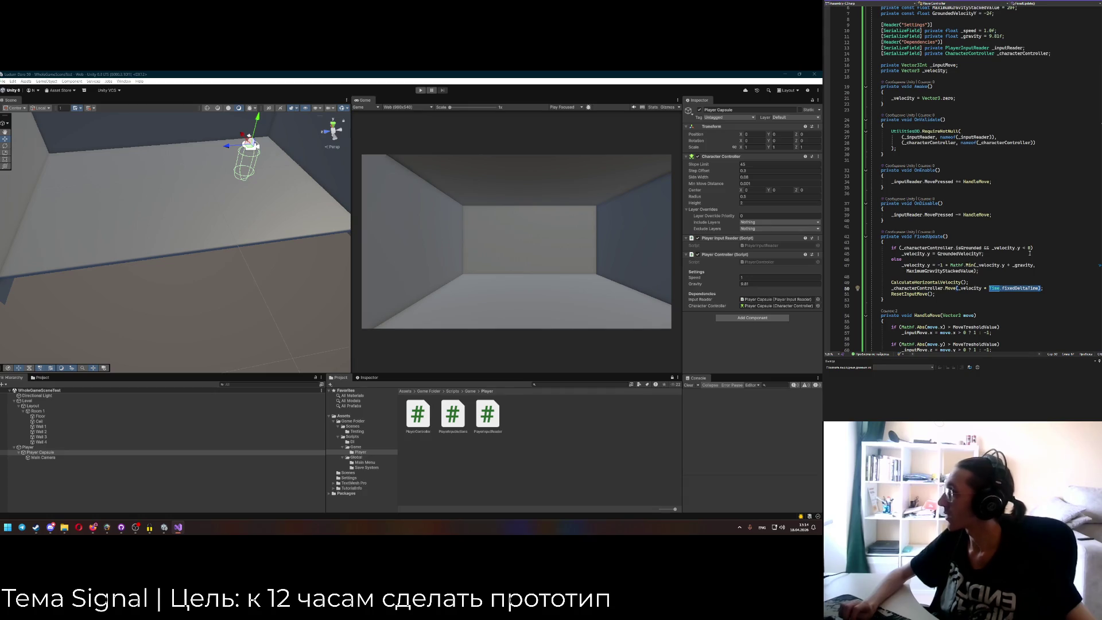
Set Player Controller Speed to 3 and play-test walking the capsule forward with W.
{"action": "left_click", "coordinate": [401, 249]}
{"action": "left_click", "coordinate": [696, 278]}
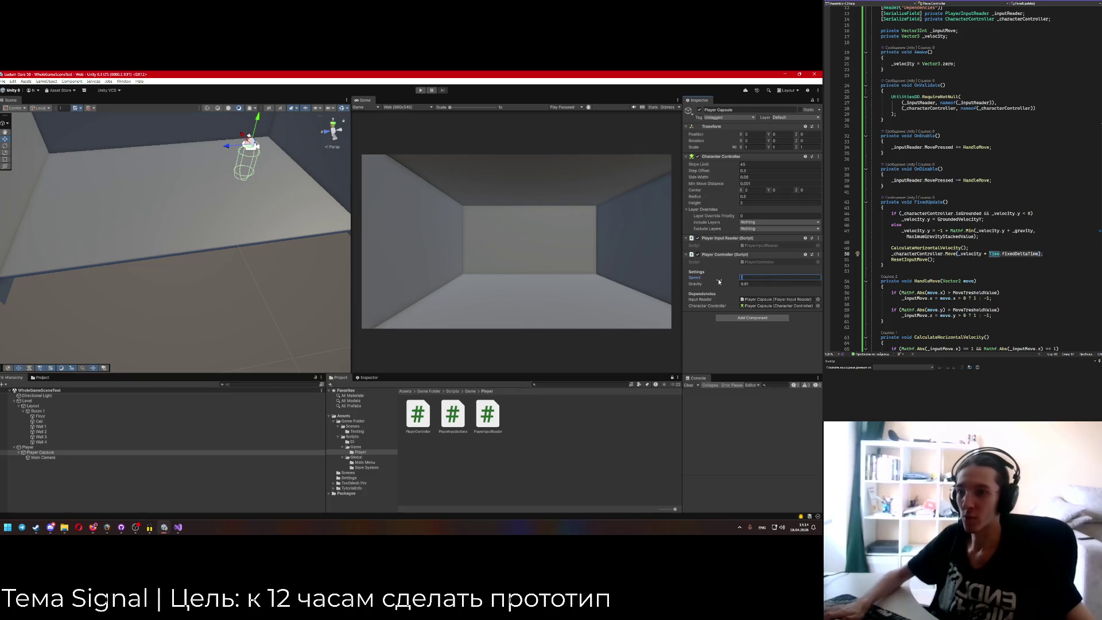
{"action": "type", "text": "3"}
{"action": "key", "text": "Return"}
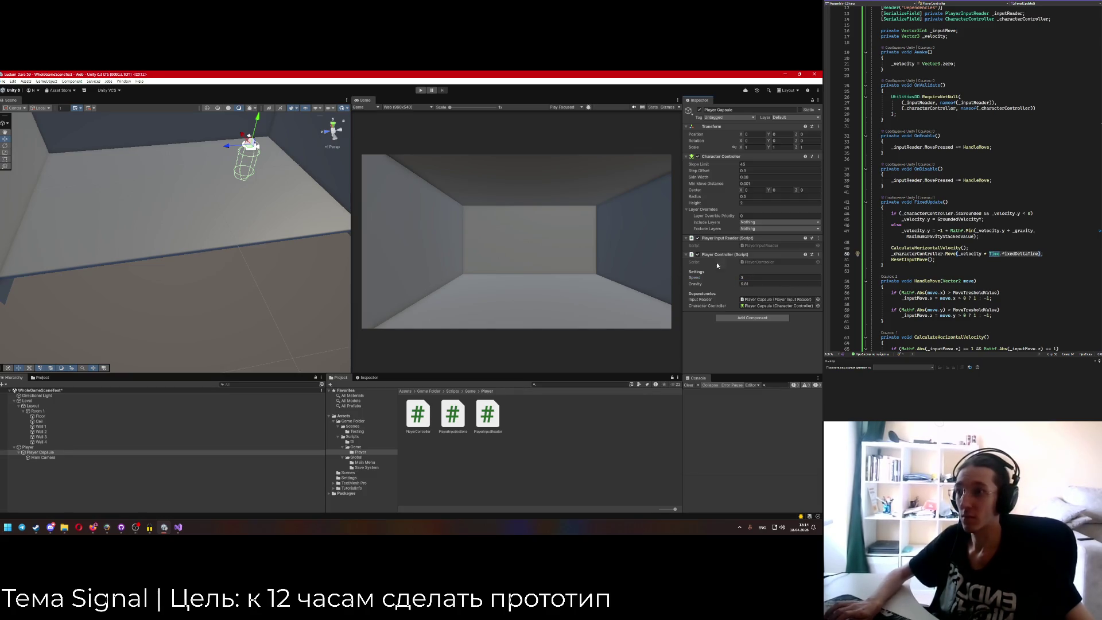
{"action": "key", "text": "ctrl+p"}
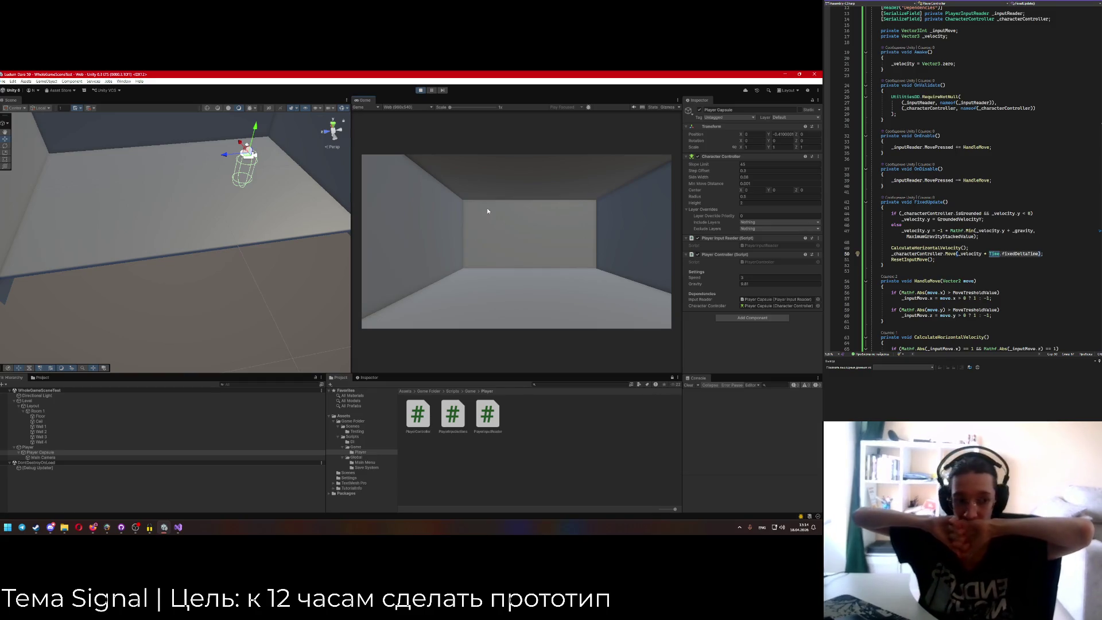
{"action": "key", "text": "w"}
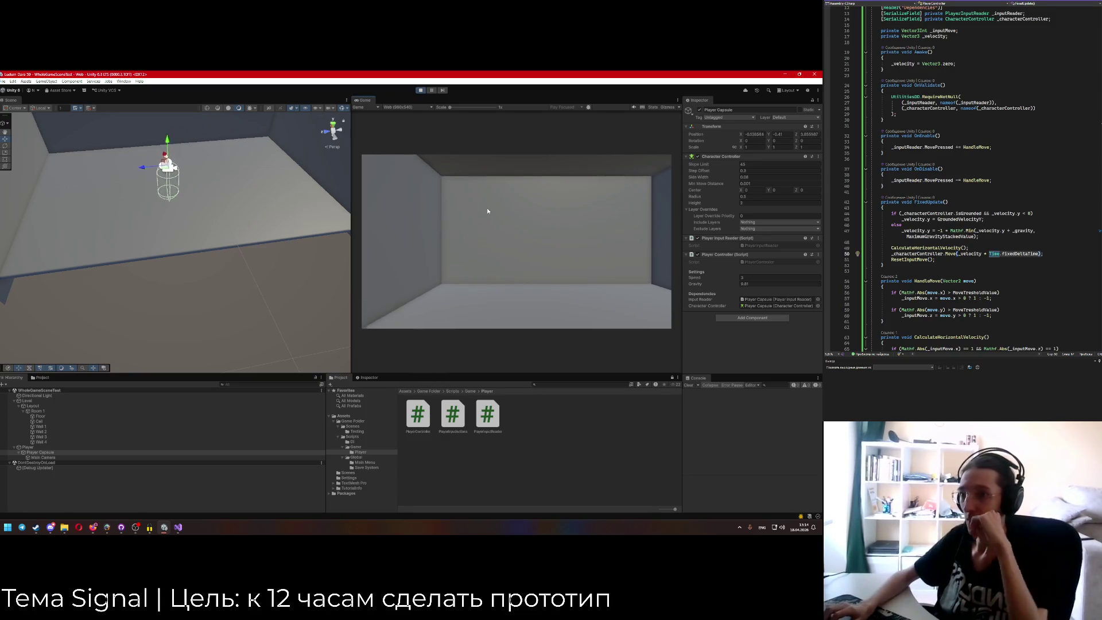
{"action": "left_click", "coordinate": [421, 90]}
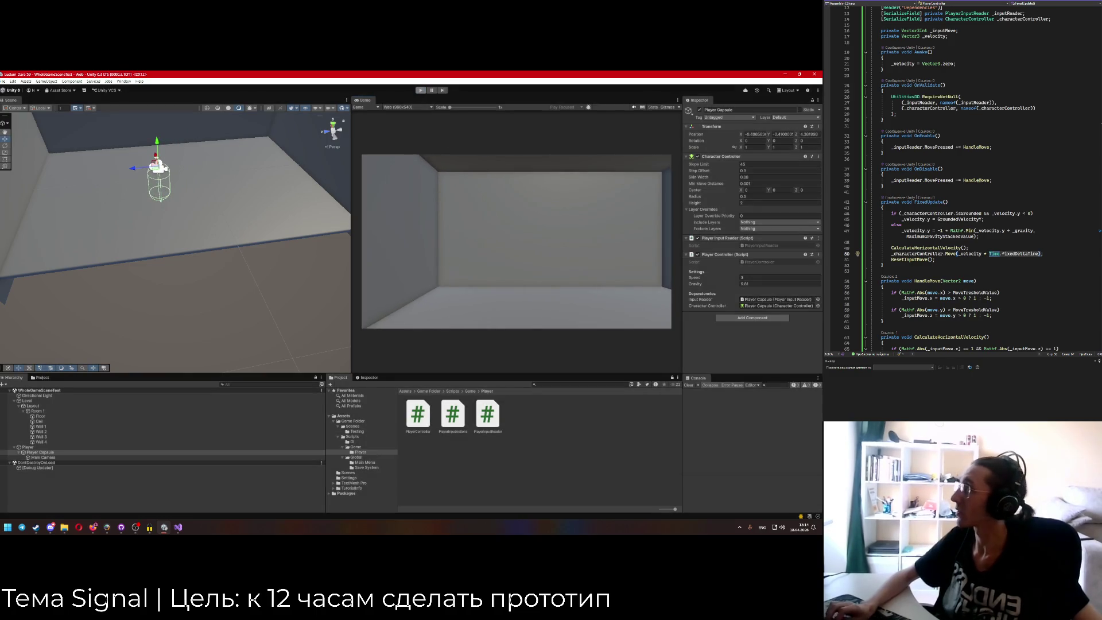
{"action": "left_click", "coordinate": [93, 527]}
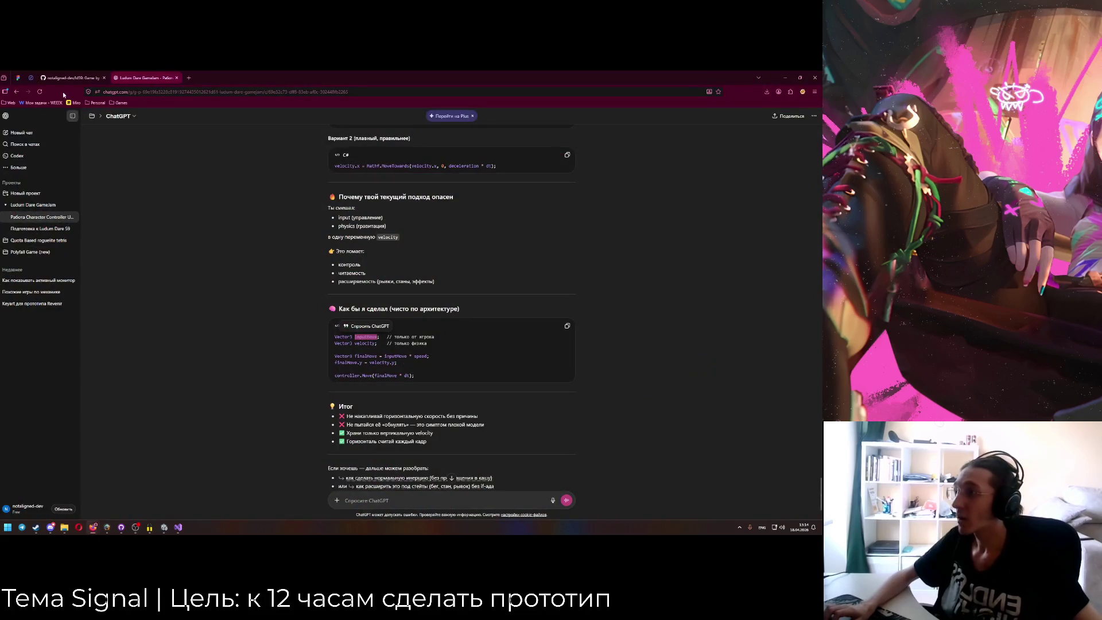
In WEEEK, close the Ludum Dare tab and open the Передвижение subtask under Сама игра › Механики.
{"action": "left_click", "coordinate": [58, 491]}
{"action": "middle_click", "coordinate": [167, 77]}
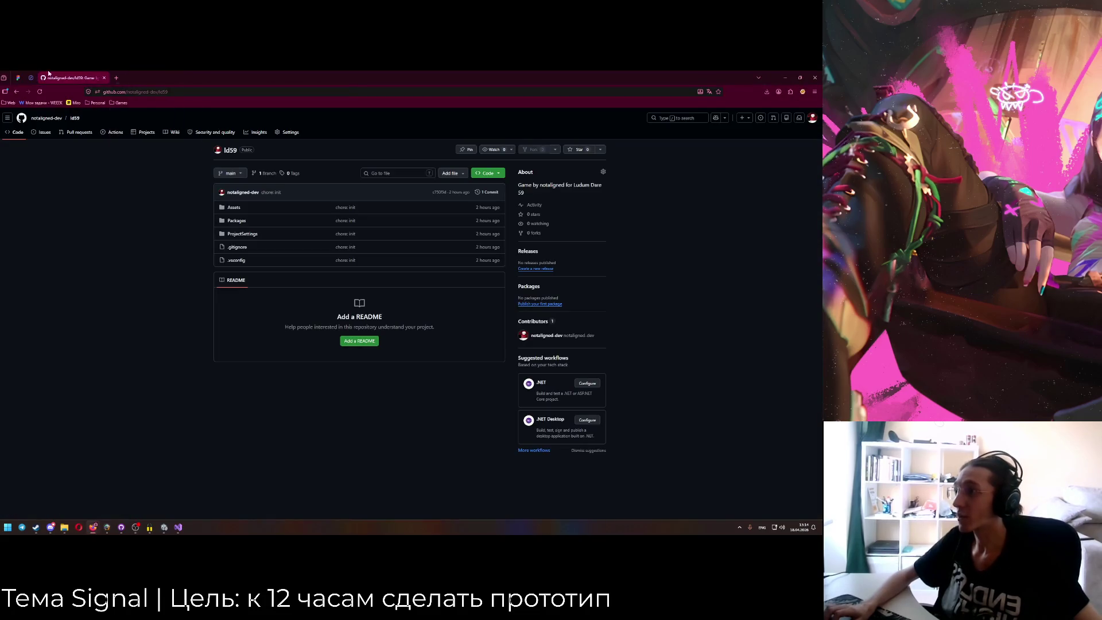
{"action": "left_click", "coordinate": [31, 78]}
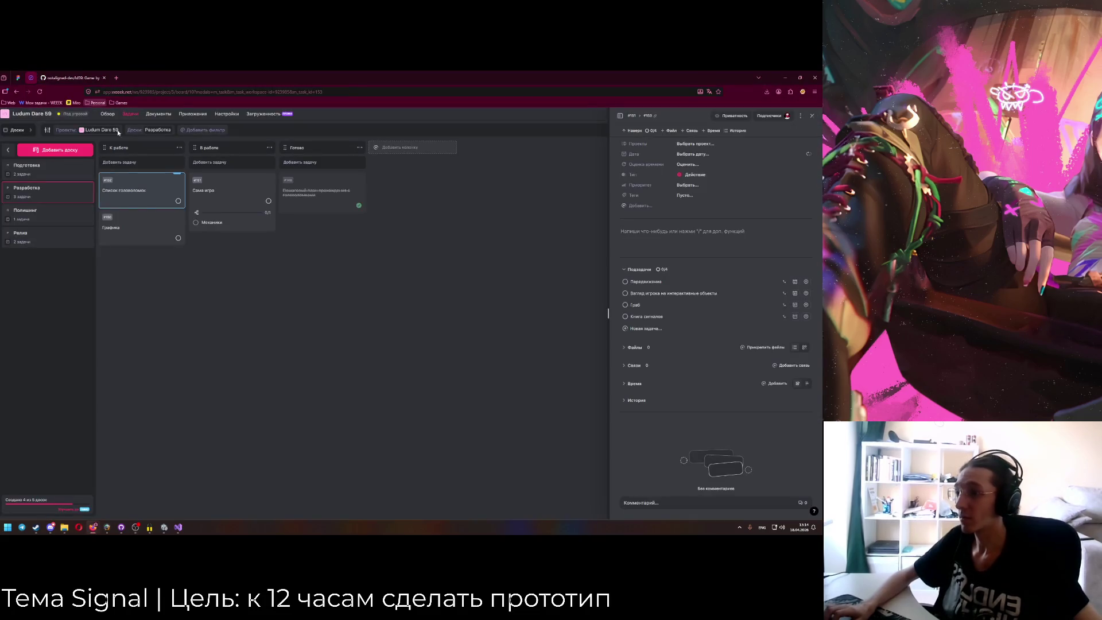
{"action": "left_click", "coordinate": [273, 208]}
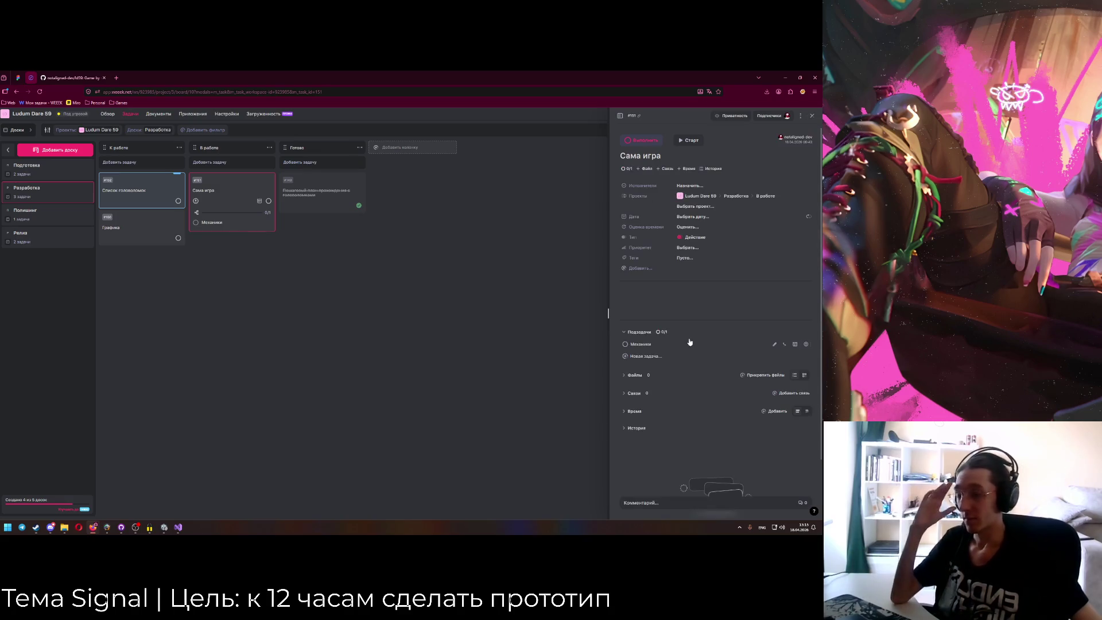
{"action": "left_click", "coordinate": [686, 345]}
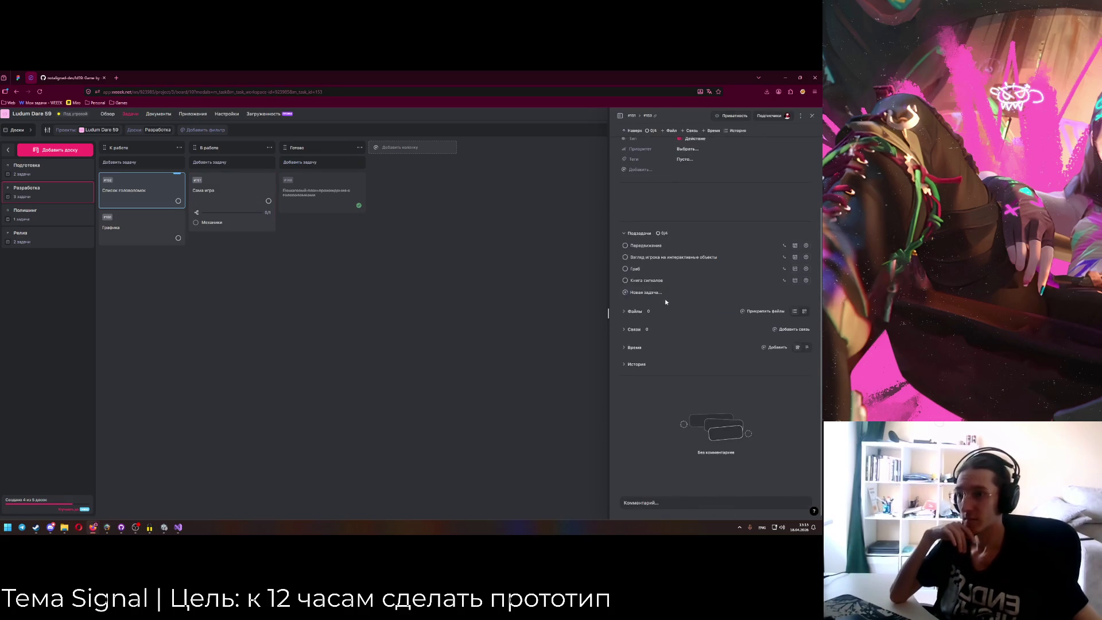
{"action": "left_click", "coordinate": [773, 246]}
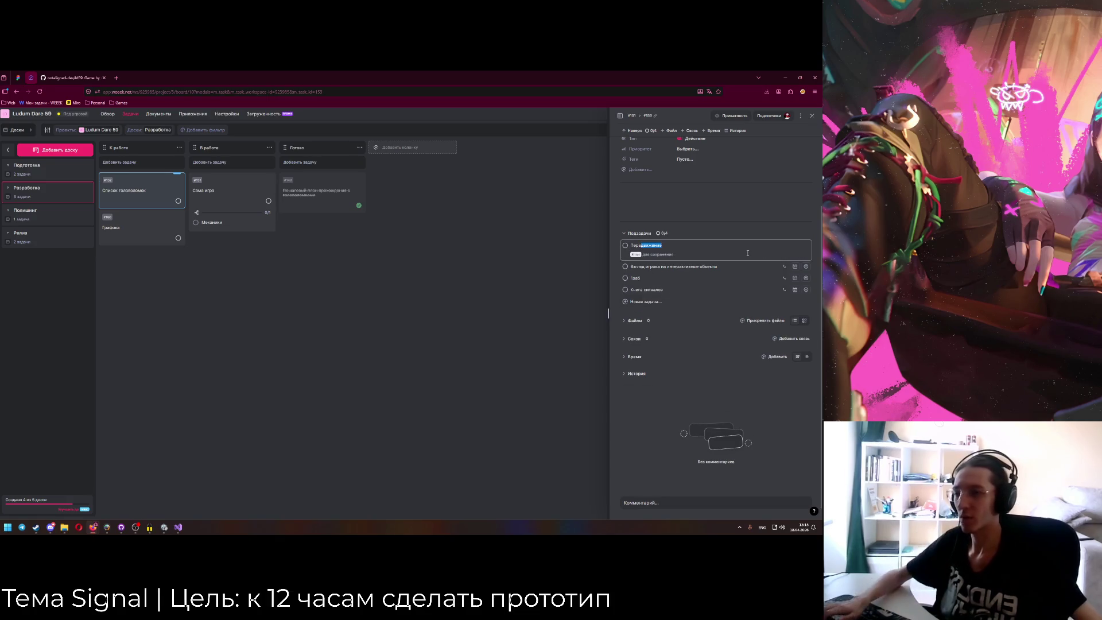
{"action": "key", "text": "Escape"}
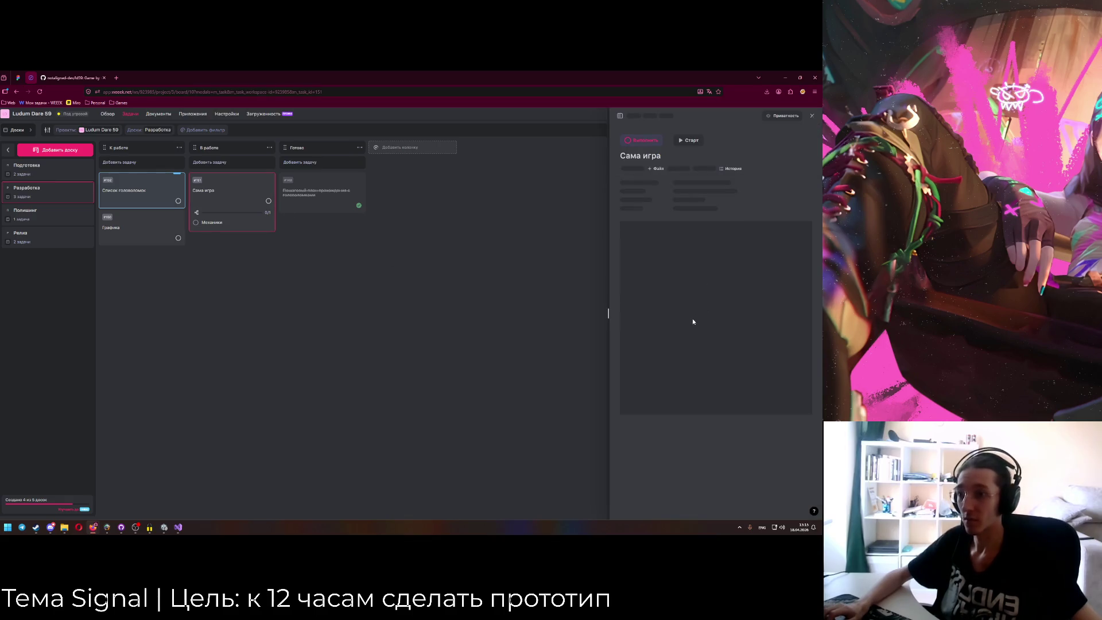
{"action": "left_click", "coordinate": [687, 352]}
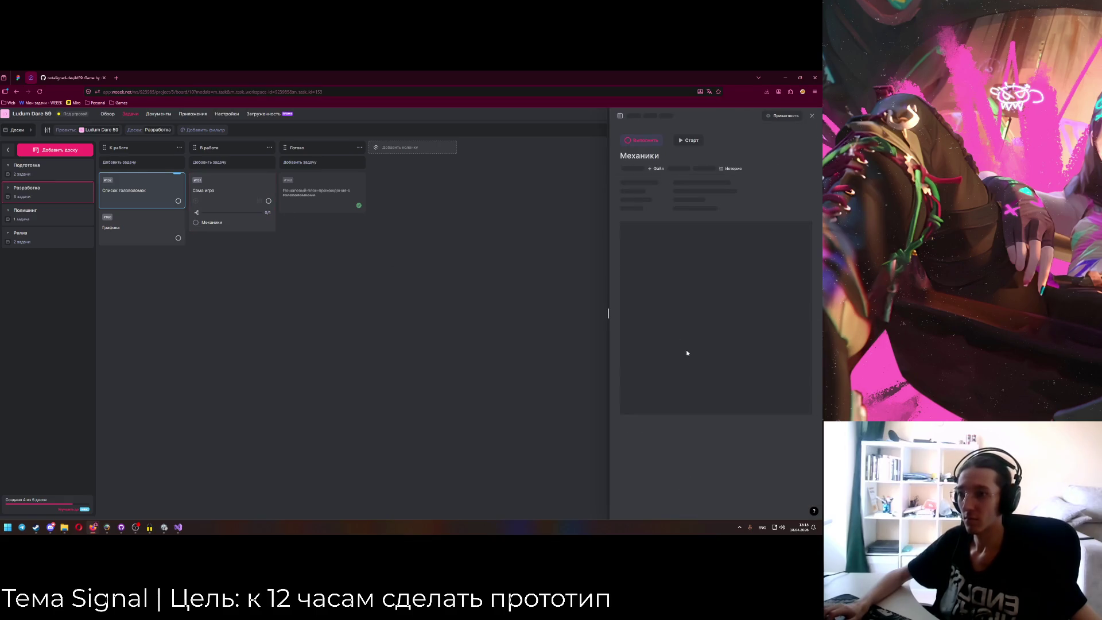
{"action": "left_click", "coordinate": [675, 342]}
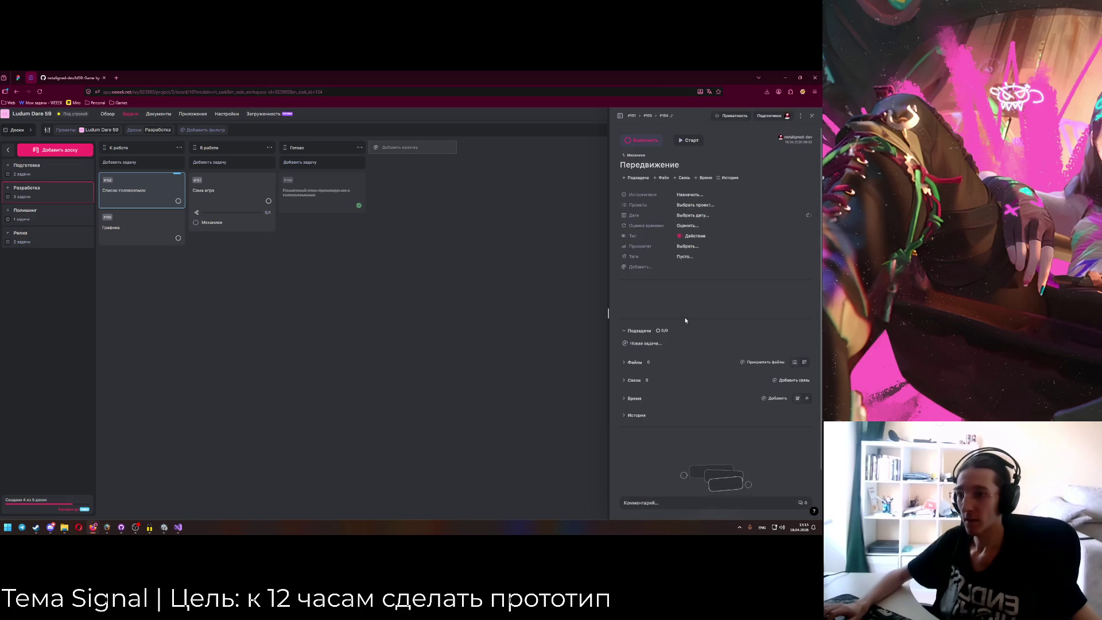
{"action": "left_click", "coordinate": [637, 156]}
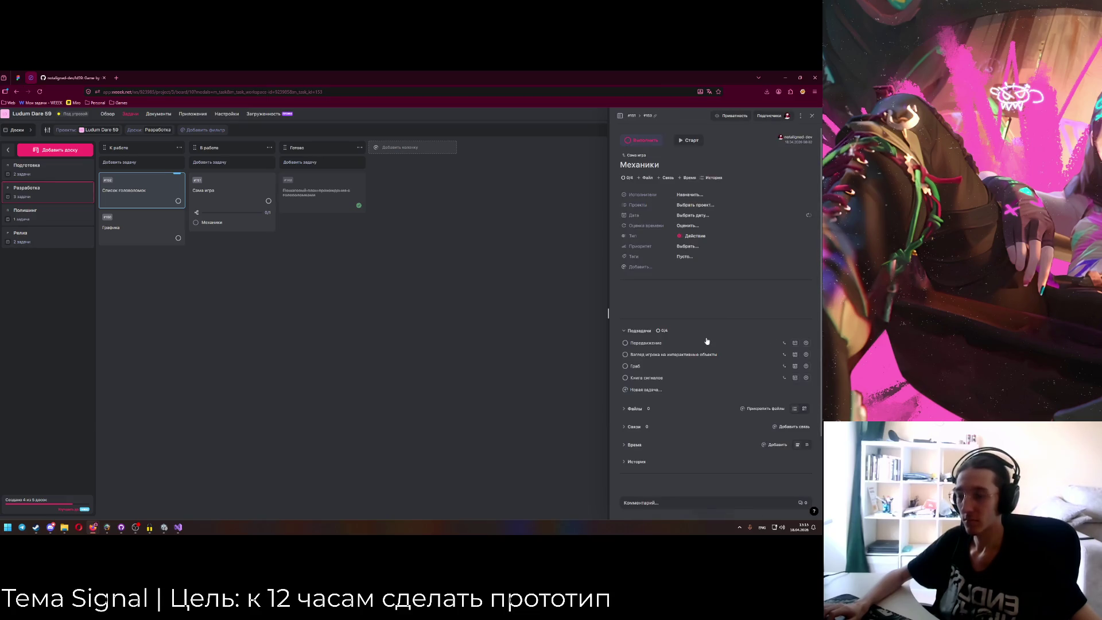
{"action": "left_click", "coordinate": [750, 347]}
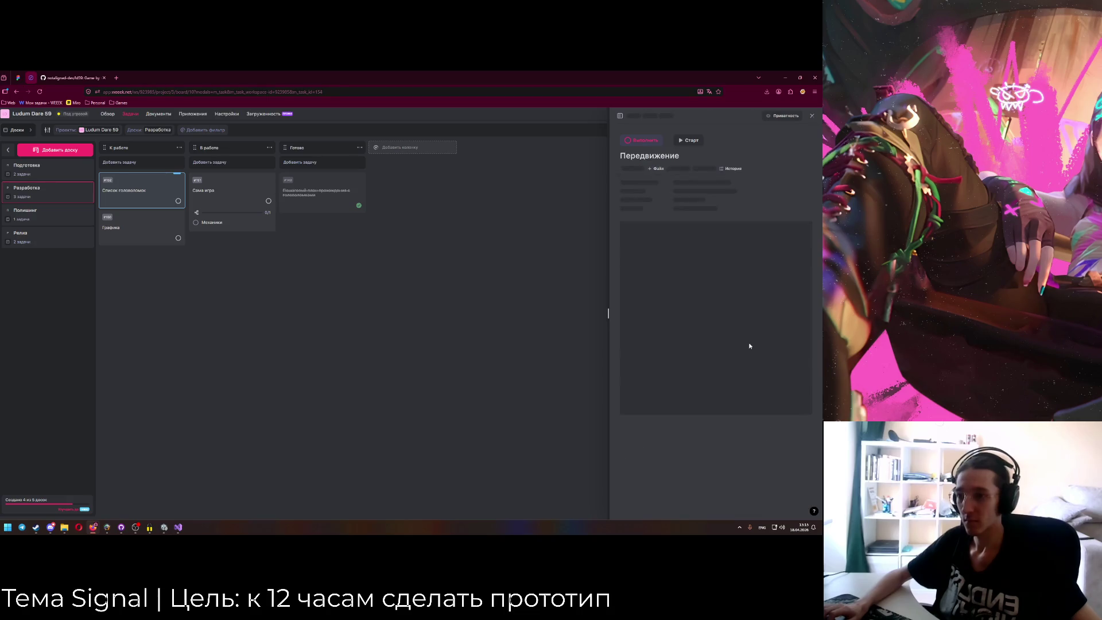
Add subtasks Перемещение, Прыжок, если нужен? and Присядание, если нужно? to Передвижение.
{"action": "left_click", "coordinate": [750, 346]}
{"action": "type", "text": "Gth"}
{"action": "key", "text": "BackSpace"}
{"action": "key", "text": "BackSpace"}
{"action": "key", "text": "BackSpace"}
{"action": "key", "text": "alt+shift"}
{"action": "type", "text": "Перемещен"}
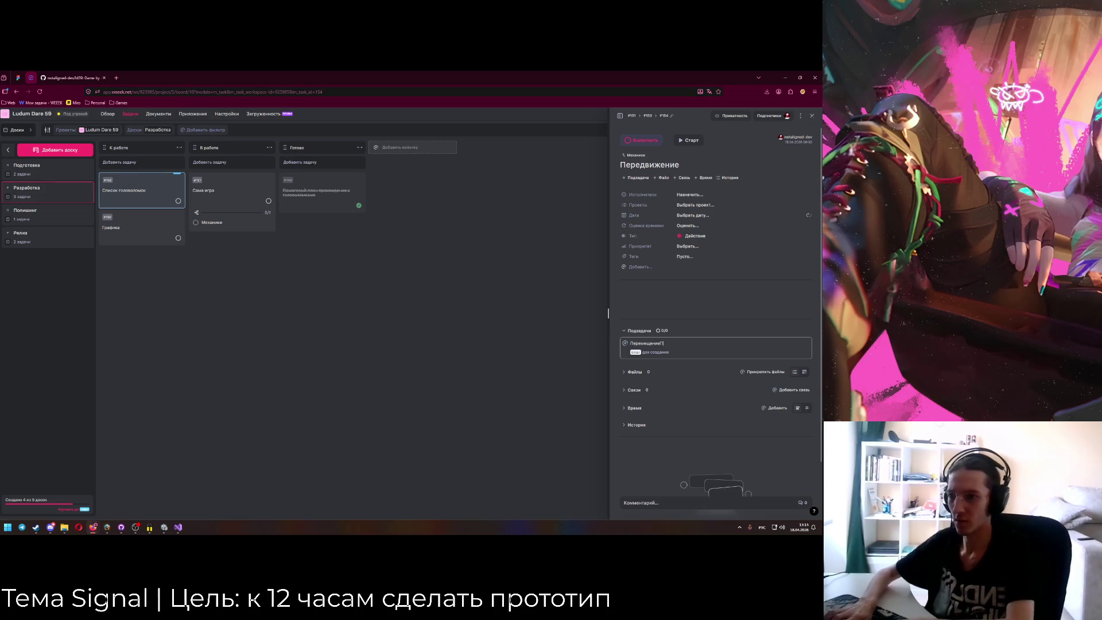
{"action": "type", "text": "ие"}
{"action": "key", "text": "Return"}
{"action": "type", "text": "Прыжок, если нужен?"}
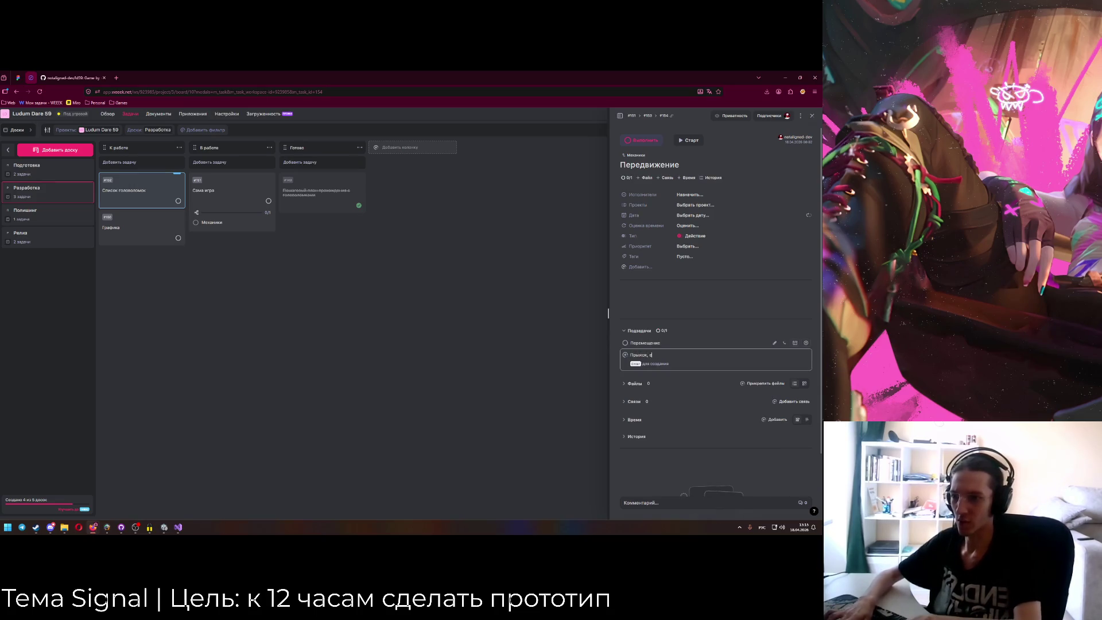
{"action": "key", "text": "Return"}
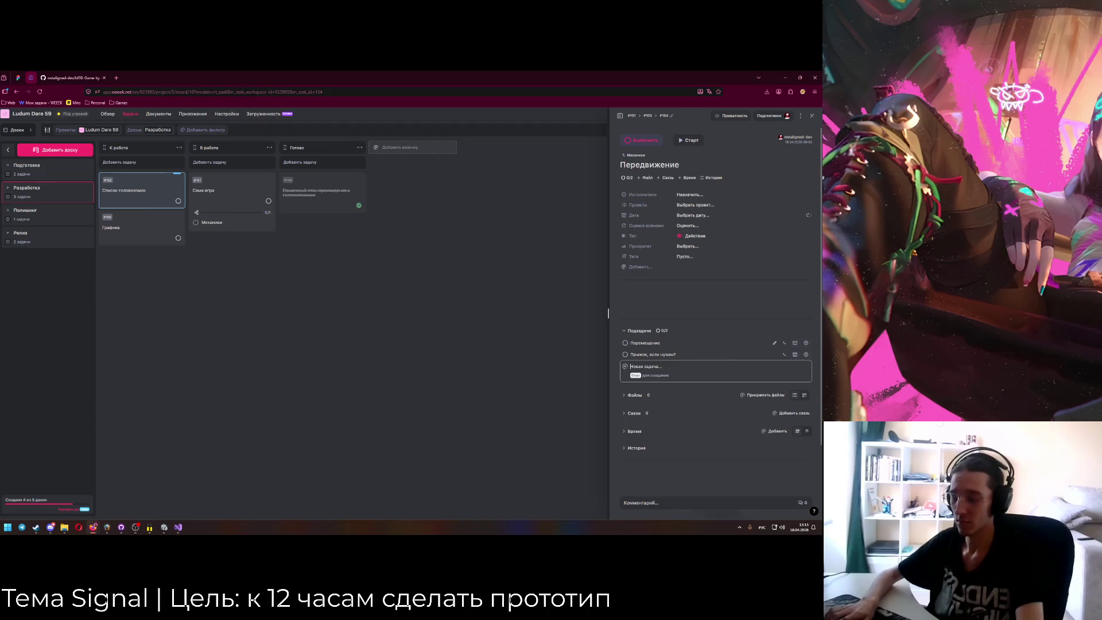
{"action": "type", "text": "Присядание, если нужно?"}
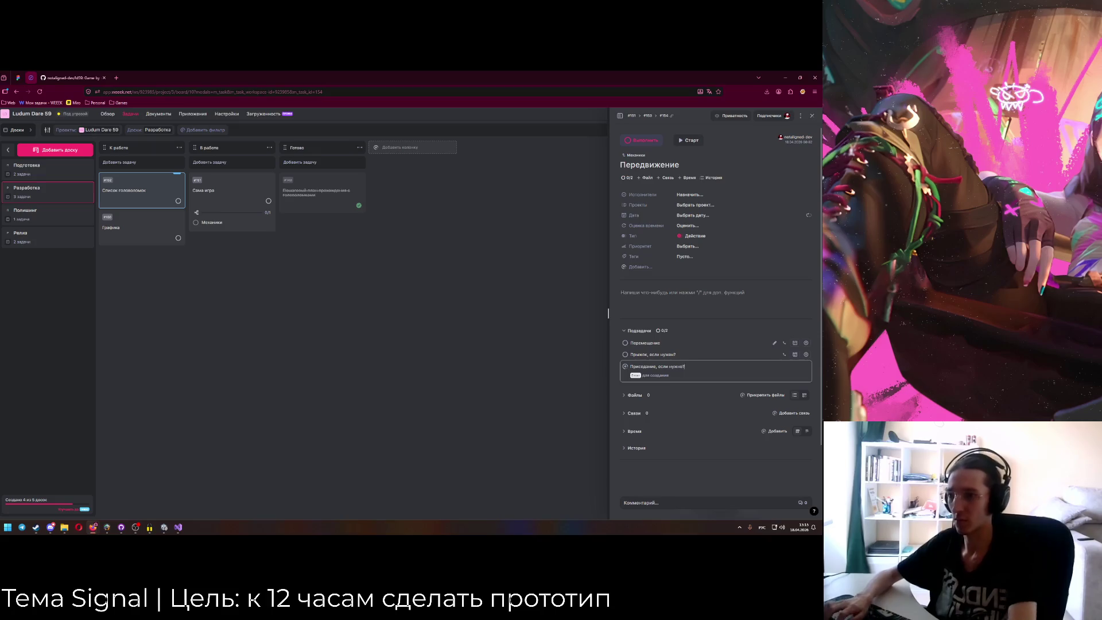
{"action": "key", "text": "Return"}
Mark Перемещение done, then delete the Перемещение, jump and crouching subtasks.
{"action": "left_click", "coordinate": [625, 343]}
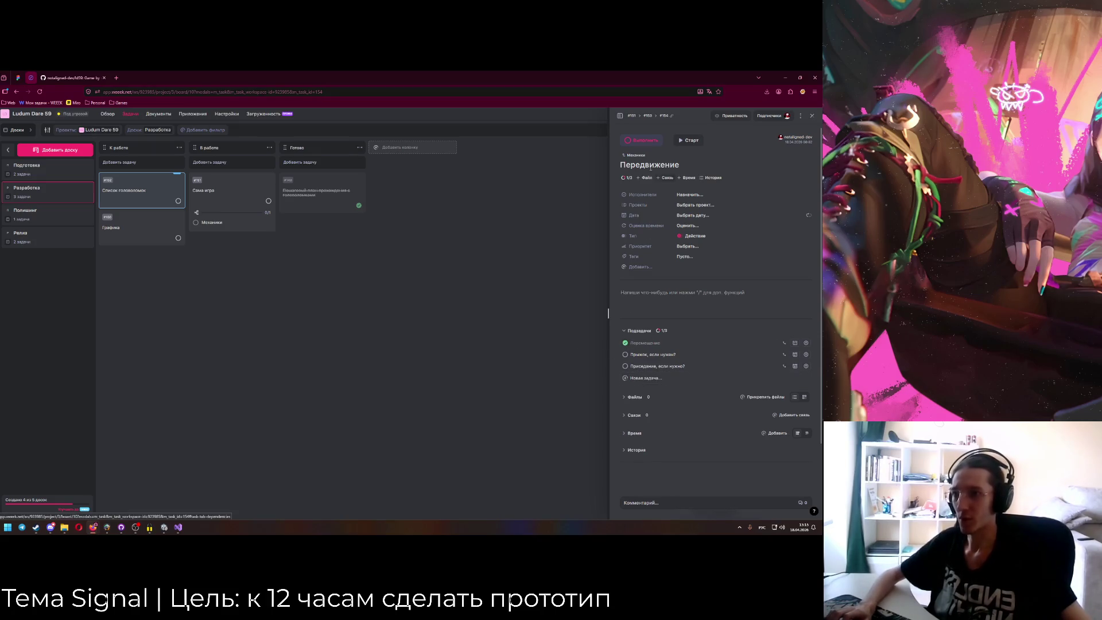
{"action": "right_click", "coordinate": [659, 344]}
{"action": "left_click", "coordinate": [680, 382]}
{"action": "key", "text": "Return"}
{"action": "right_click", "coordinate": [655, 344]}
{"action": "left_click", "coordinate": [671, 380]}
{"action": "key", "text": "Return"}
{"action": "right_click", "coordinate": [661, 347]}
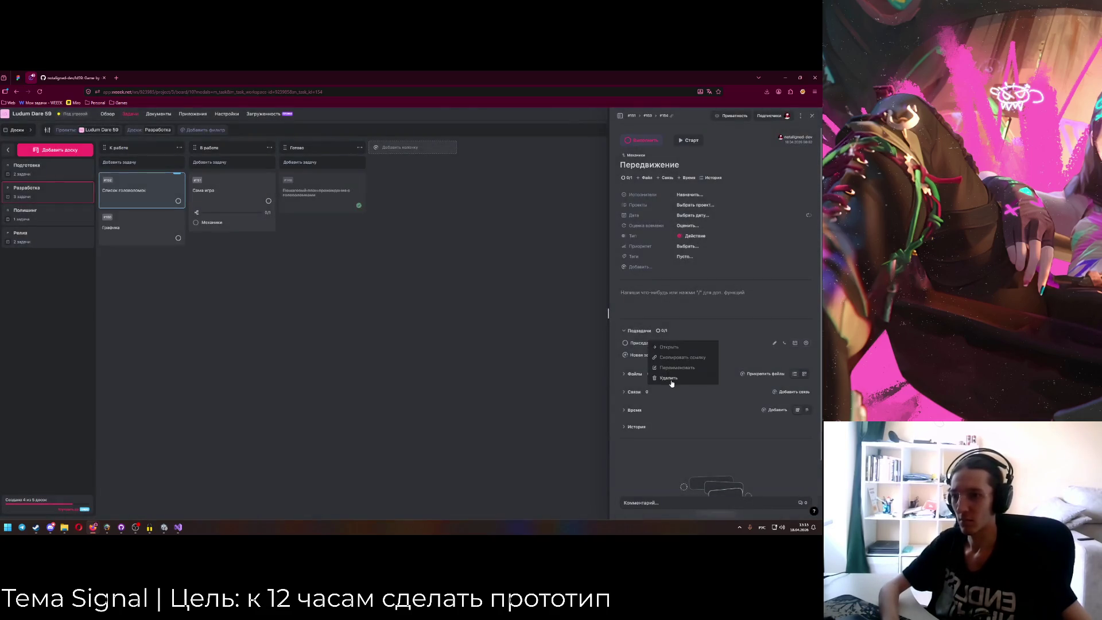
{"action": "left_click", "coordinate": [670, 378]}
{"action": "key", "text": "Return"}
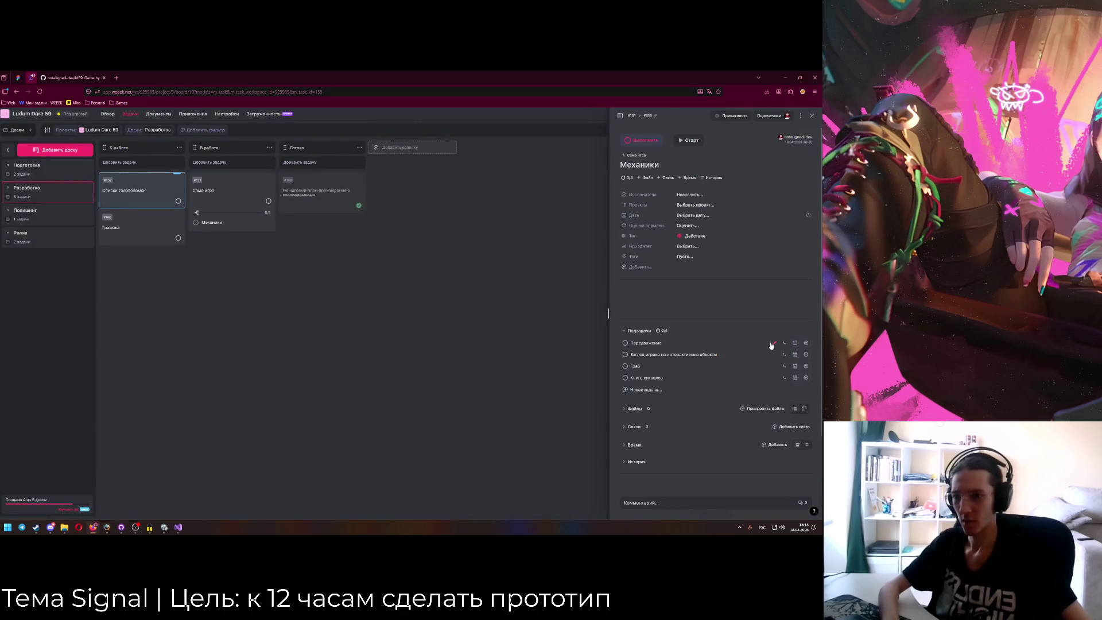
Mark Передвижение done and add Прыжок, если нужен? and Приседание, если нужно? to Механики.
{"action": "left_click", "coordinate": [775, 343]}
{"action": "key", "text": "Escape"}
{"action": "left_click", "coordinate": [655, 390]}
{"action": "type", "text": "Прыжок, если нужен?"}
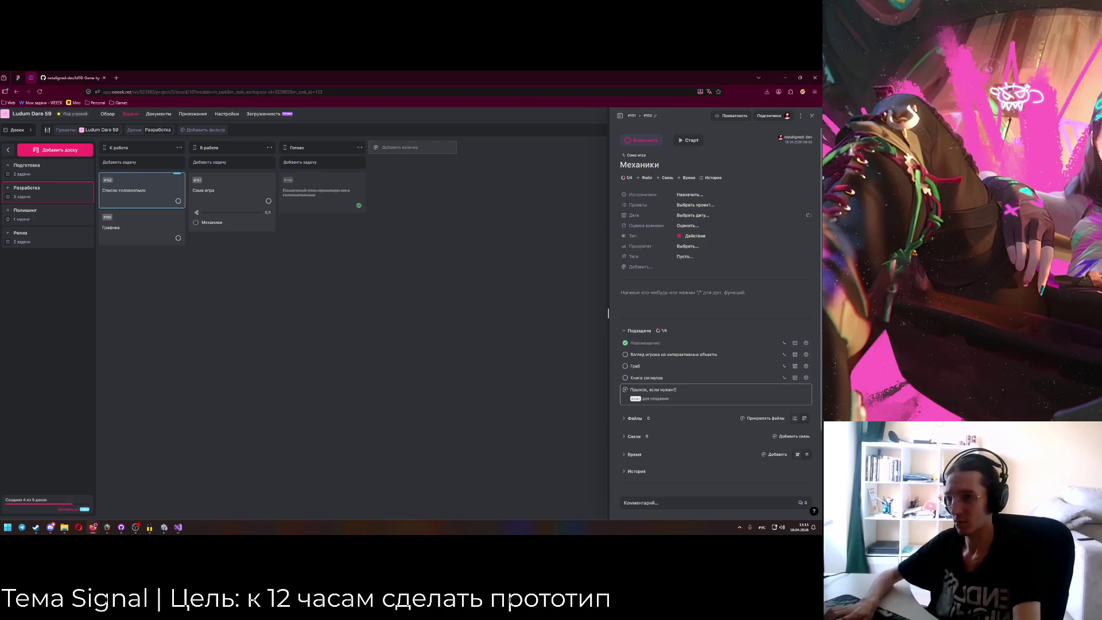
{"action": "key", "text": "Return"}
{"action": "type", "text": "Приседание, если нужно?"}
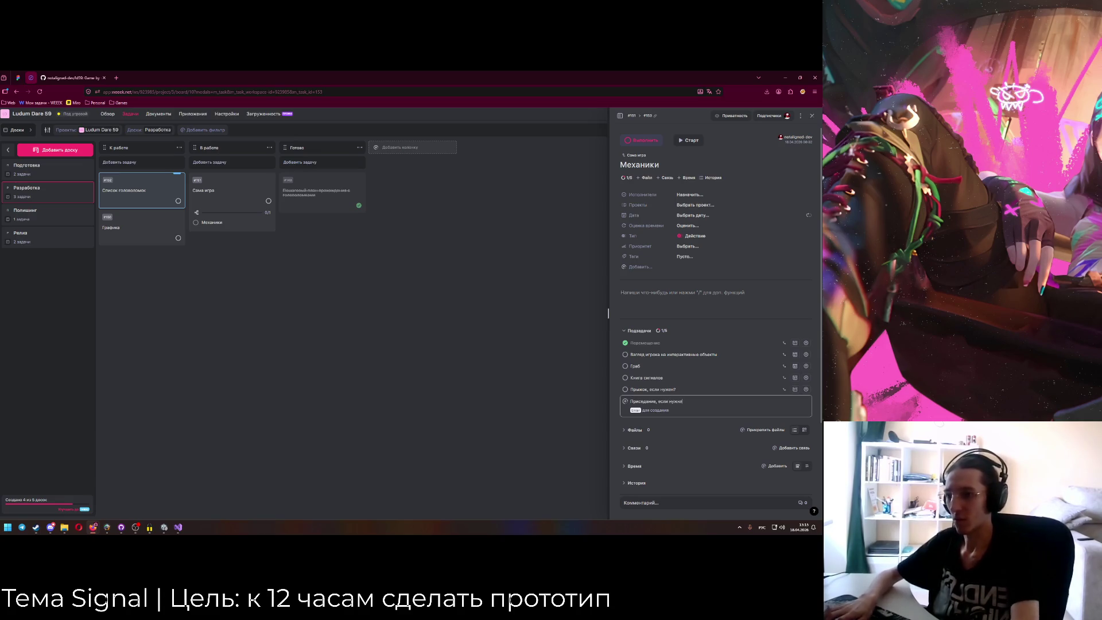
{"action": "key", "text": "Return"}
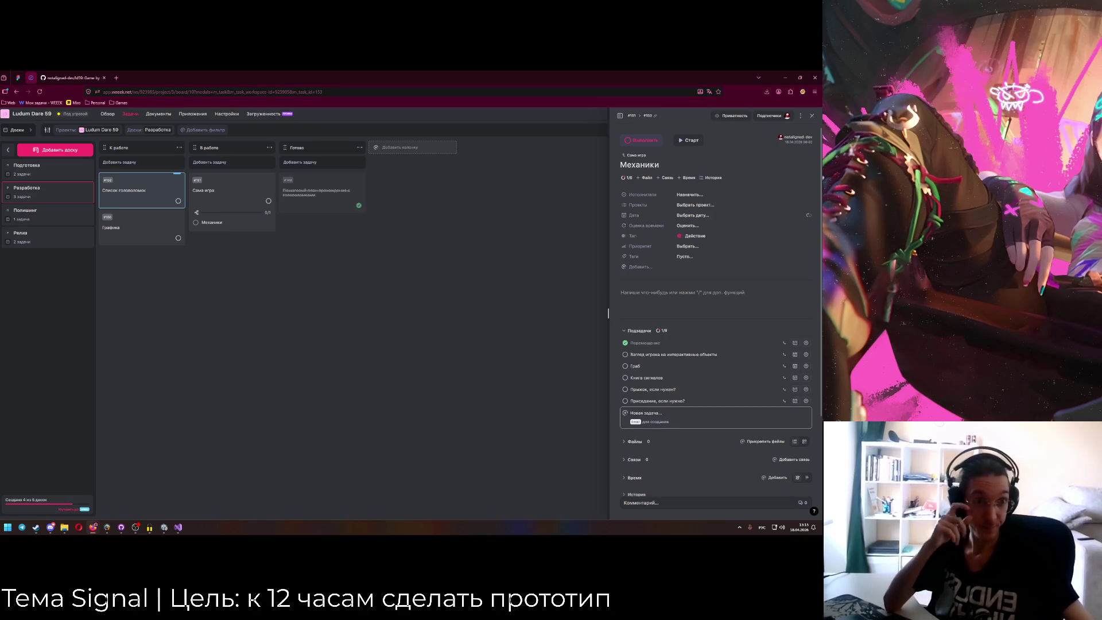
{"action": "key", "text": "Escape"}
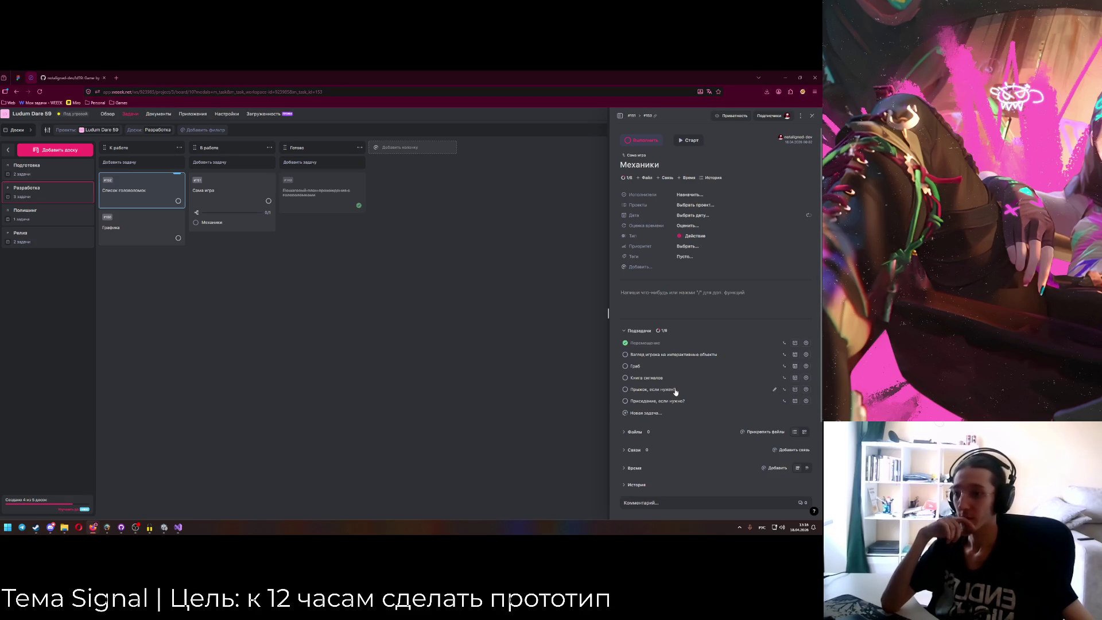
Retitle the player-look subtask to 'Взгляд игрока (+ осмотр интерактивщины)'.
{"action": "left_click", "coordinate": [178, 526]}
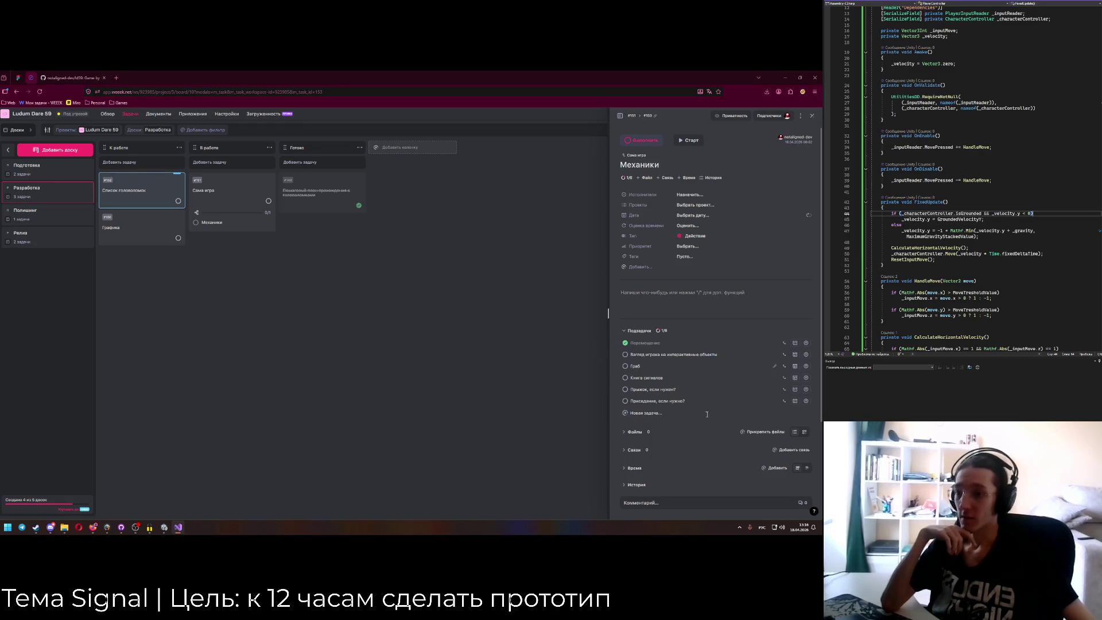
{"action": "left_click", "coordinate": [776, 356]}
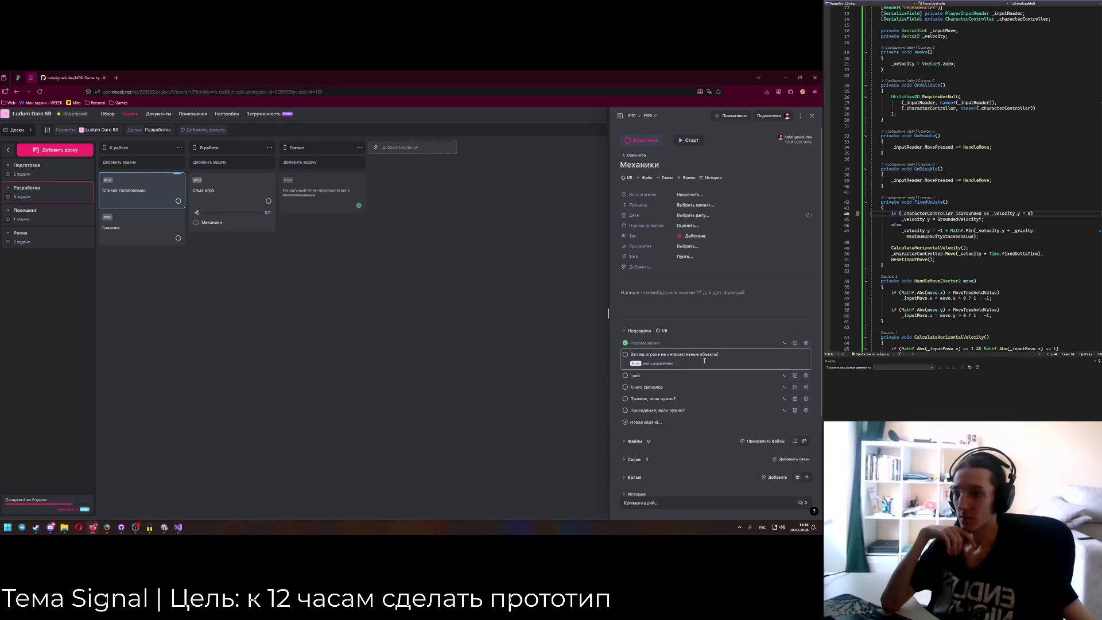
{"action": "left_click_drag", "start_coordinate": [662, 356], "coordinate": [764, 355]}
{"action": "key", "text": "BackSpace"}
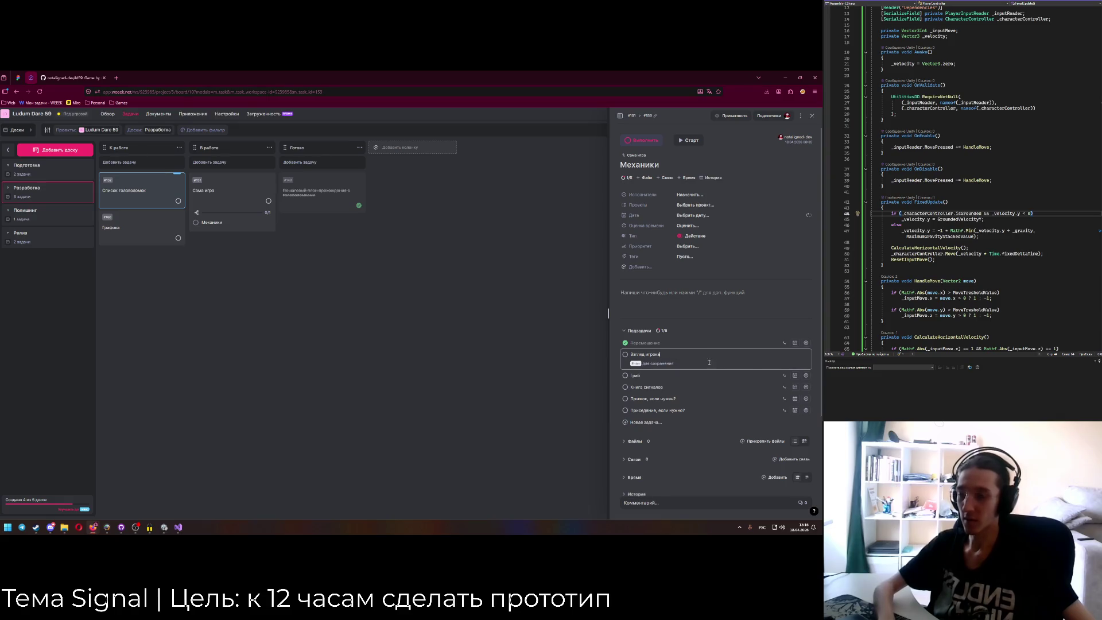
{"action": "type", "text": " (+"}
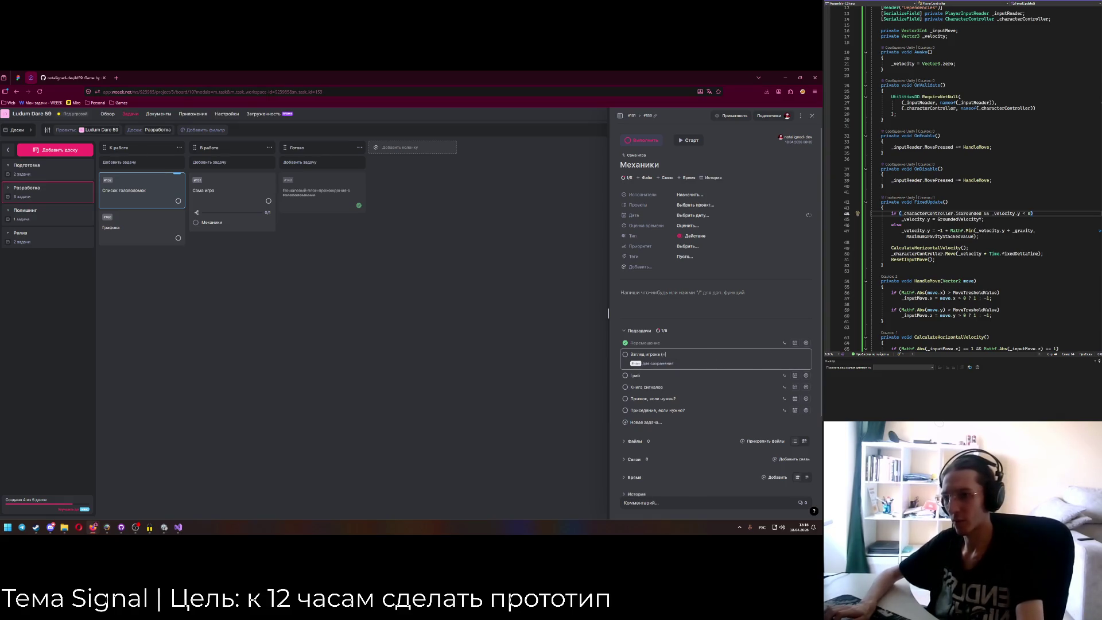
{"action": "type", "text": " осмотр интерактивщины)"}
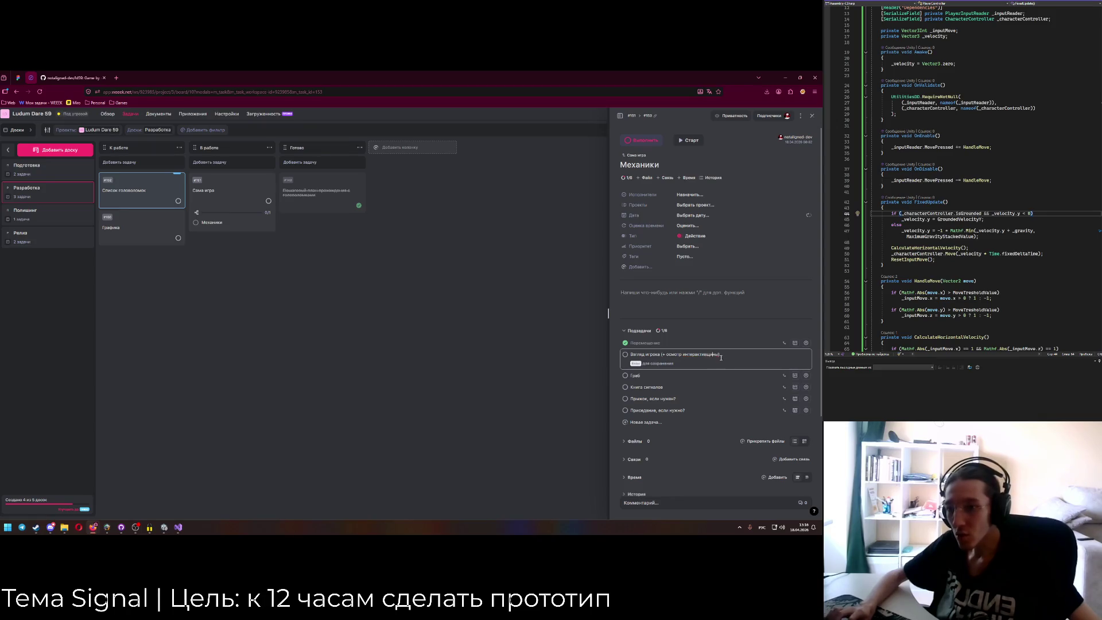
{"action": "key", "text": "Escape"}
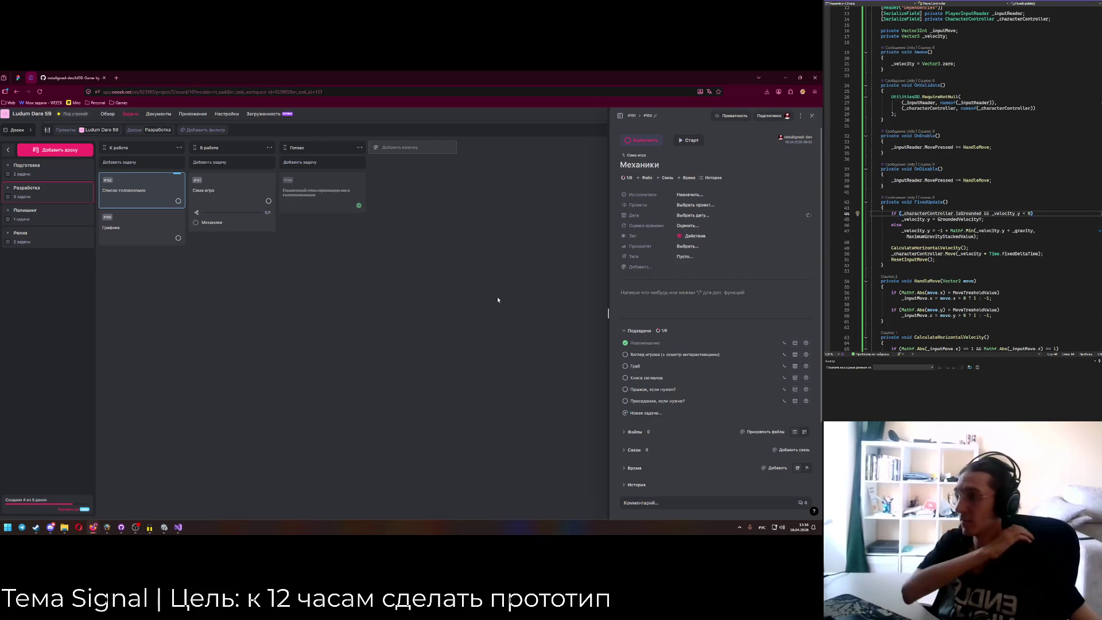
{"action": "left_click", "coordinate": [165, 527]}
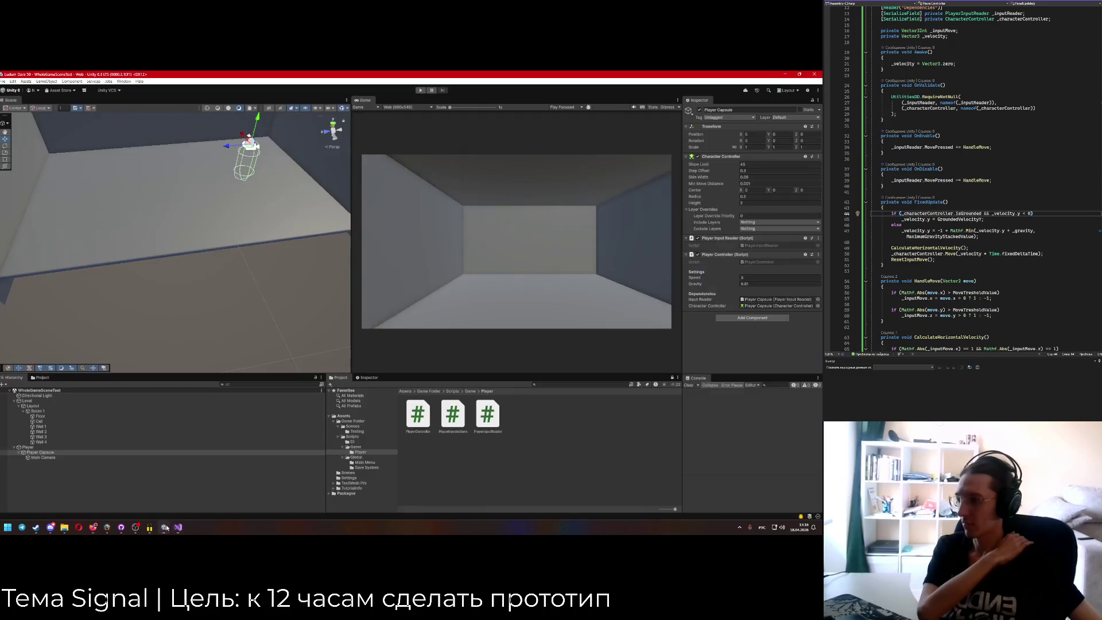
Cycle through browser tabs between the WEEEK board and the GitHub ld59 repository.
{"action": "key", "text": "alt+Tab"}
{"action": "left_click", "coordinate": [90, 75]}
{"action": "key", "text": "ctrl+shift+Tab"}
{"action": "key", "text": "ctrl+shift+Tab"}
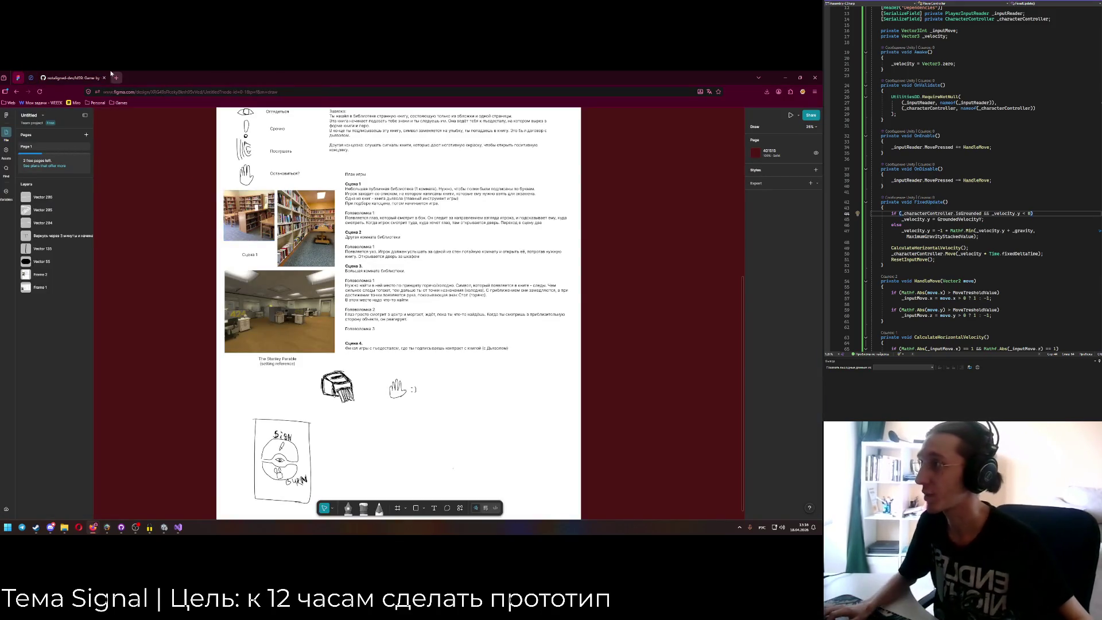
{"action": "key", "text": "ctrl+Tab"}
{"action": "key", "text": "ctrl+Tab"}
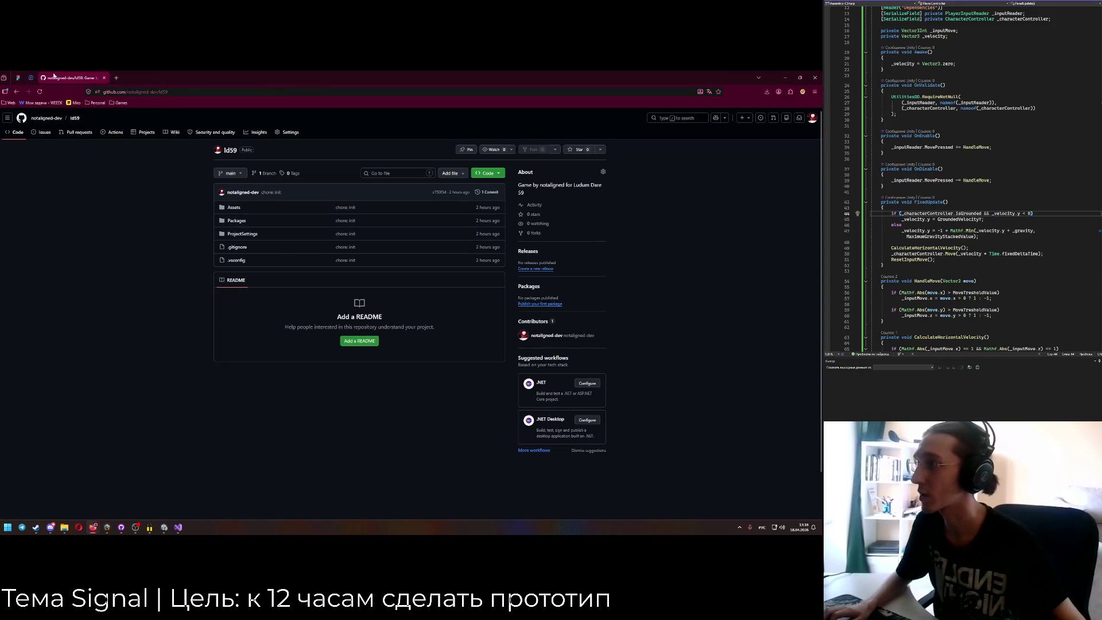
{"action": "left_click", "coordinate": [31, 78]}
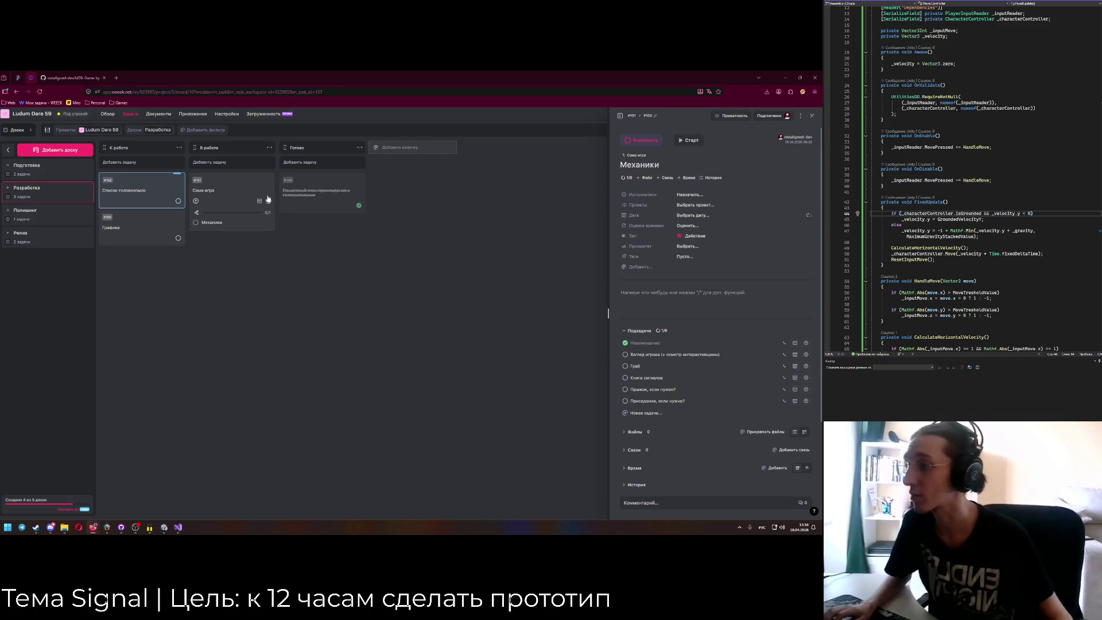
{"action": "scroll", "coordinate": [658, 363], "scroll_direction": "down", "scroll_amount": 2}
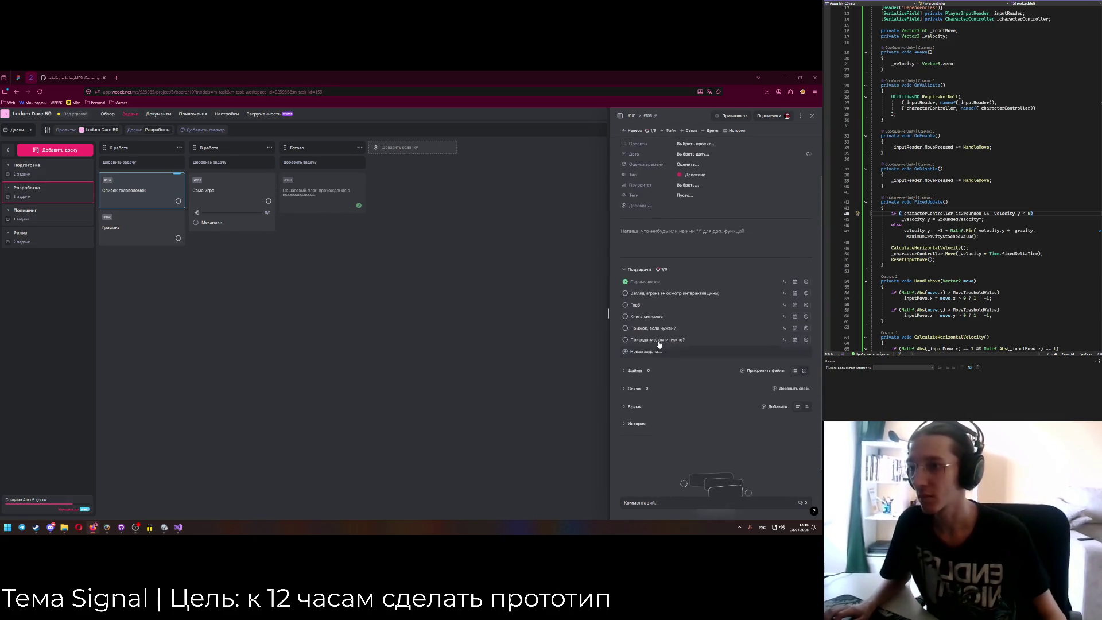
{"action": "left_click", "coordinate": [69, 78]}
In the Figma design file, start editing the red banner's heading text.
{"action": "left_click", "coordinate": [16, 76]}
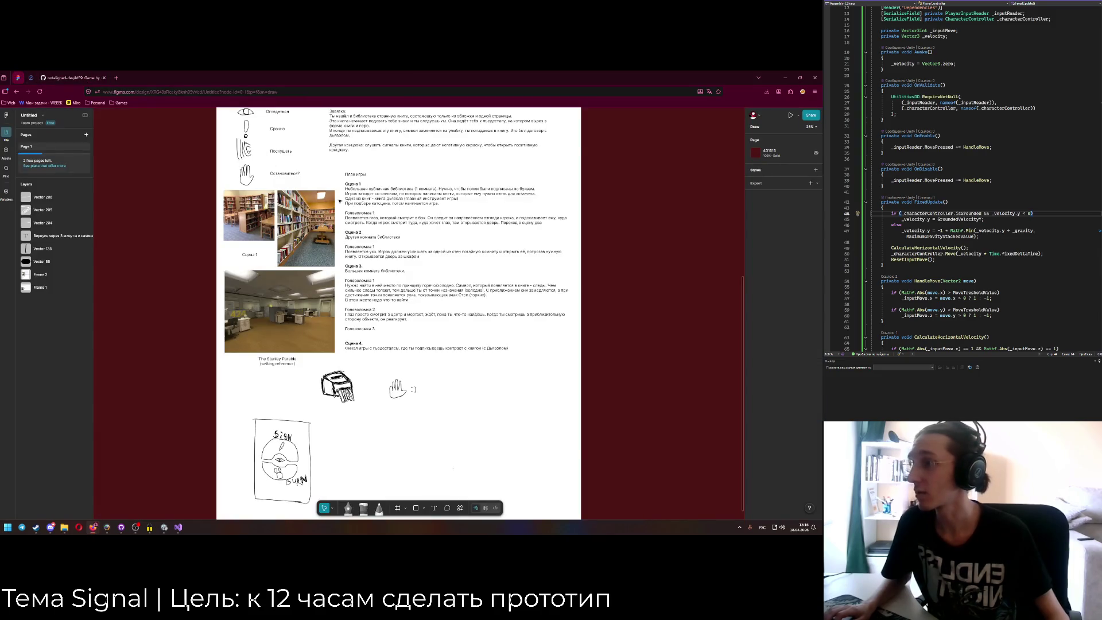
{"action": "scroll", "coordinate": [339, 201], "scroll_direction": "up", "scroll_amount": 5}
{"action": "scroll", "coordinate": [371, 276], "scroll_direction": "up", "scroll_amount": 3}
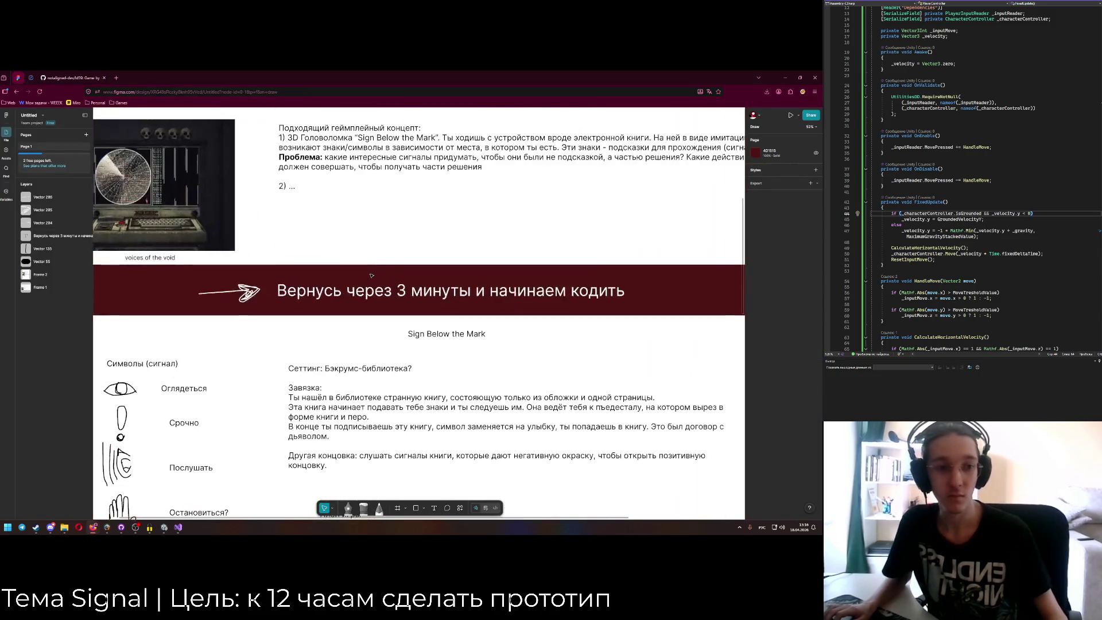
{"action": "scroll", "coordinate": [402, 273], "scroll_direction": "up", "scroll_amount": 2}
{"action": "scroll", "coordinate": [543, 256], "scroll_direction": "up", "scroll_amount": 2}
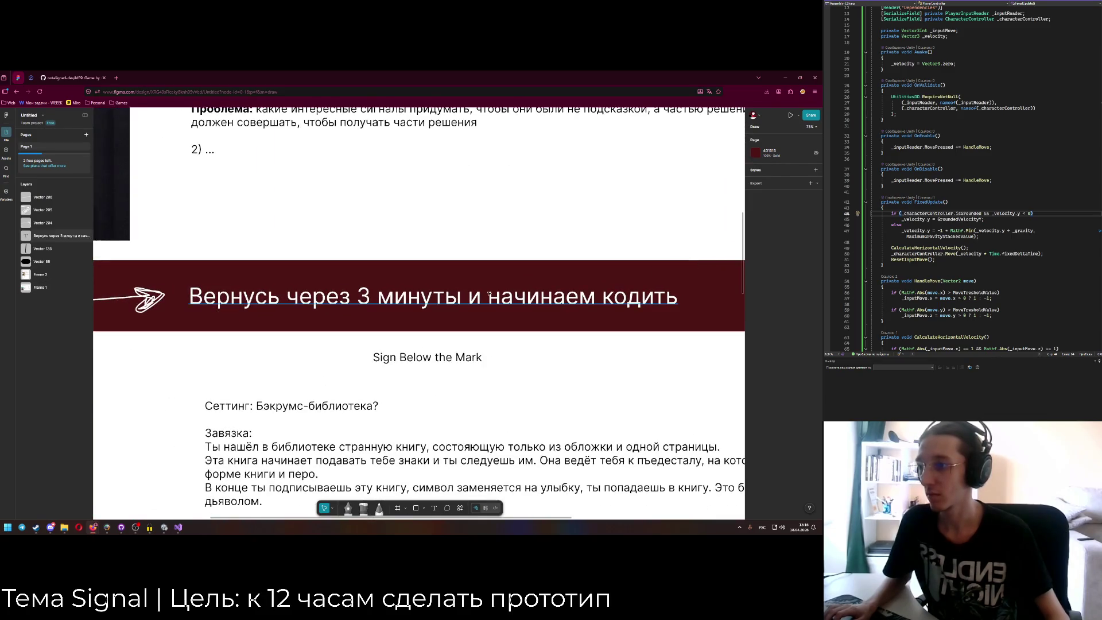
{"action": "left_click", "coordinate": [410, 301]}
{"action": "key", "text": "Return"}
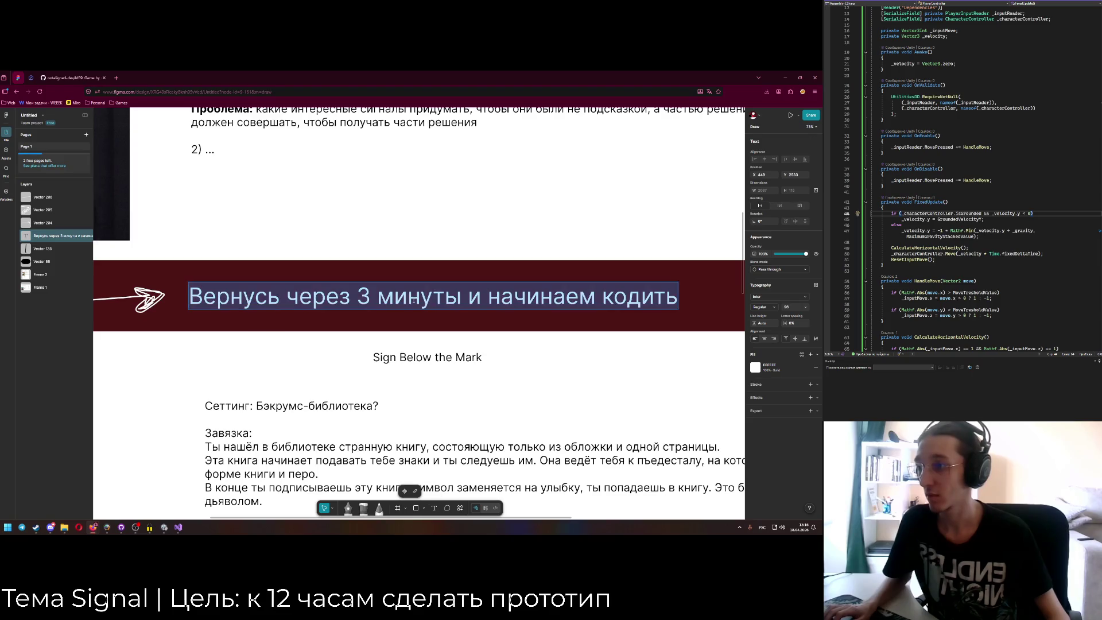